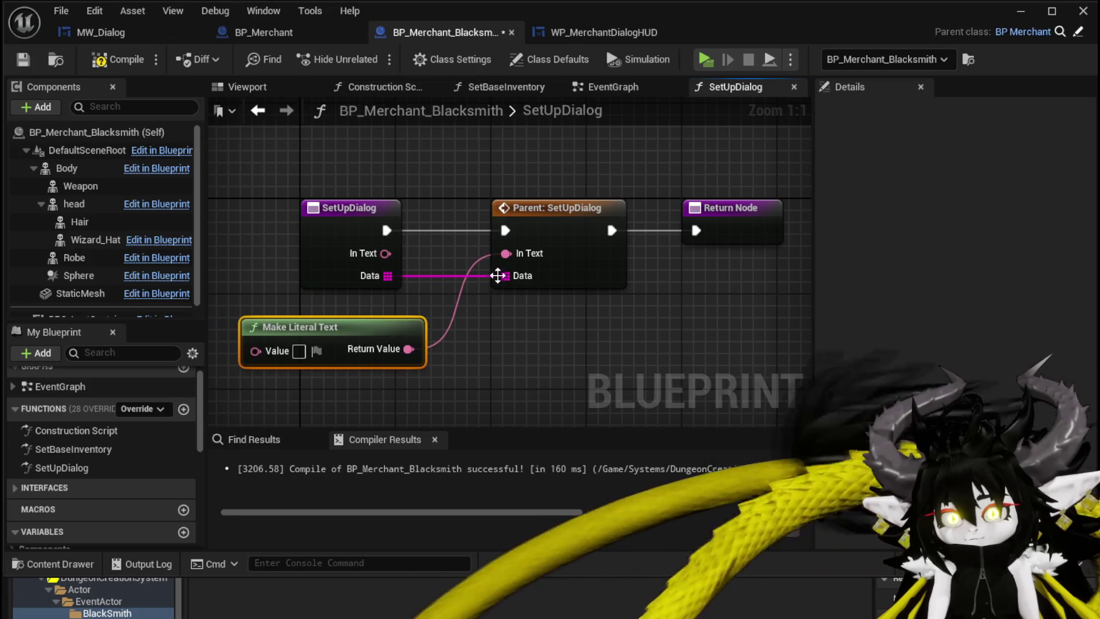
Add a Make Array node for SetUpDialog's Data, placed below Make Literal Text
type("make arr")
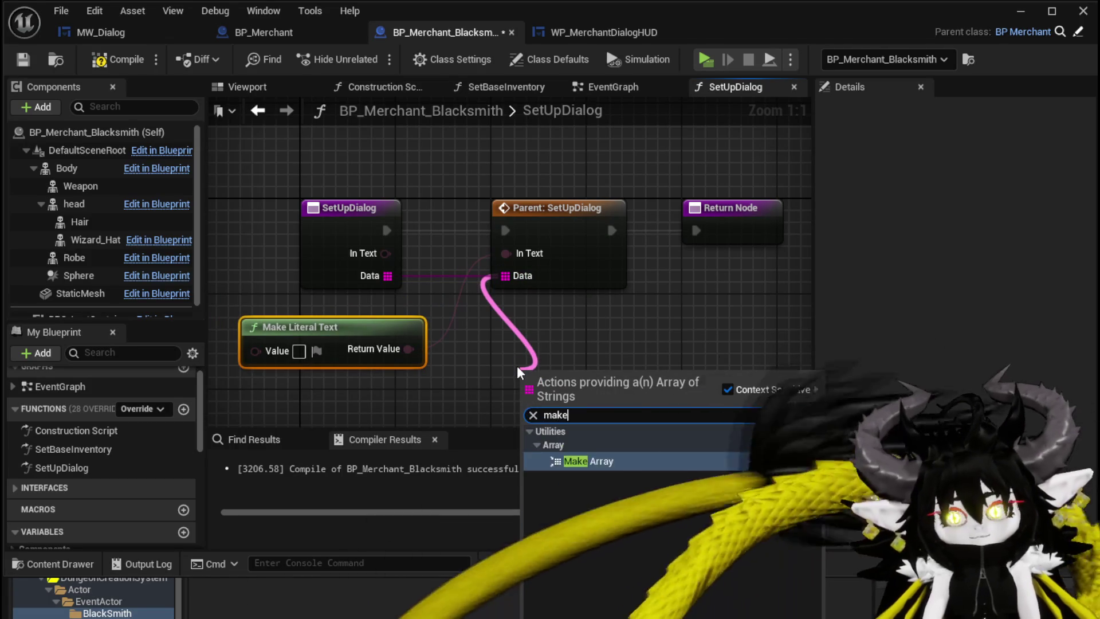
key("Return")
mouse_move(517, 369)
right_mouse_down()
mouse_move(517, 347)
mouse_move(561, 298)
right_mouse_up()
left_click_drag(562, 297, 430, 345)
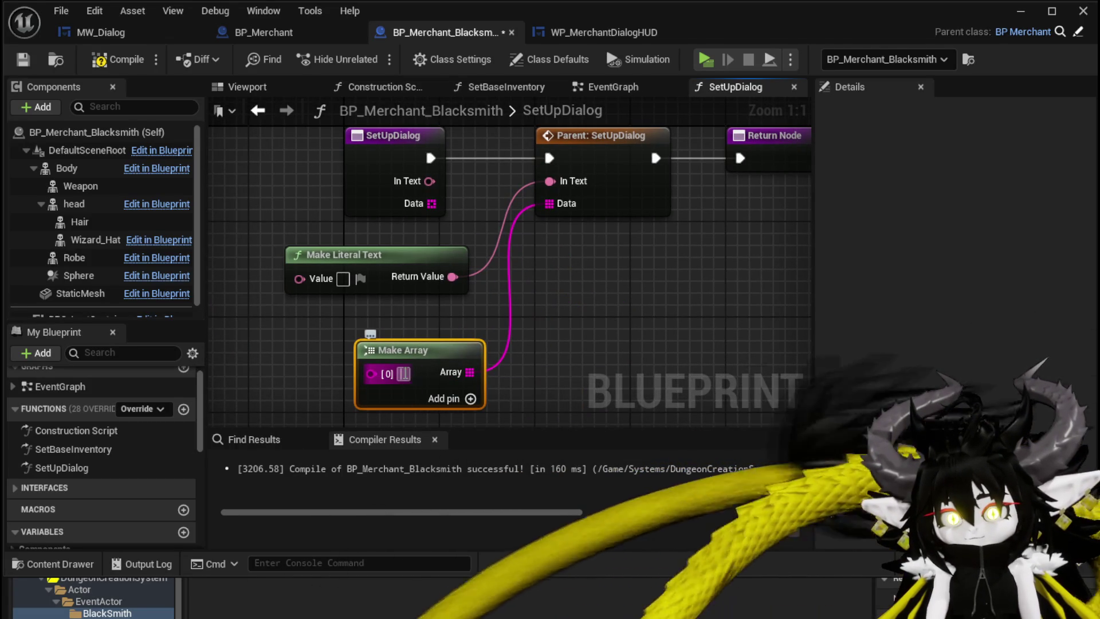
Fill the array with Trading, Crafting and Cancel, then compile BP_Merchant_Blacksmith
type("Trading")
left_click(497, 399)
type("Crafting")
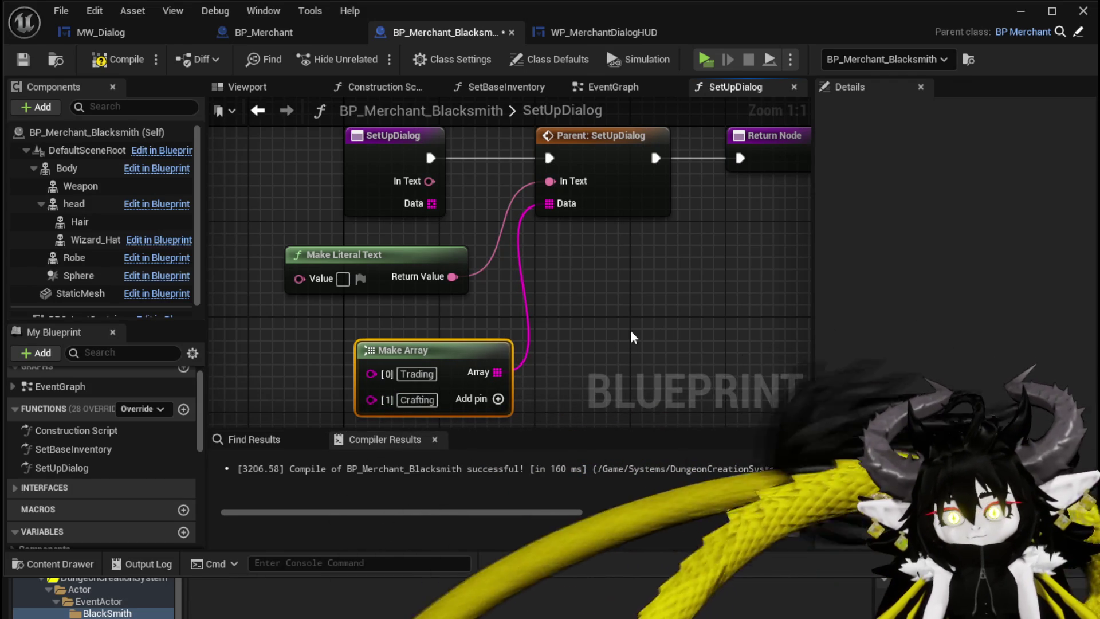
left_click(499, 400)
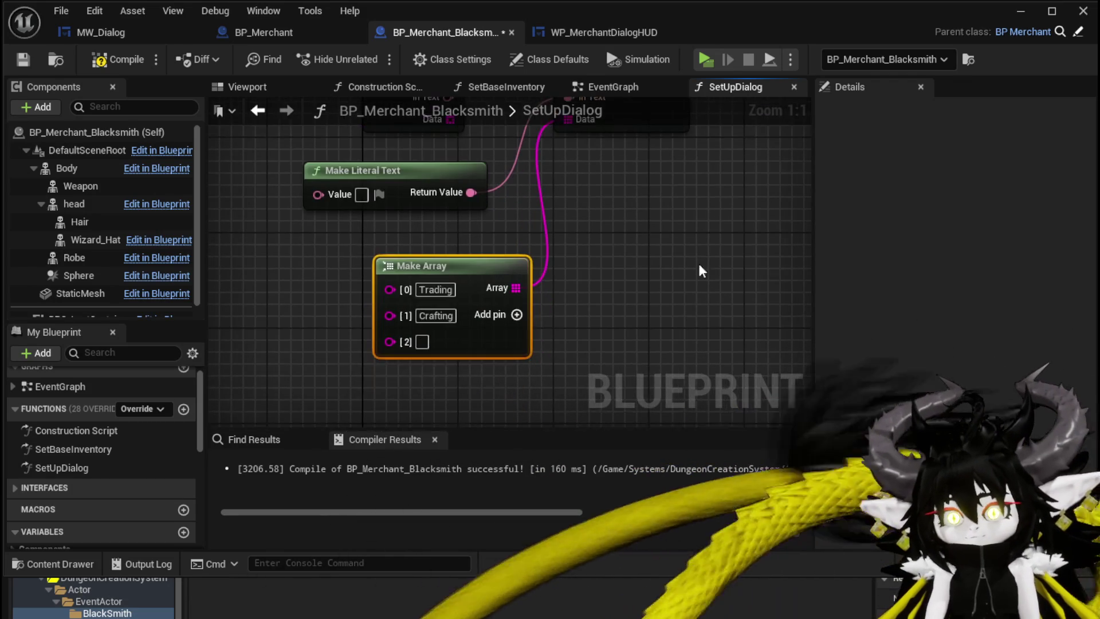
type("Cancel")
key("Return")
left_click_drag(522, 265, 486, 337)
left_click(99, 62)
right_click_drag(406, 274, 427, 341)
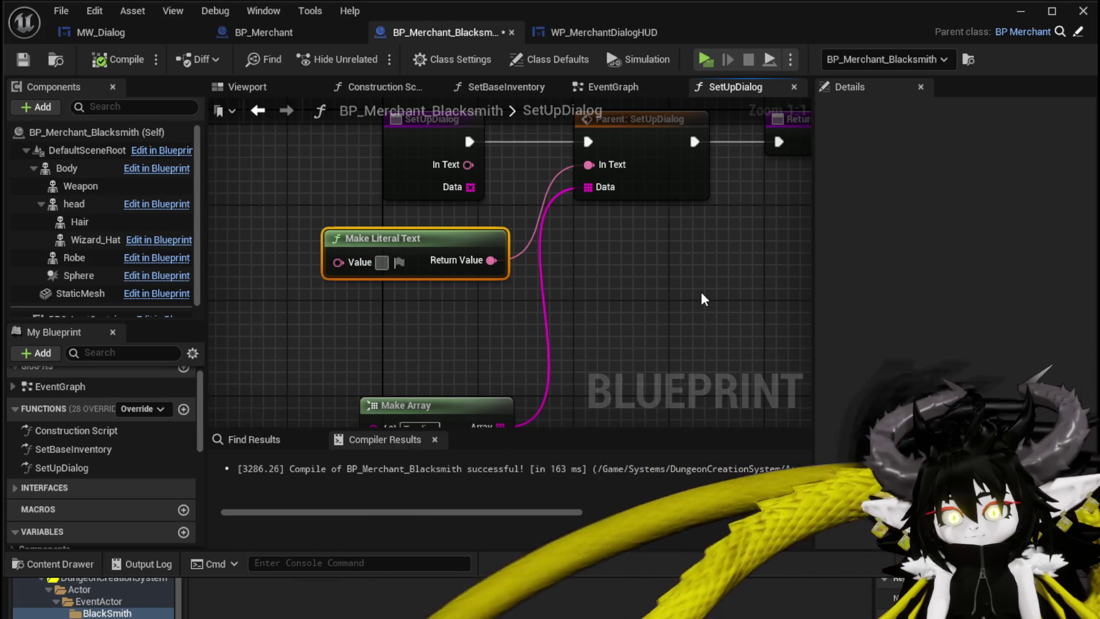
Set the Make Literal Text greeting to 'Need some armor?' and recompile the blacksmith Blueprint
type("Need some armor?")
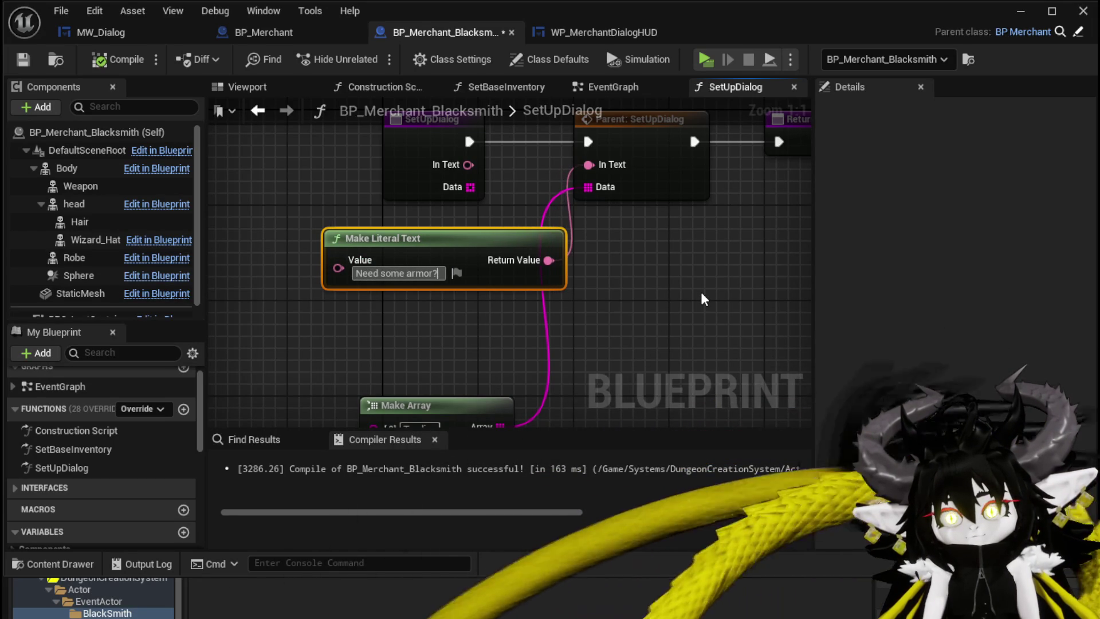
double_click(419, 275)
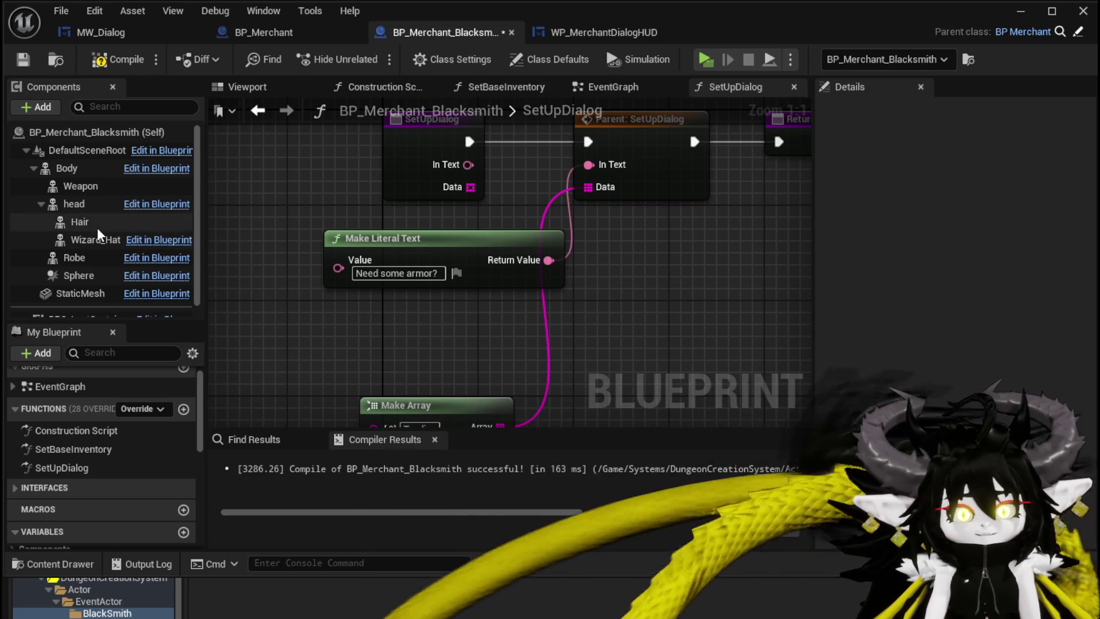
left_click(127, 73)
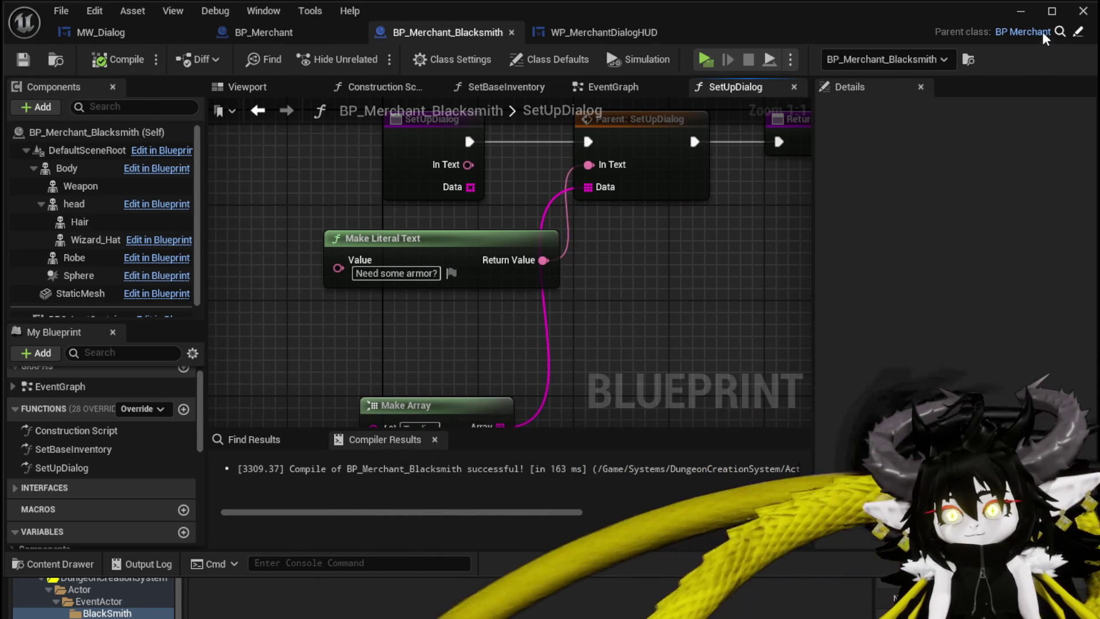
key("alt+Tab")
Start Play and try the blacksmith's Trading and Crafting screens, closing each one
left_click(371, 56)
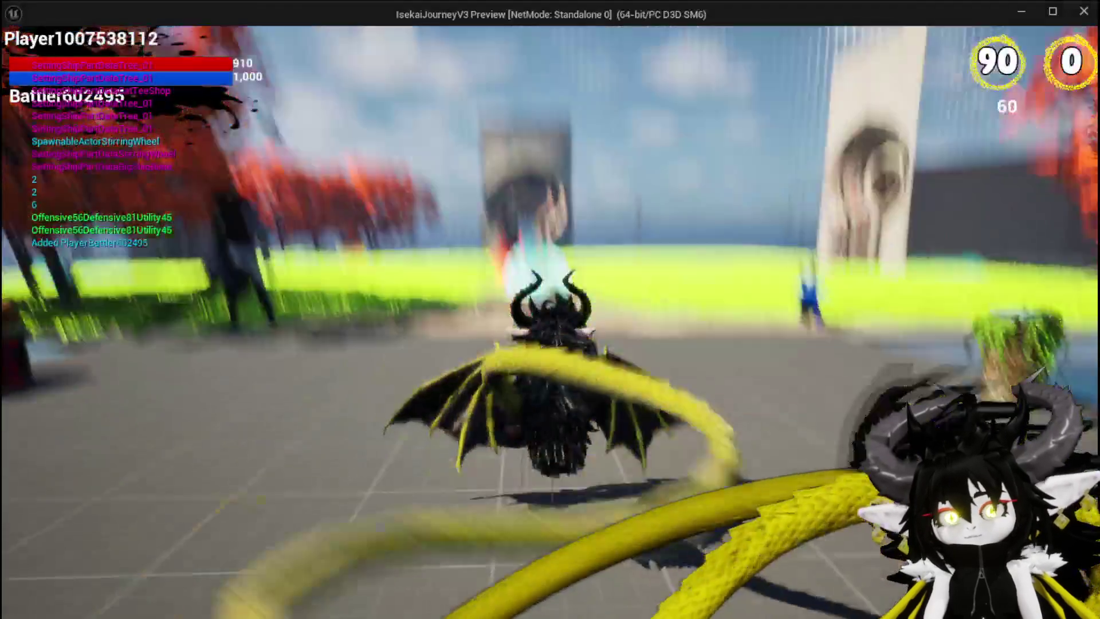
key("e")
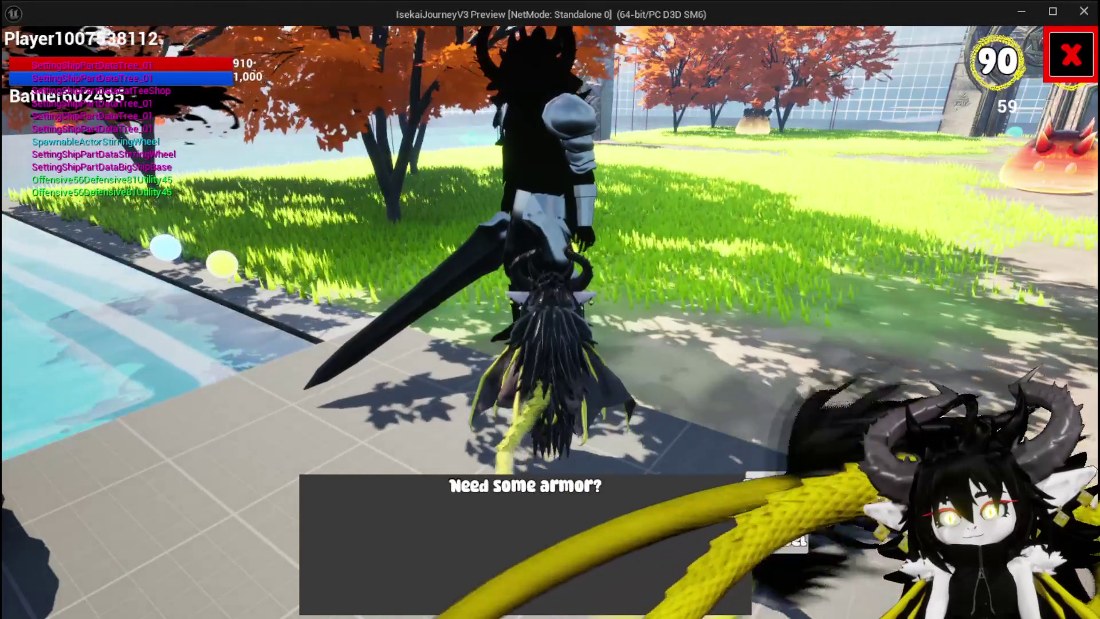
left_click(783, 488)
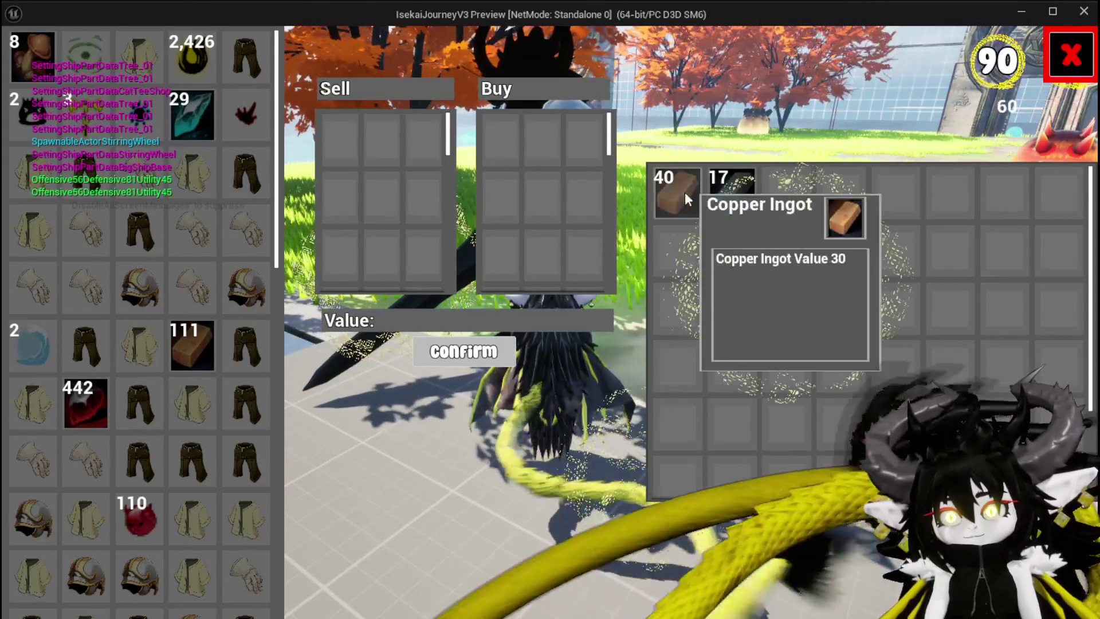
left_click(1077, 68)
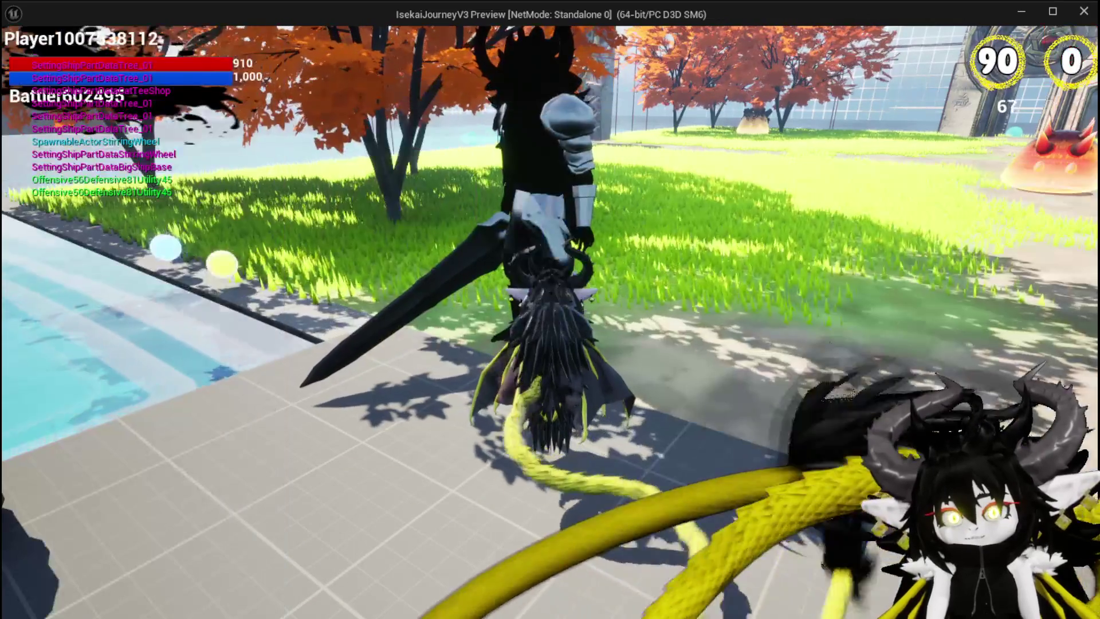
key("e")
left_click(753, 517)
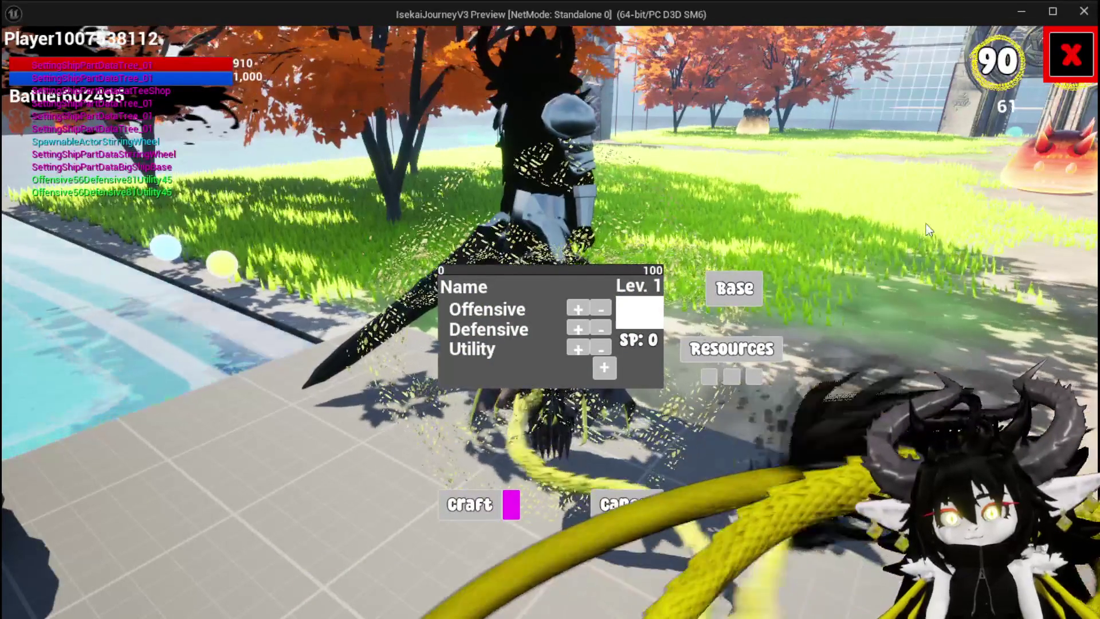
left_click(1071, 55)
key("e")
left_click(1069, 52)
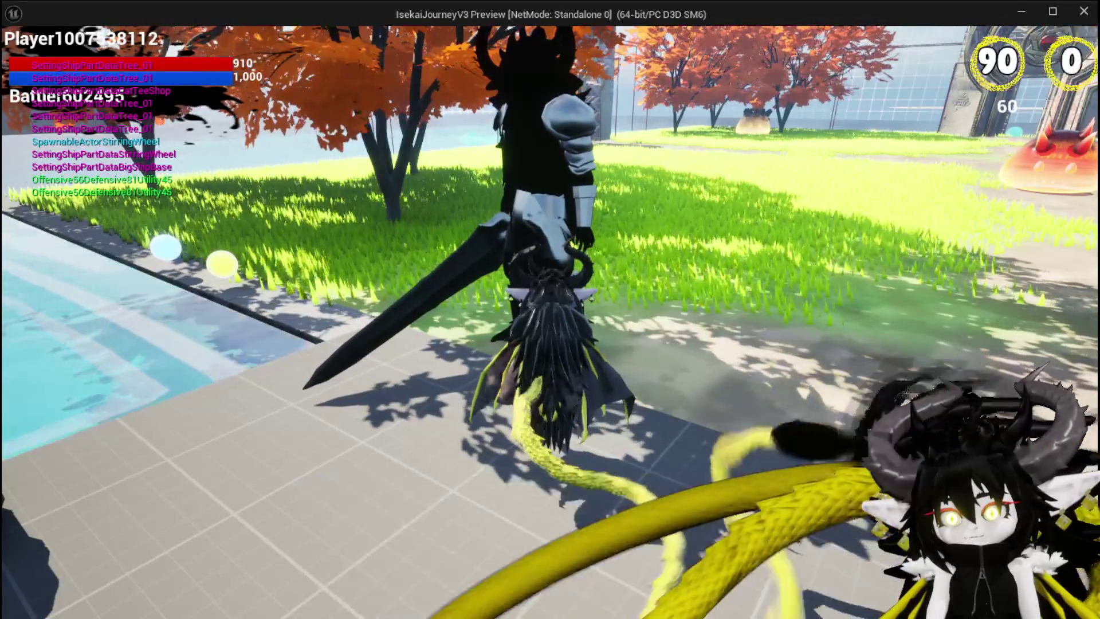
Talk to the blue merchant, cancel its trade offer, and run back to the blacksmith
key("w")
key("e")
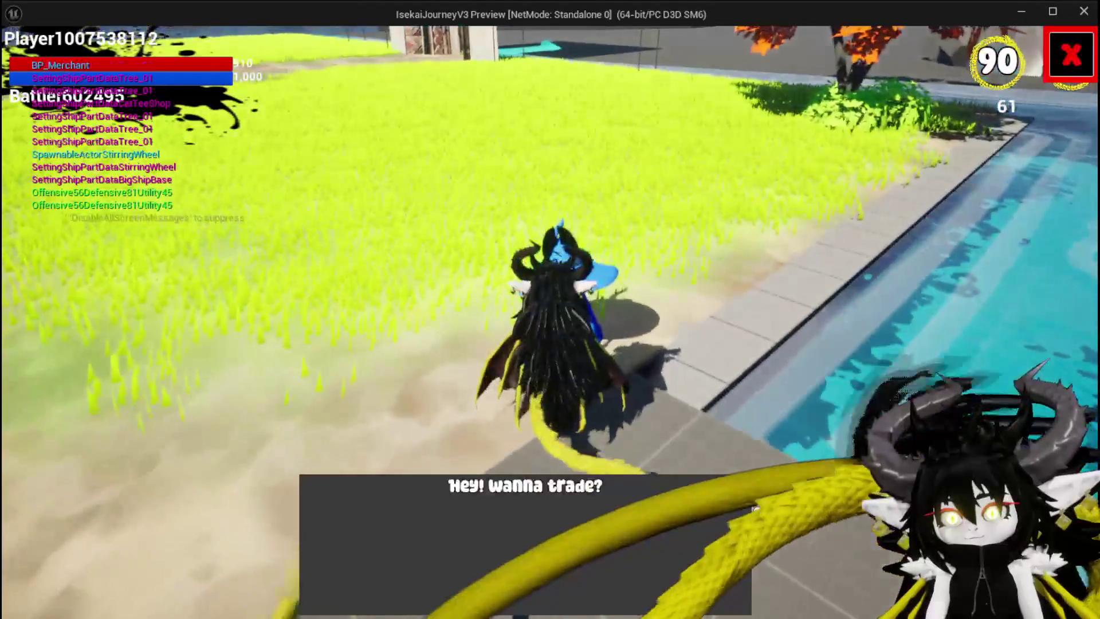
left_click(779, 512)
key("w")
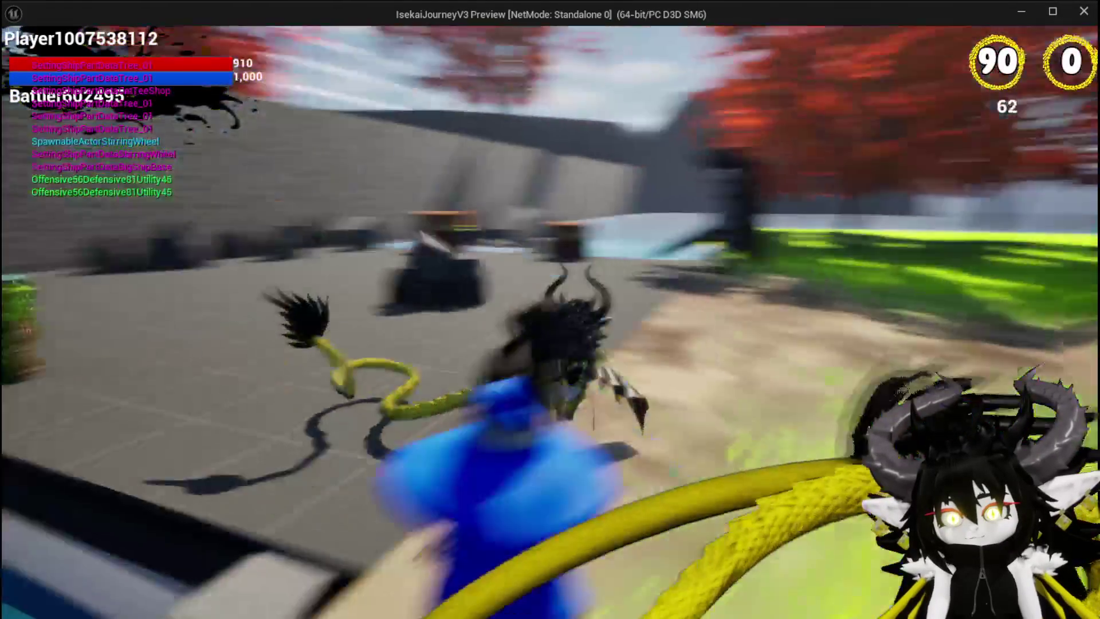
key("space")
key("w")
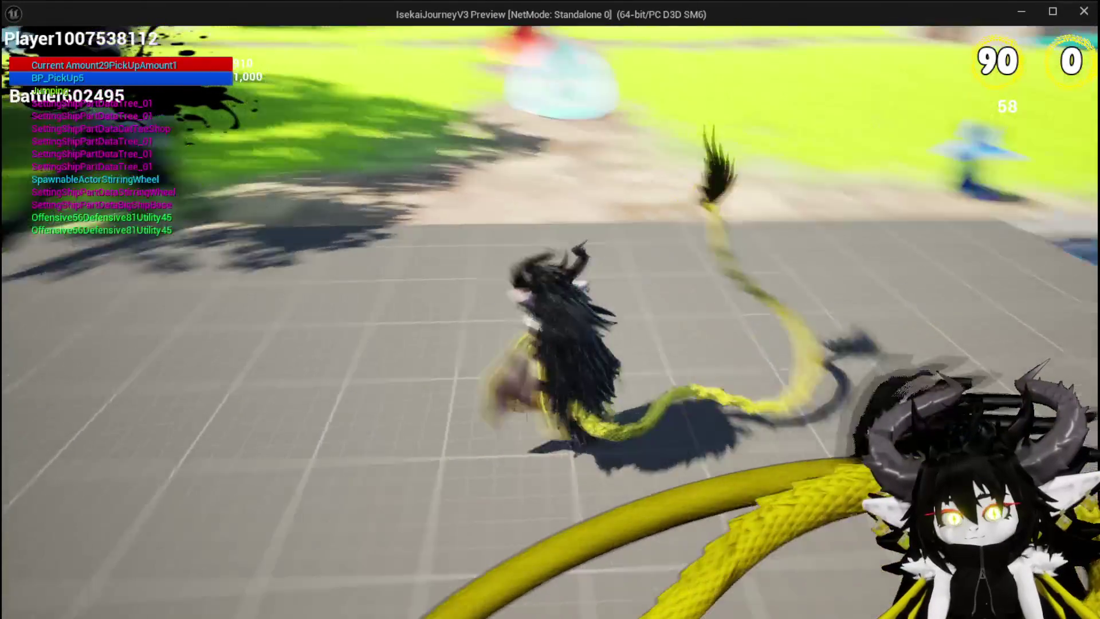
Open the blacksmith's Crafting panel and choose Head as the base part
key("e")
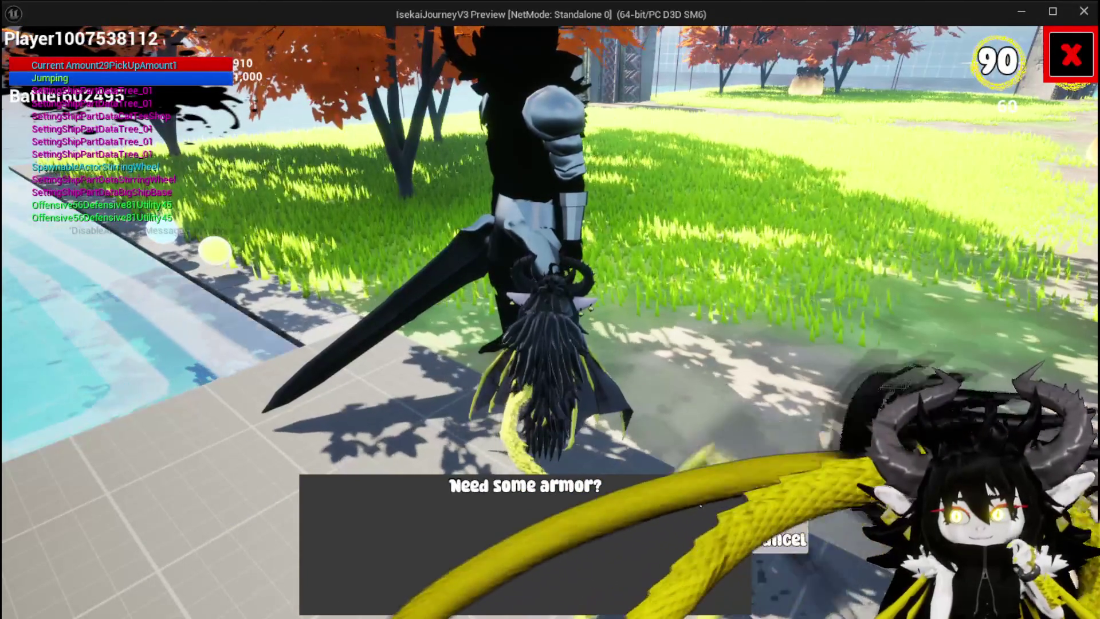
left_click(757, 513)
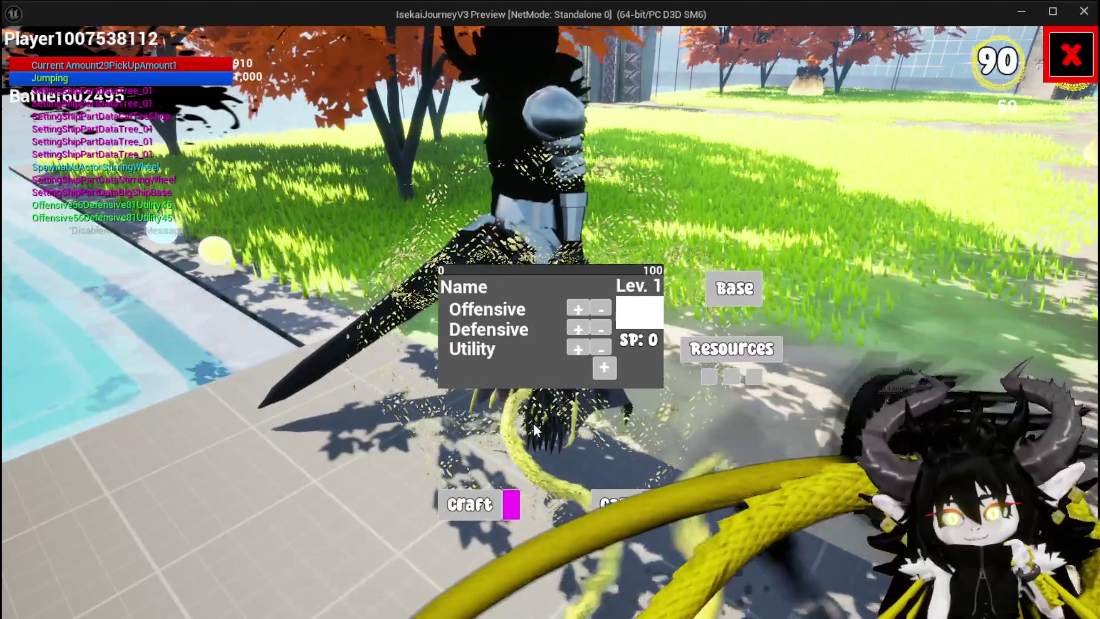
left_click(754, 297)
left_click(630, 136)
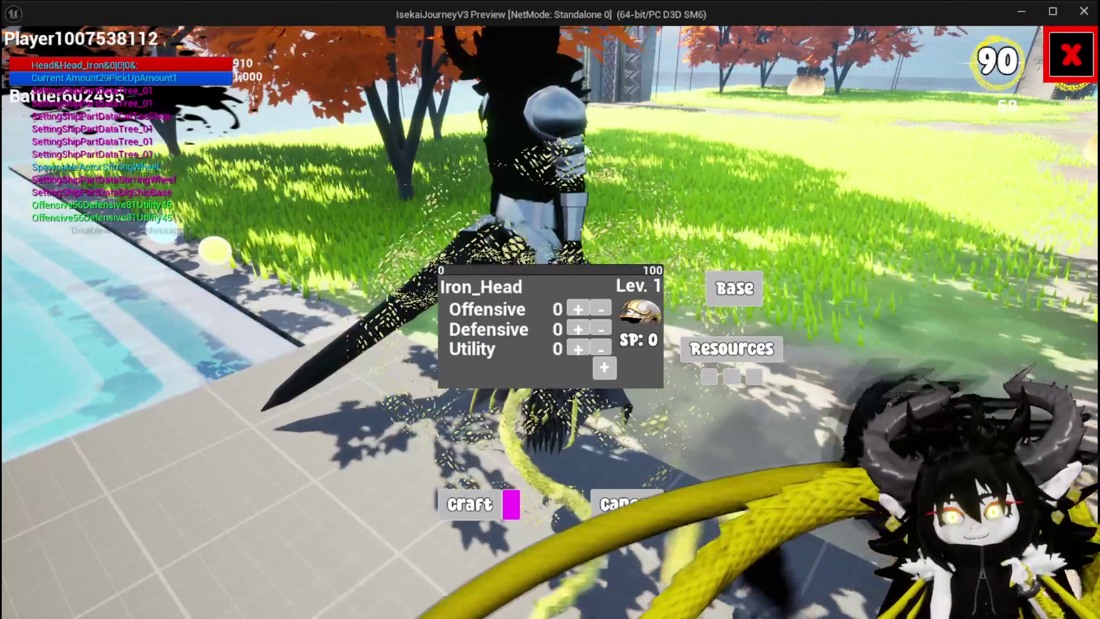
left_click(710, 352)
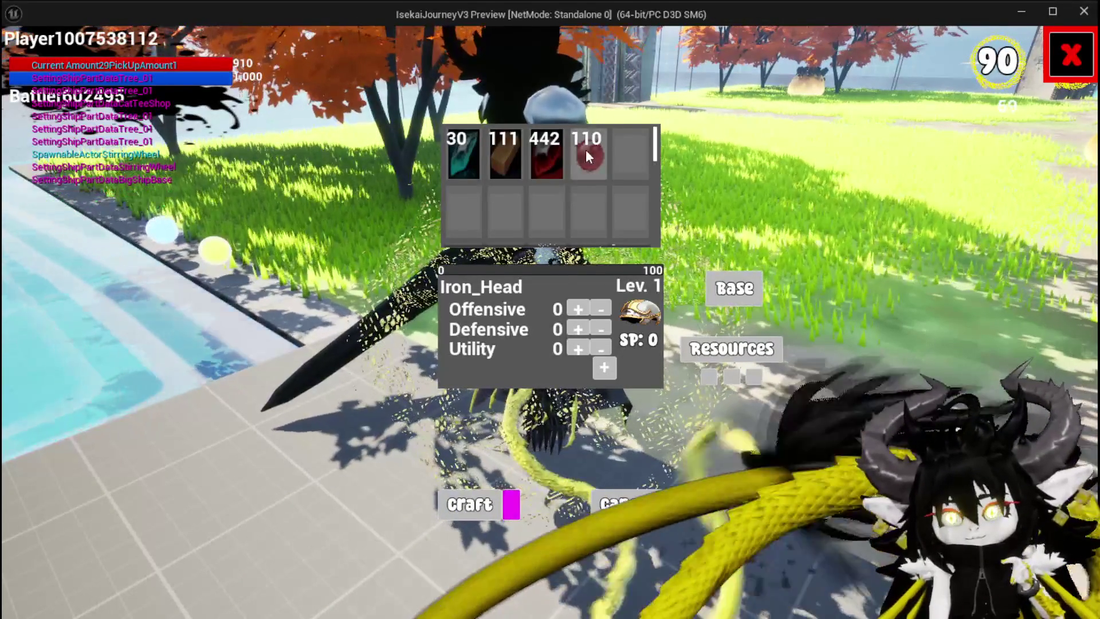
Add three resources to reach 90 SP and craft the Iron_Head, closing the crafting panel
left_click(494, 153)
left_click(494, 153)
left_click(494, 153)
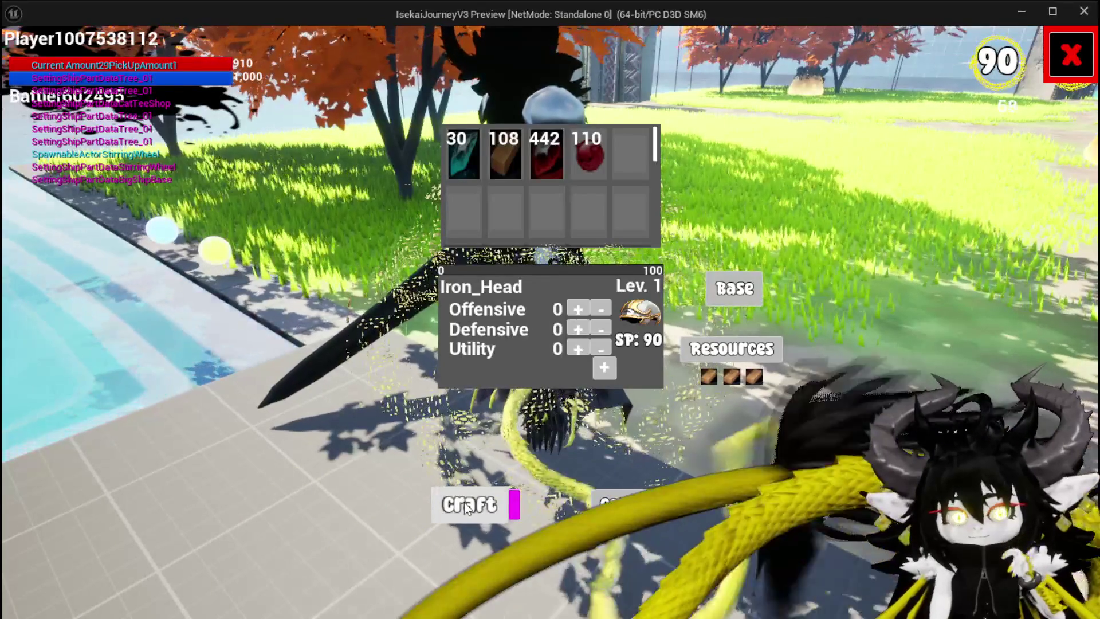
left_click(466, 504)
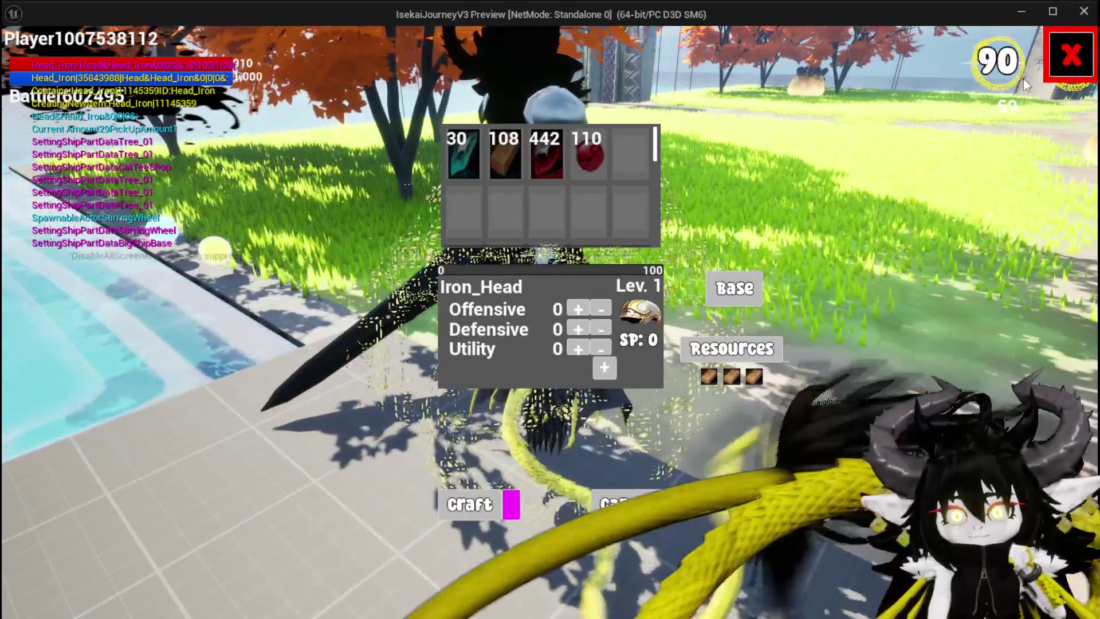
left_click(1071, 55)
key("Tab")
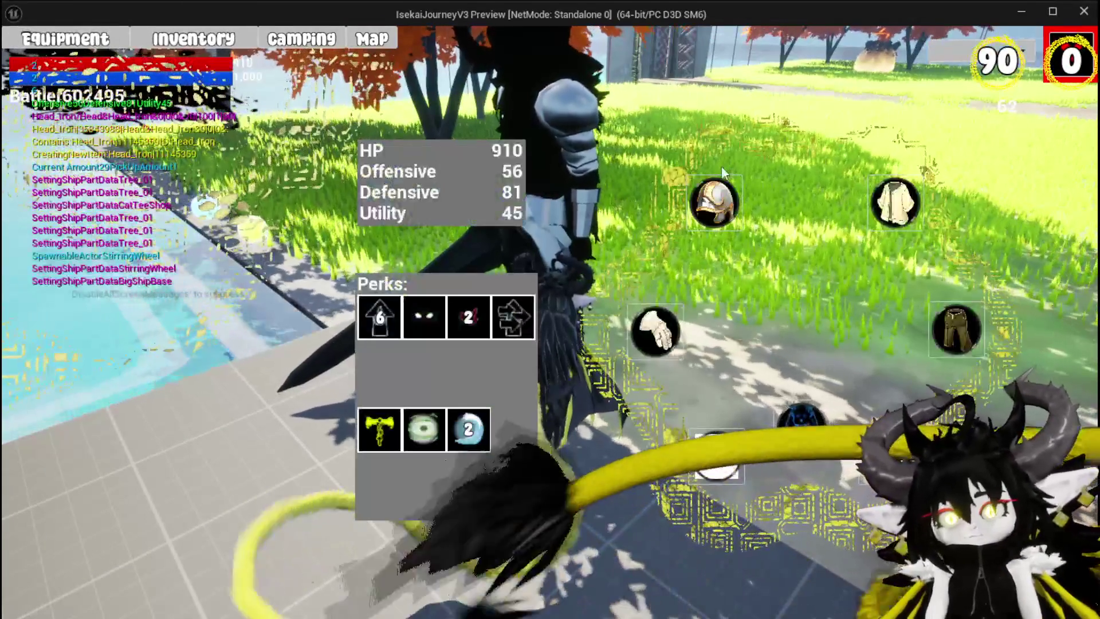
Equip the crafted Iron_Head in the head slot of the equipment menu
left_click(719, 190)
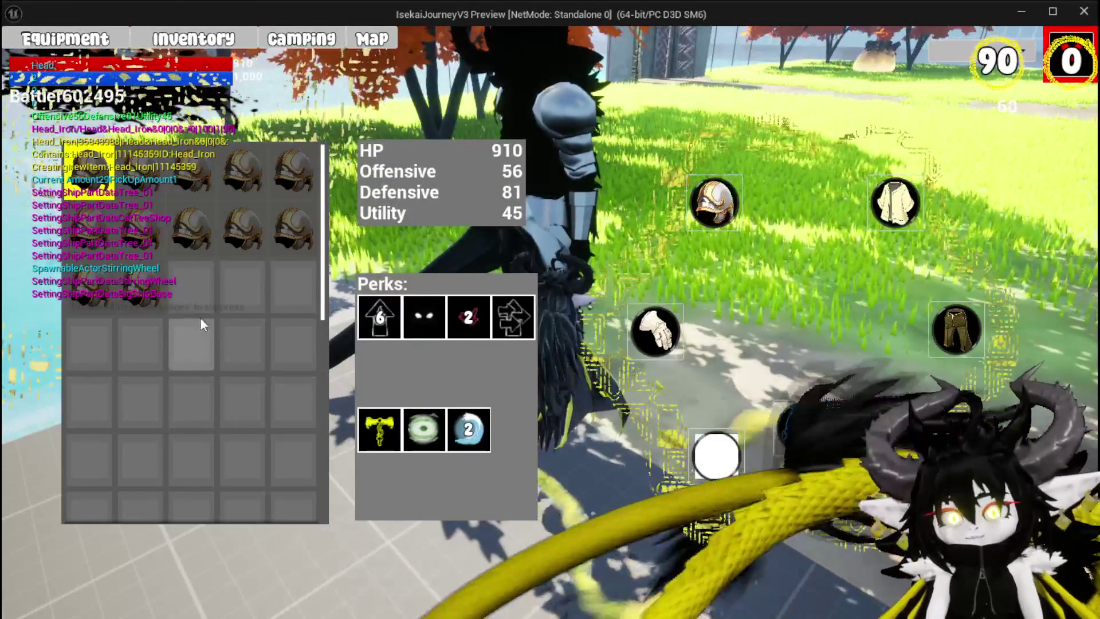
mouse_move(152, 291)
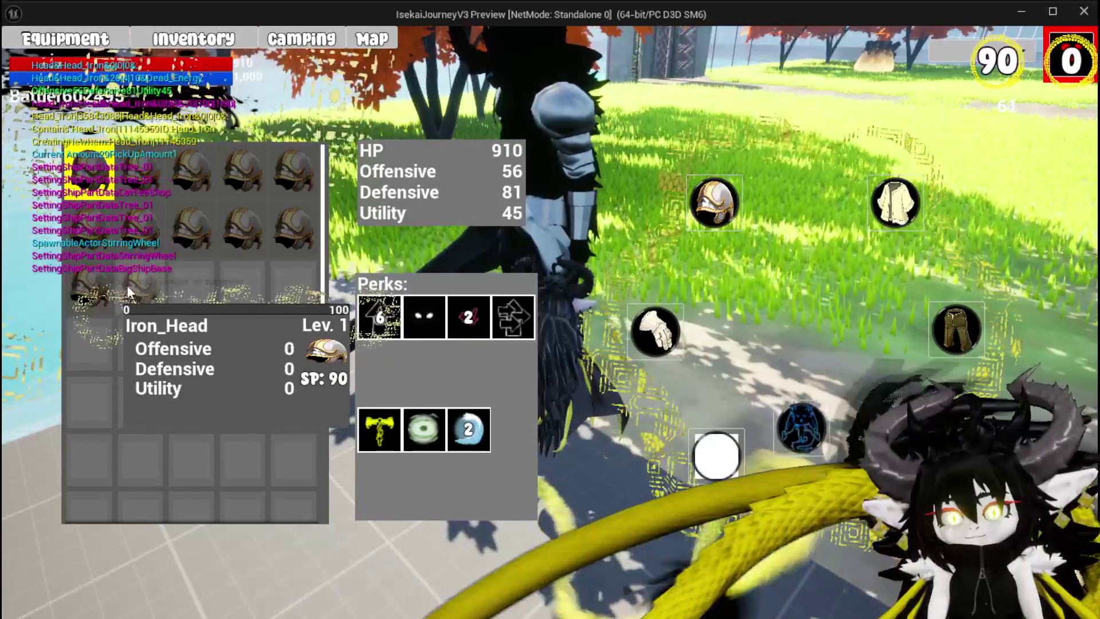
left_click(152, 283)
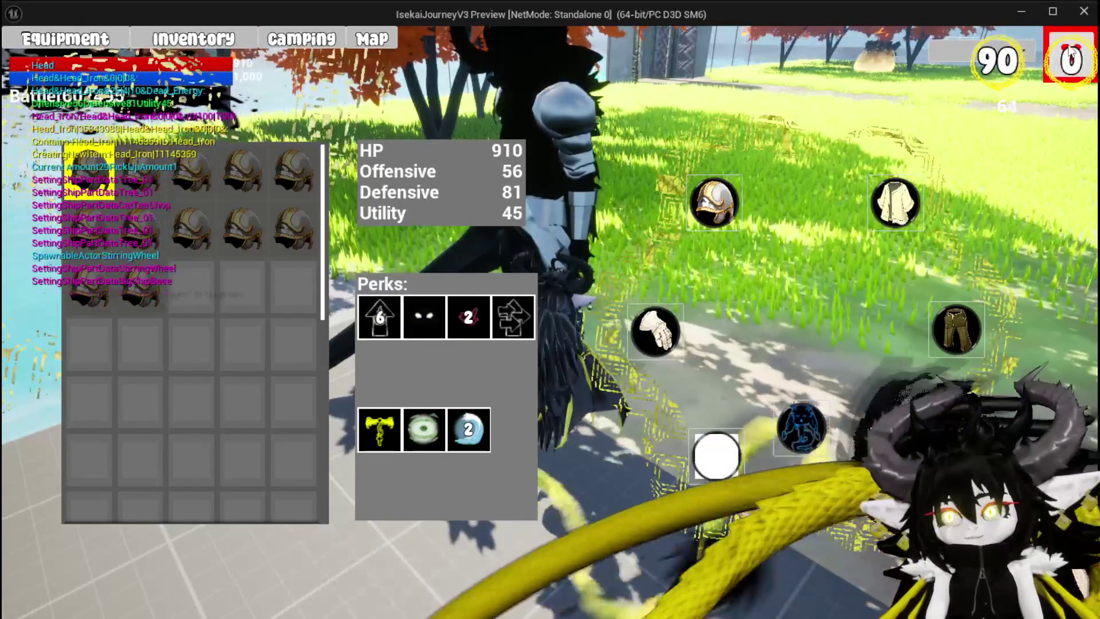
key("Tab")
Walk around, check the inventory, then stop the play test and save L_DungeonCreationTest
key("w")
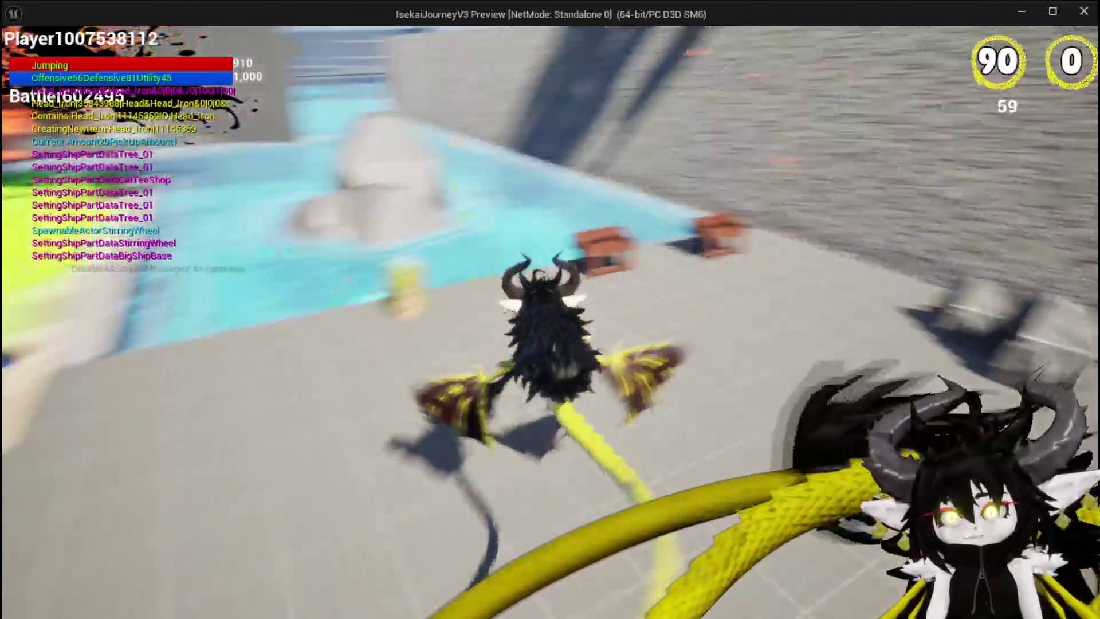
key("space")
key("Tab")
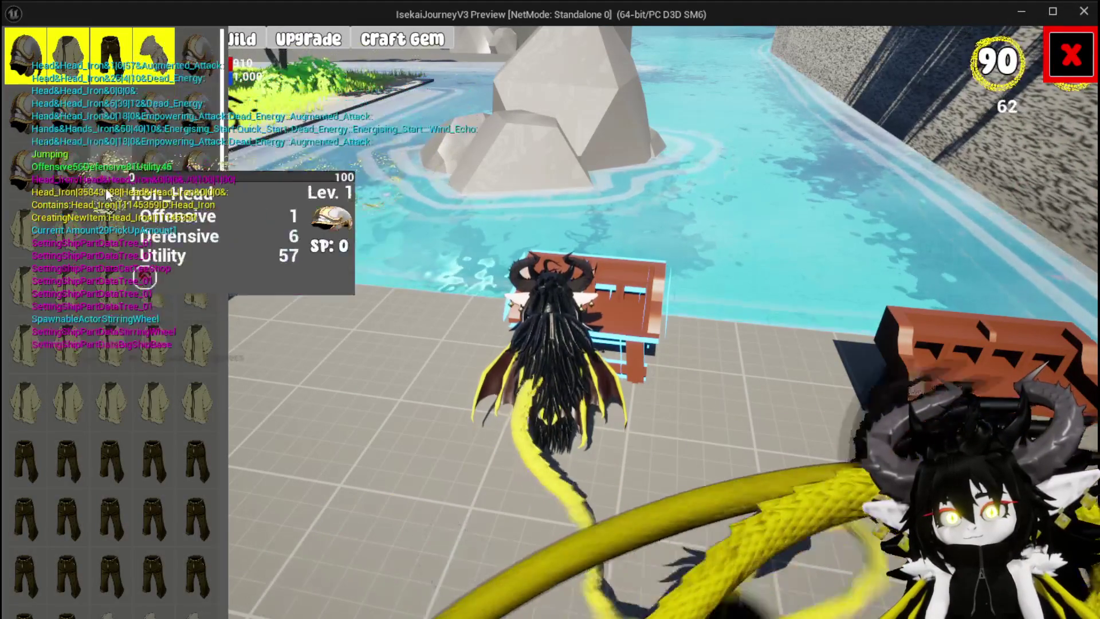
key("Tab")
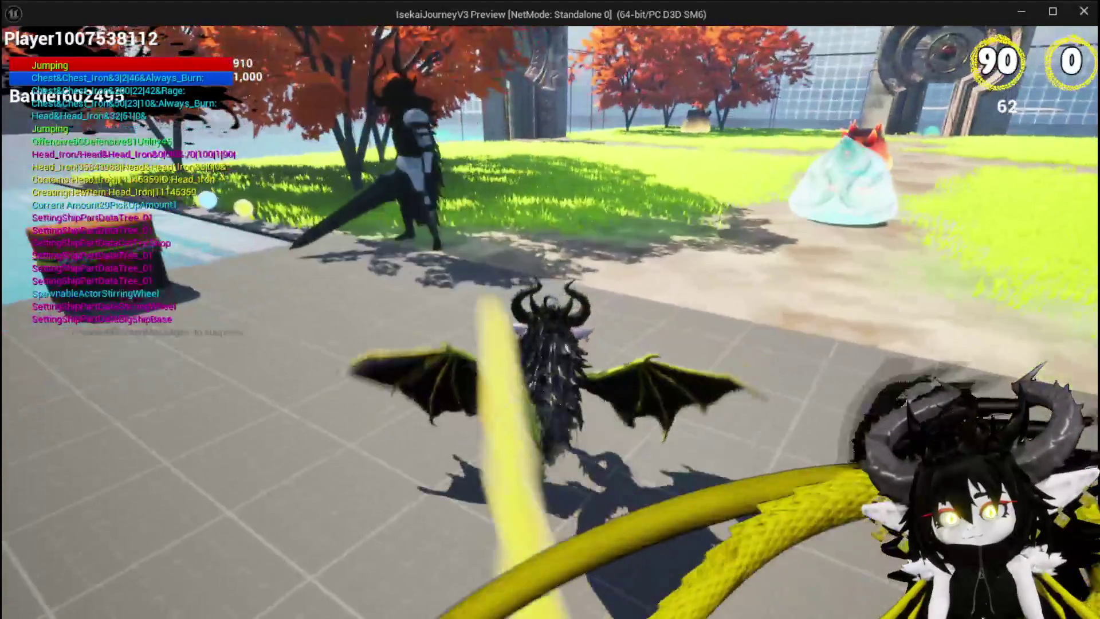
key("Escape")
key("ctrl+s")
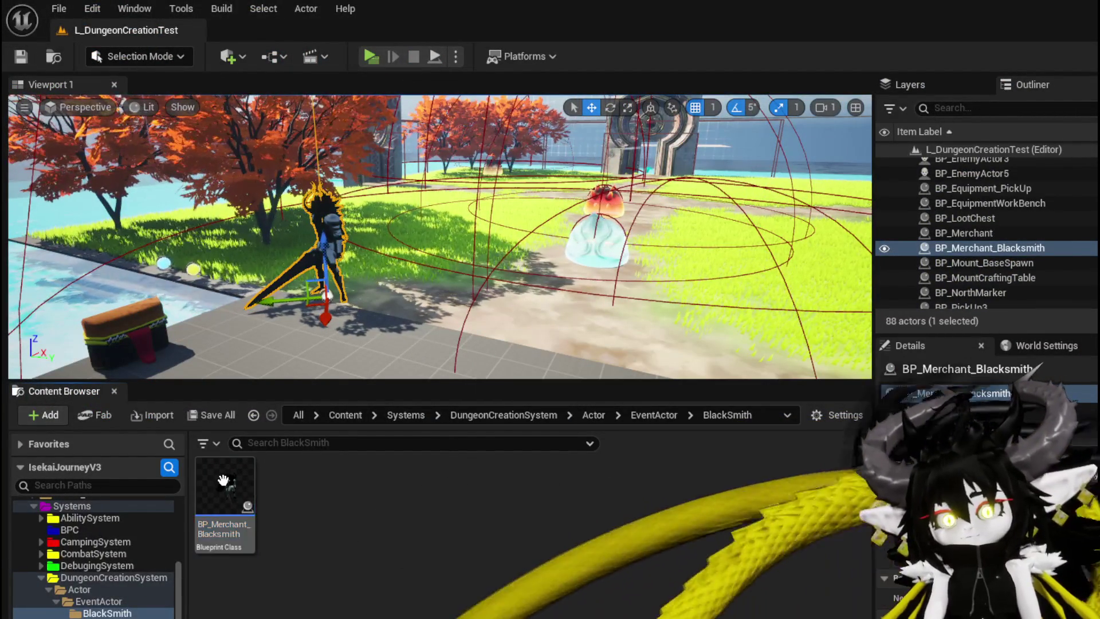
Open BP_Merchant_Blacksmith and add a fourth entry to SetUpDialog's Make Array
double_click(223, 480)
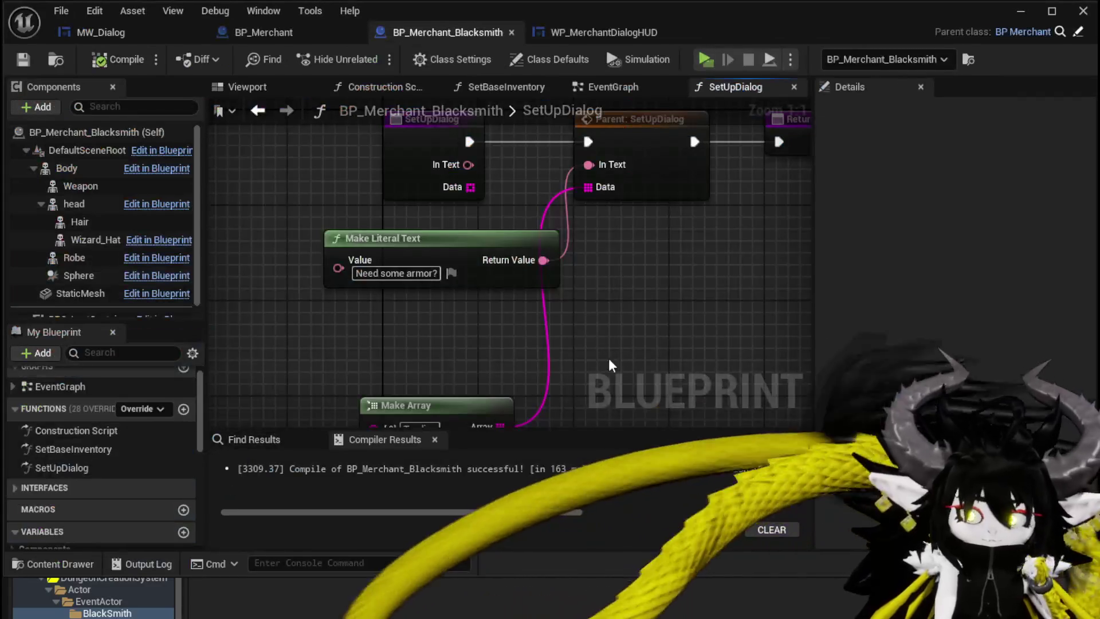
scroll(572, 303, "down", 1)
mouse_move(572, 302)
right_mouse_down()
mouse_move(467, 314)
mouse_move(615, 265)
right_mouse_up()
scroll(571, 370, "up", 2)
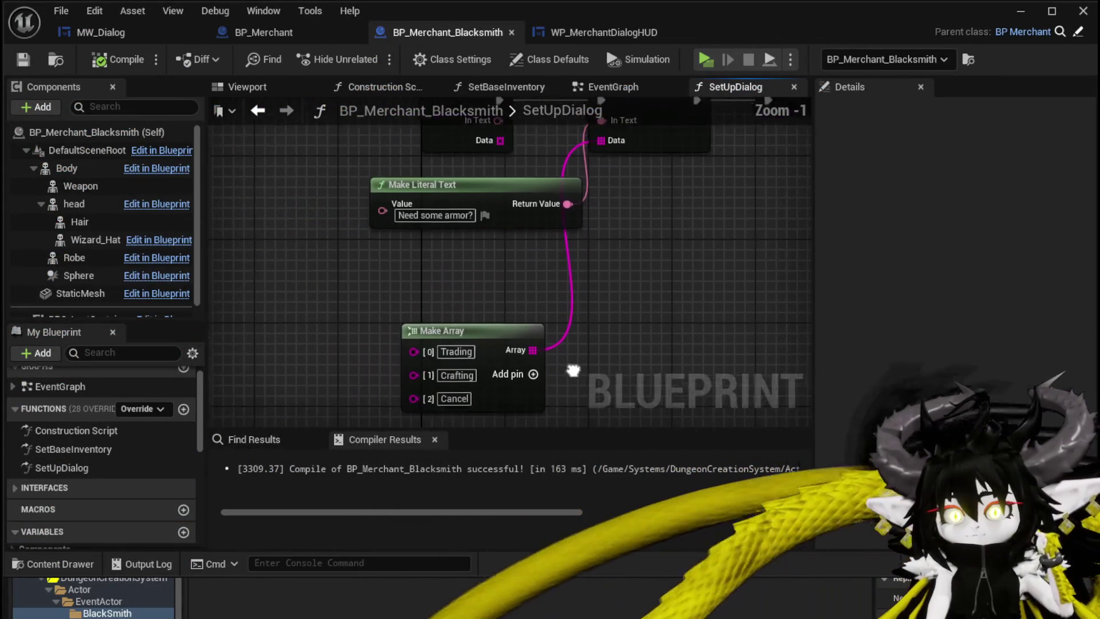
left_click(576, 299)
type("Upgr")
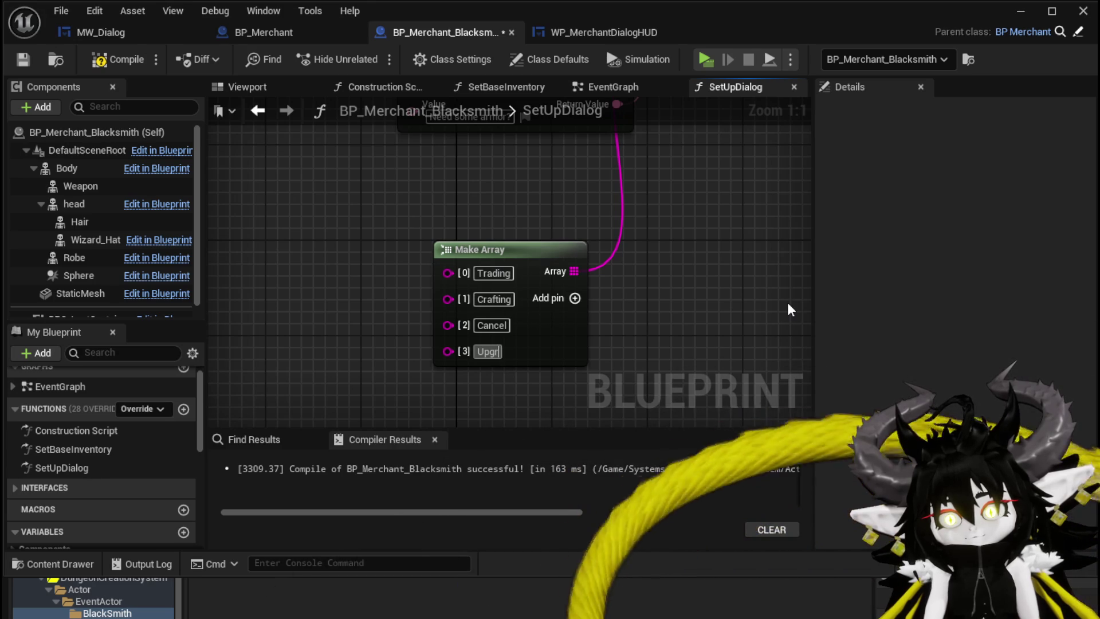
type("ade")
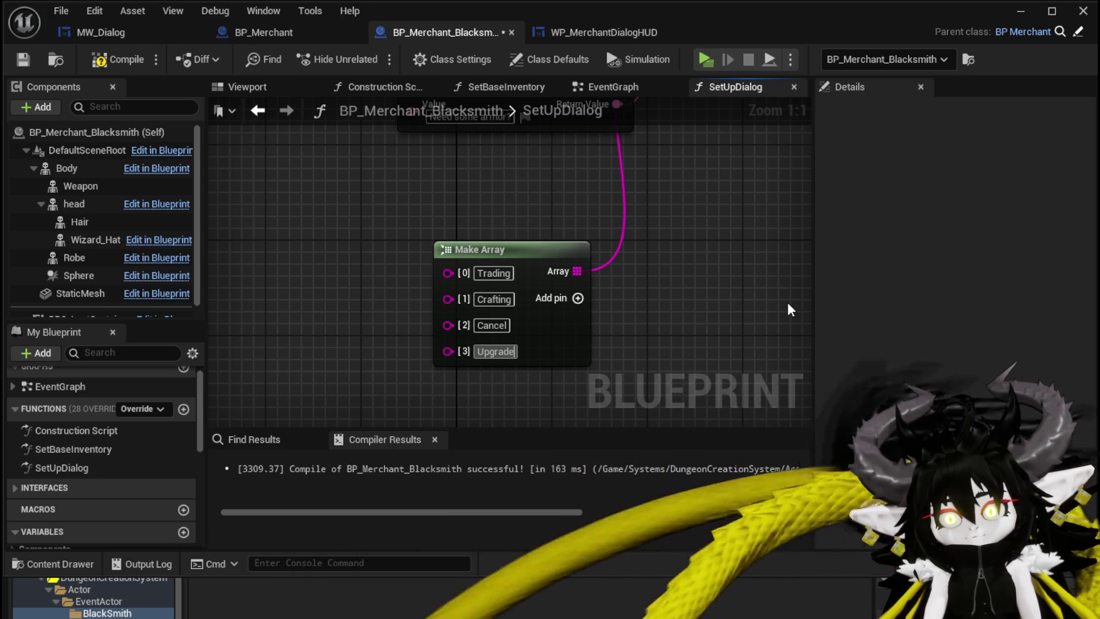
type("Armor")
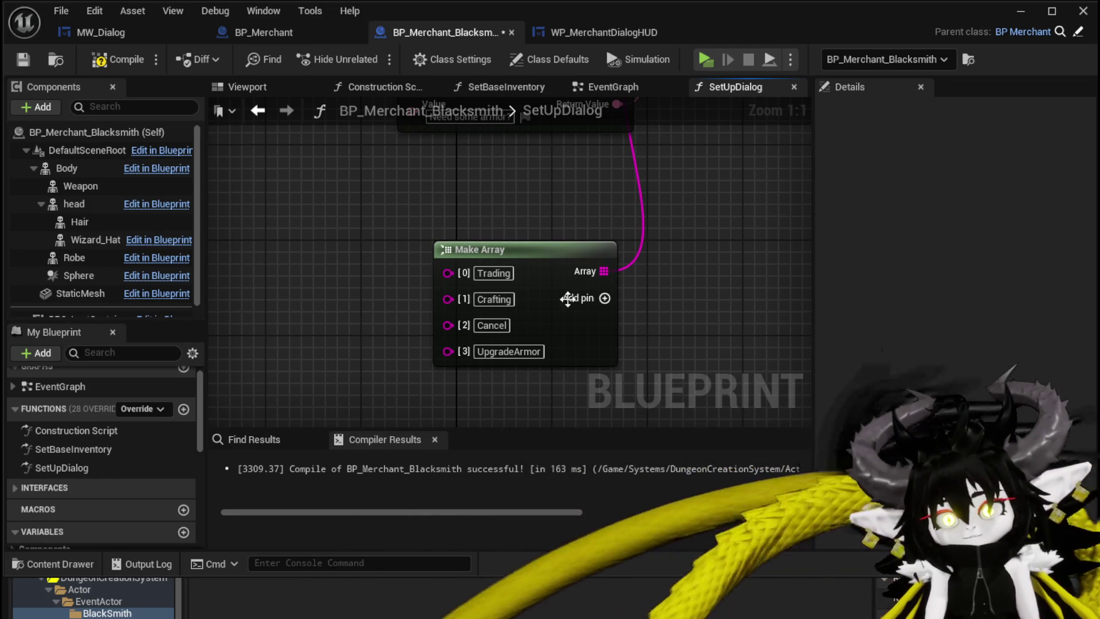
Set the third option to Upgrade so entries read Trading, Crafting, Upgrade, Cancel
scroll(113, 476, "down", 5)
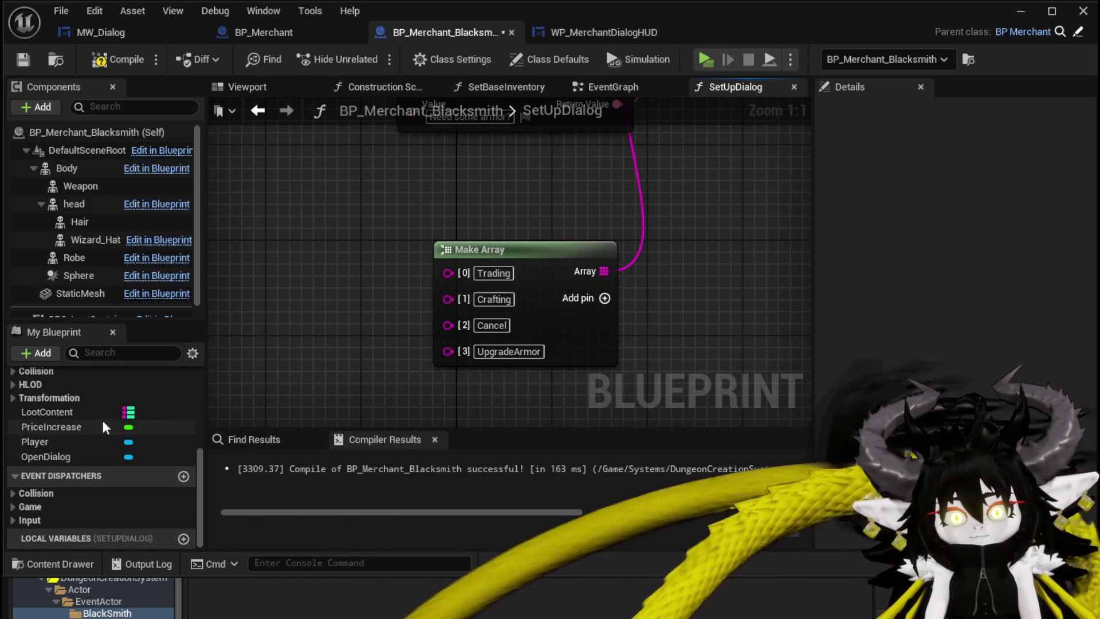
left_click(435, 336)
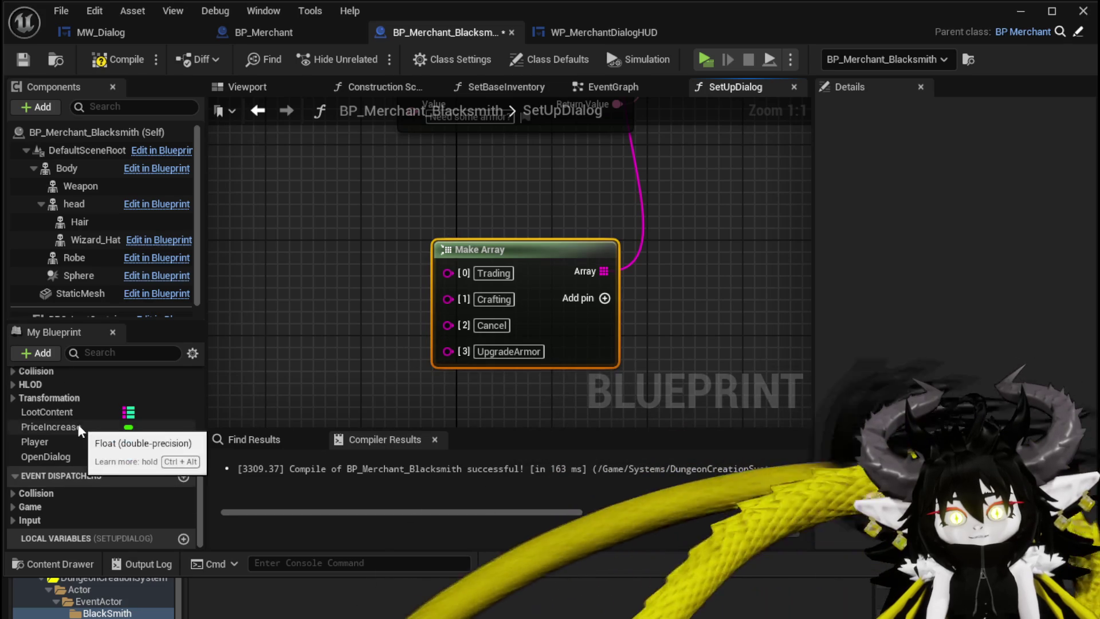
scroll(78, 424, "up", 5)
scroll(91, 432, "down", 2)
scroll(97, 443, "down", 1)
scroll(98, 442, "down", 2)
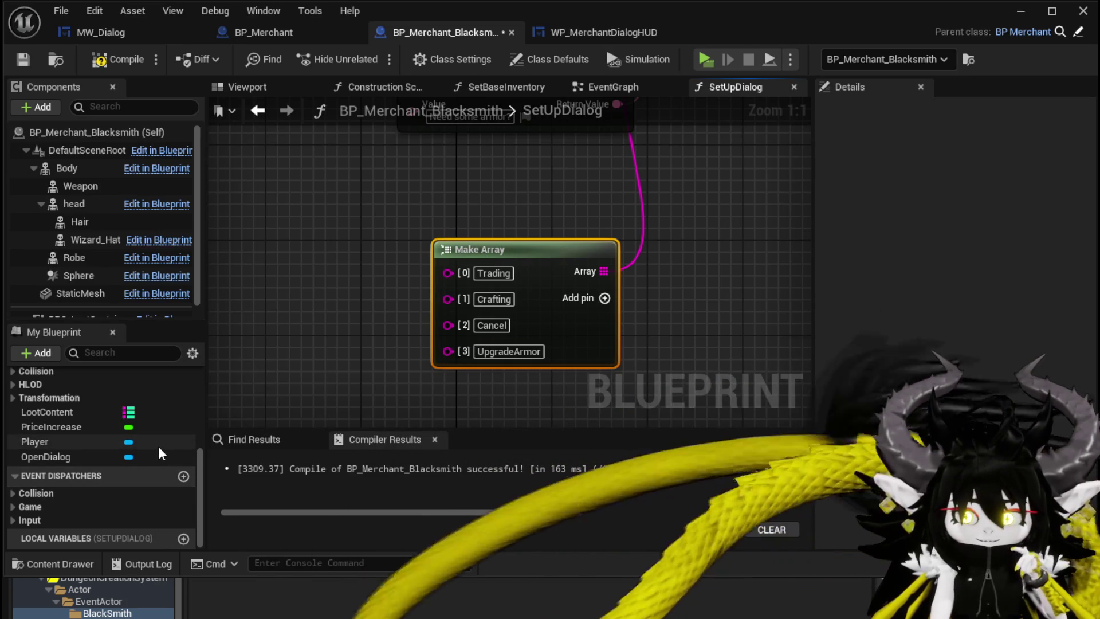
left_click_drag(442, 348, 449, 325)
left_click(495, 325)
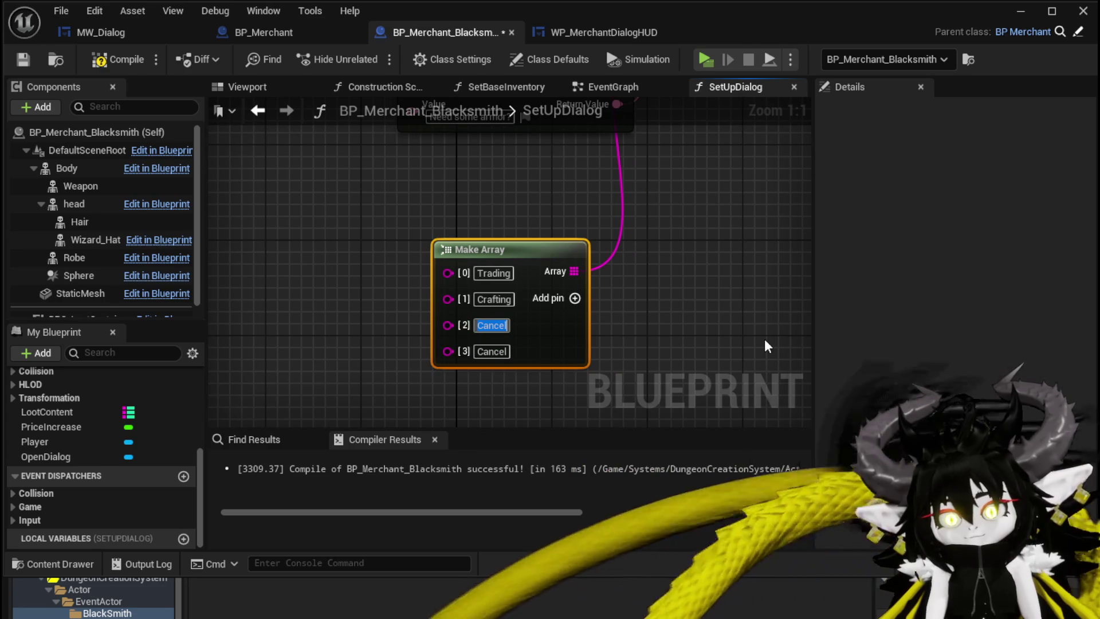
type("Up")
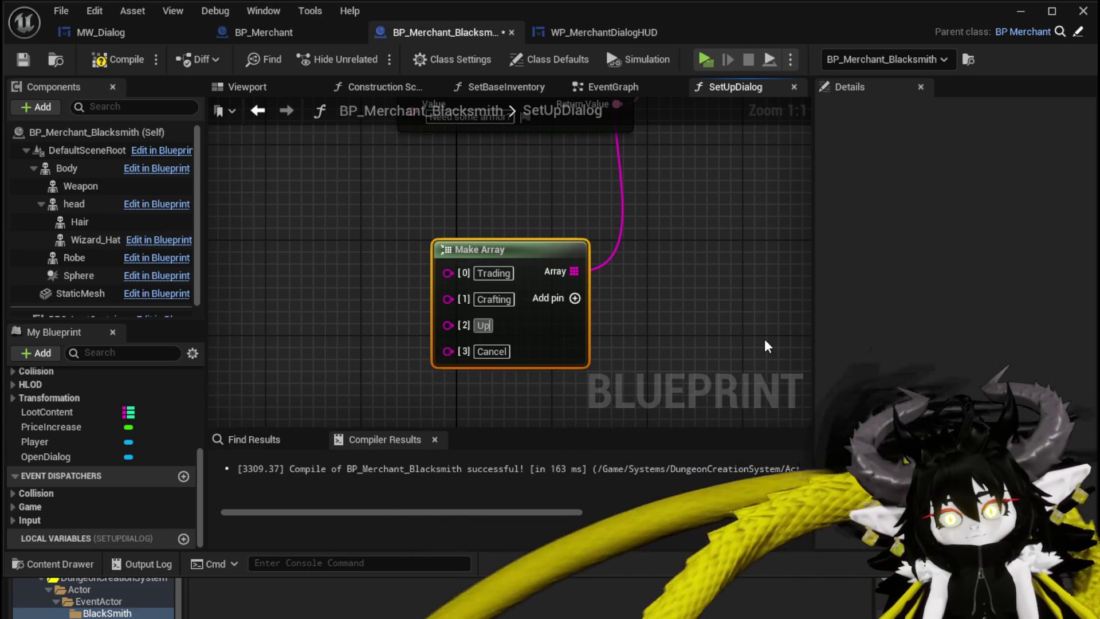
type("grade")
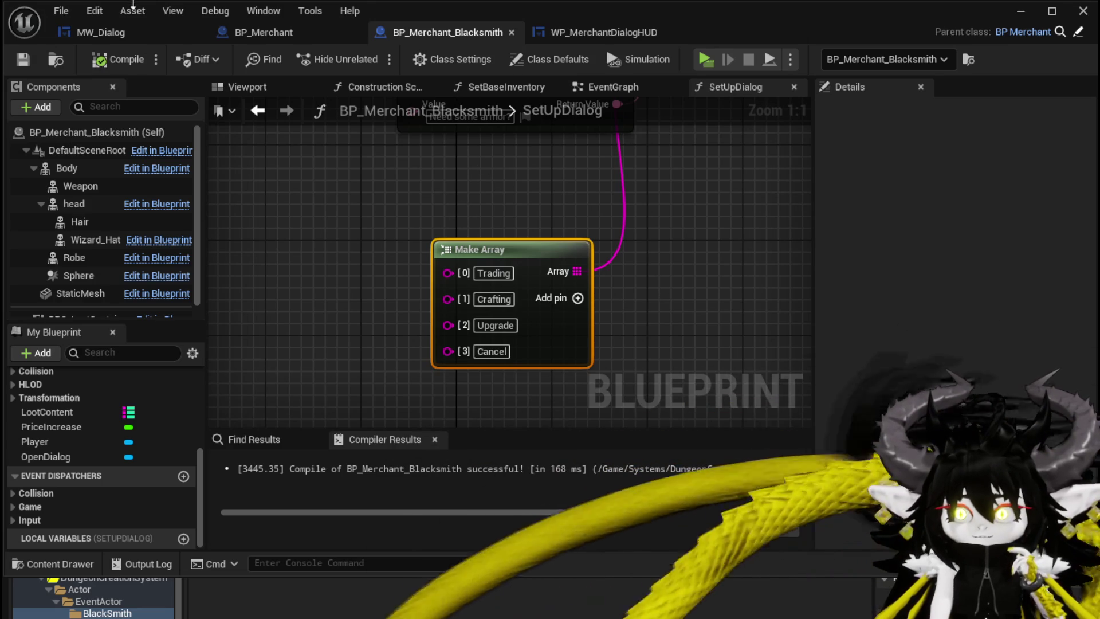
left_click(638, 87)
Shift the Crafting event and Create Widget node chain up and to the right
scroll(505, 247, "down", 3)
right_click_drag(525, 198, 283, 200)
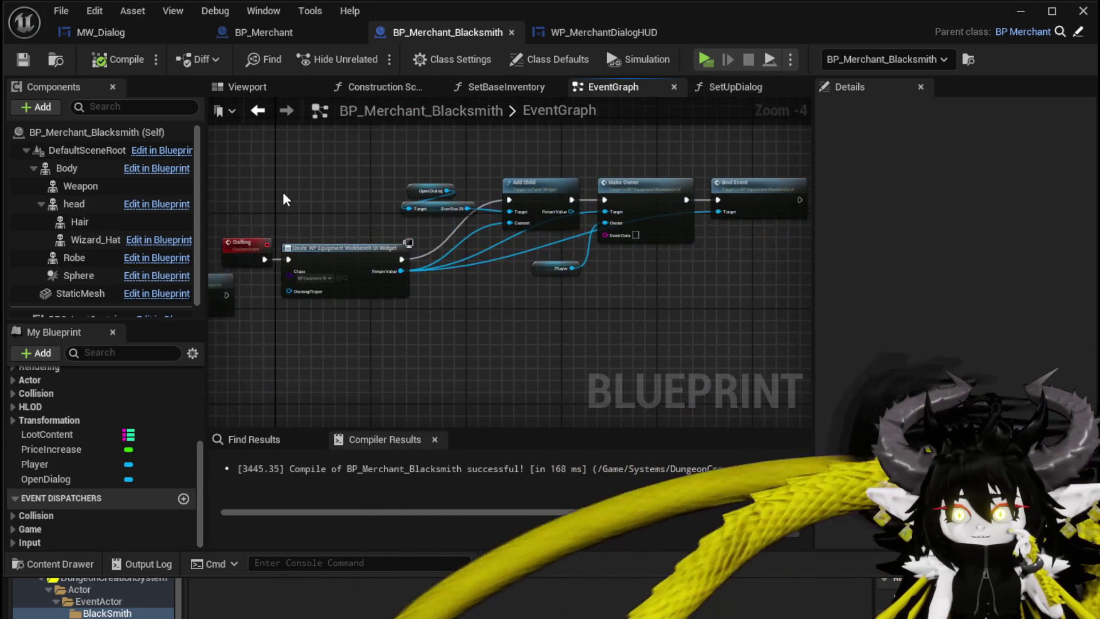
mouse_move(317, 281)
left_mouse_down()
mouse_move(348, 233)
mouse_move(352, 187)
left_mouse_up()
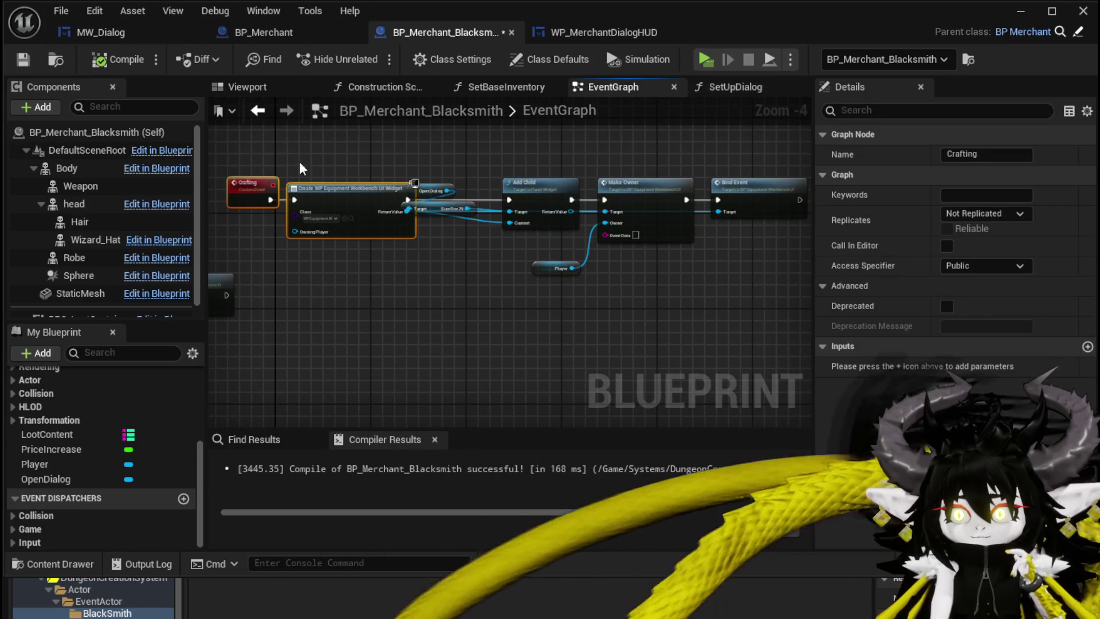
left_click_drag(738, 230, 739, 231)
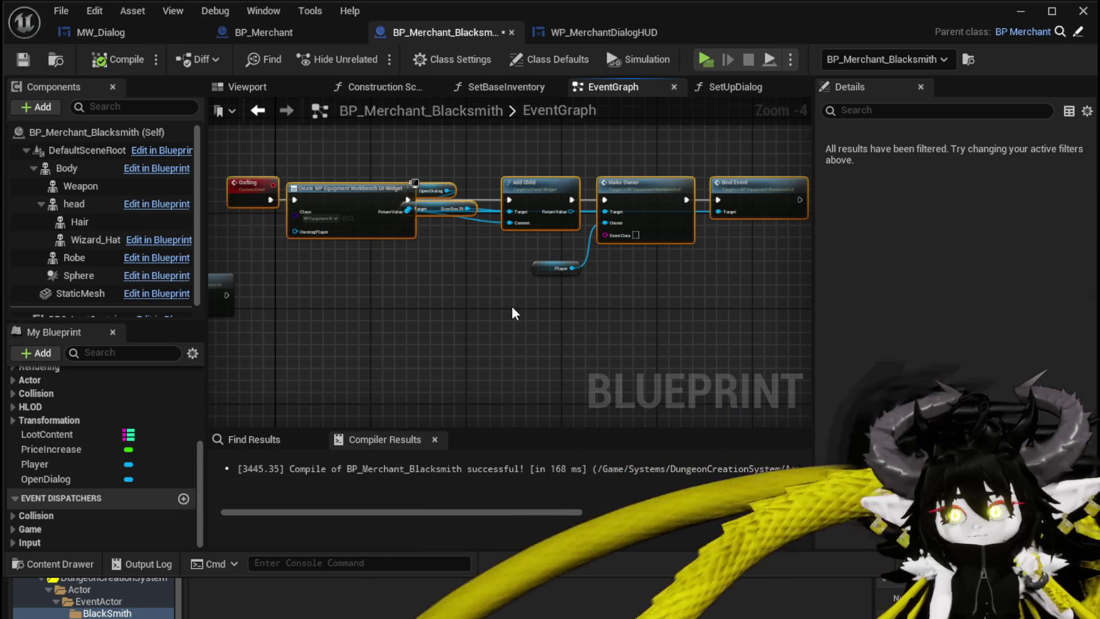
left_click_drag(606, 227, 719, 210)
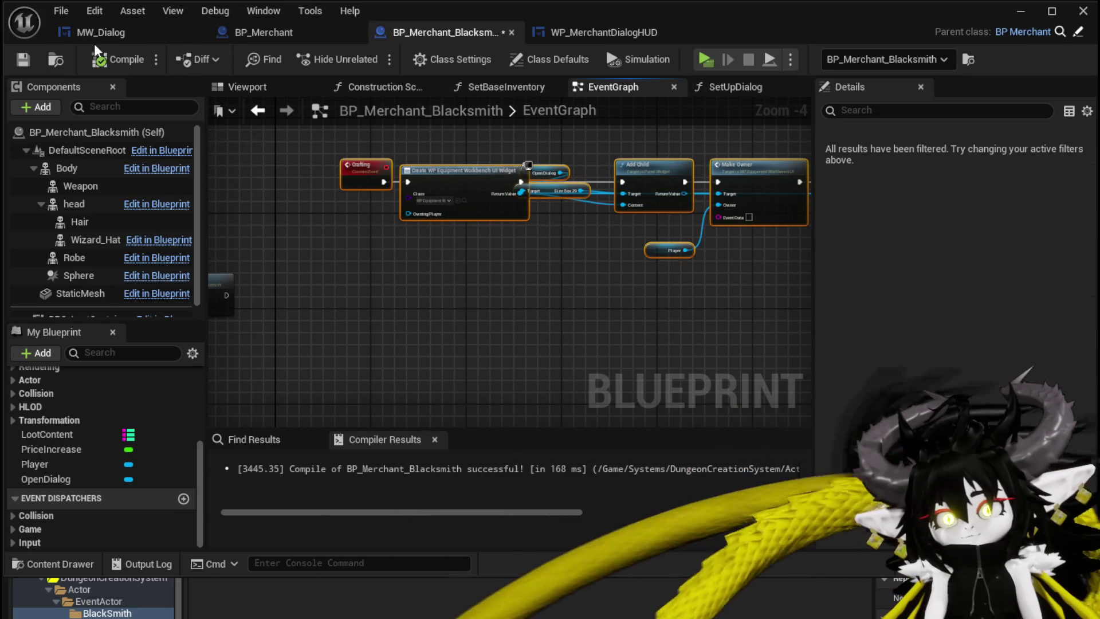
right_click_drag(554, 265, 473, 342)
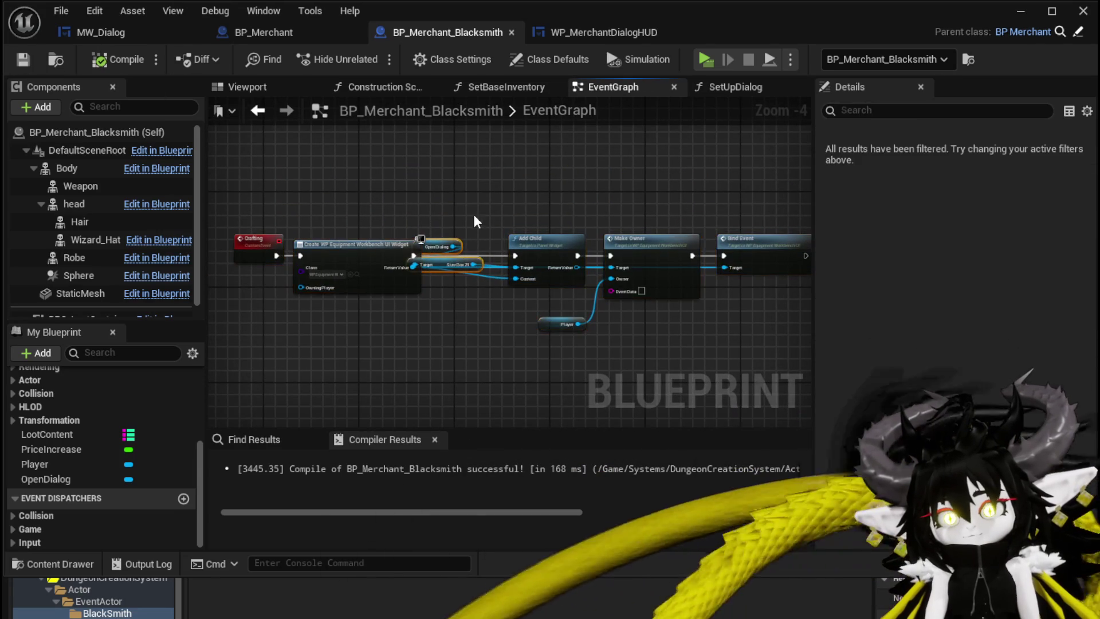
scroll(493, 217, "up", 3)
Add an Upgrade pin name to Switch on String, ordered between Crafting and Cancel
mouse_move(342, 322)
right_mouse_down()
mouse_move(384, 297)
mouse_move(593, 252)
right_mouse_up()
right_click_drag(114, 255, 274, 249)
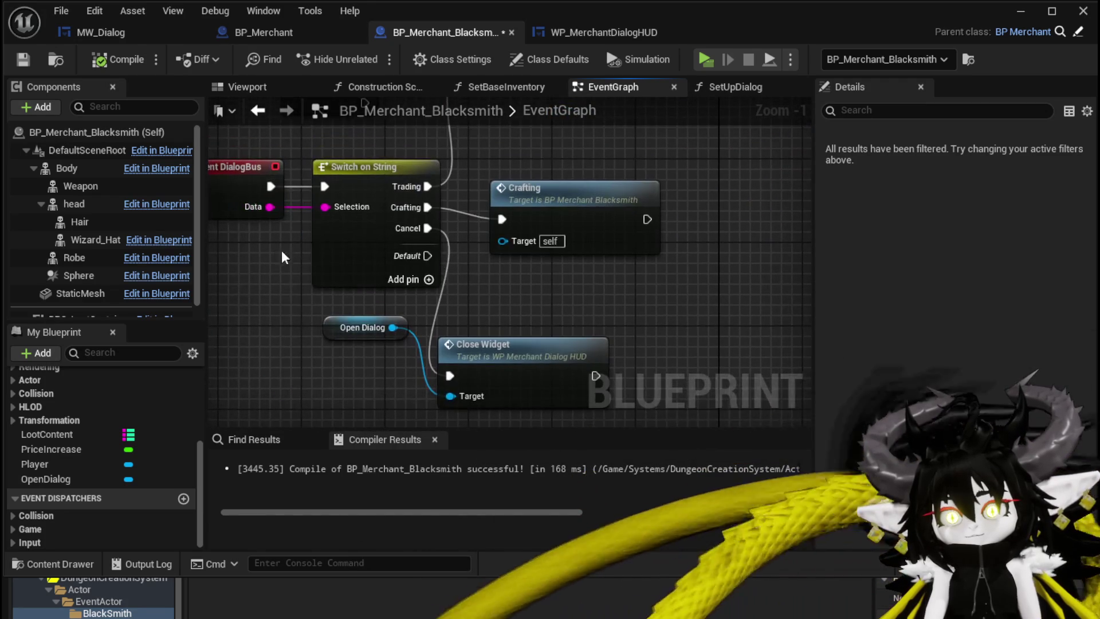
left_click(343, 241)
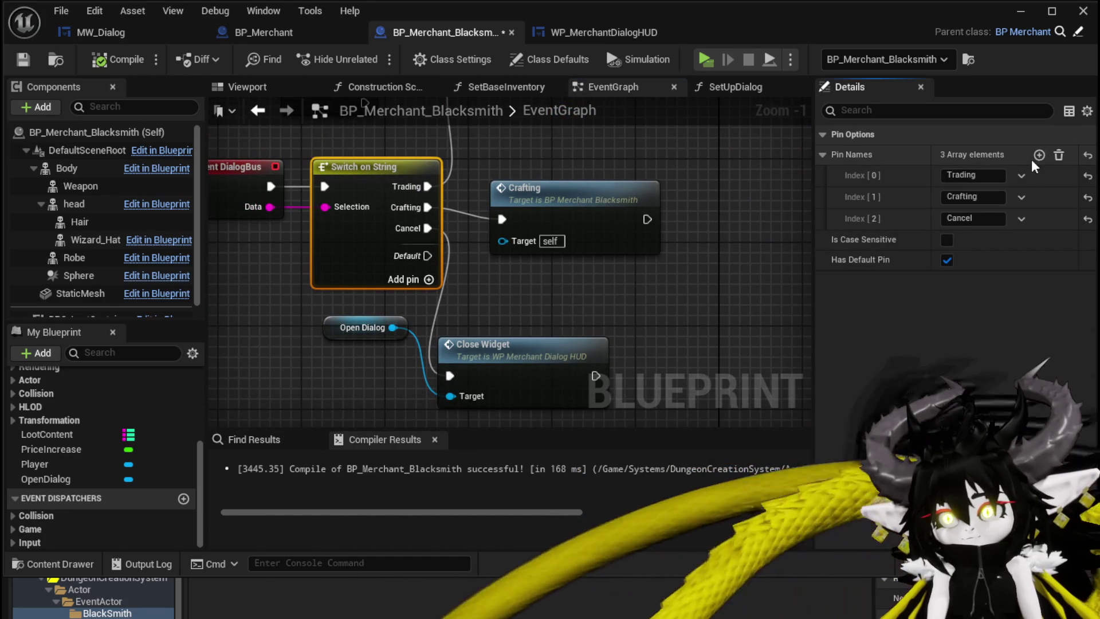
left_click(1039, 154)
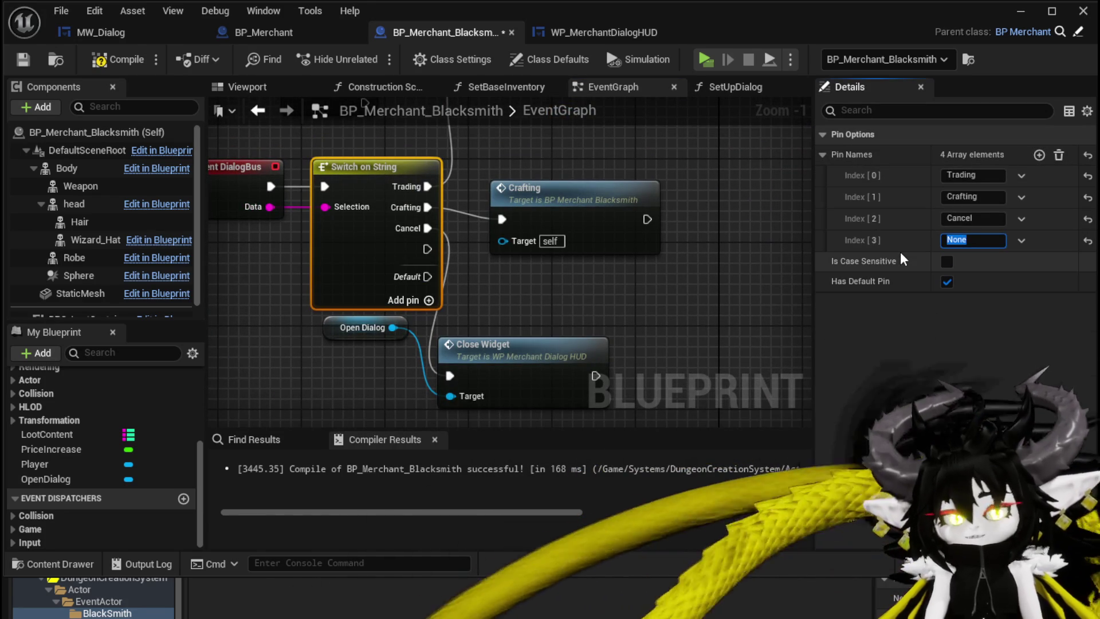
type("Upgrade")
key("Return")
left_click_drag(891, 236, 886, 219)
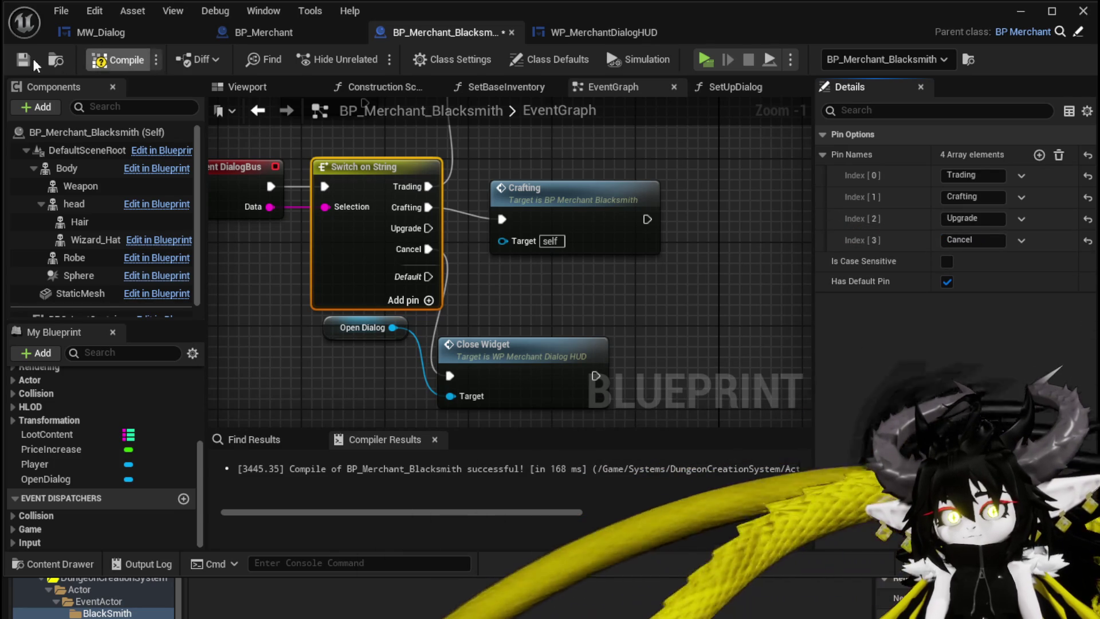
left_click_drag(554, 209, 532, 167)
Add a custom event named Upgrade in empty graph space
right_click_drag(532, 167, 245, 164)
right_click(621, 257)
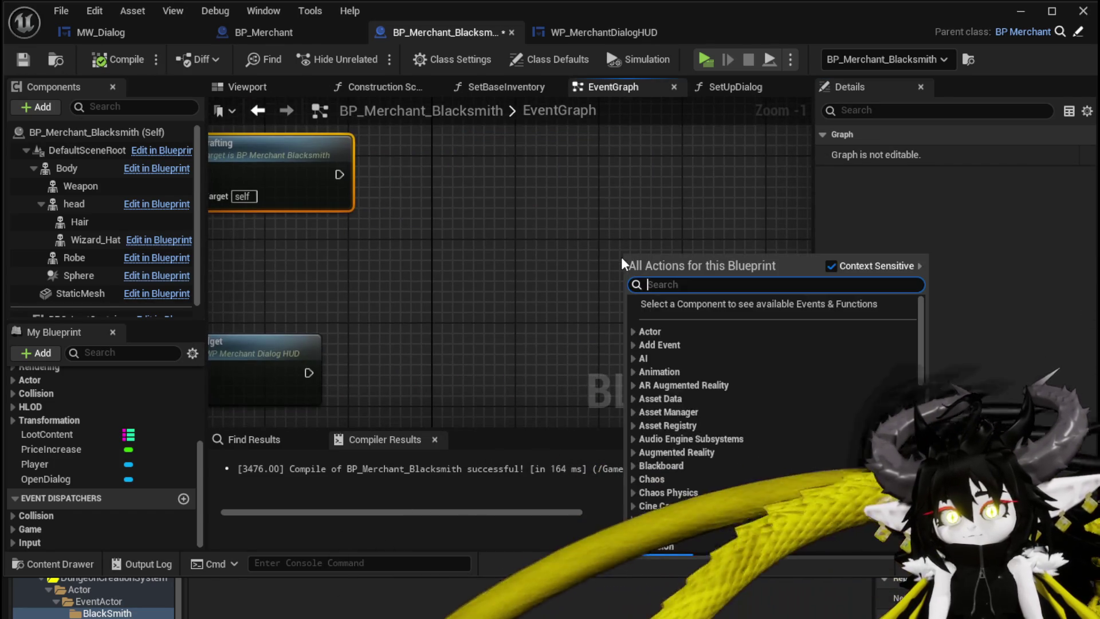
type("Custom")
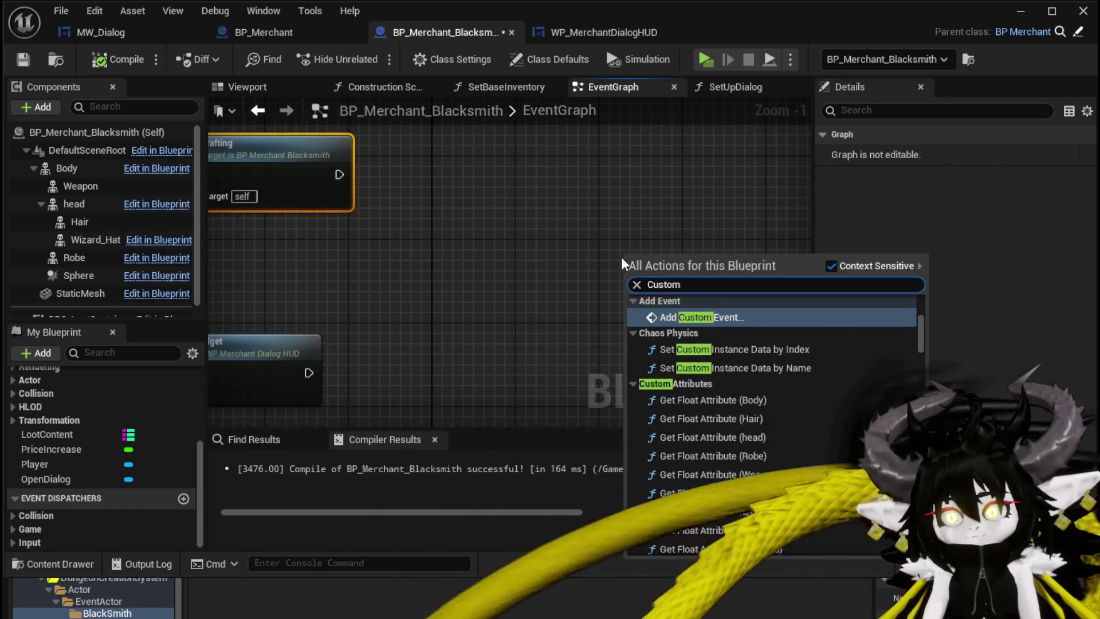
key("Return")
type("Upgr")
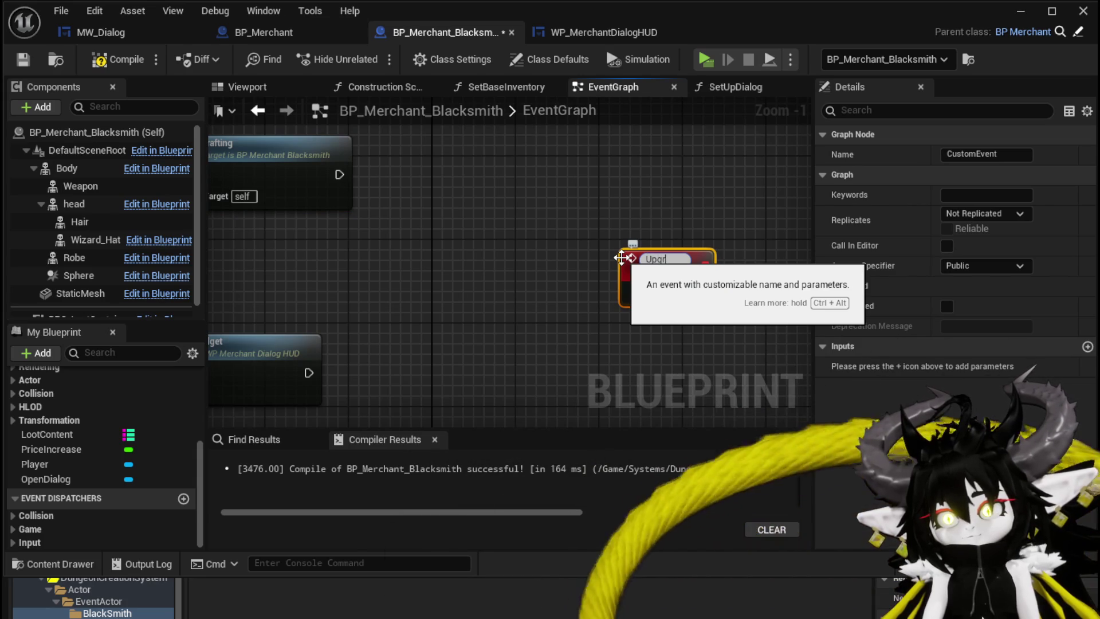
type("ade")
key("Return")
Rearrange the crafting node chain and position the Upgrade event near it
scroll(621, 258, "down", 4)
right_click_drag(564, 293, 275, 341)
left_click_drag(282, 277, 682, 140)
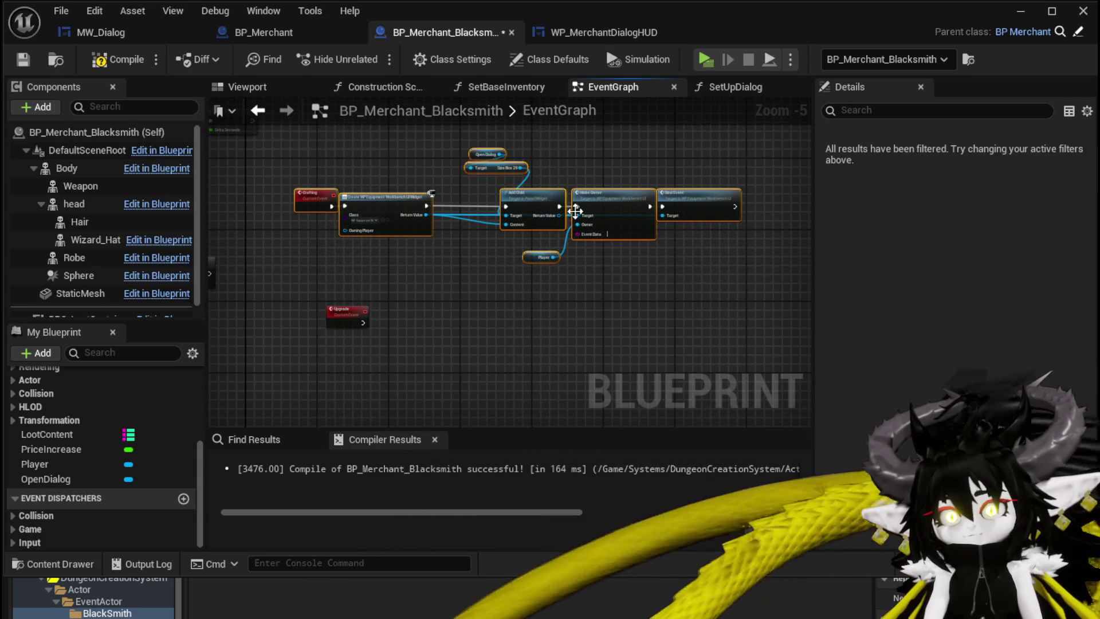
left_click_drag(553, 206, 602, 202)
left_click_drag(505, 238, 347, 166)
left_click(535, 207)
left_click_drag(327, 310, 364, 328)
scroll(462, 304, "up", 3)
mouse_move(462, 305)
right_mouse_down()
mouse_move(439, 355)
mouse_move(410, 332)
mouse_move(394, 280)
right_mouse_up()
scroll(411, 332, "down", 1)
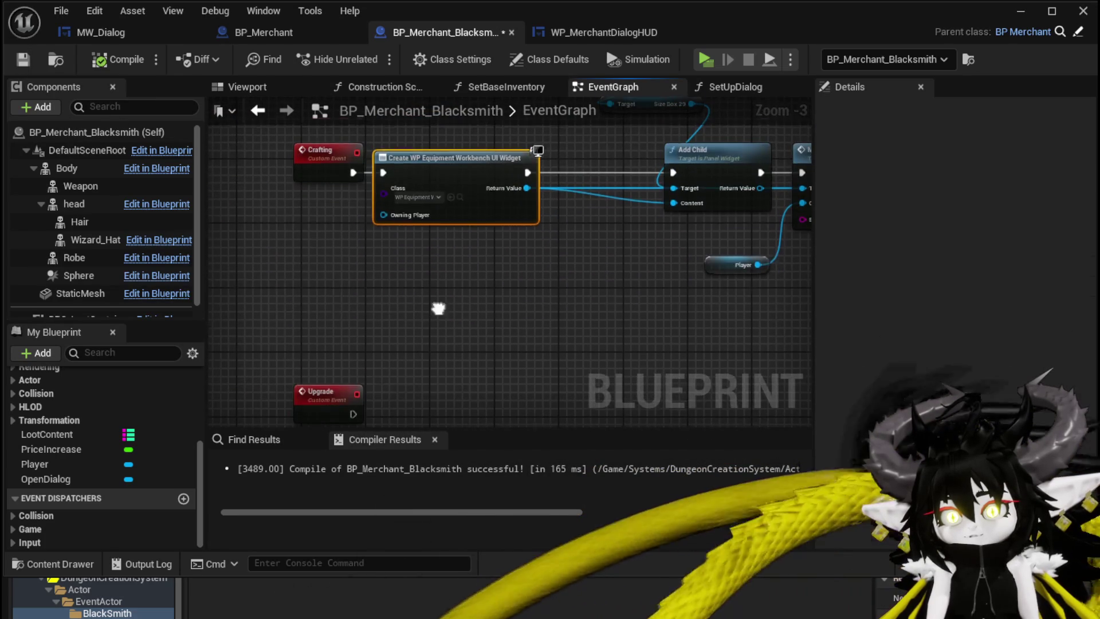
right_click_drag(438, 315, 439, 181)
Duplicate the Create WP Equipment Workbench UI Widget node, wire Upgrade into it, and save
key("ctrl+c")
key("ctrl+v")
left_click_drag(393, 304, 393, 297)
mouse_move(441, 283)
left_mouse_down()
mouse_move(439, 255)
mouse_move(451, 273)
left_mouse_up()
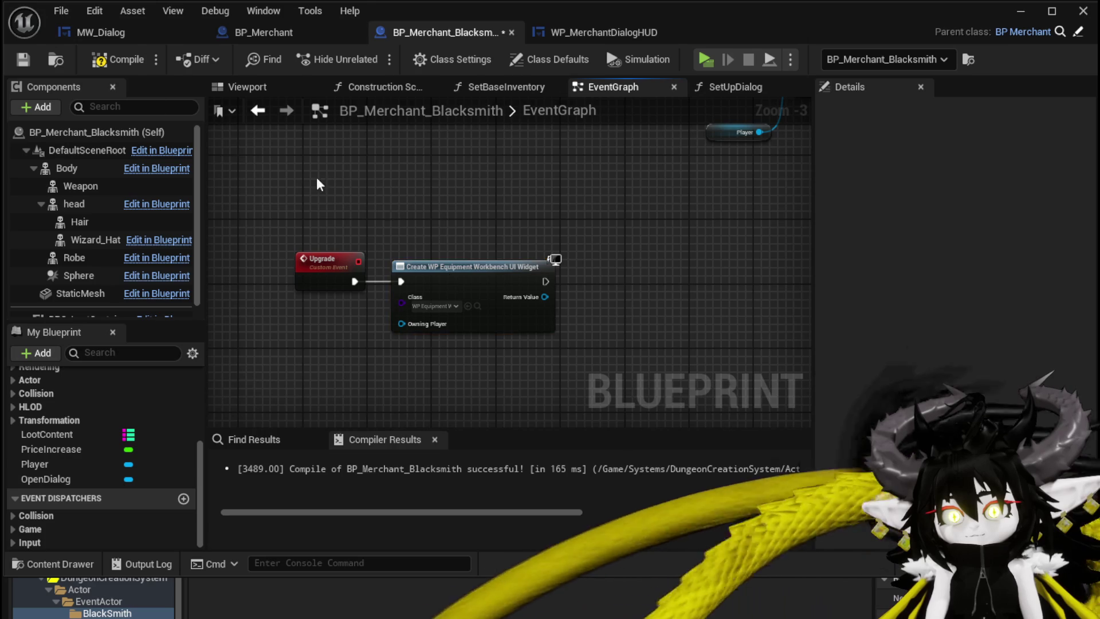
left_click(23, 59)
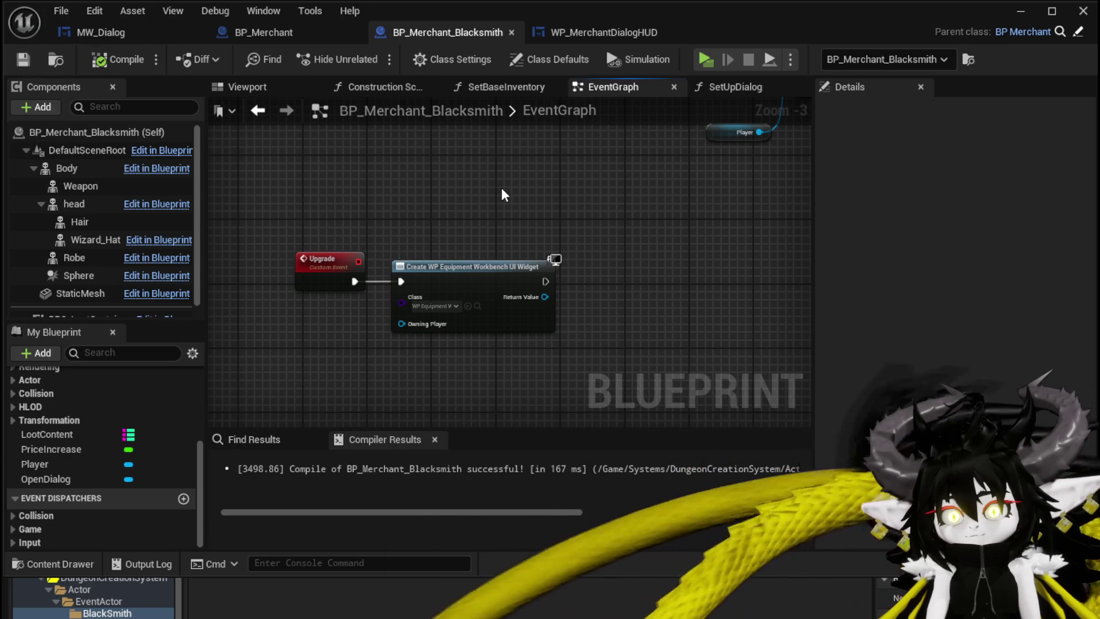
left_click(1042, 12)
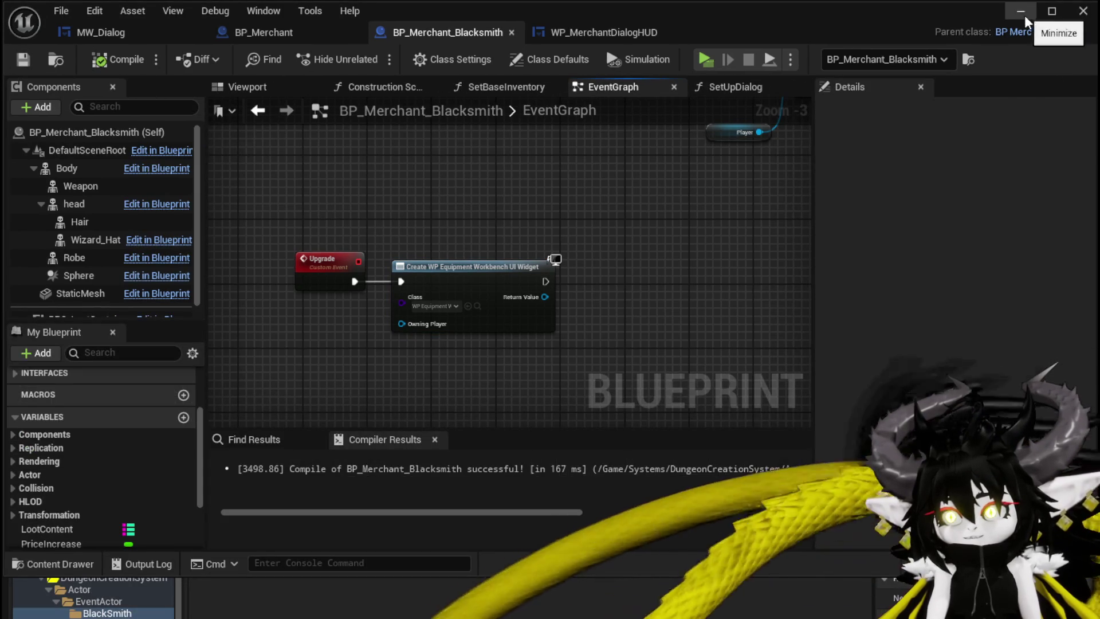
left_click(1022, 13)
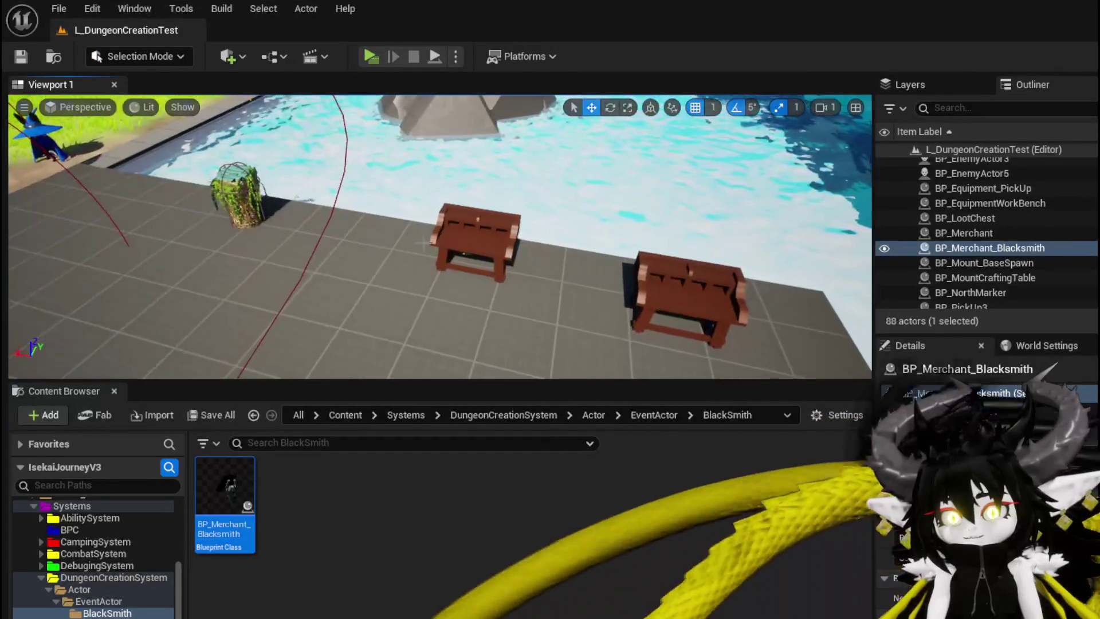
Open the equipment workbench actor's Blueprint from the level, then close it
left_click(990, 203)
key("ctrl+e")
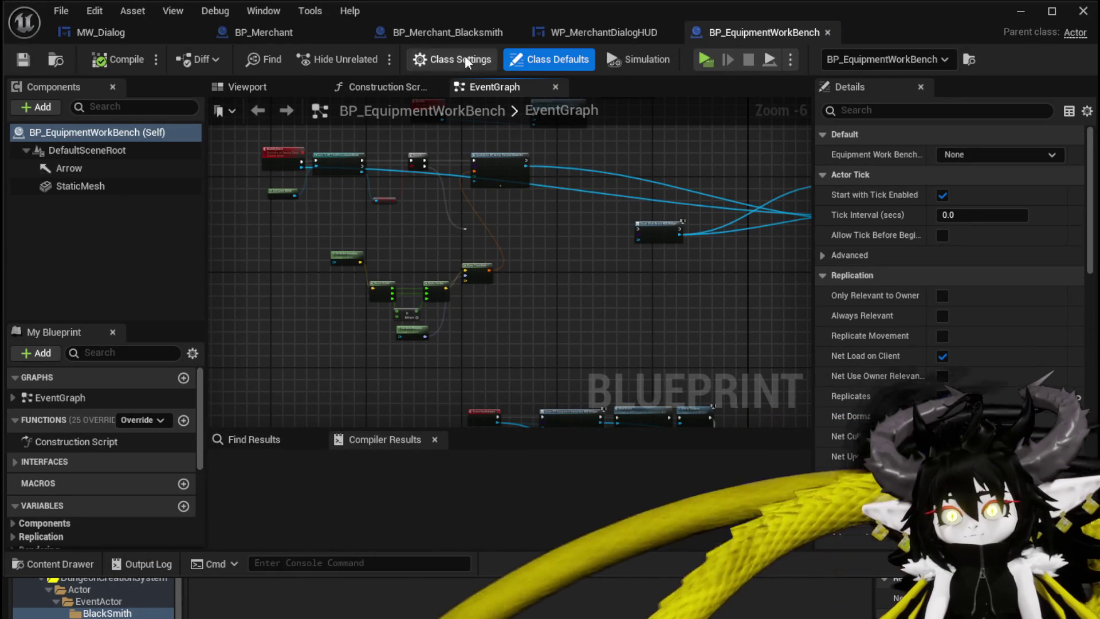
left_click(827, 32)
left_click(1007, 14)
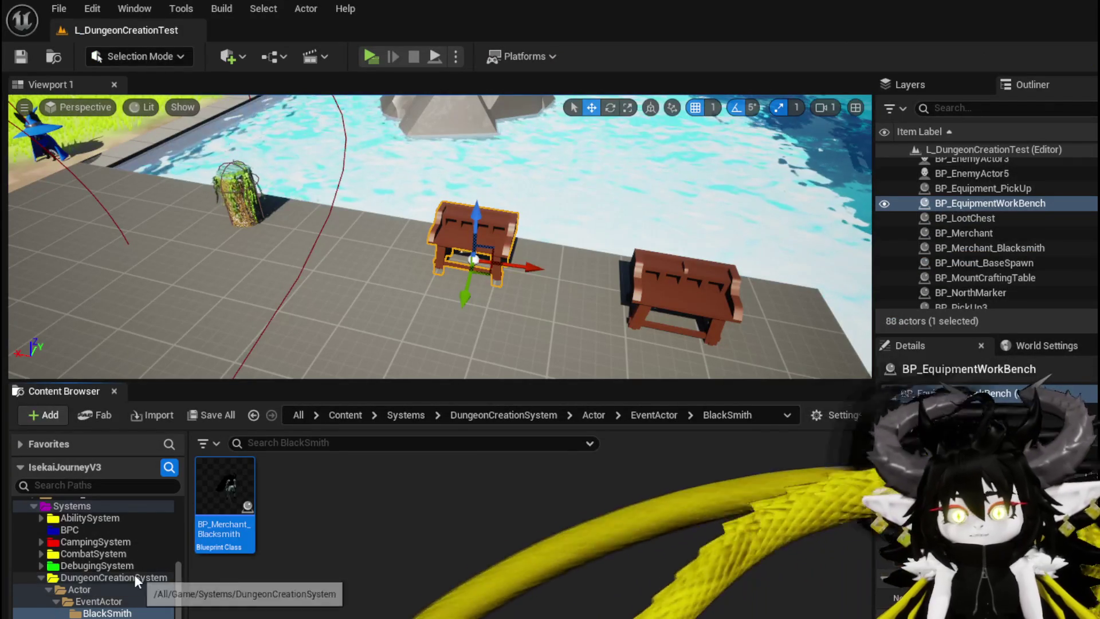
Expand EquipmentSystem in the Content Browser tree and open its UI folder
scroll(136, 555, "down", 3)
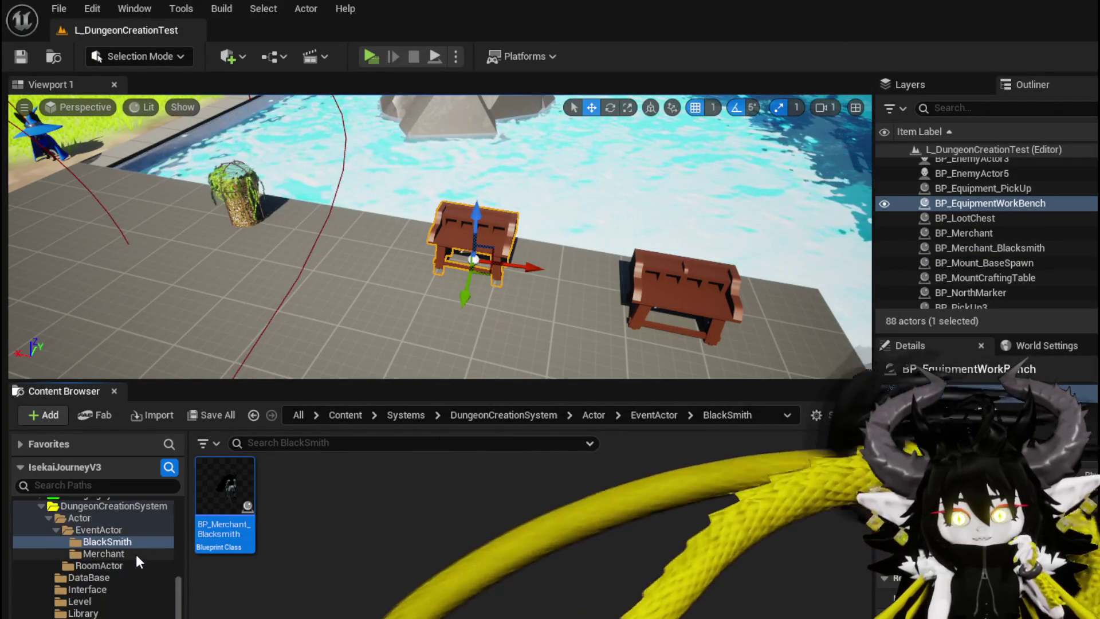
scroll(136, 554, "down", 3)
scroll(137, 552, "up", 8)
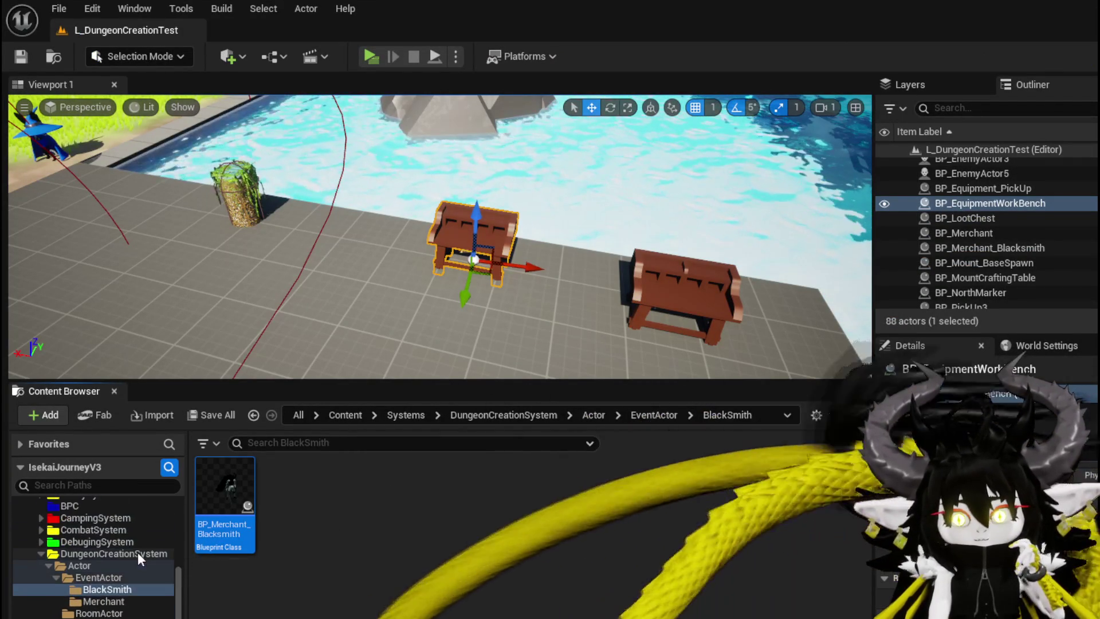
scroll(138, 552, "down", 9)
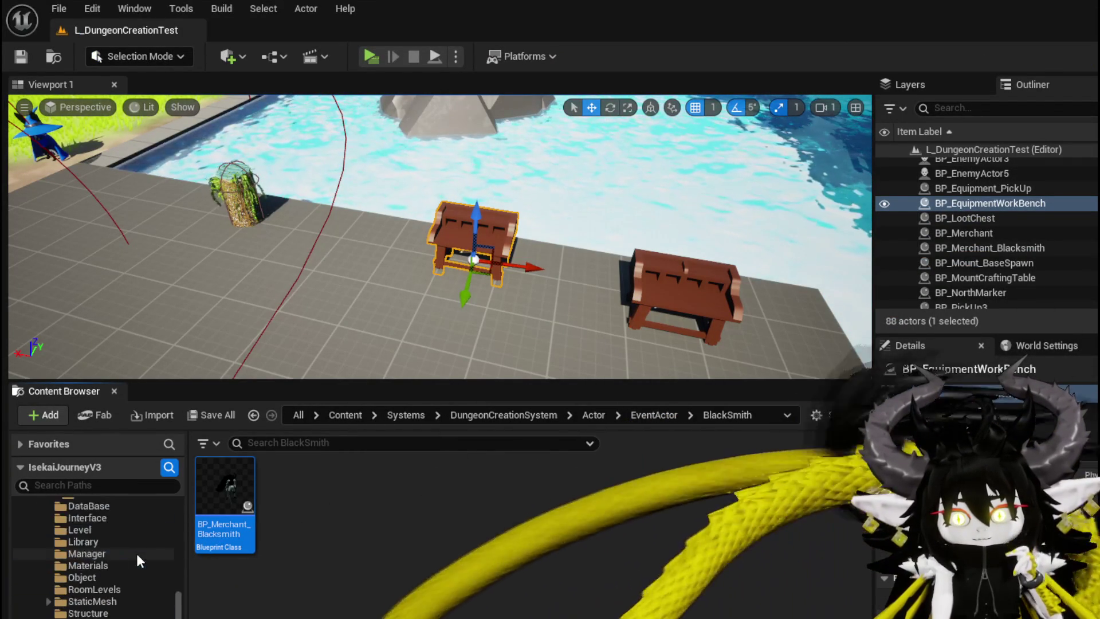
left_click(41, 542)
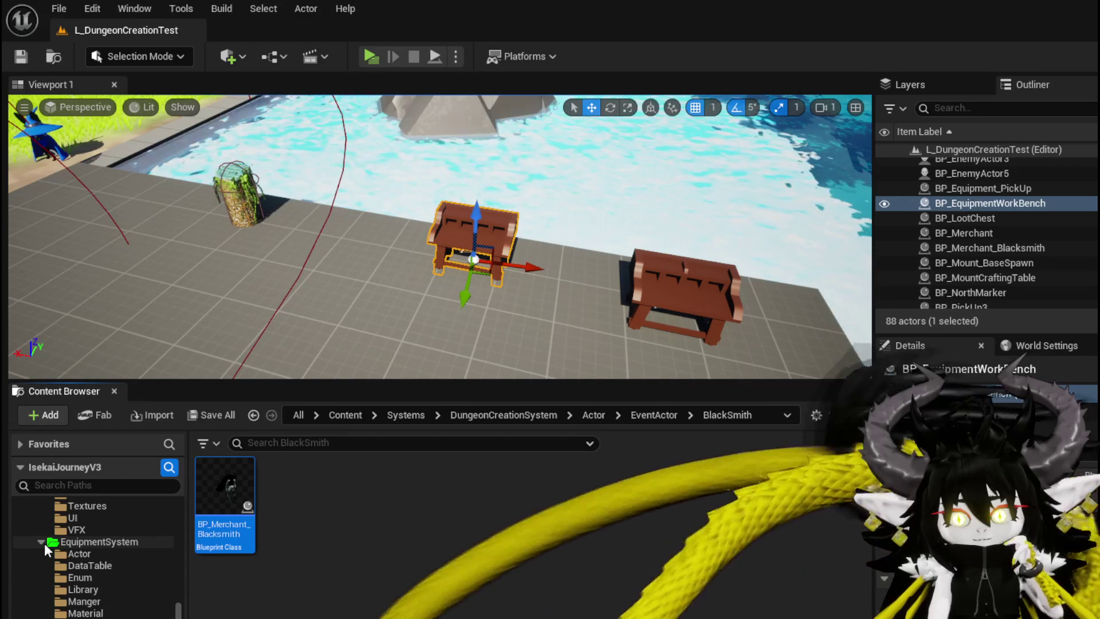
left_click(97, 542)
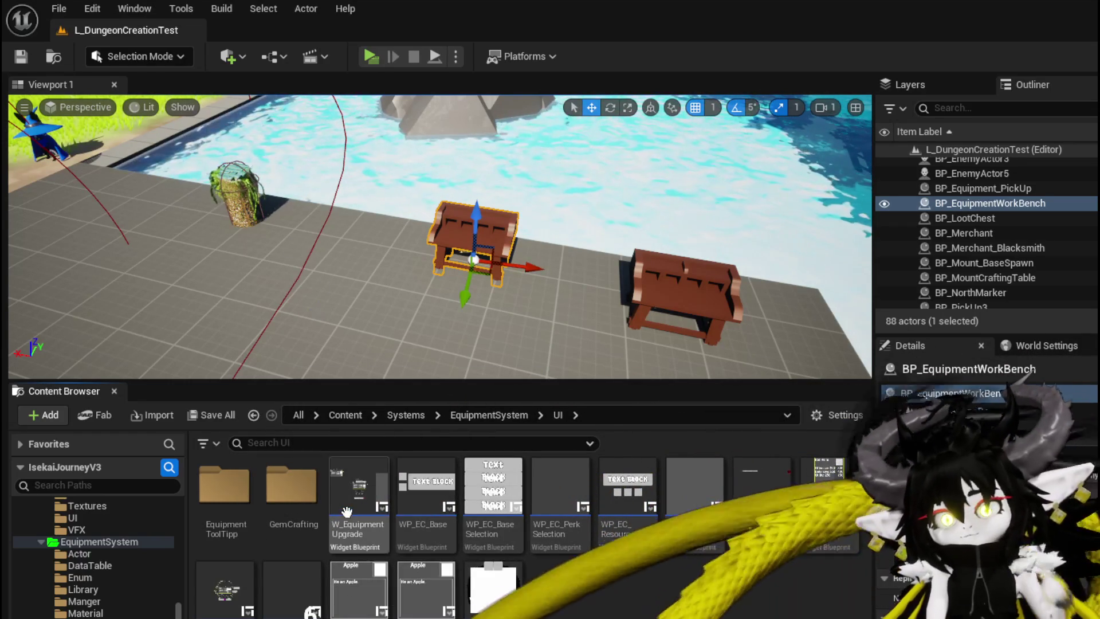
Open WP_EquipmentInteractionHUD's CreateUpgradeWidget function behind MW_Button_Upgrade's On Pressed event
double_click(347, 512)
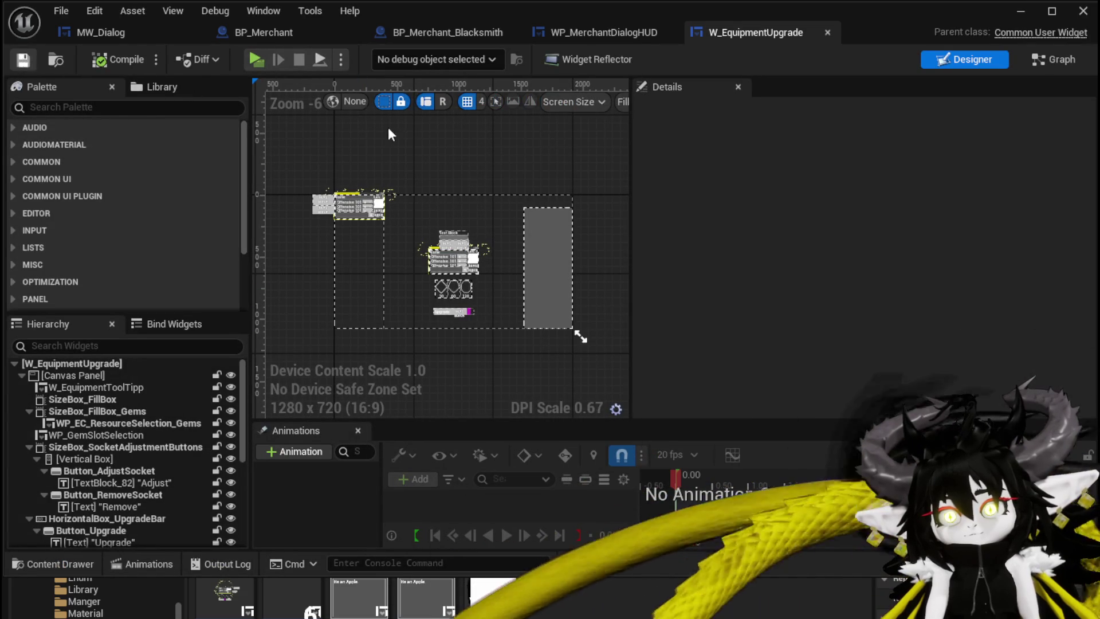
left_click(825, 30)
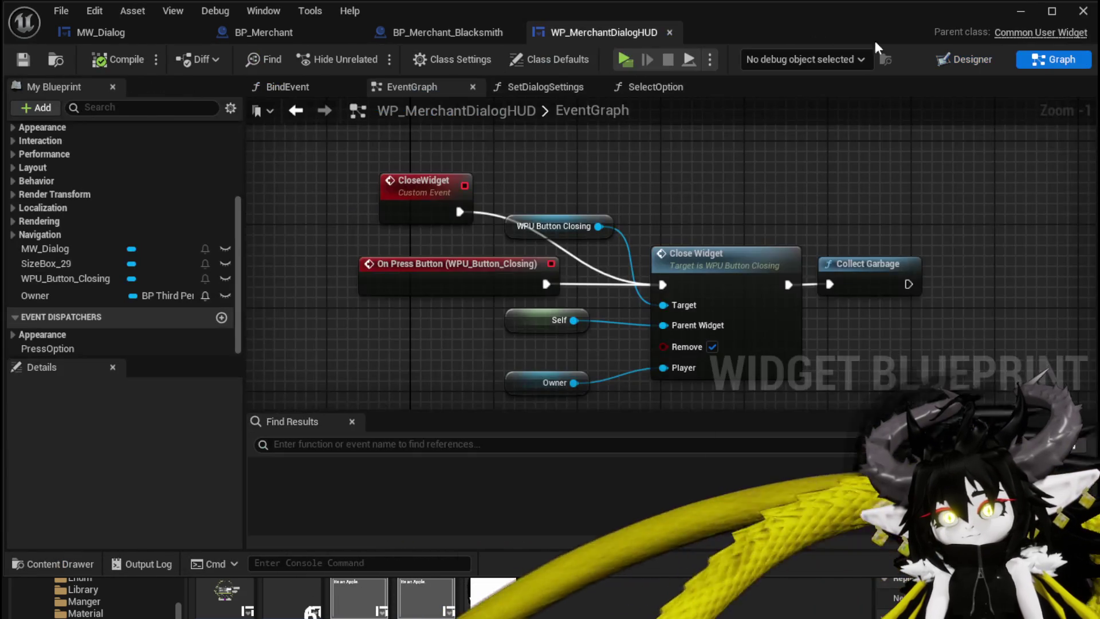
left_click(1021, 11)
double_click(491, 504)
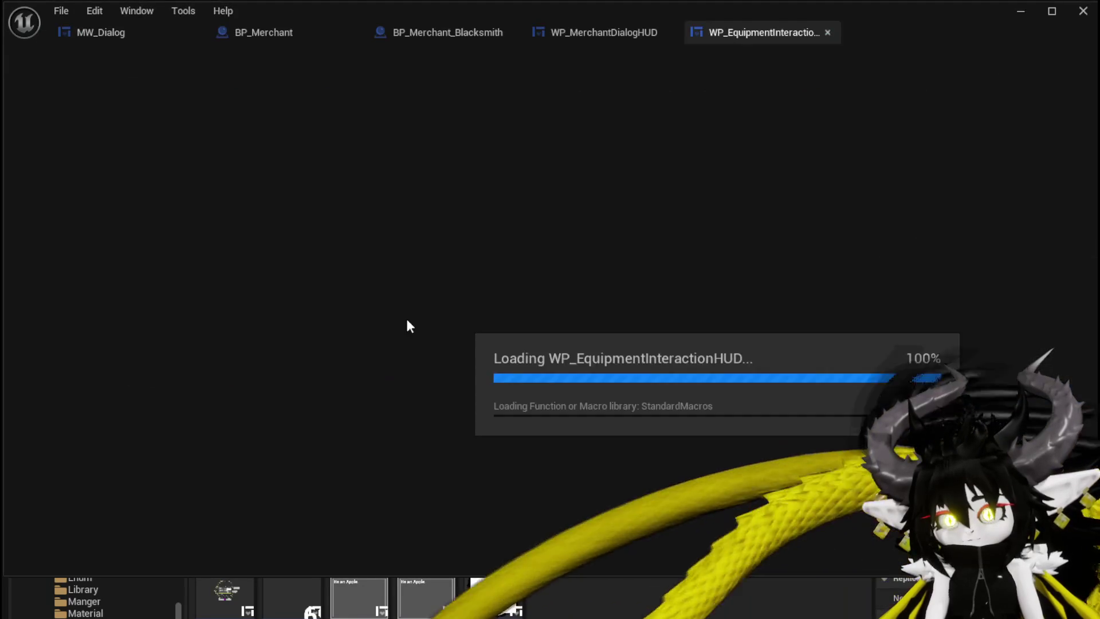
scroll(388, 190, "up", 7)
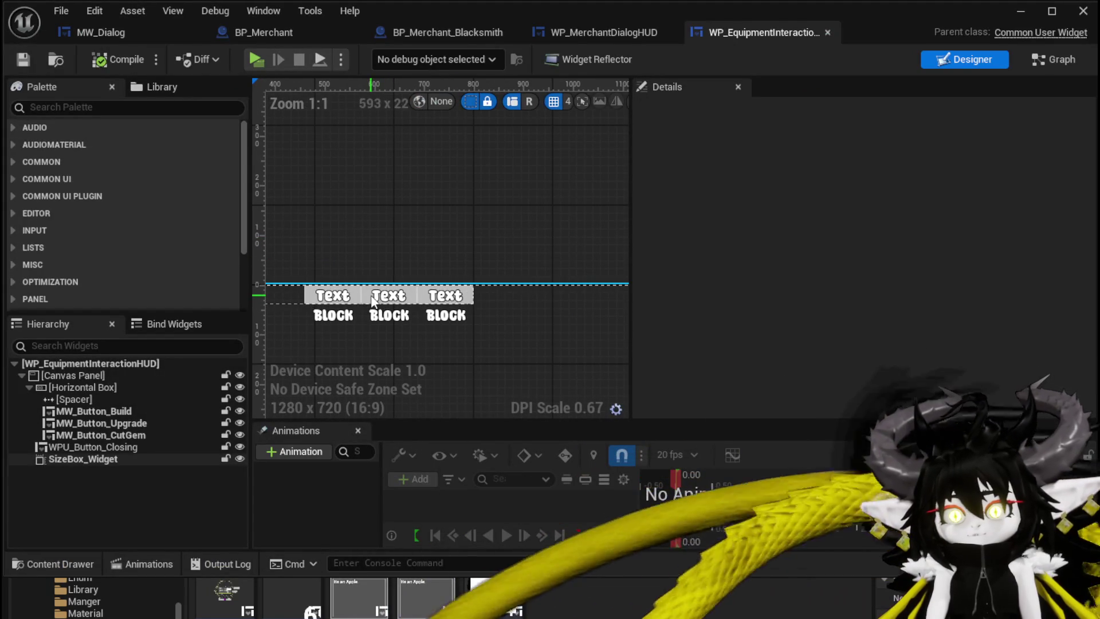
left_click(118, 424)
scroll(1089, 202, "down", 10)
left_click(878, 346)
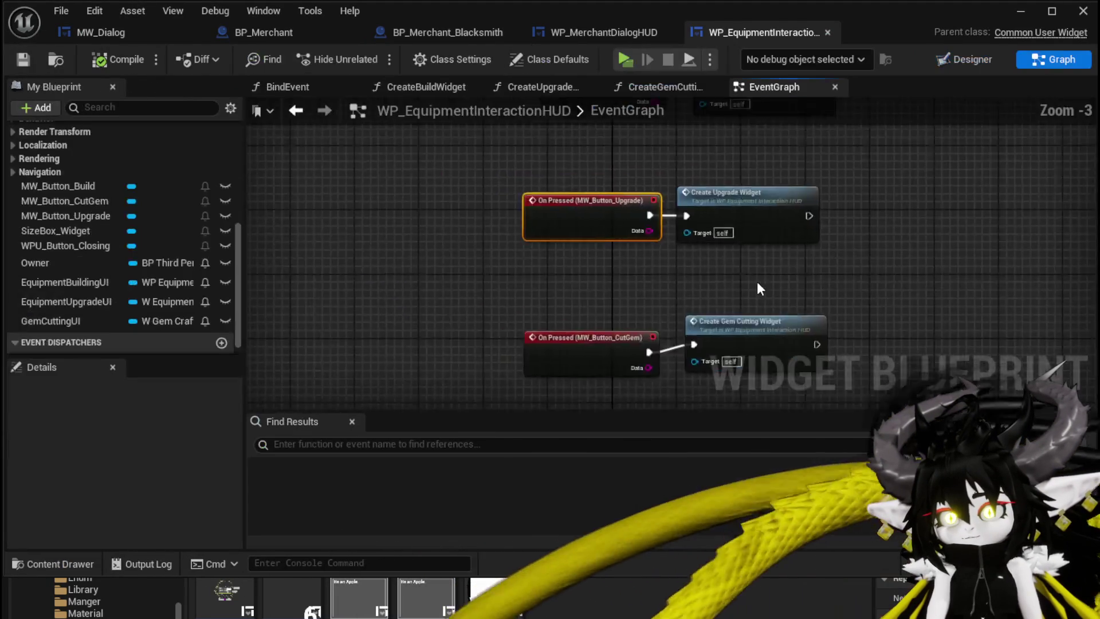
scroll(740, 252, "up", 3)
double_click(615, 258)
Select the five widget-creation nodes for copying, then go back to BP_Merchant_Blacksmith
mouse_move(670, 224)
right_mouse_down()
mouse_move(393, 180)
mouse_move(542, 206)
mouse_move(450, 204)
mouse_move(439, 229)
right_mouse_up()
left_click(420, 190)
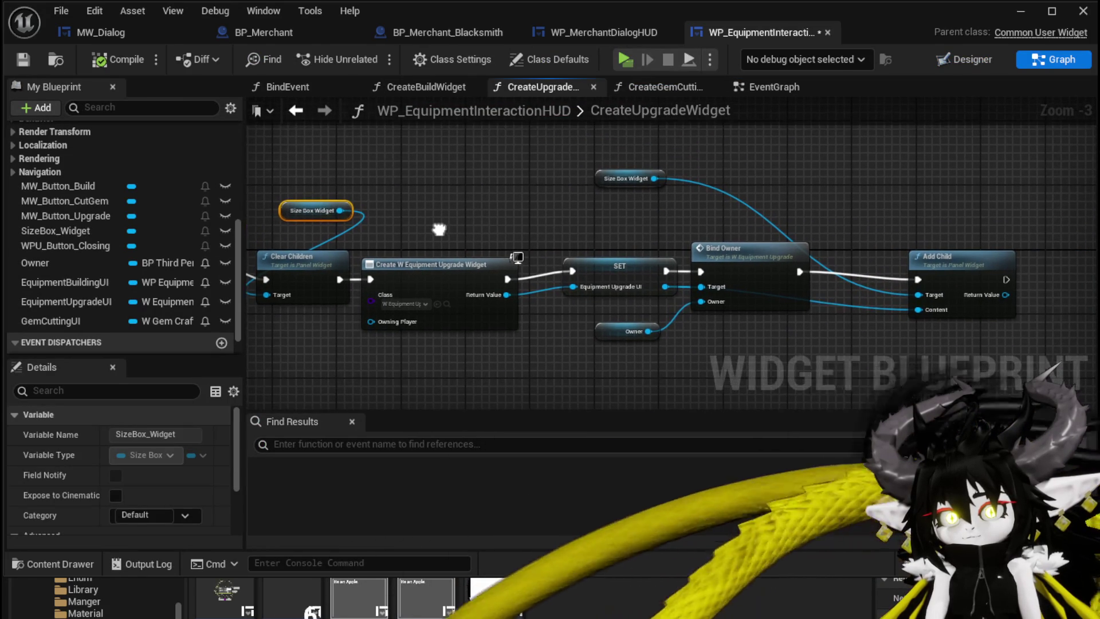
left_click_drag(444, 270, 469, 263)
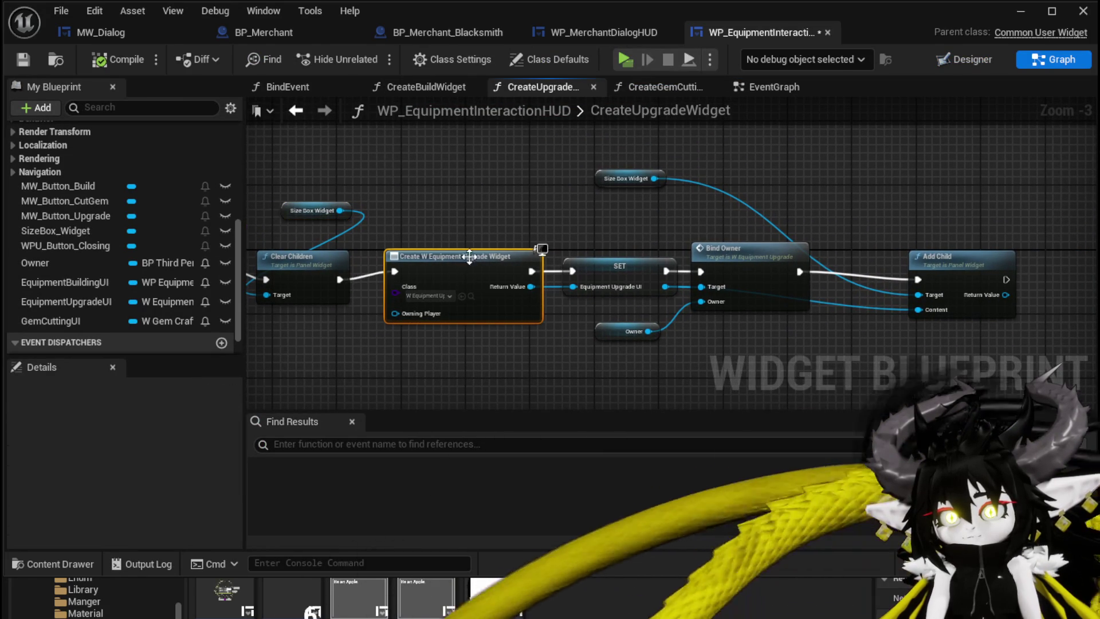
left_click(463, 156)
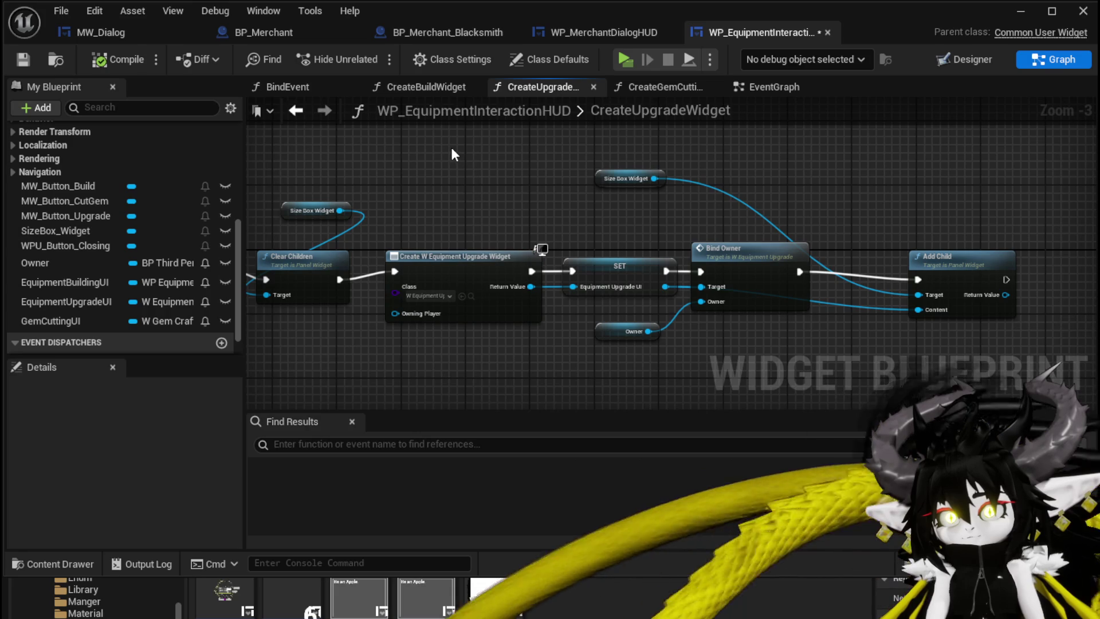
mouse_move(438, 190)
left_mouse_down()
mouse_move(617, 375)
mouse_move(900, 391)
left_mouse_up()
right_click_drag(491, 124, 535, 240)
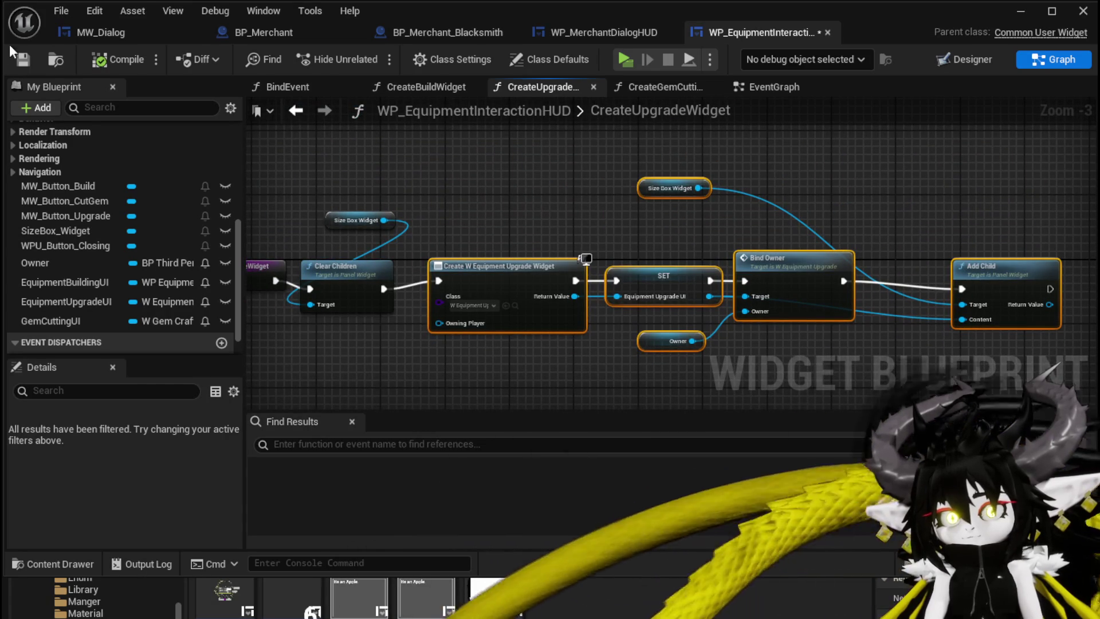
left_click(289, 112)
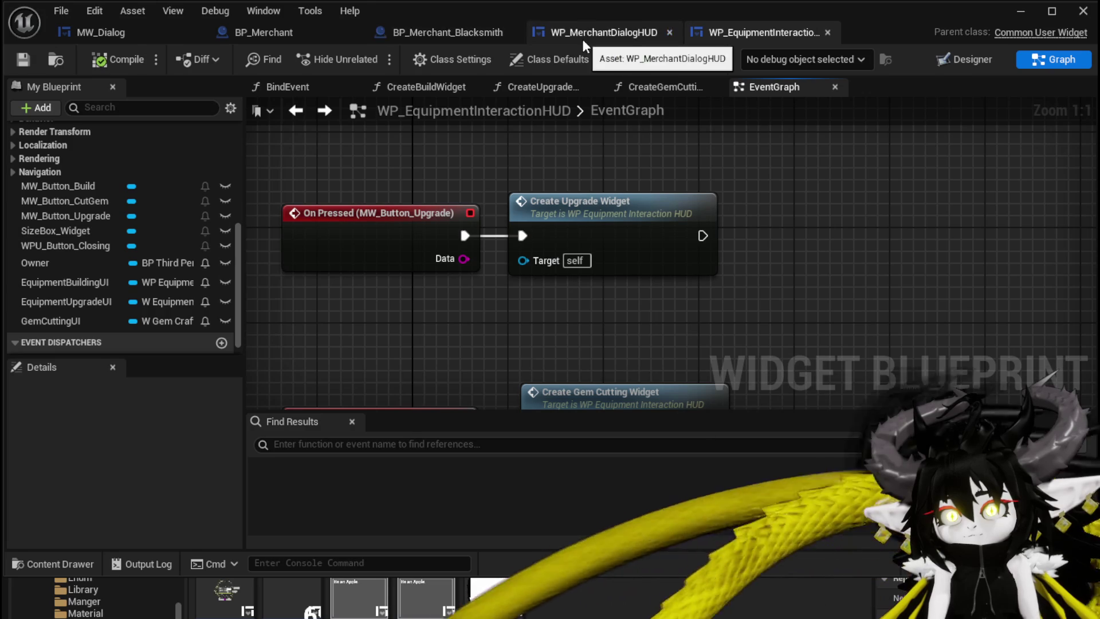
left_click(488, 35)
Paste the copied nodes, deleting the duplicate upgrade widget, SET and Owner nodes
scroll(430, 208, "down", 3)
scroll(524, 242, "up", 5)
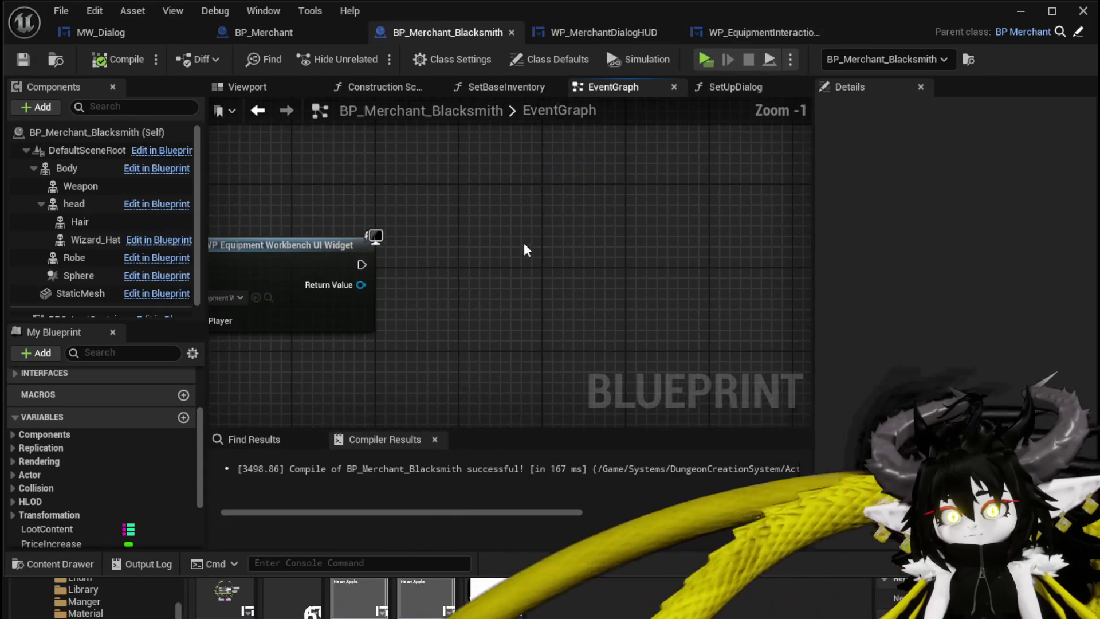
key("ctrl+v")
left_click_drag(543, 253, 504, 369)
mouse_move(505, 369)
right_mouse_down()
mouse_move(576, 269)
mouse_move(561, 204)
mouse_move(544, 220)
right_mouse_up()
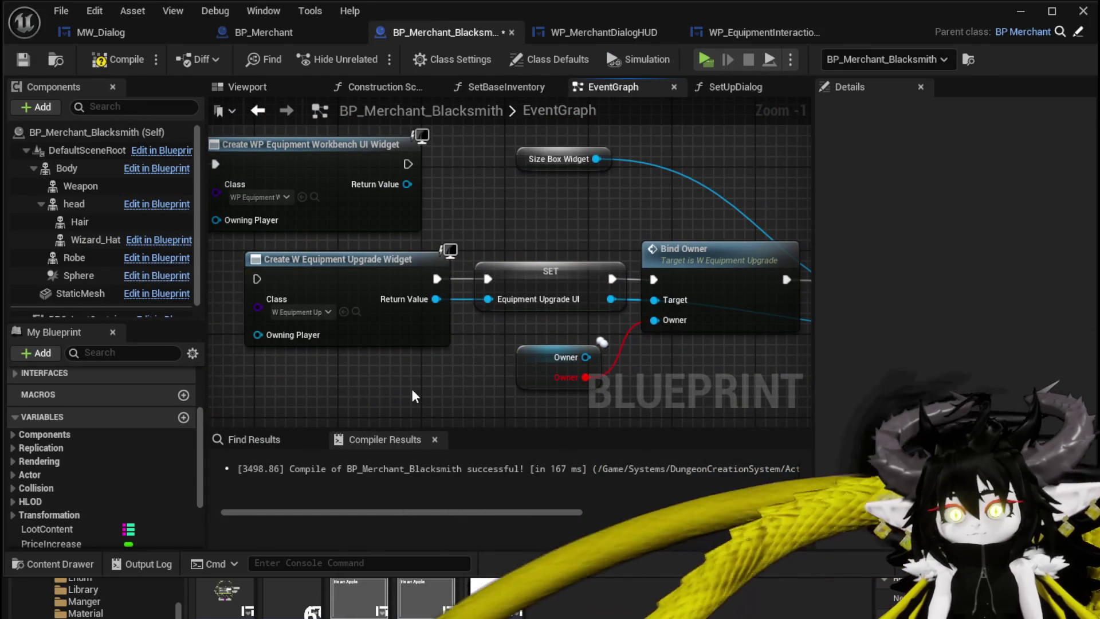
left_click_drag(241, 395, 586, 252)
key("Delete")
scroll(408, 183, "down", 3)
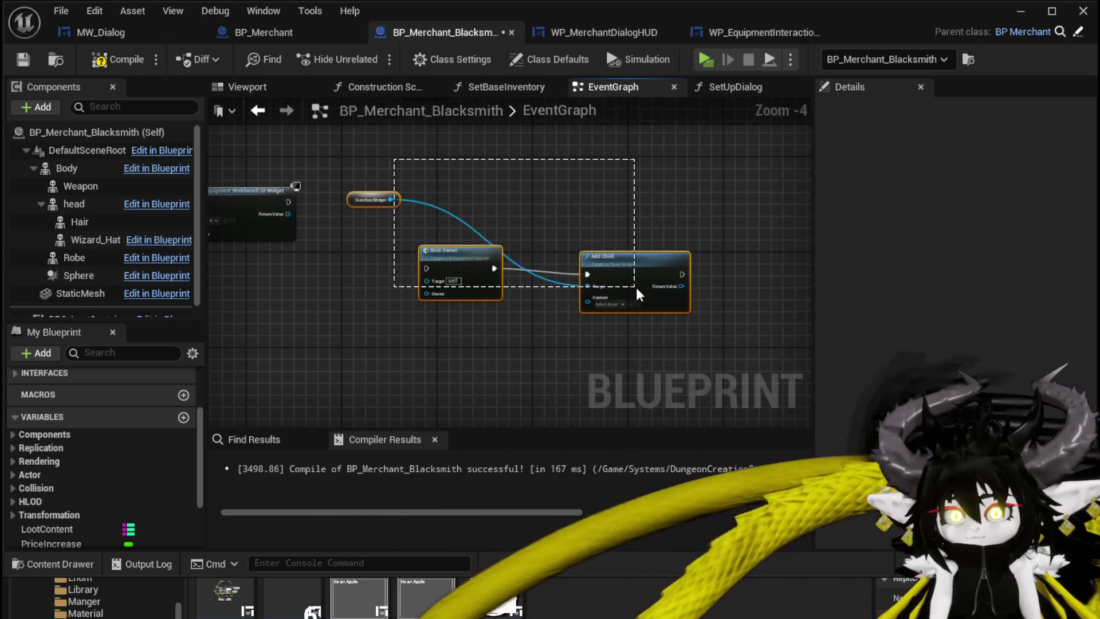
left_click_drag(633, 285, 631, 281)
scroll(284, 202, "up", 3)
Wire the workbench widget's exec into Bind Owner and feed Player into its Owner
left_click_drag(337, 262, 467, 243)
left_click_drag(518, 208, 465, 229)
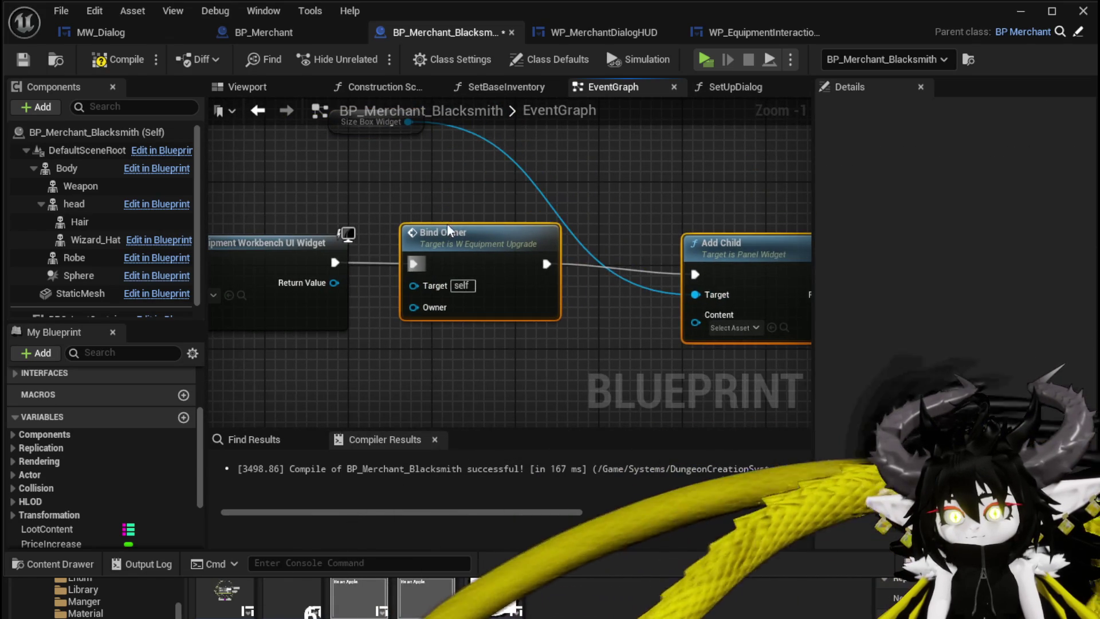
right_click_drag(464, 229, 635, 217)
scroll(159, 401, "down", 3)
left_click_drag(61, 465, 580, 293)
mouse_move(487, 276)
left_mouse_down()
mouse_move(478, 373)
mouse_move(587, 275)
left_mouse_up()
right_click_drag(549, 208, 521, 202)
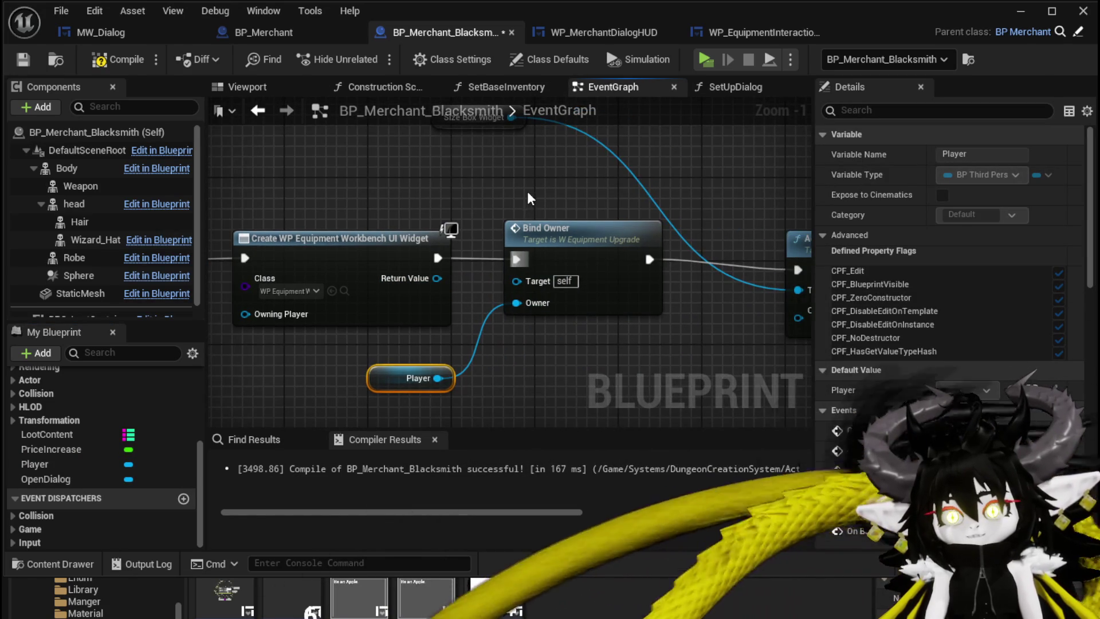
left_click(582, 211)
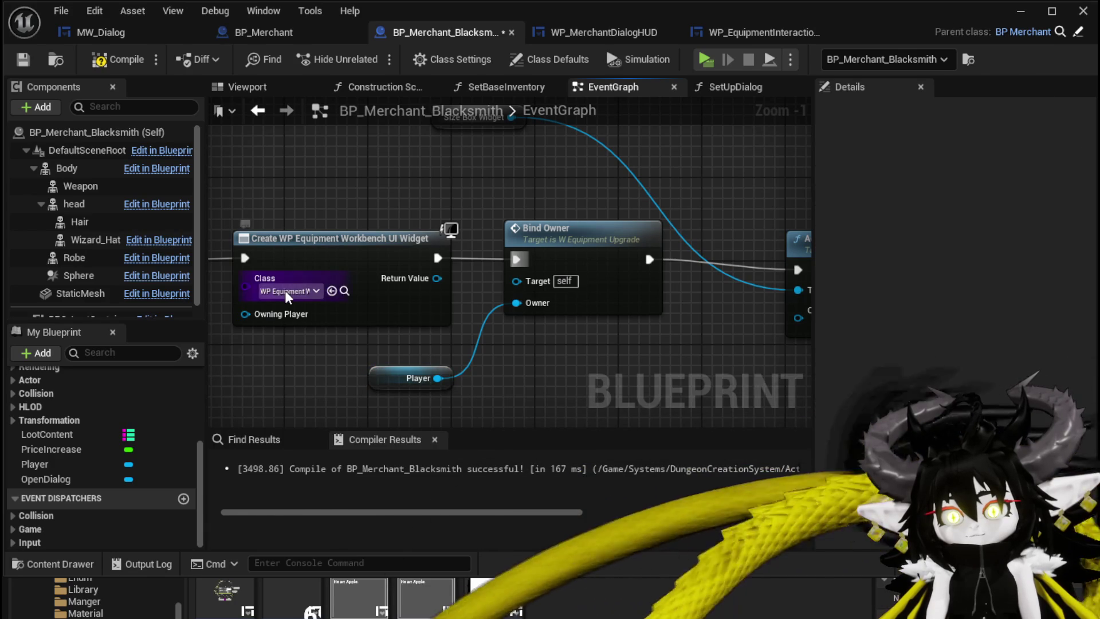
Set the create node's class to W_EquipmentUpgrade and wire it into Bind Owner's Target
left_click(285, 290)
type("Eq")
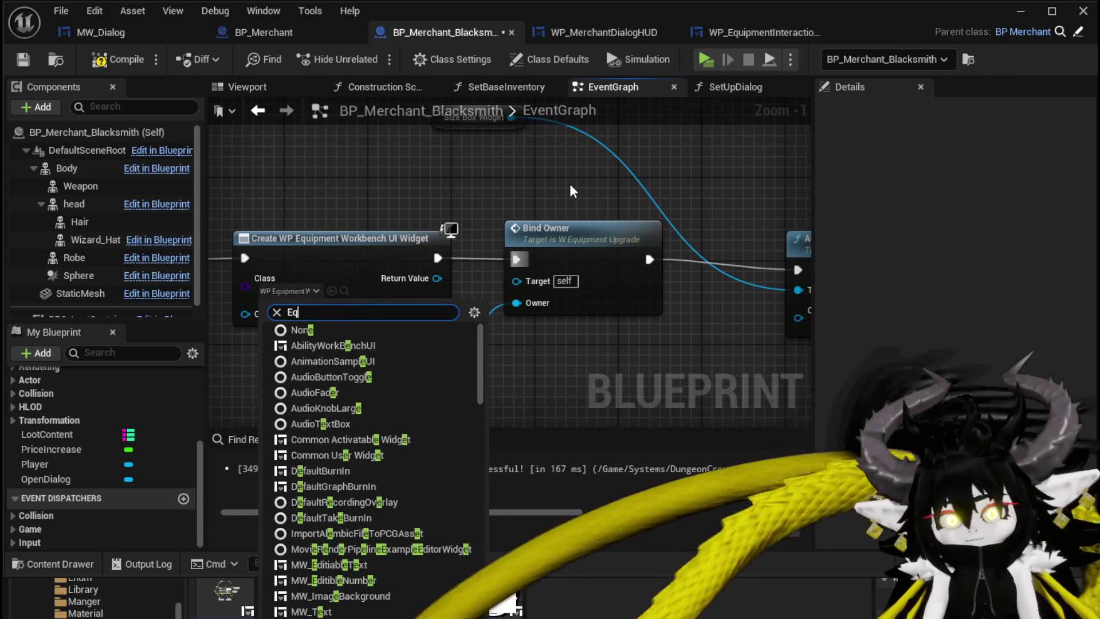
type("uipme")
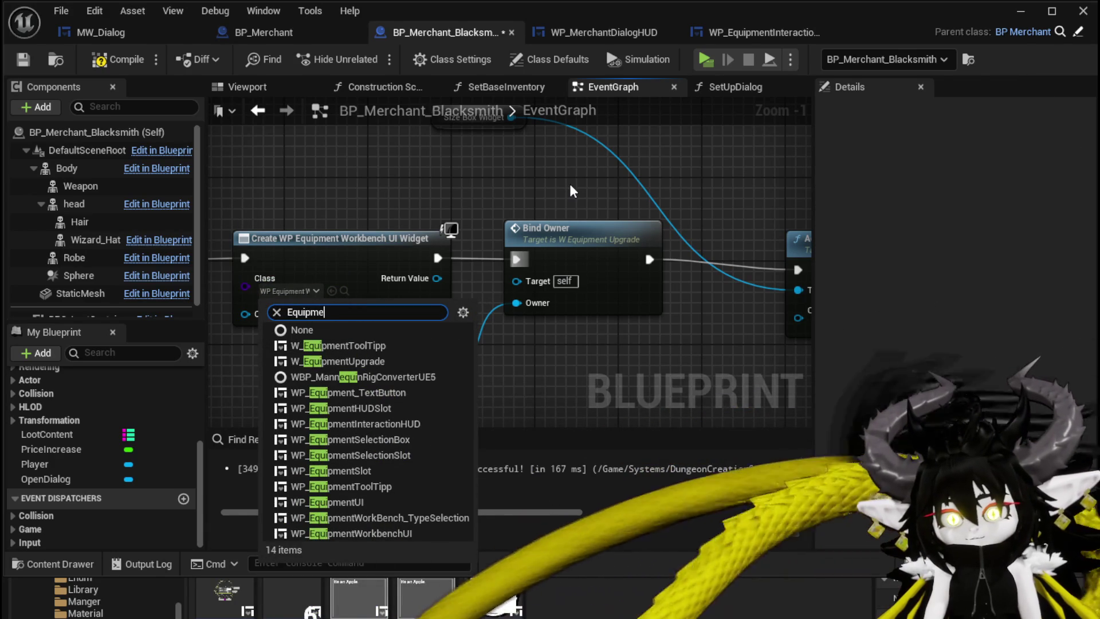
type("nt")
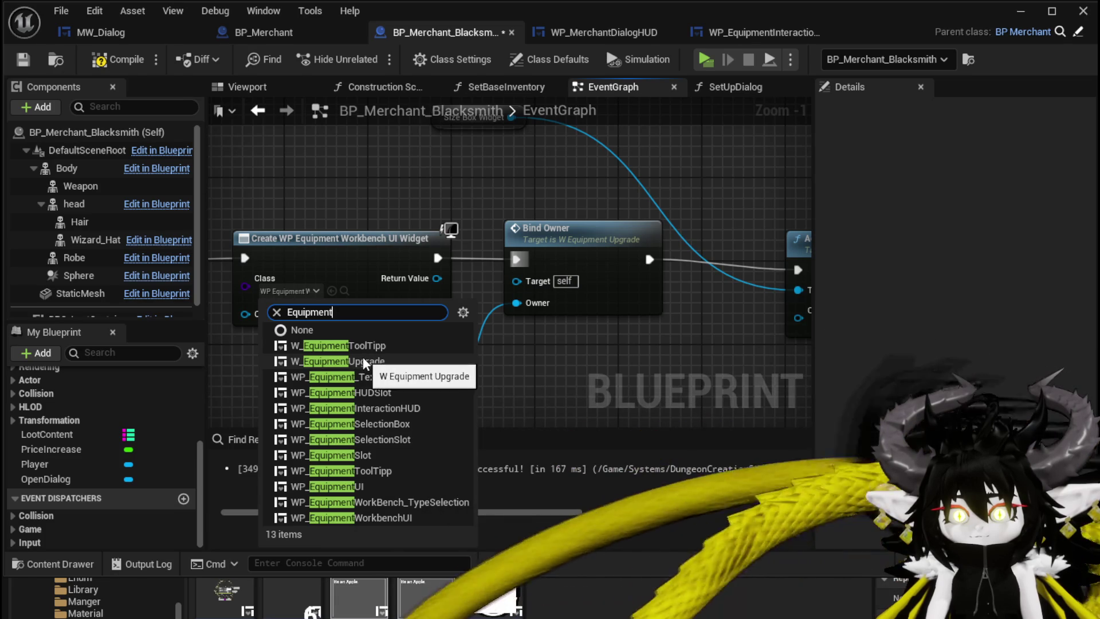
left_click(364, 361)
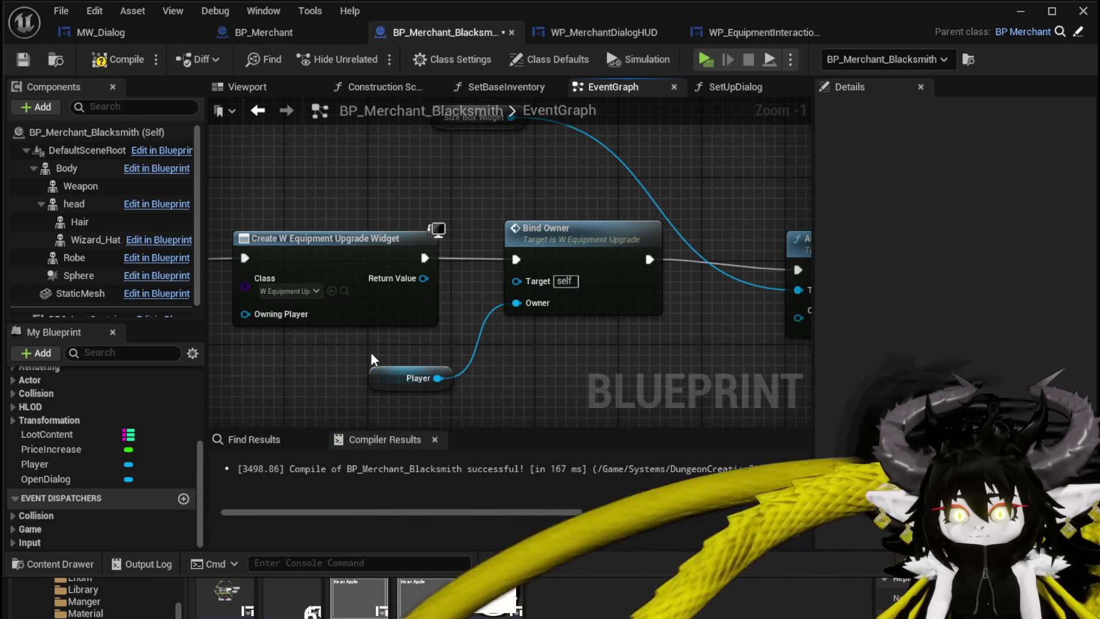
left_click_drag(438, 278, 516, 281)
Wire the new widget into Add Child's Content and select Open Dialog and Size Box 29
mouse_move(602, 349)
right_mouse_down()
mouse_move(411, 347)
mouse_move(498, 369)
right_mouse_up()
mouse_move(321, 297)
left_mouse_down()
mouse_move(835, 381)
mouse_move(697, 337)
left_mouse_up()
left_click(739, 260)
scroll(469, 179, "down", 1)
scroll(468, 179, "down", 1)
mouse_move(469, 180)
right_mouse_down()
mouse_move(472, 296)
mouse_move(401, 270)
right_mouse_up()
left_click_drag(390, 206, 445, 252)
mouse_move(397, 304)
right_mouse_down()
mouse_move(392, 160)
mouse_move(389, 237)
mouse_move(397, 231)
right_mouse_up()
left_click(514, 239, "ctrl")
mouse_move(515, 239)
right_mouse_down()
mouse_move(505, 166)
mouse_move(459, 240)
mouse_move(460, 277)
right_mouse_up()
Connect Size Box 29 to Add Child's Target and delete the leftover Size Box Widget node
mouse_move(490, 167)
left_mouse_down()
mouse_move(519, 256)
mouse_move(466, 304)
left_mouse_up()
left_click_drag(554, 319, 666, 388)
left_click(452, 262)
key("Delete")
mouse_move(504, 235)
right_mouse_down()
mouse_move(516, 160)
mouse_move(576, 152)
right_mouse_up()
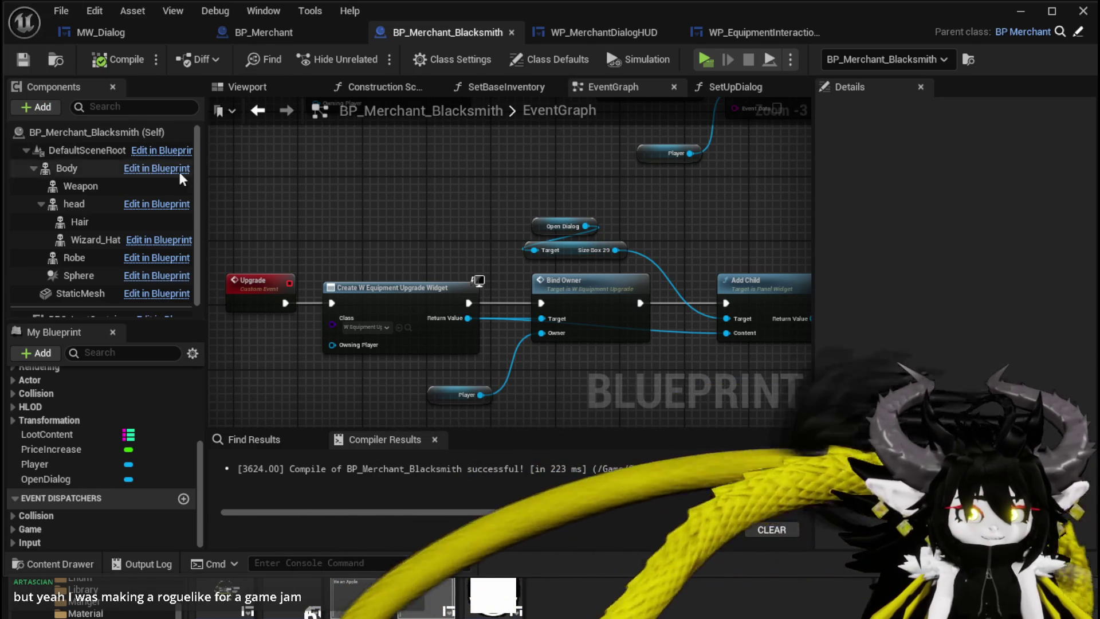
Reposition the Player getter beside the Crafting and Upgrade chains, then return to L_DungeonCreationTest
right_click_drag(424, 395, 424, 332)
scroll(424, 264, "down", 1)
mouse_move(424, 264)
right_mouse_down()
mouse_move(424, 309)
mouse_move(356, 213)
mouse_move(576, 239)
right_mouse_up()
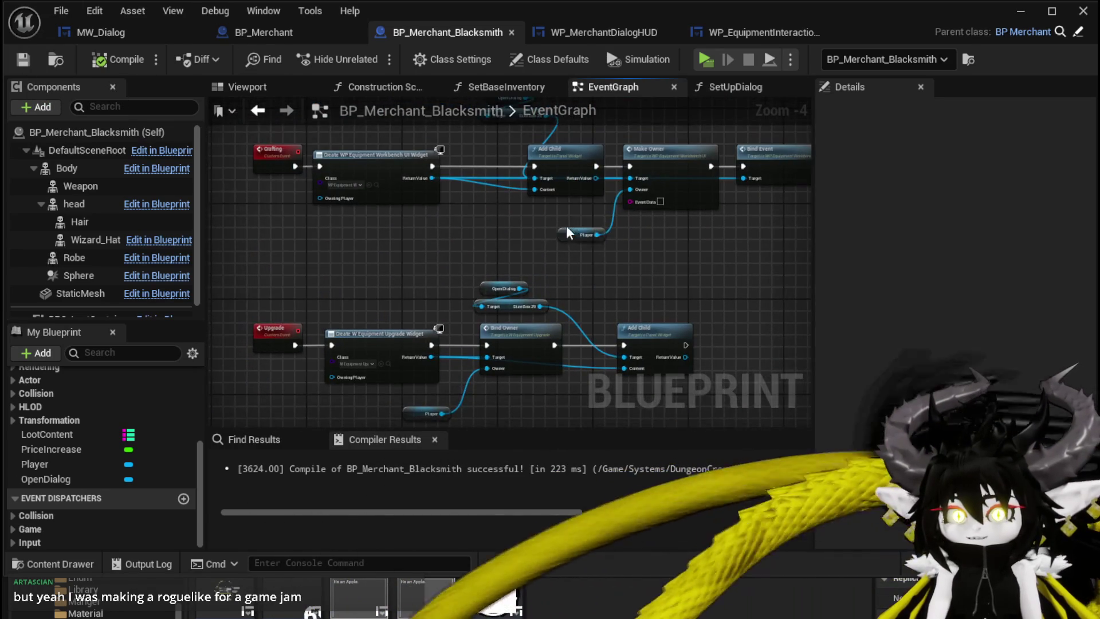
left_click_drag(576, 240, 565, 215)
right_click_drag(564, 216, 601, 186)
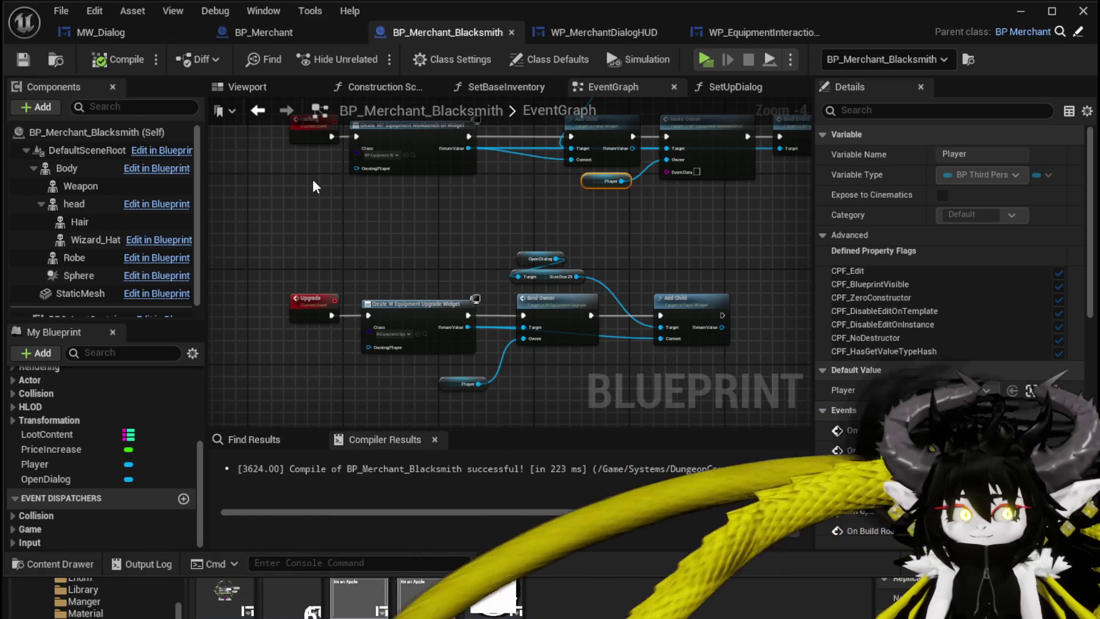
mouse_move(329, 189)
right_mouse_down()
mouse_move(360, 208)
mouse_move(320, 177)
right_mouse_up()
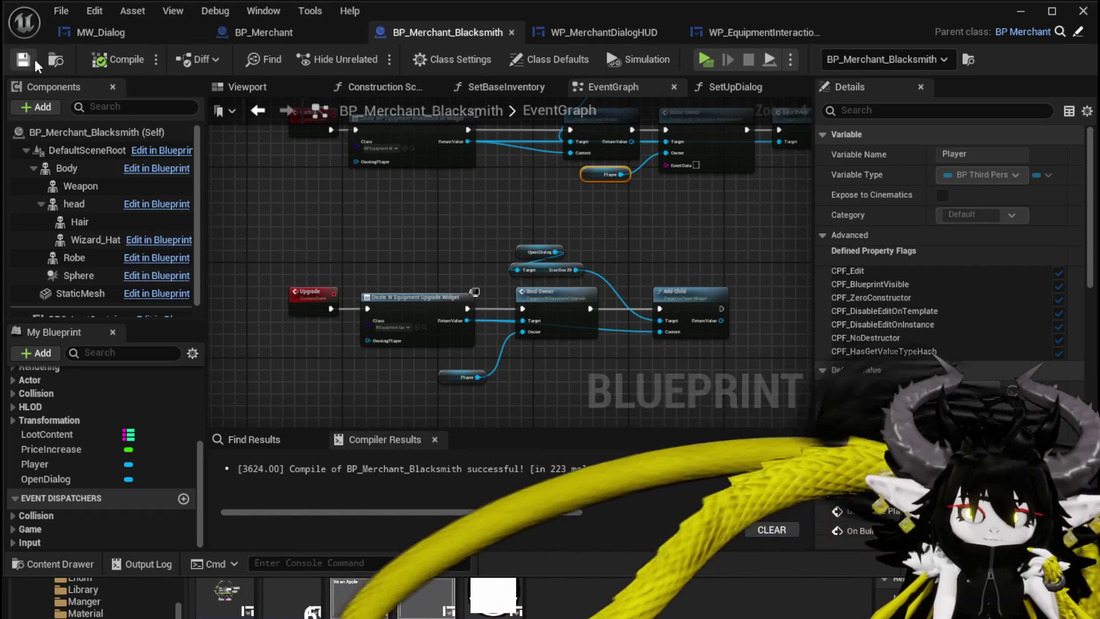
left_click(1012, 17)
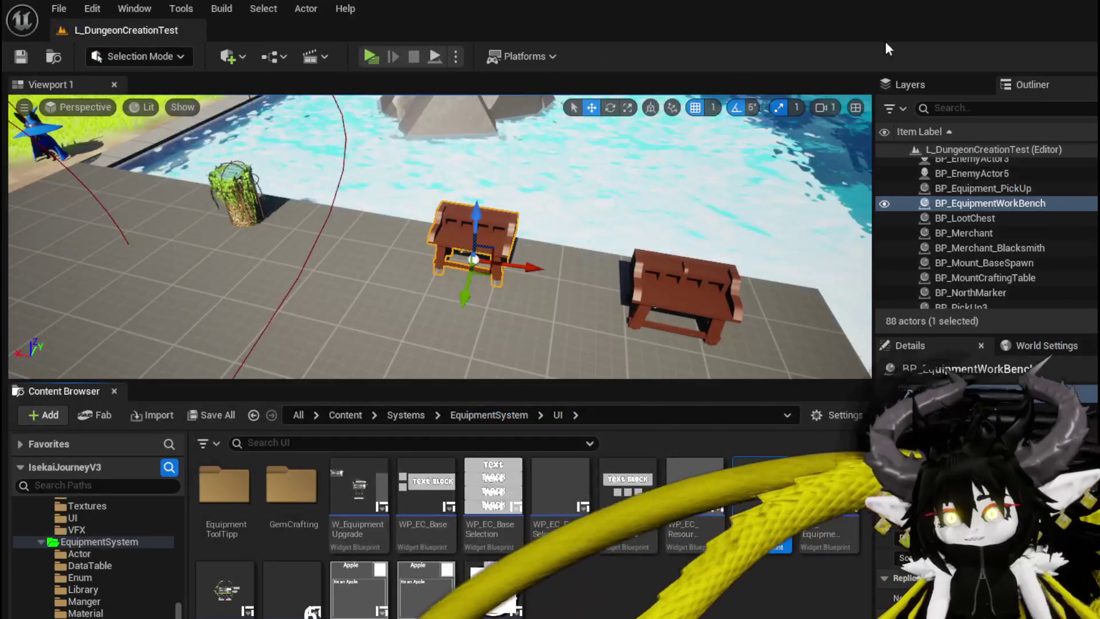
Start a play-test, talk to the blacksmith merchant and dismiss its armor dialog
right_click_drag(327, 172, 276, 184)
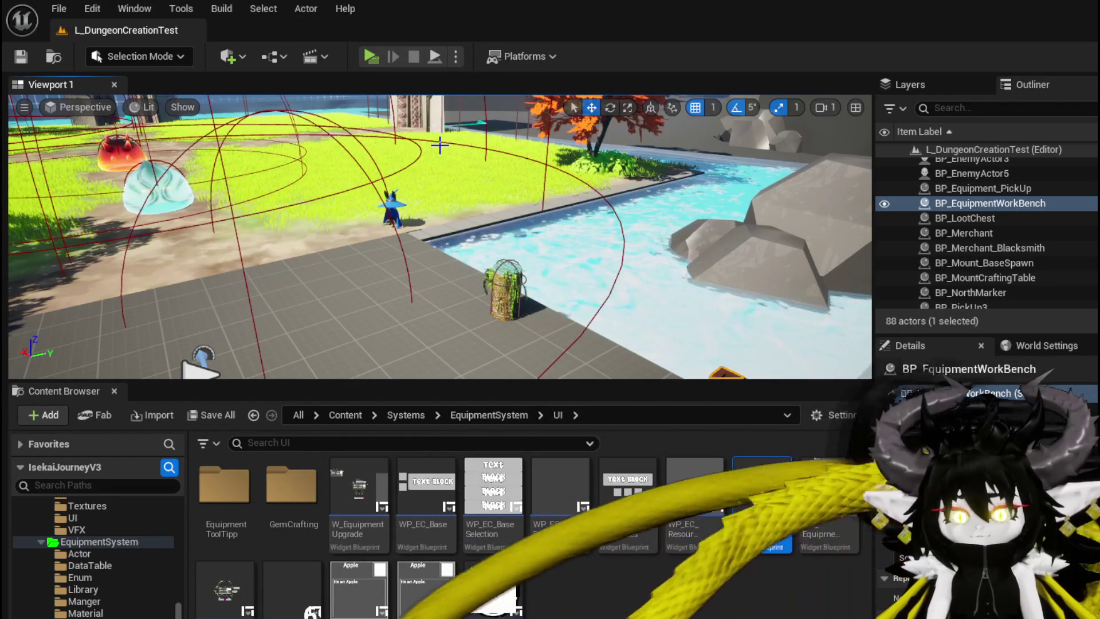
left_click(380, 59)
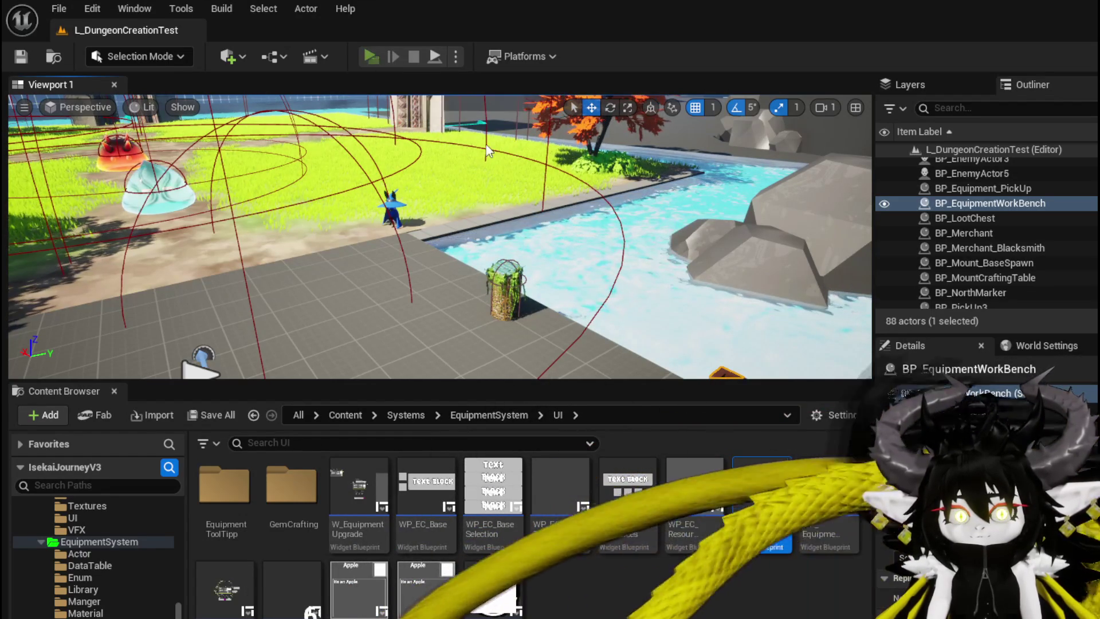
key("space")
key("e")
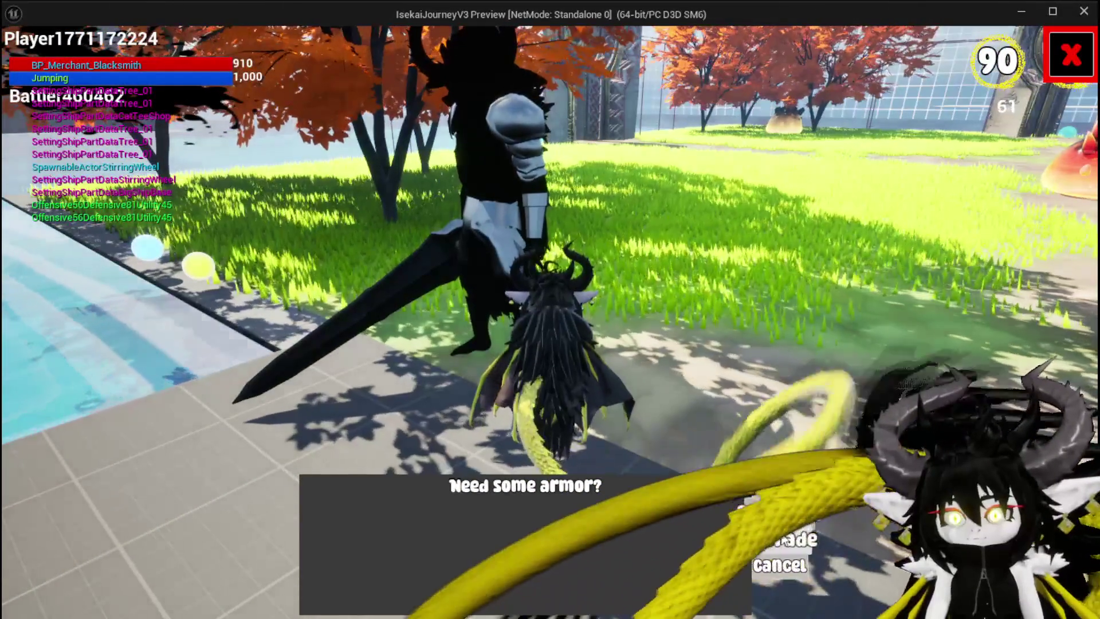
left_click(782, 538)
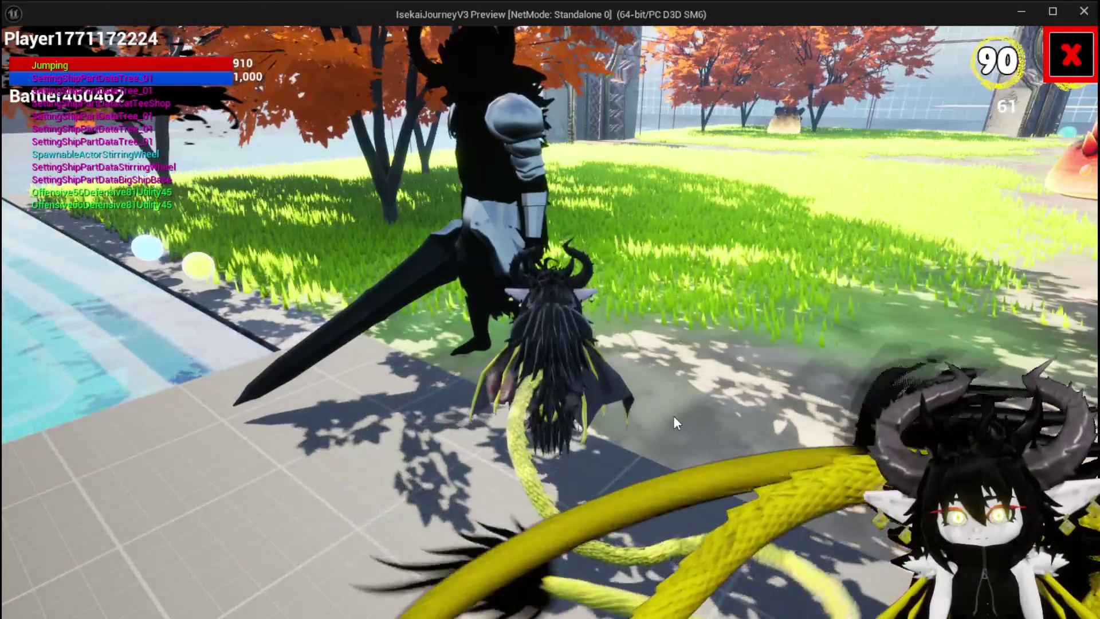
left_click(1047, 51)
Run to the blue water slime and accept the battle prompt
key("space")
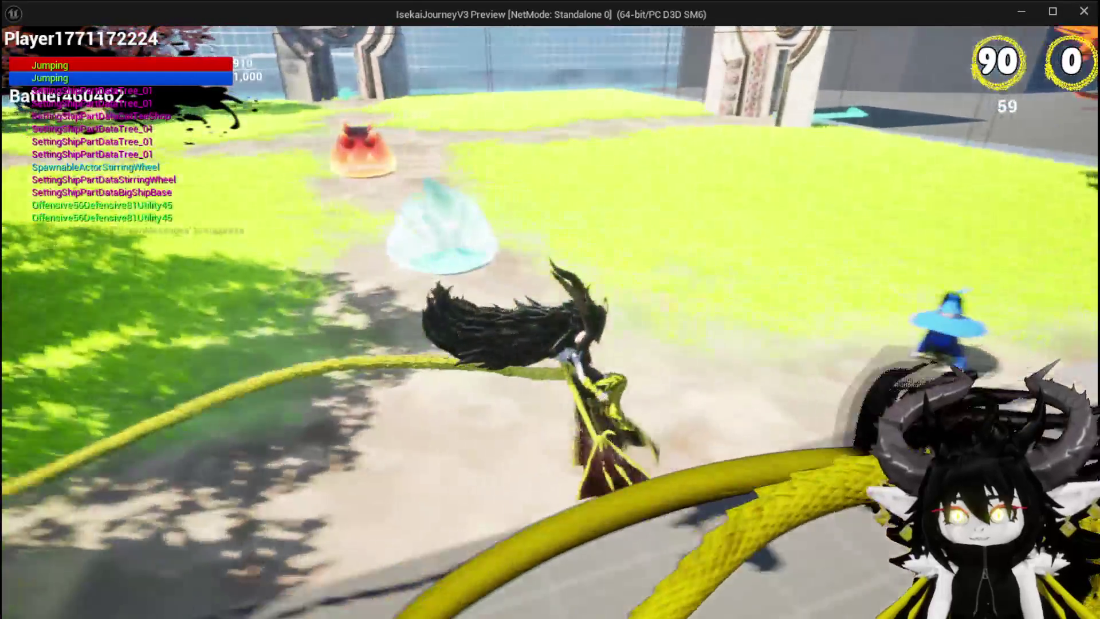
key("w")
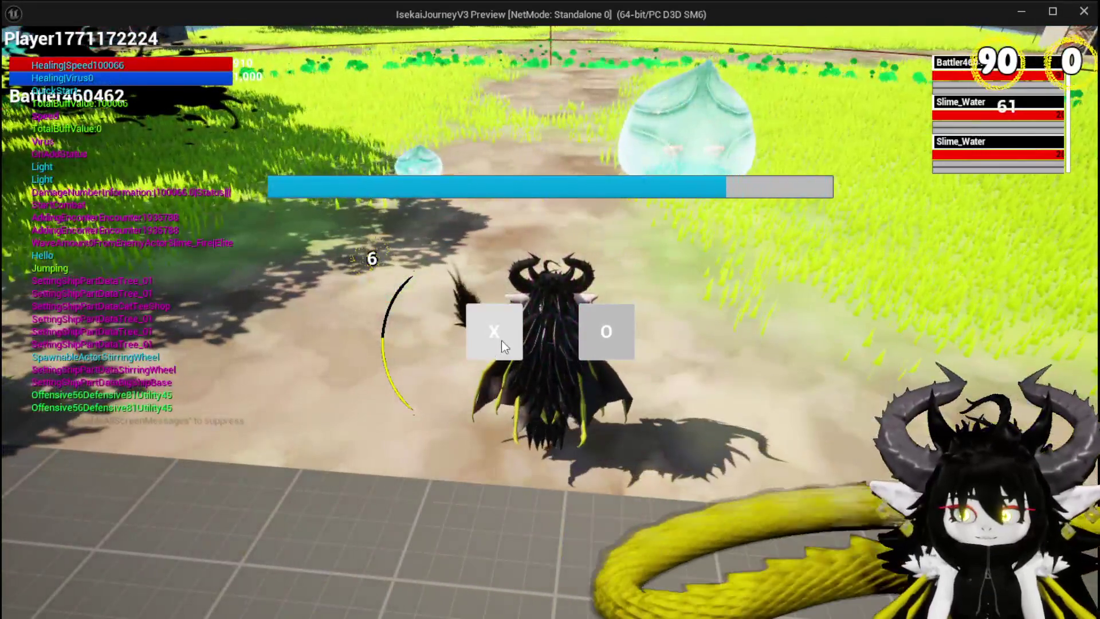
left_click(501, 340)
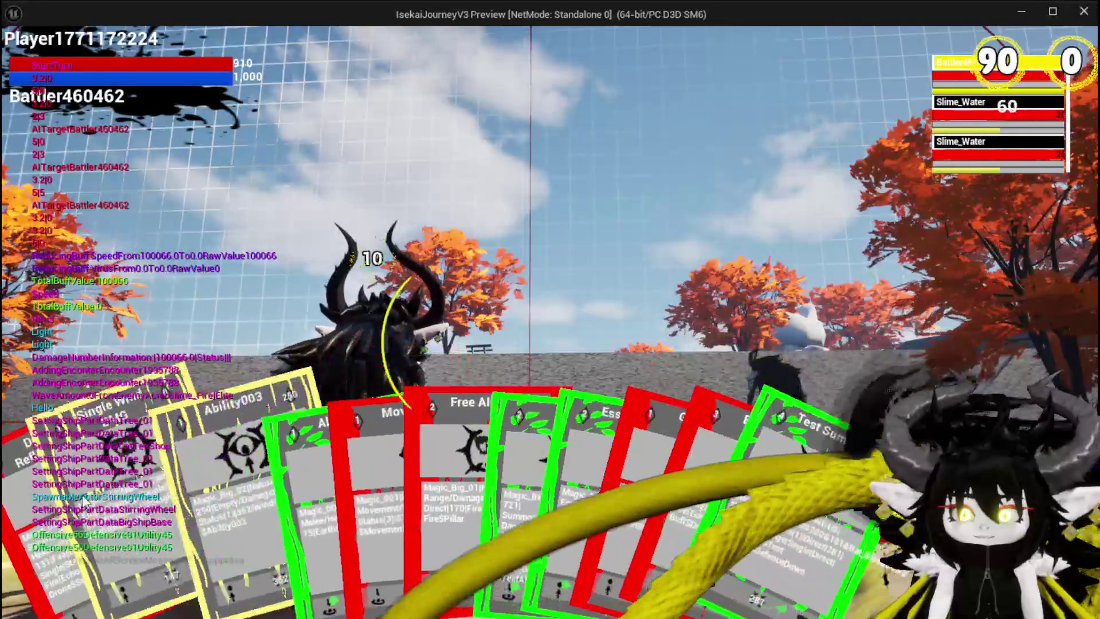
Play Damage Reflect Drone, Movement, Single Wind DMG and Free AIM Fire to kill the slimes, then exit
left_click(38, 511)
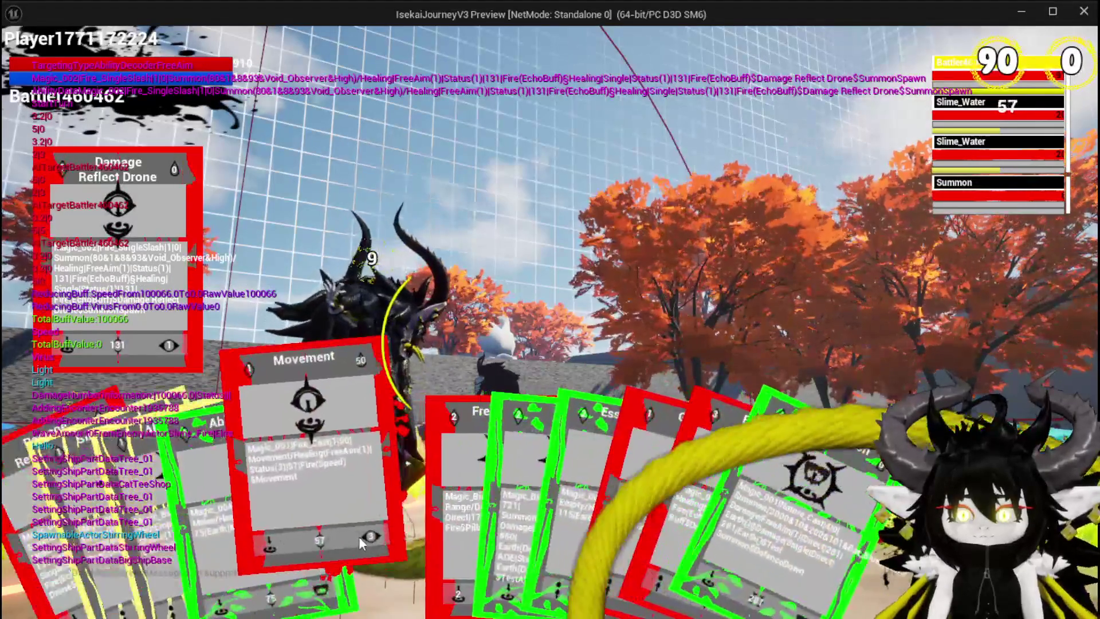
left_click(358, 536)
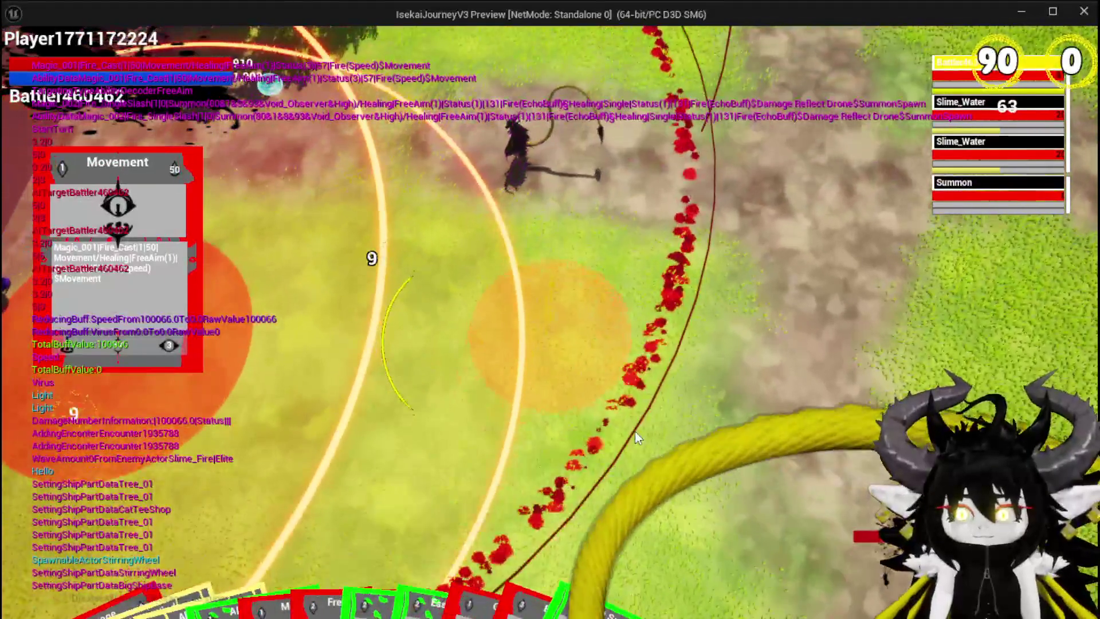
left_click(635, 432)
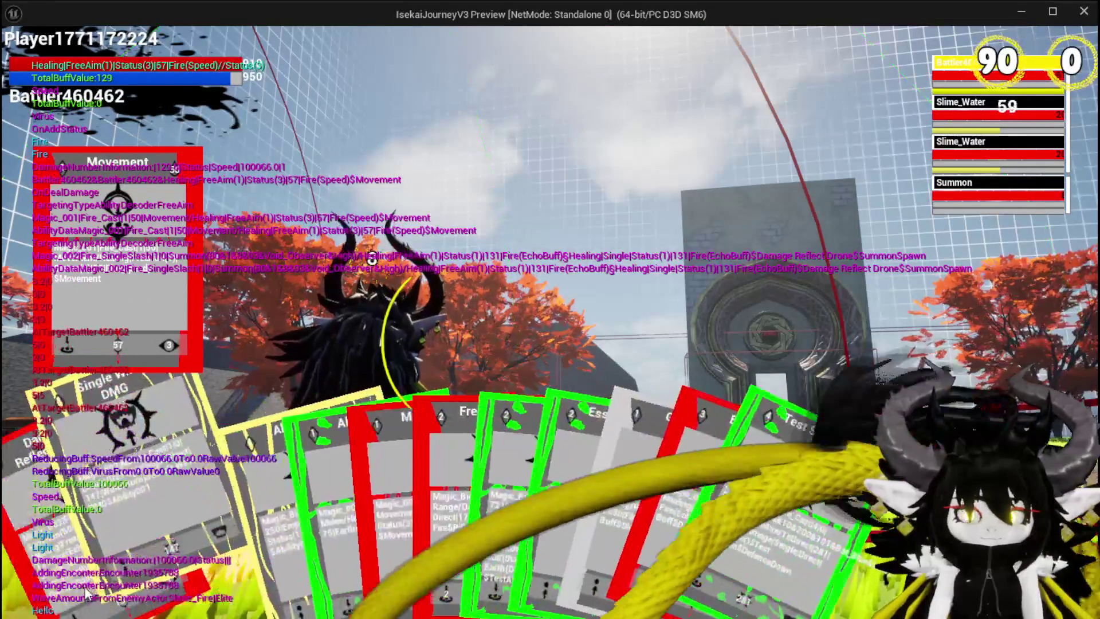
left_click(143, 516)
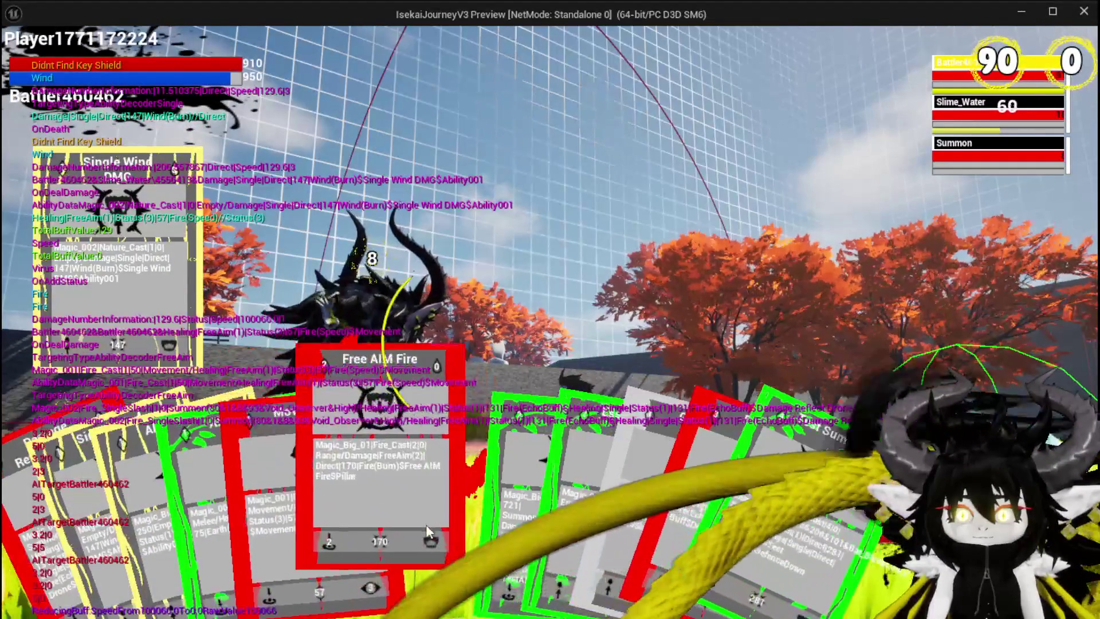
left_click(415, 525)
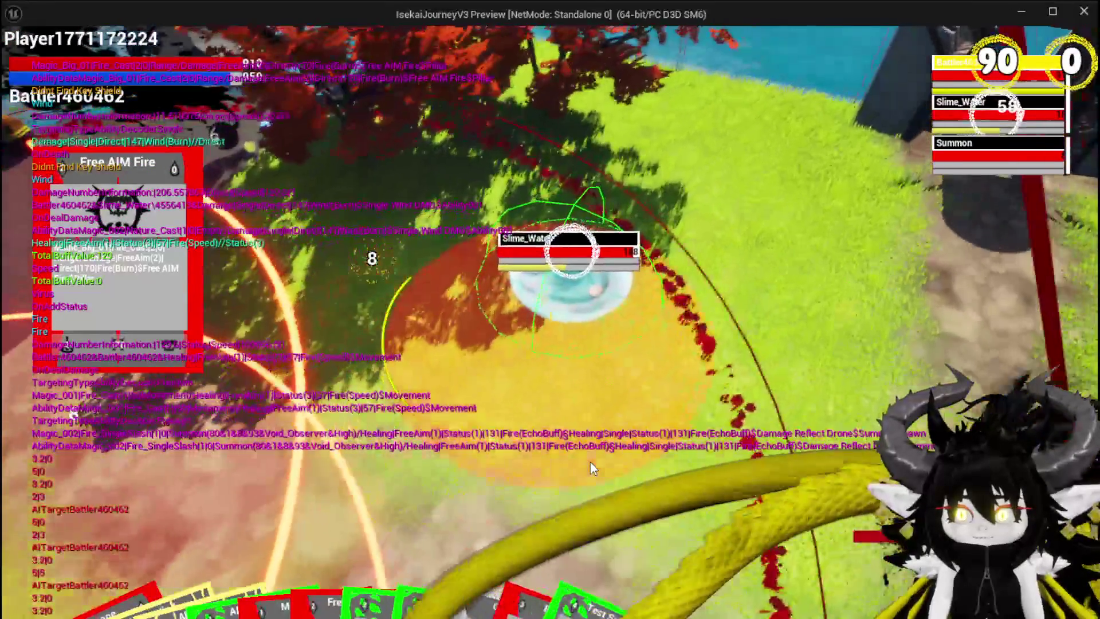
left_click(590, 461)
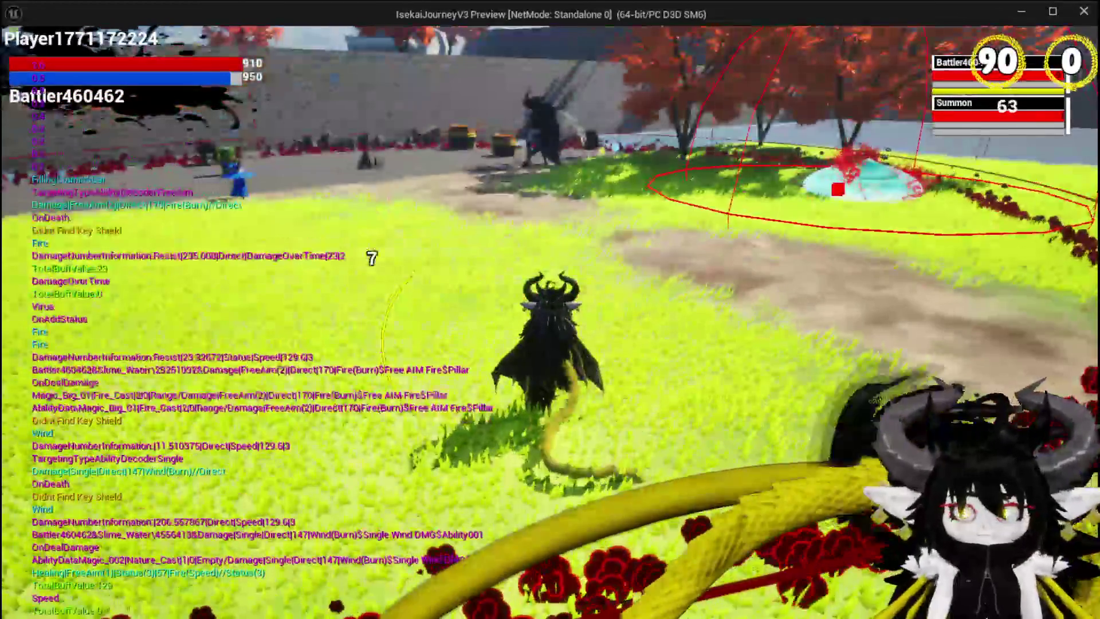
key("Escape")
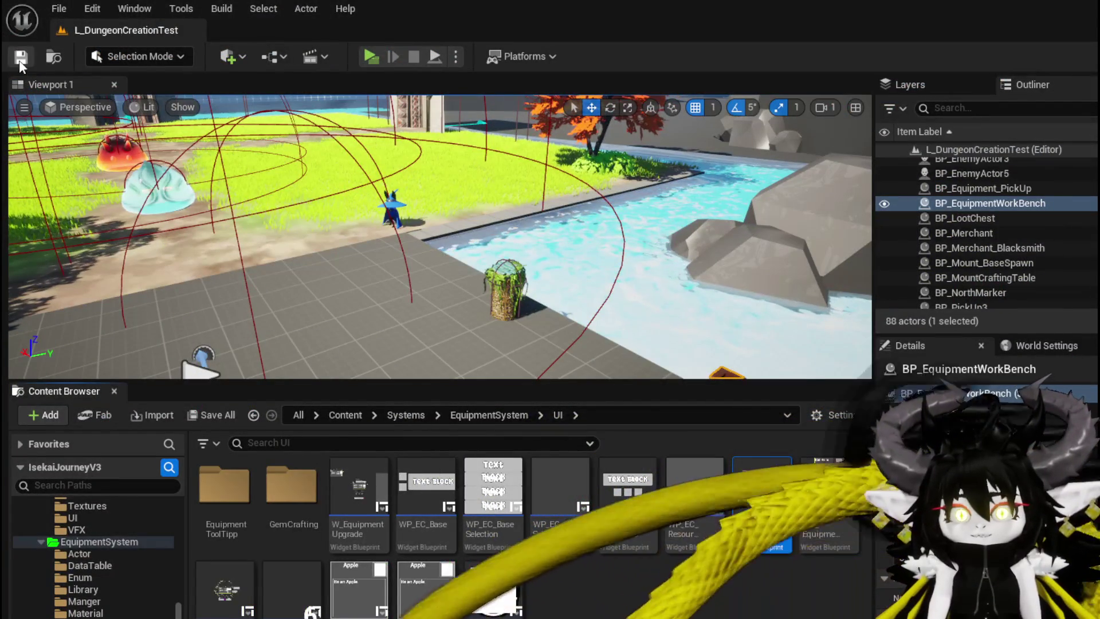
Relaunch the play-test, load the first Magic Chain summon entry and open the green Magic_004 card
left_click(371, 55)
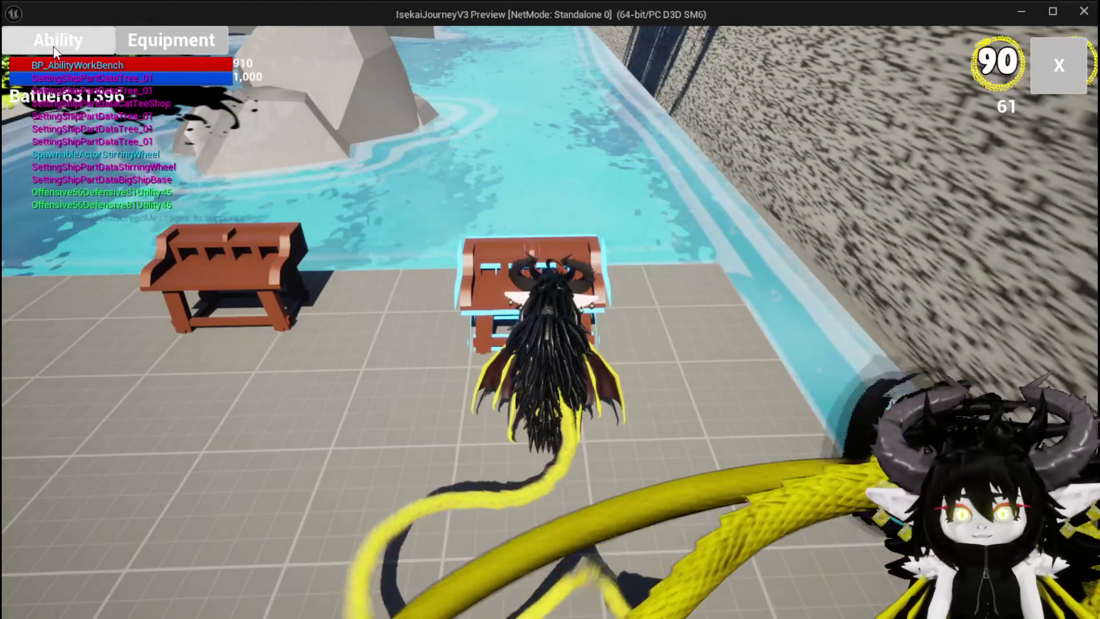
left_click(124, 135)
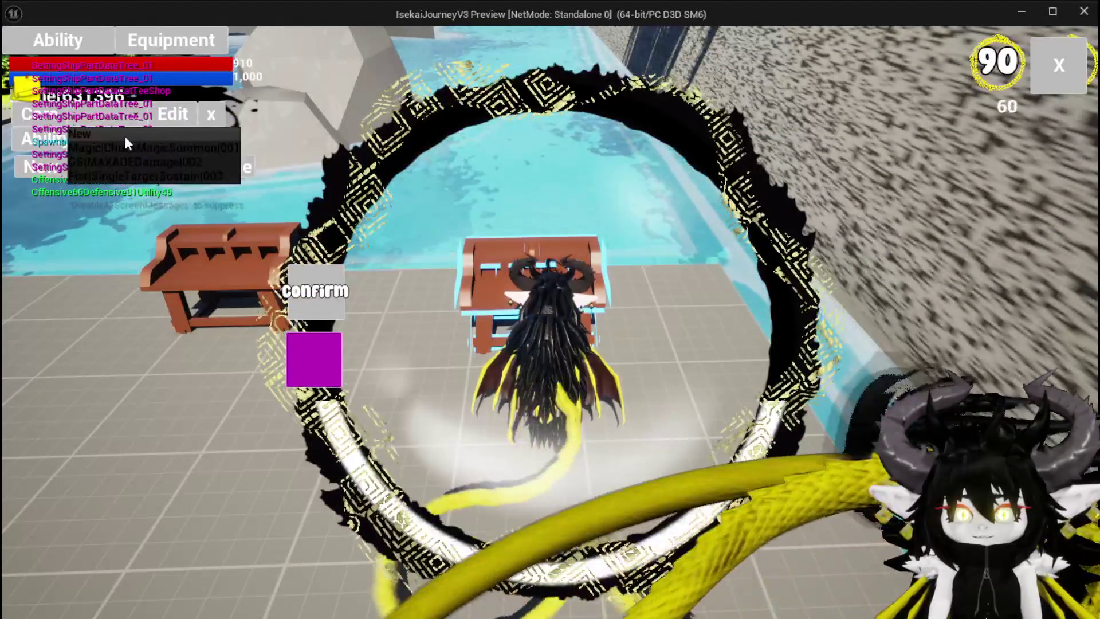
left_click(126, 144)
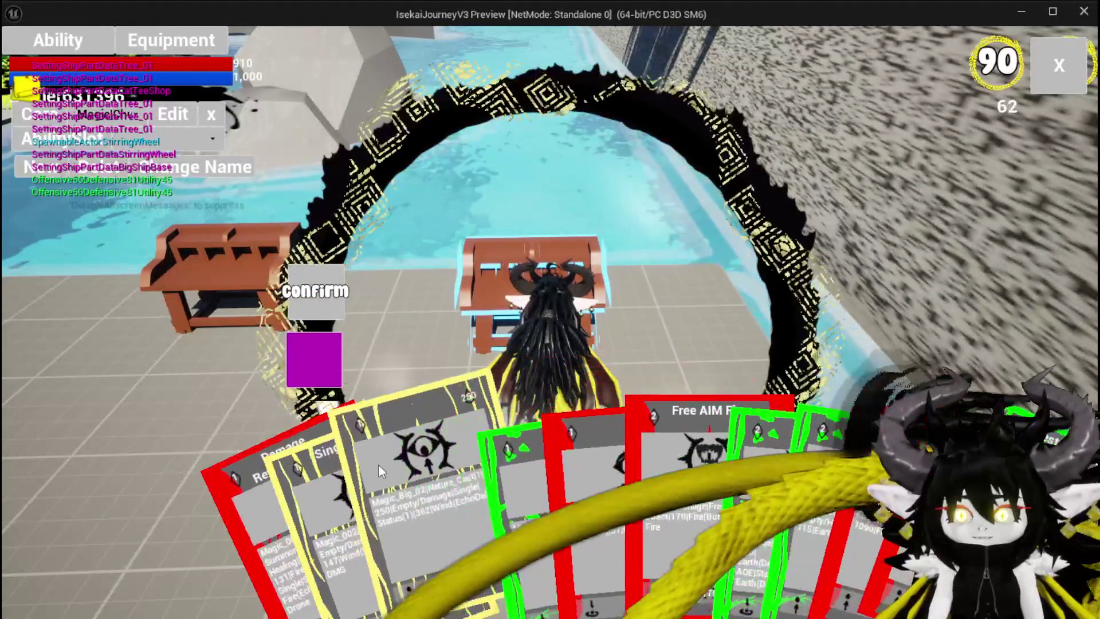
left_click(523, 476)
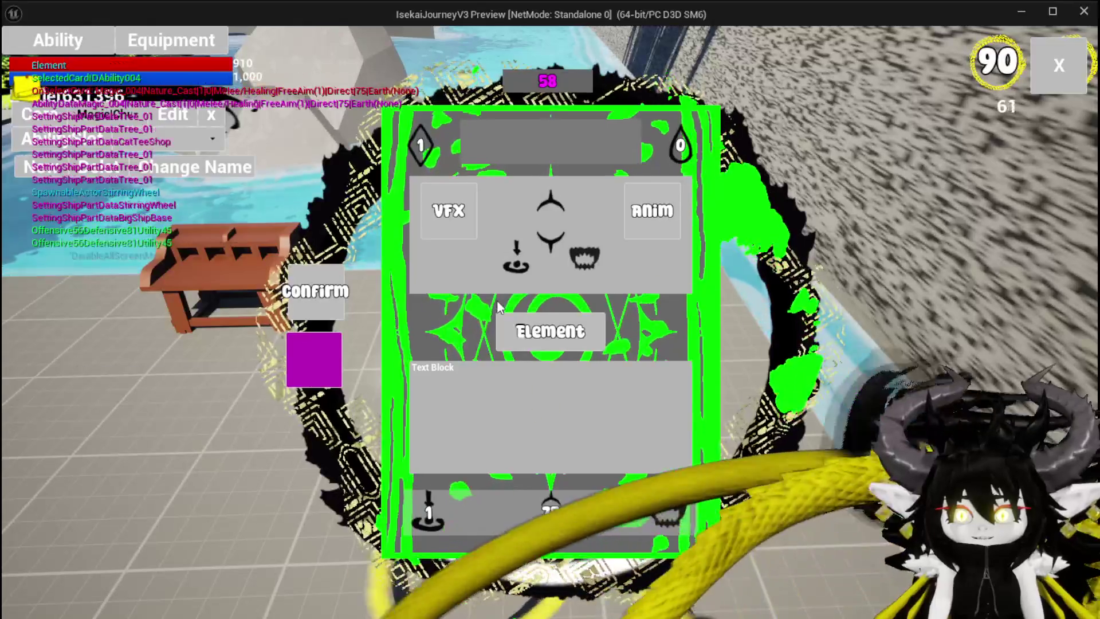
Switch the card's element through Earth and Fire, ending on Void
left_click(514, 343)
left_click(575, 209)
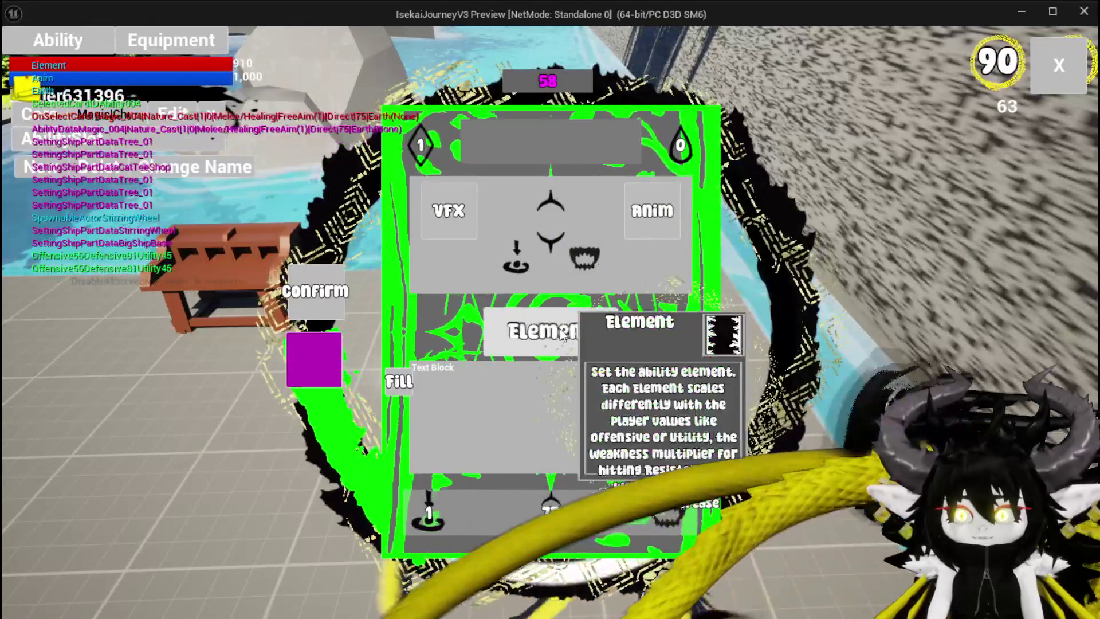
left_click(541, 332)
left_click(453, 209)
left_click(542, 331)
left_click(442, 263)
Raise the card's value from 75 to 800, then view its cost, type and status effects
mouse_move(547, 338)
left_click(671, 510)
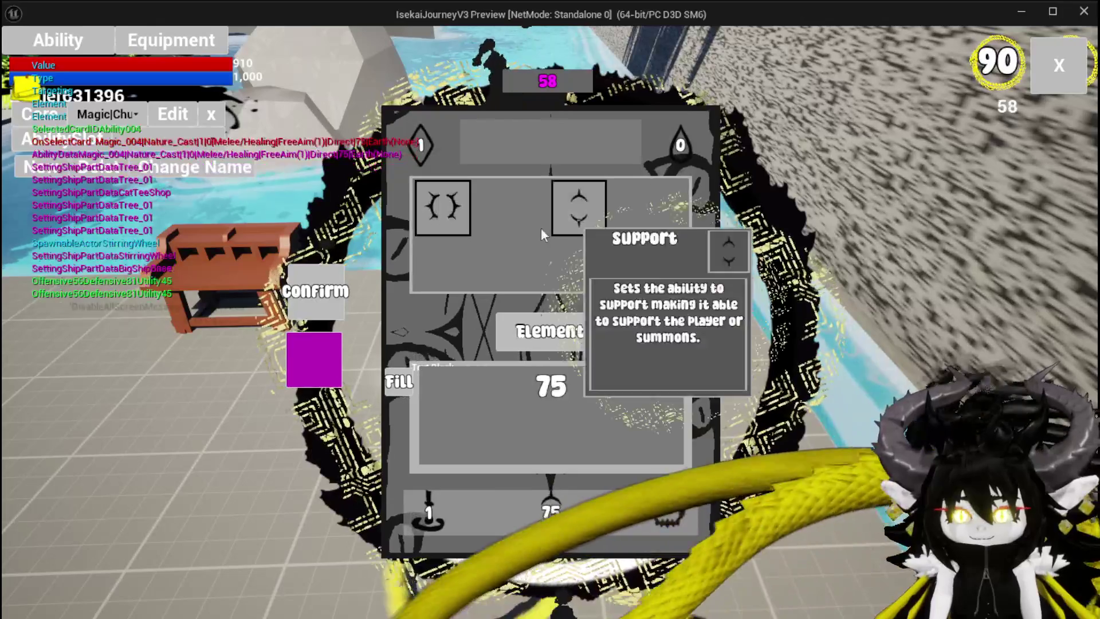
double_click(552, 386)
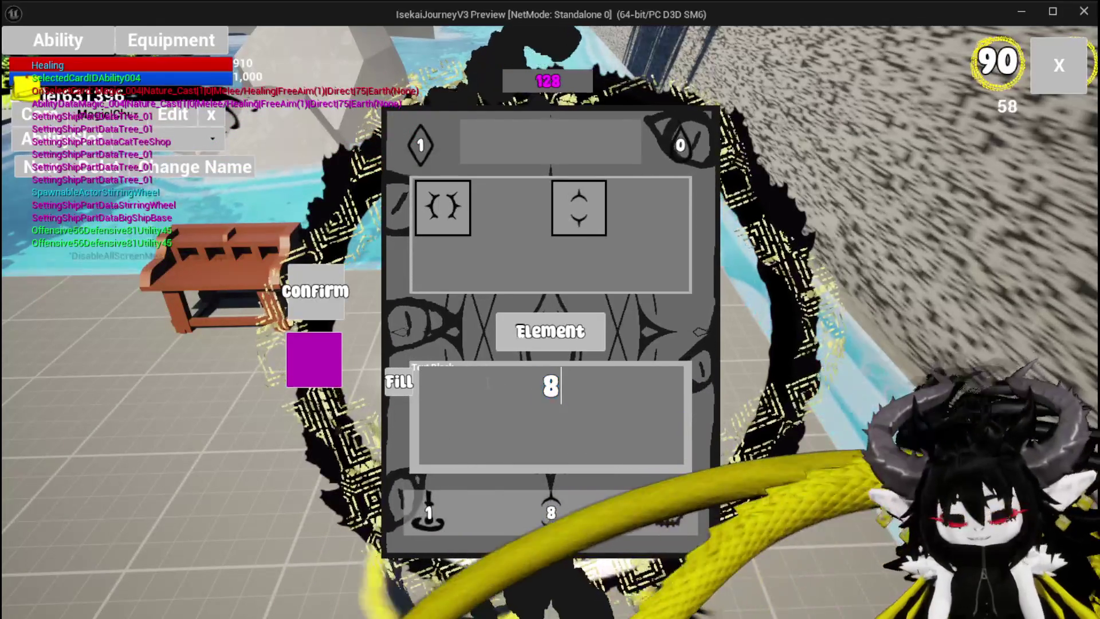
type("00")
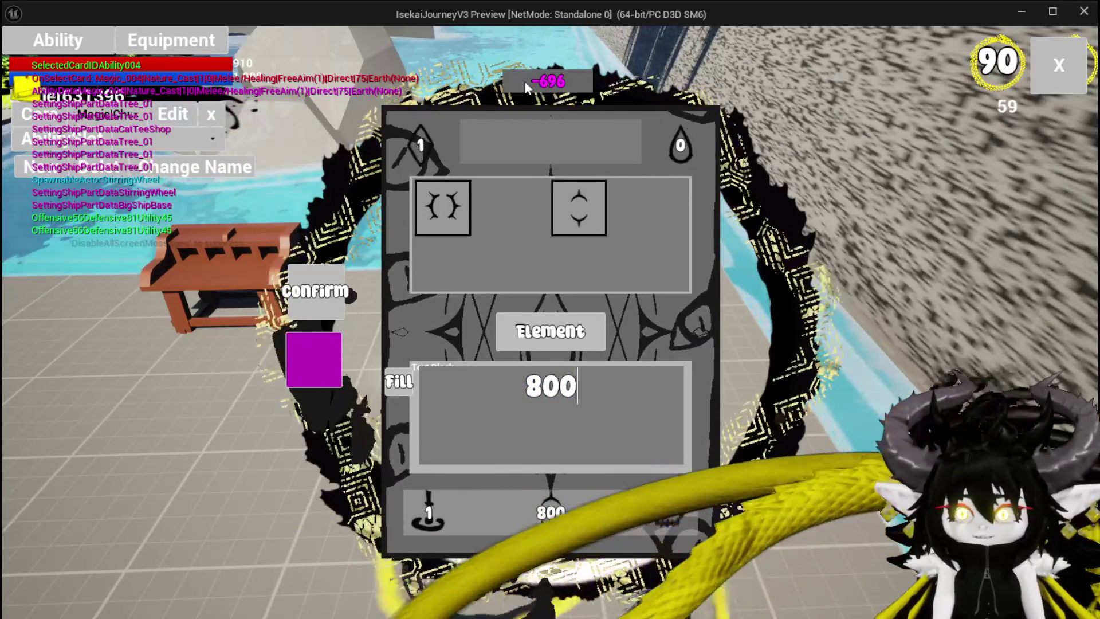
left_click(422, 148)
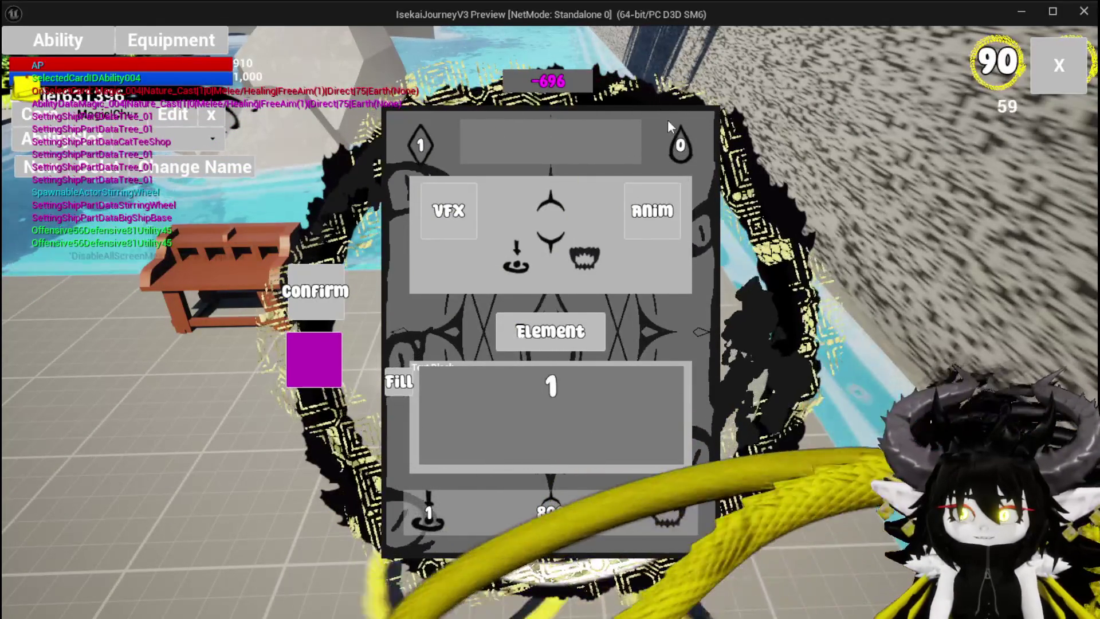
left_click(676, 524)
left_click(550, 234)
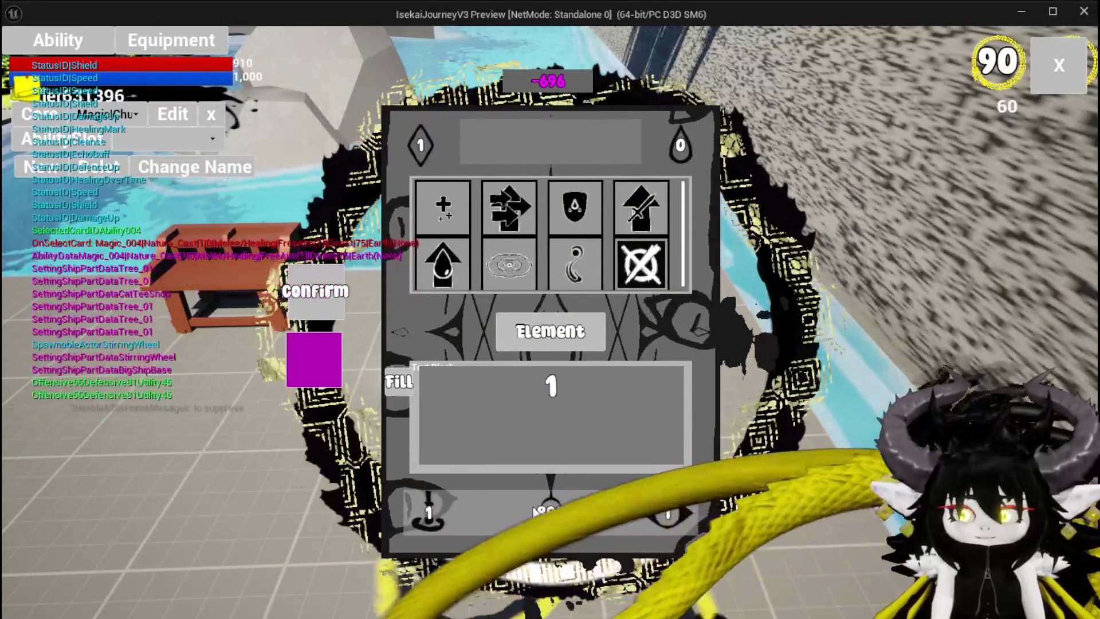
Show the card's targeting grid and compare options like Movement and Bounce
left_click(533, 511)
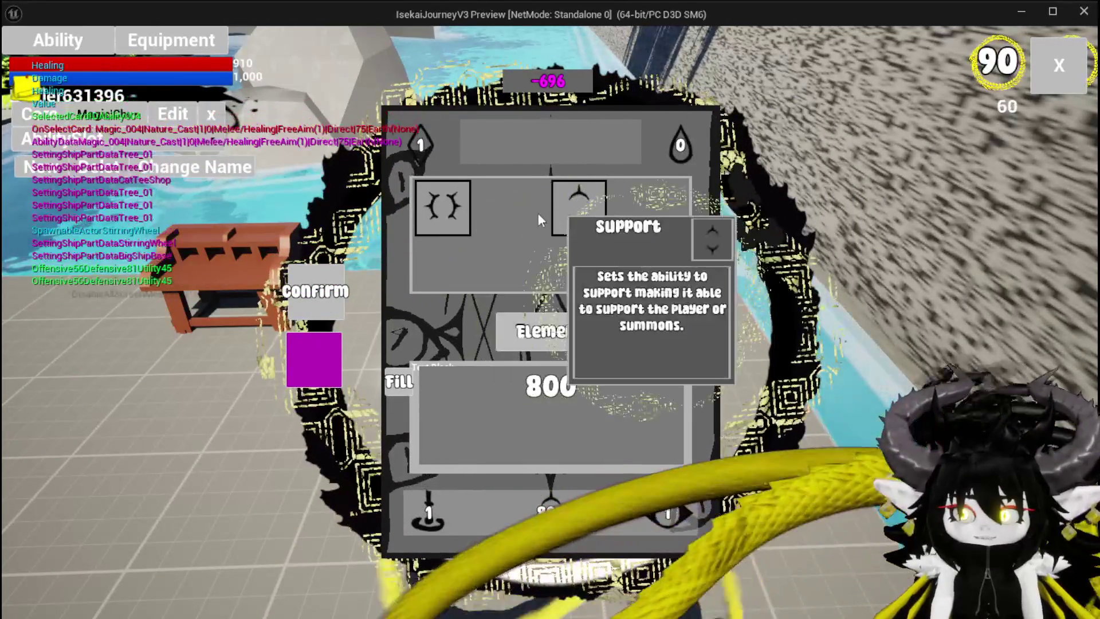
left_click(443, 208)
left_click(436, 511)
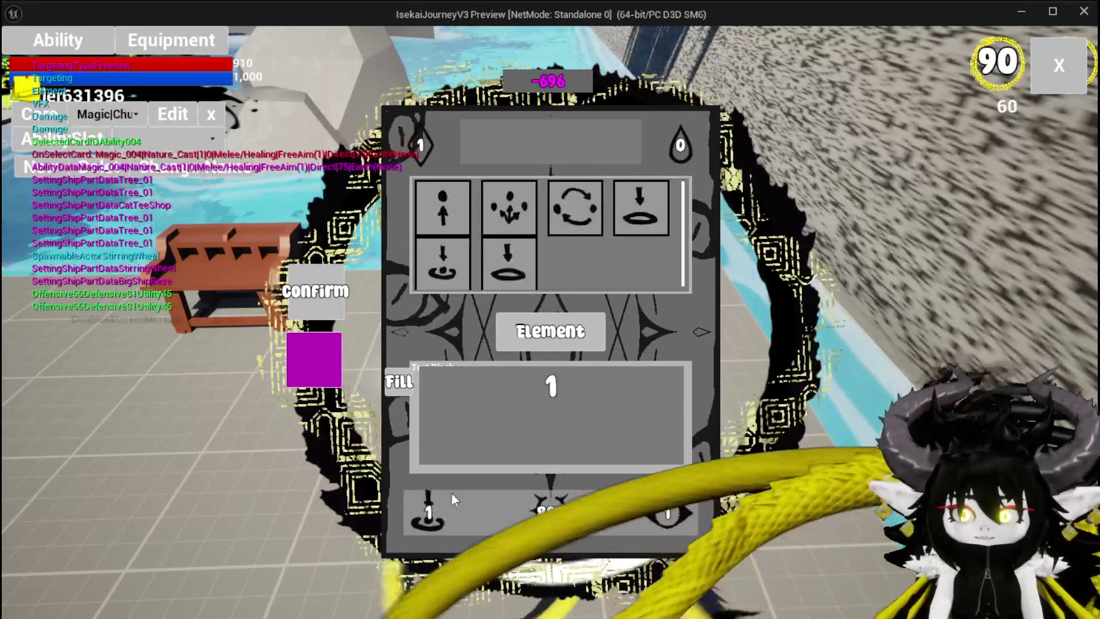
mouse_move(520, 268)
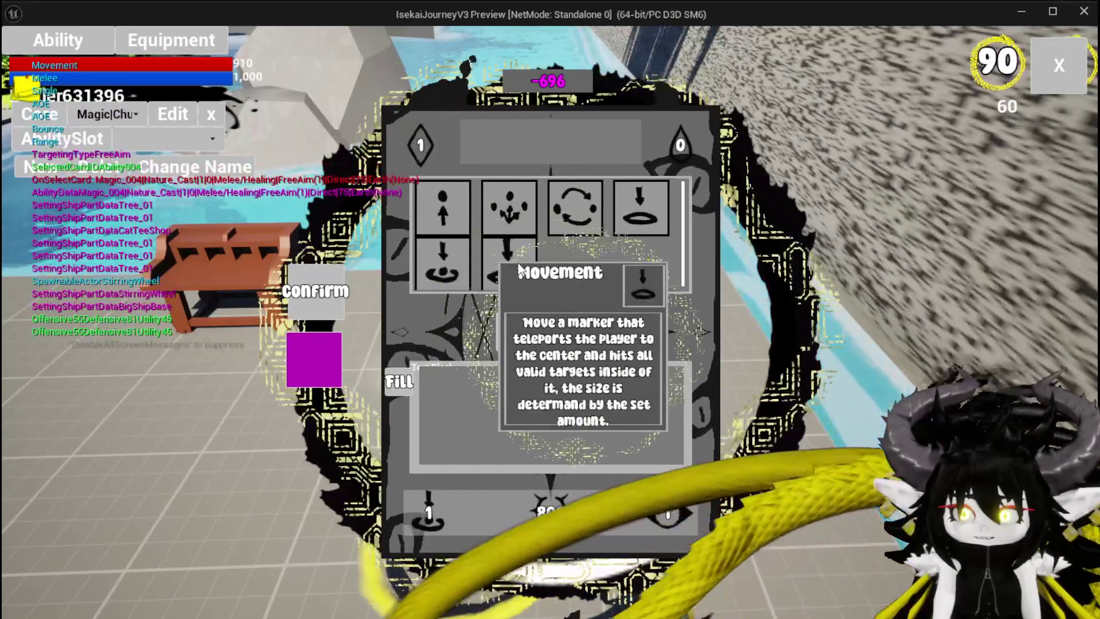
mouse_move(561, 219)
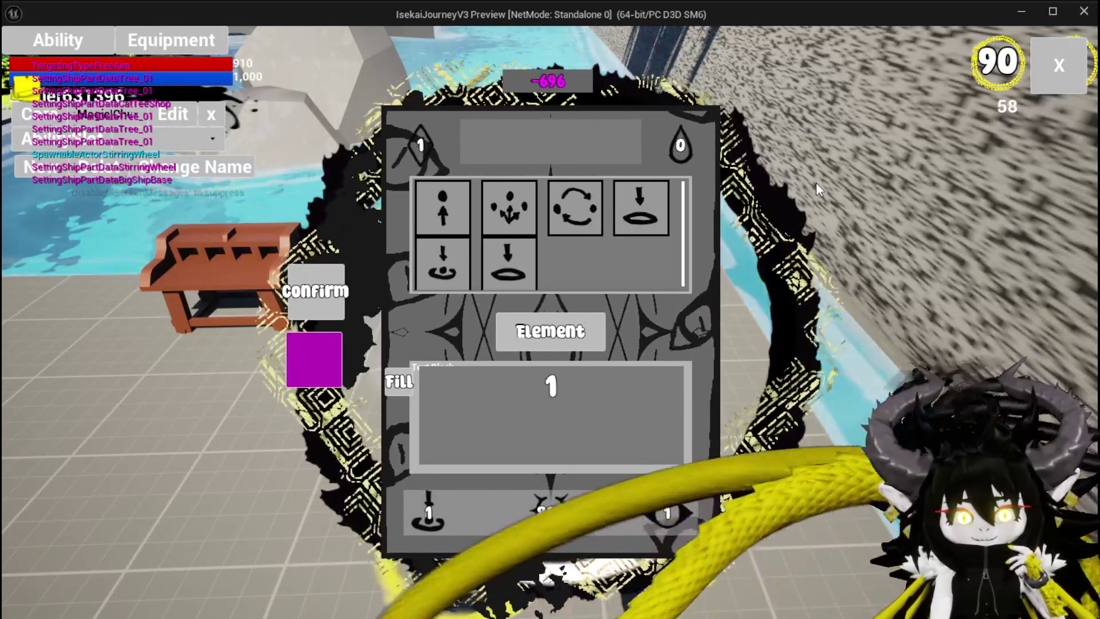
Pick ground-marker targeting and set the summon's targeting logic to High
left_click(443, 264)
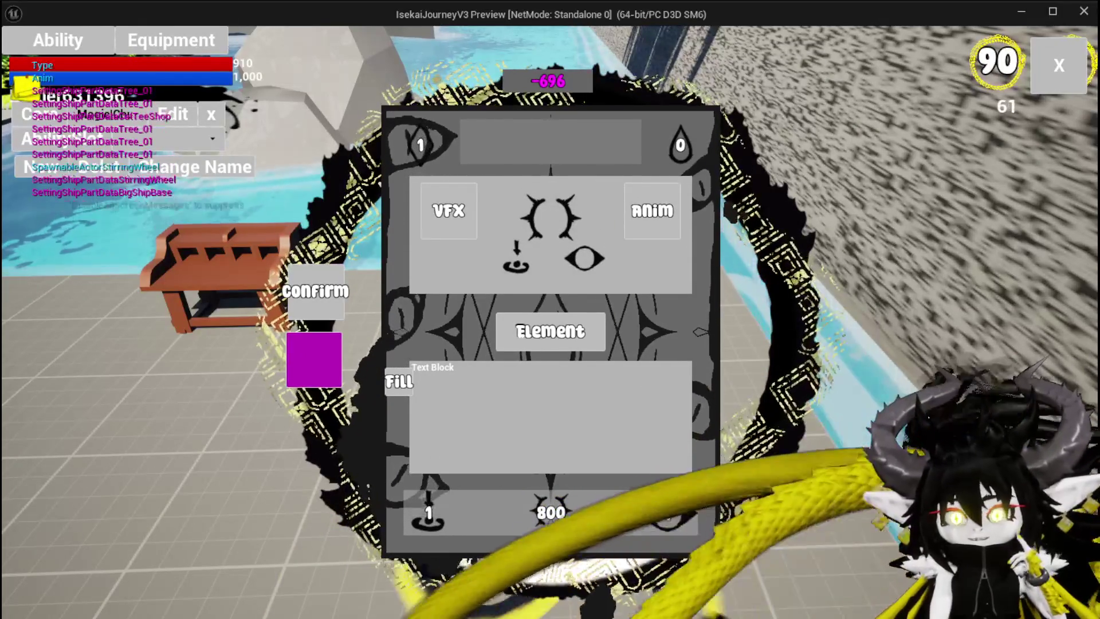
left_click(653, 210)
left_click(629, 208)
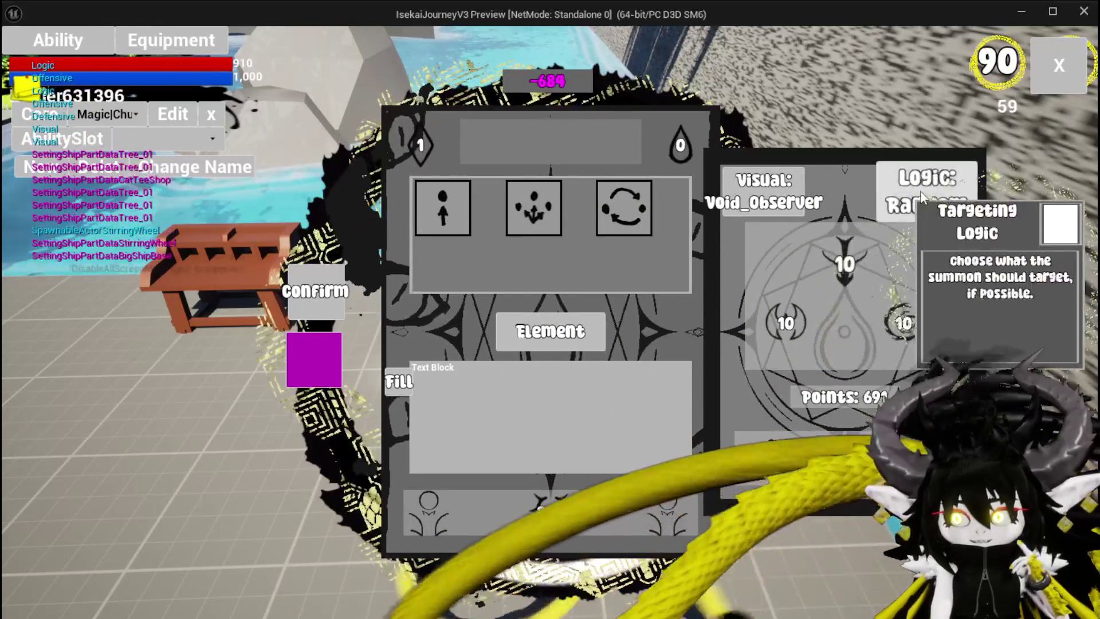
left_click(927, 192)
left_click(614, 204)
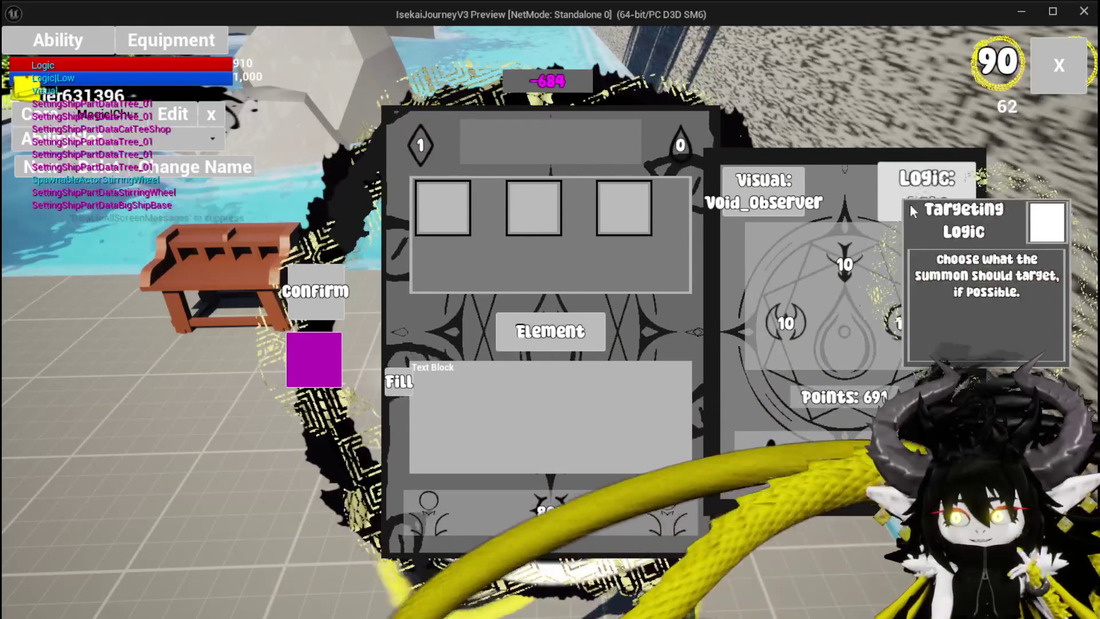
left_click(929, 195)
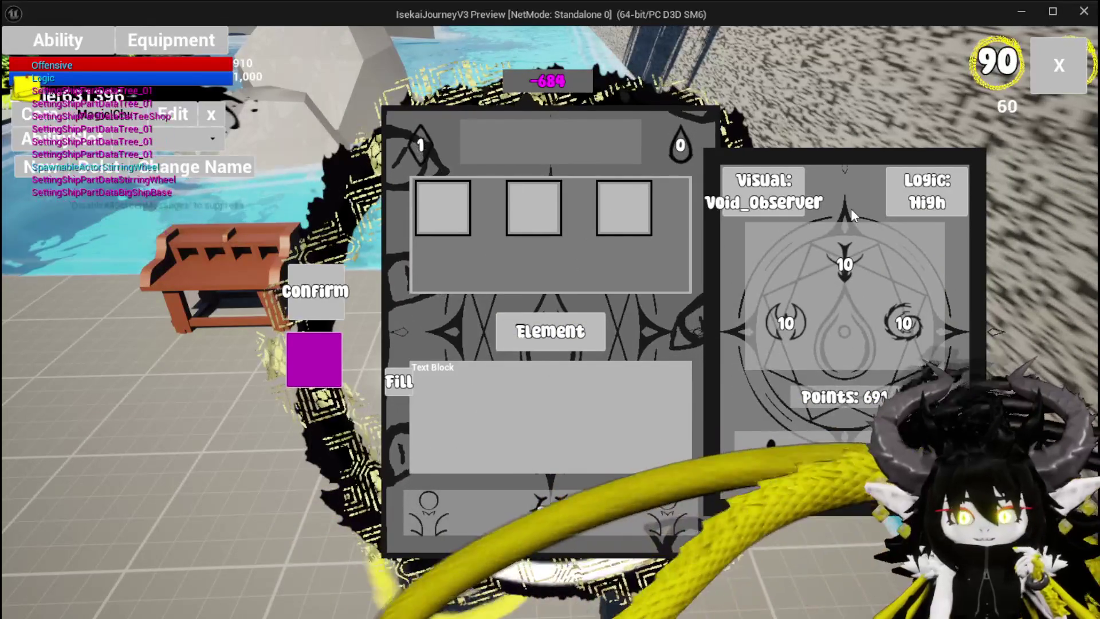
Close the ability editor and return to gameplay in the poolside area
mouse_move(809, 325)
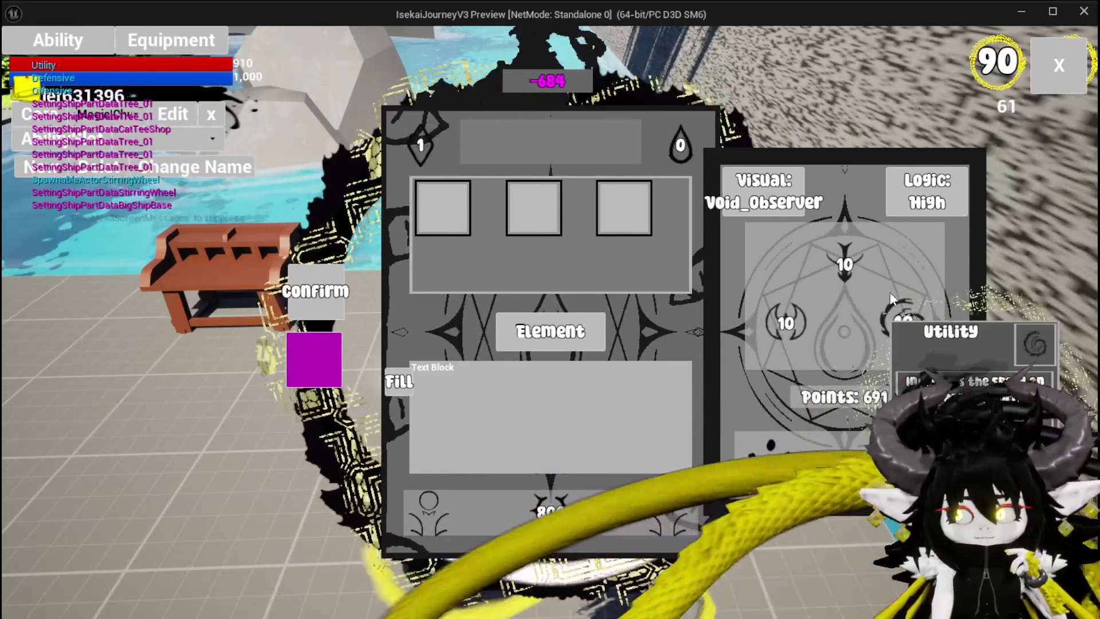
mouse_move(914, 350)
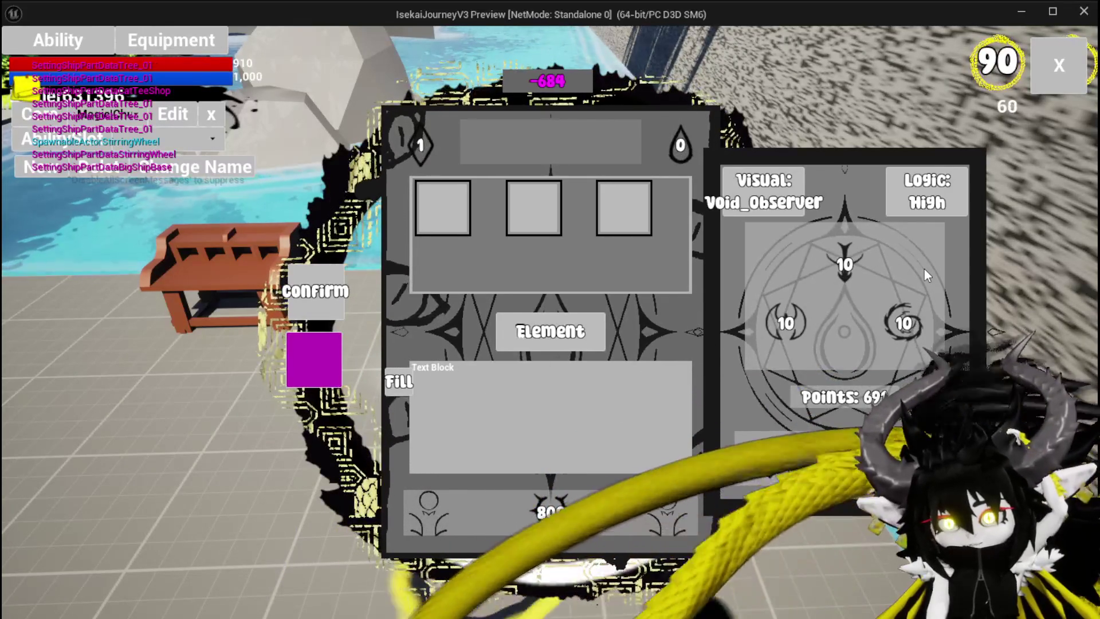
left_click(1039, 80)
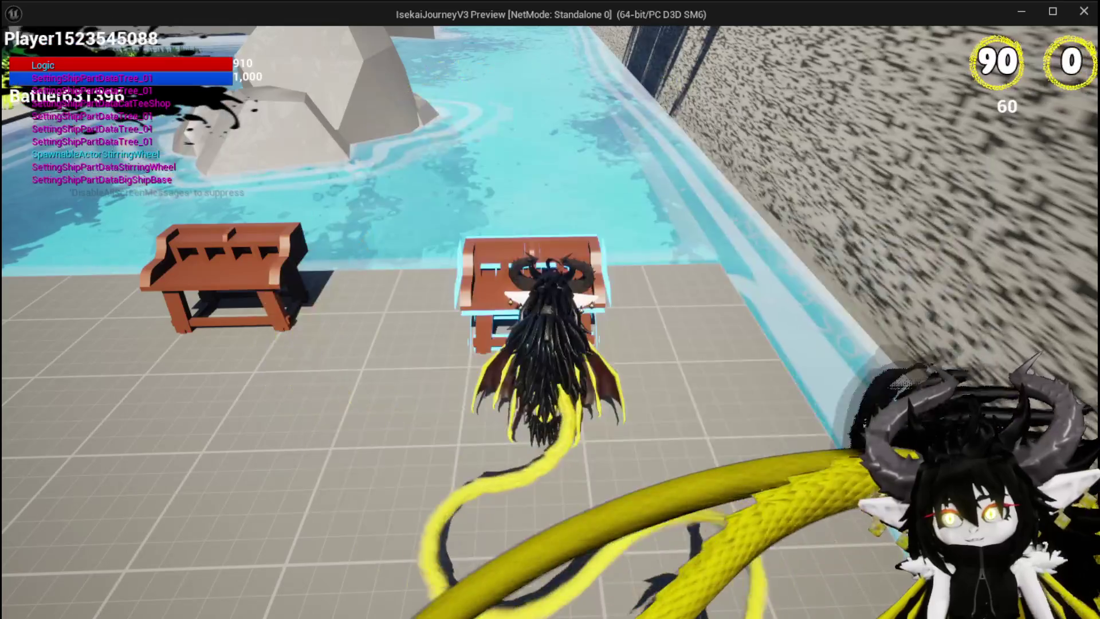
Double-jump and glide onto the red spiked enemy, then over the pool and back to the grass
key("space")
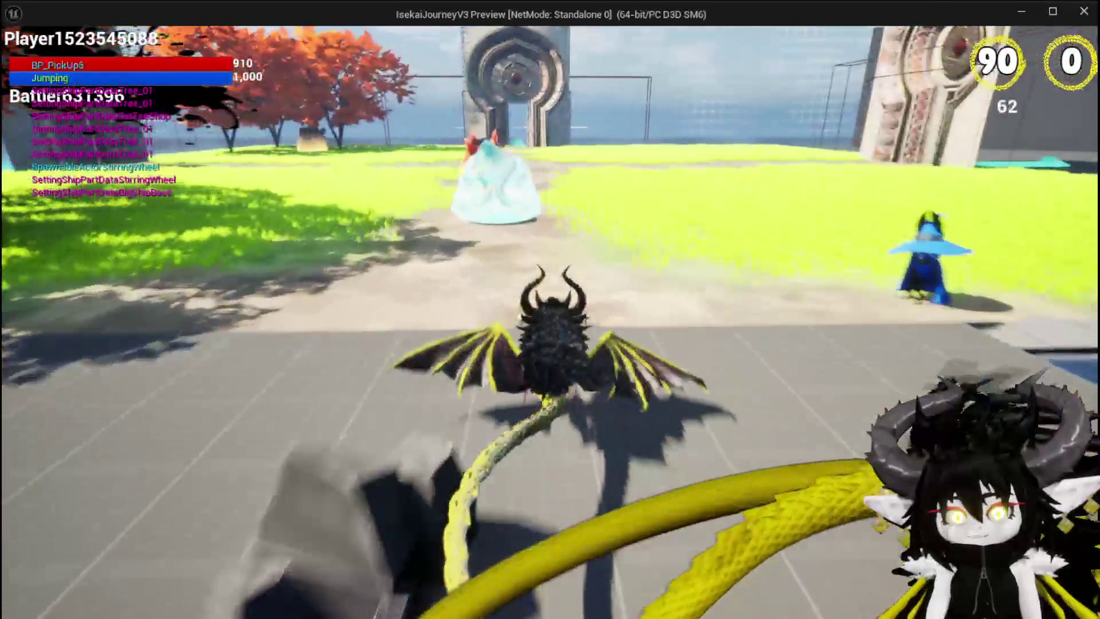
key("w")
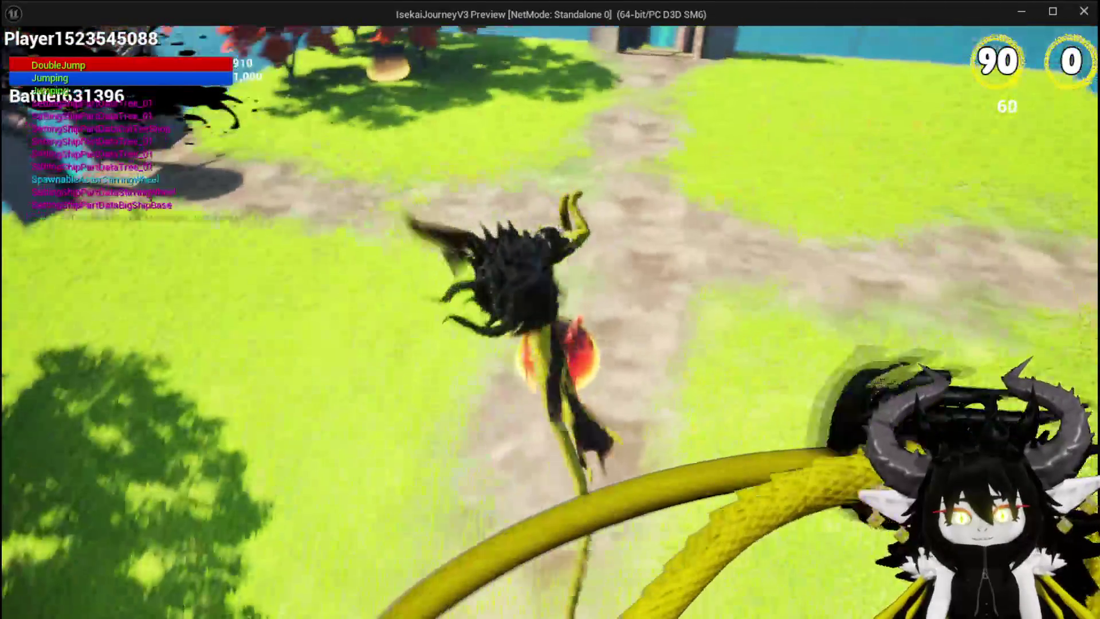
key("space")
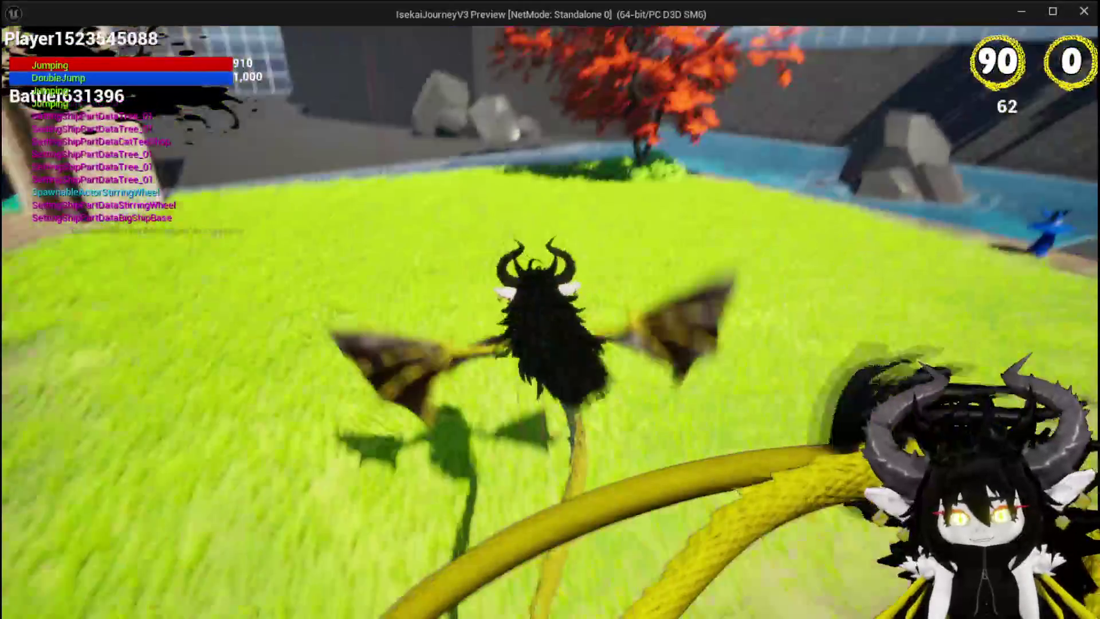
key("space")
key("space")
key("space")
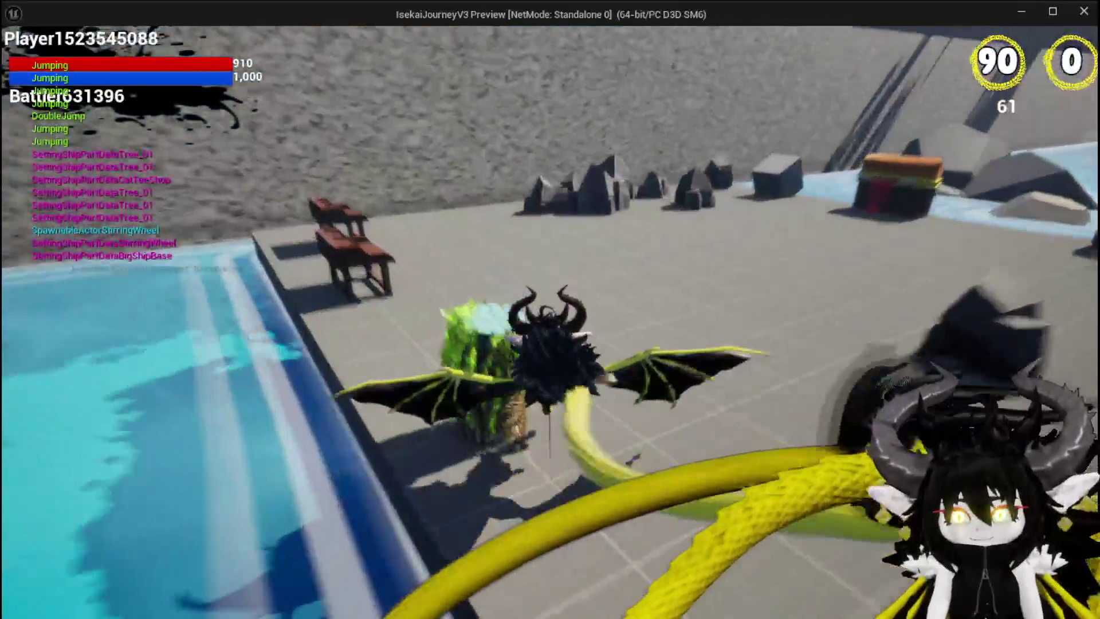
key("space")
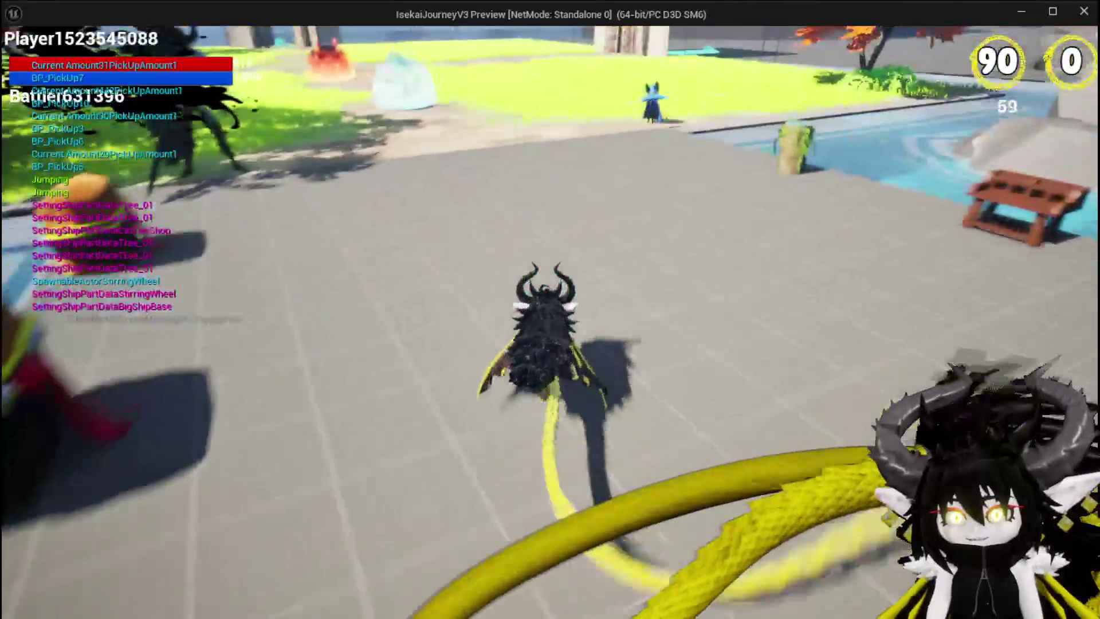
Leap and double-jump across the arena, then run along the dirt path through the gate doorway
key("space")
key("space")
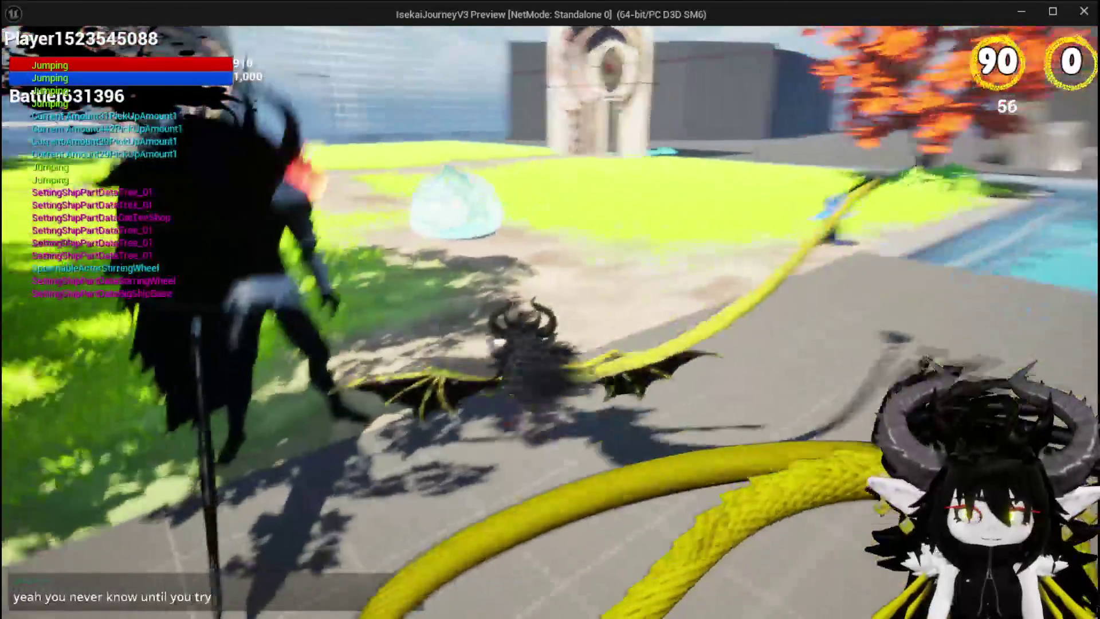
key("space")
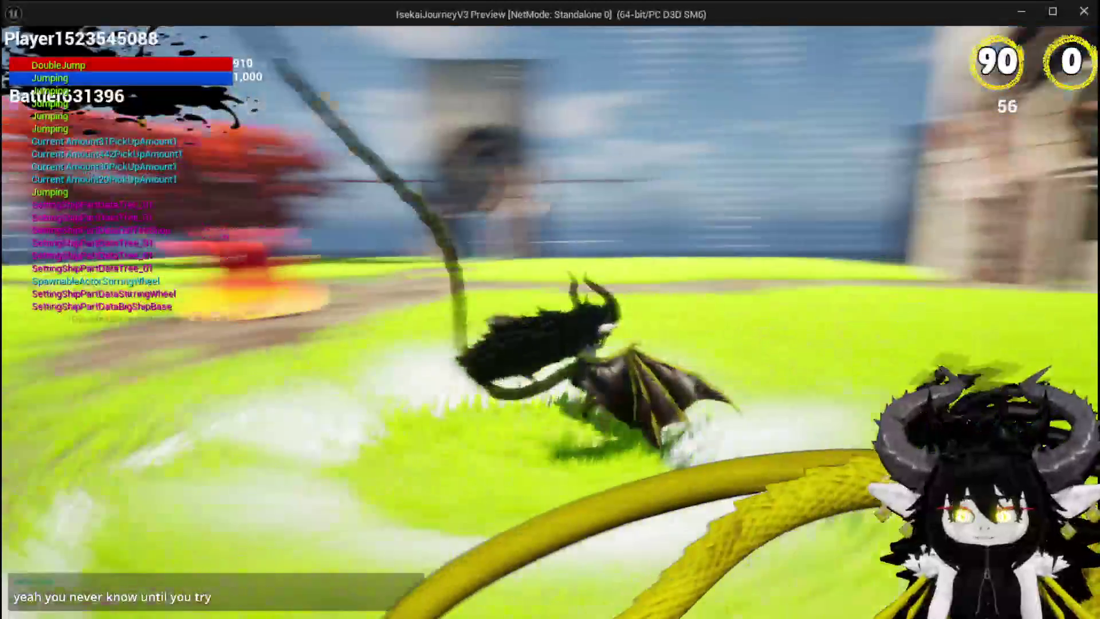
key("w")
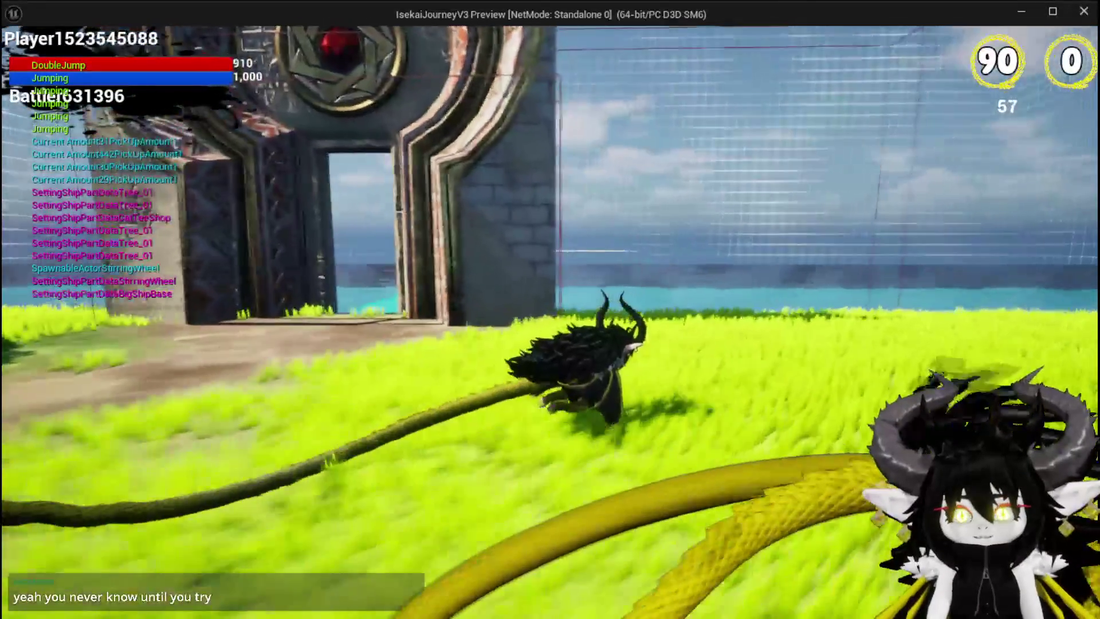
key("w")
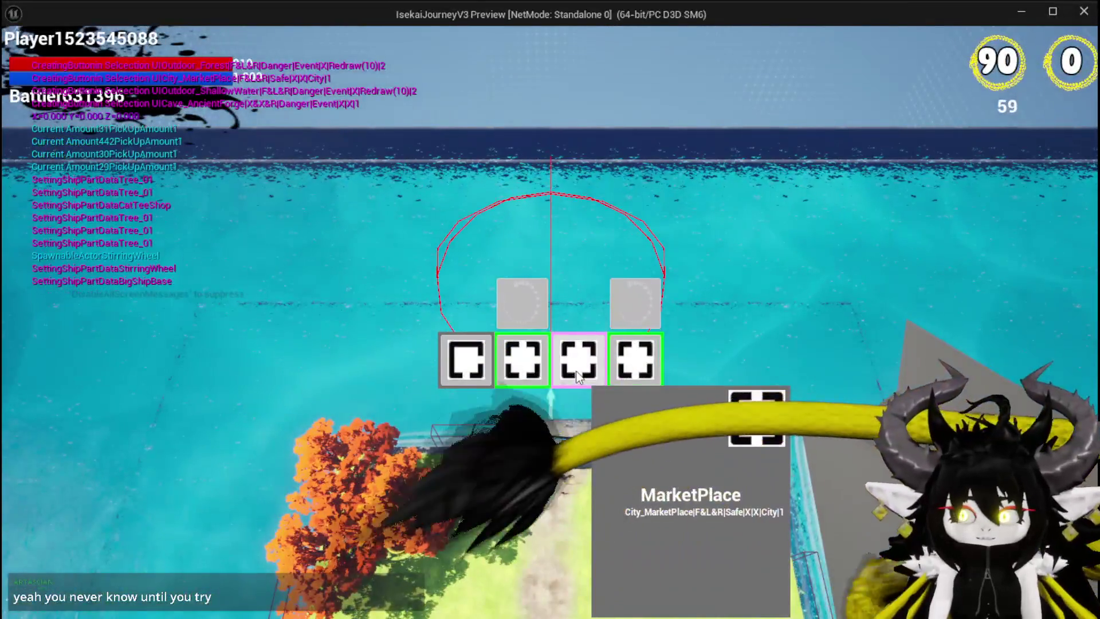
Enter the MarketPlace room and open, then close, the merchant's Trading window
left_click(579, 377)
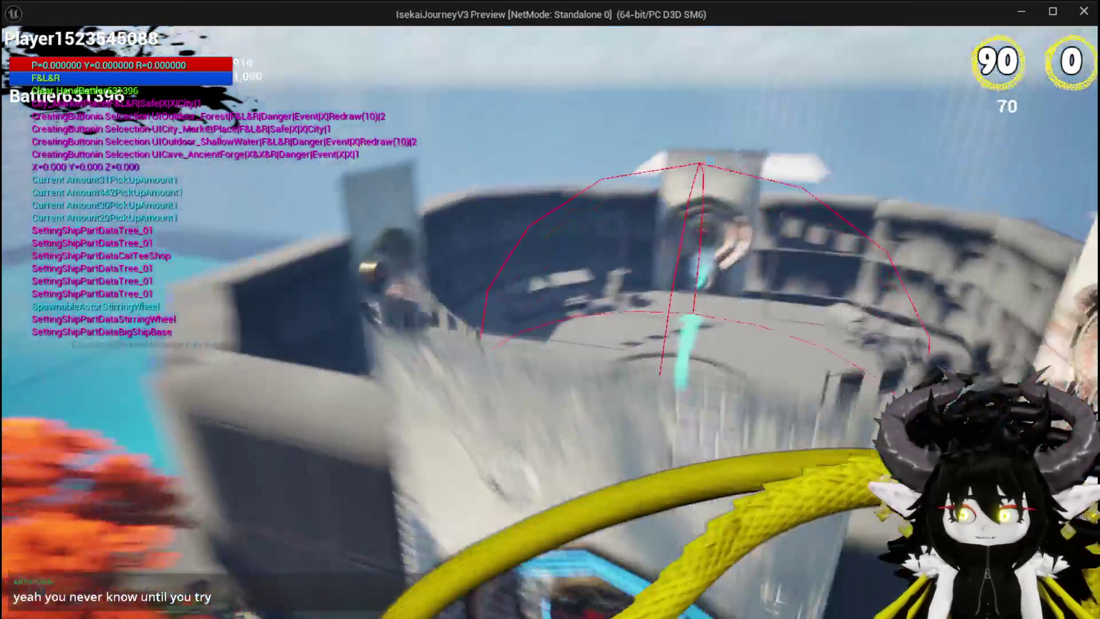
key("w")
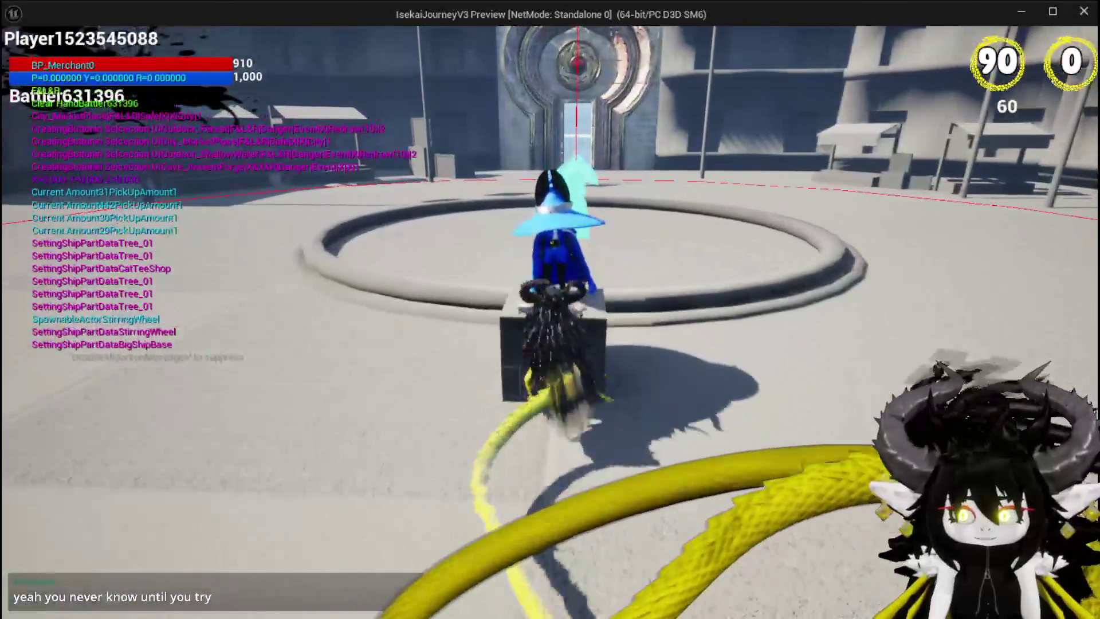
left_click(785, 484)
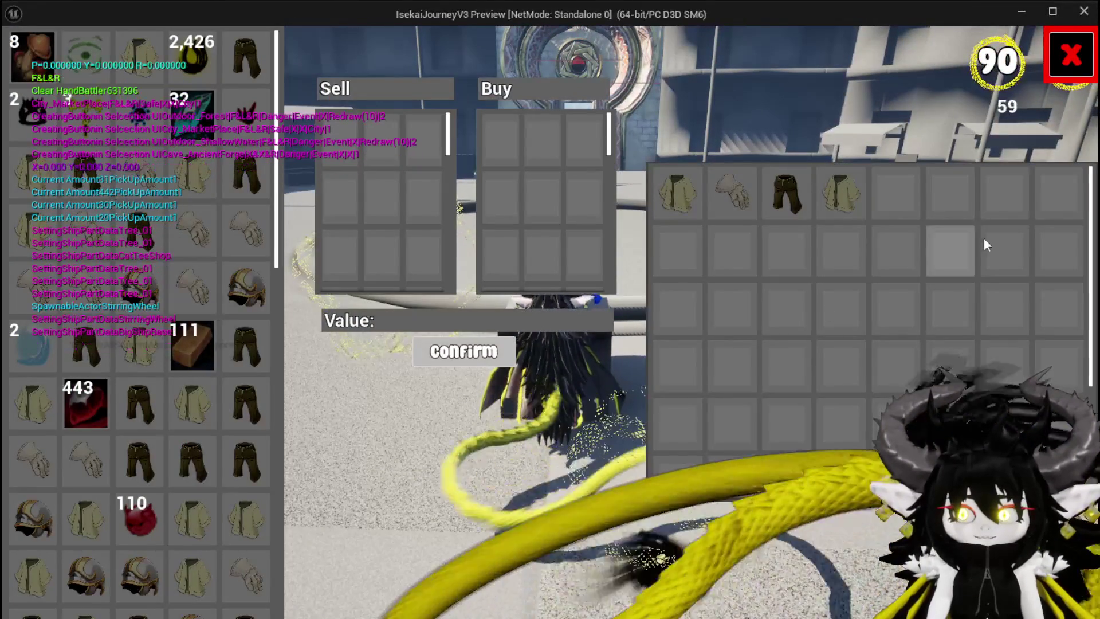
left_click(1071, 55)
Fly from the merchant to the doorway and choose the AncientForge room
key("w")
key("space")
key("w")
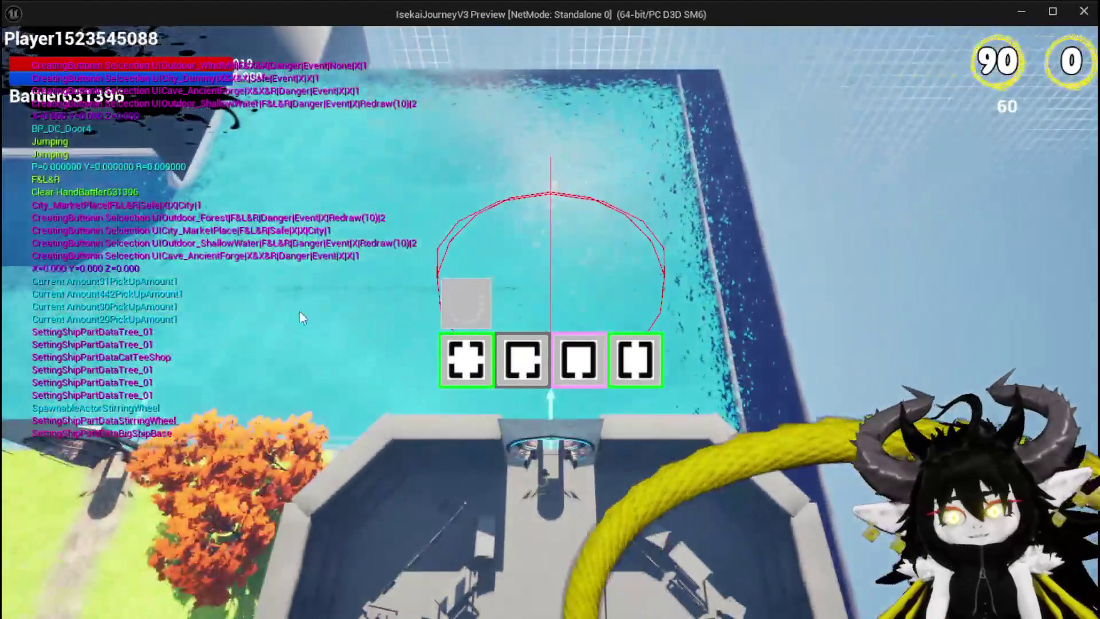
mouse_move(570, 347)
left_click(518, 357)
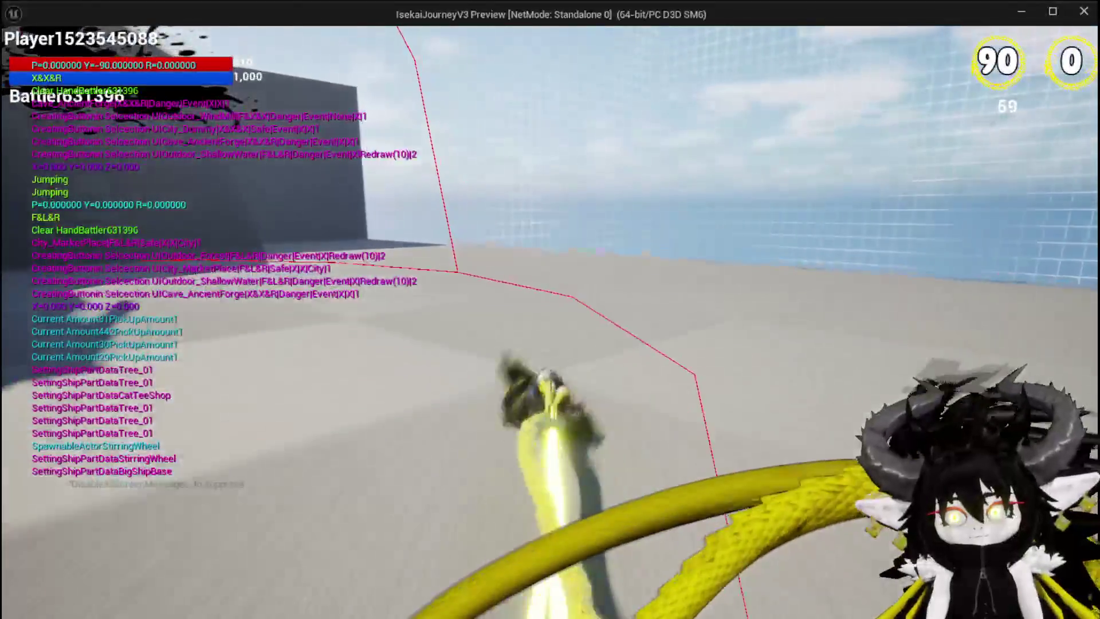
Glide across the forge toward the plaza gate and choose the ShallowWater room
key("space")
key("space")
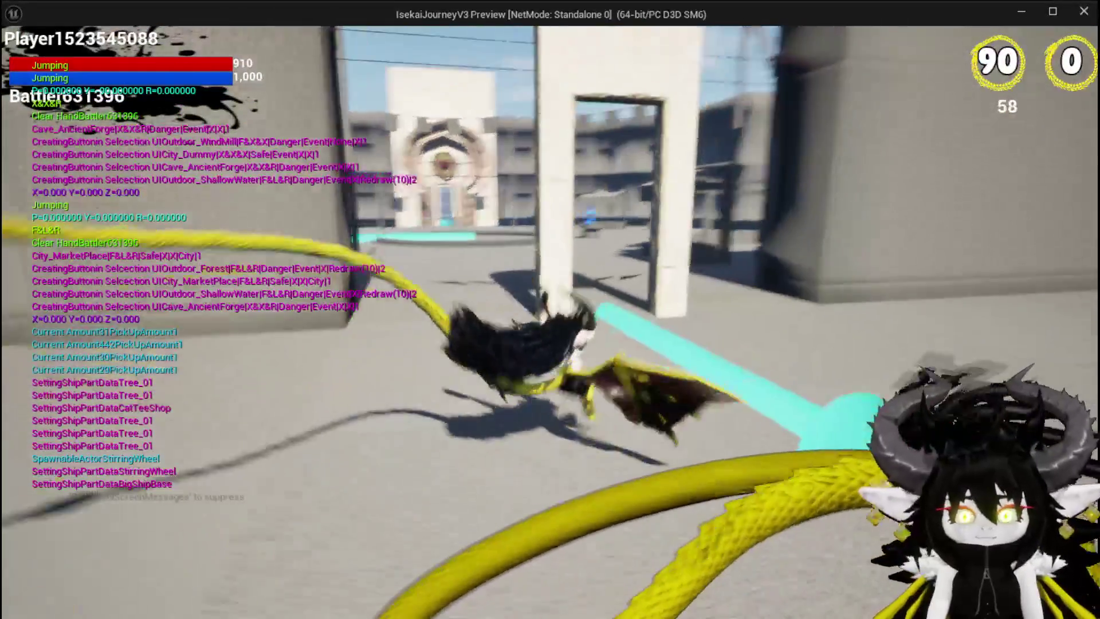
key("space")
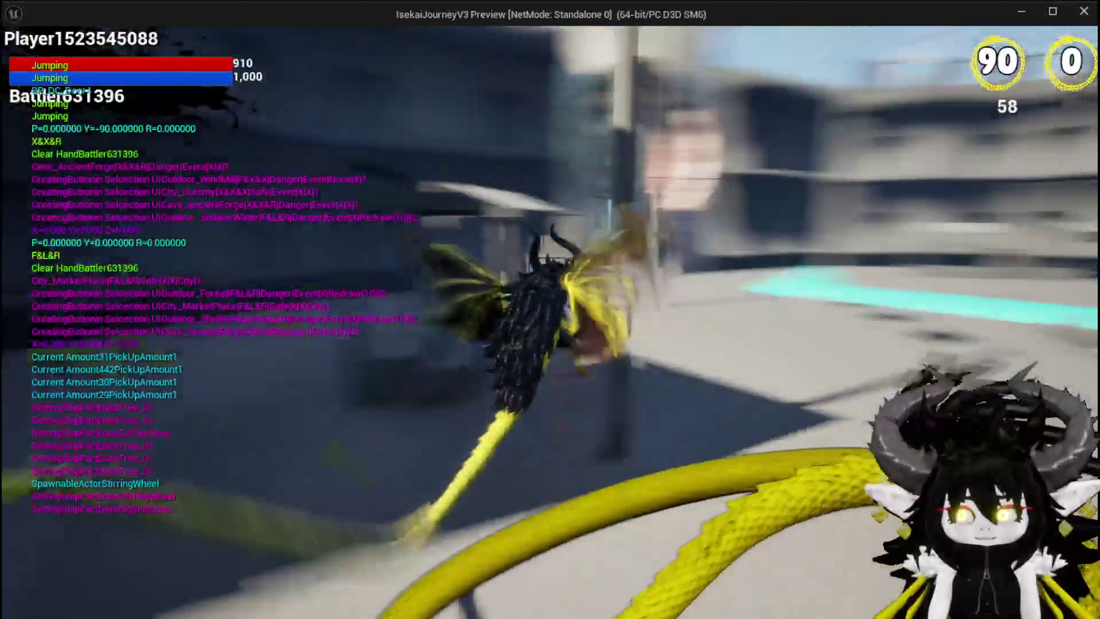
key("space")
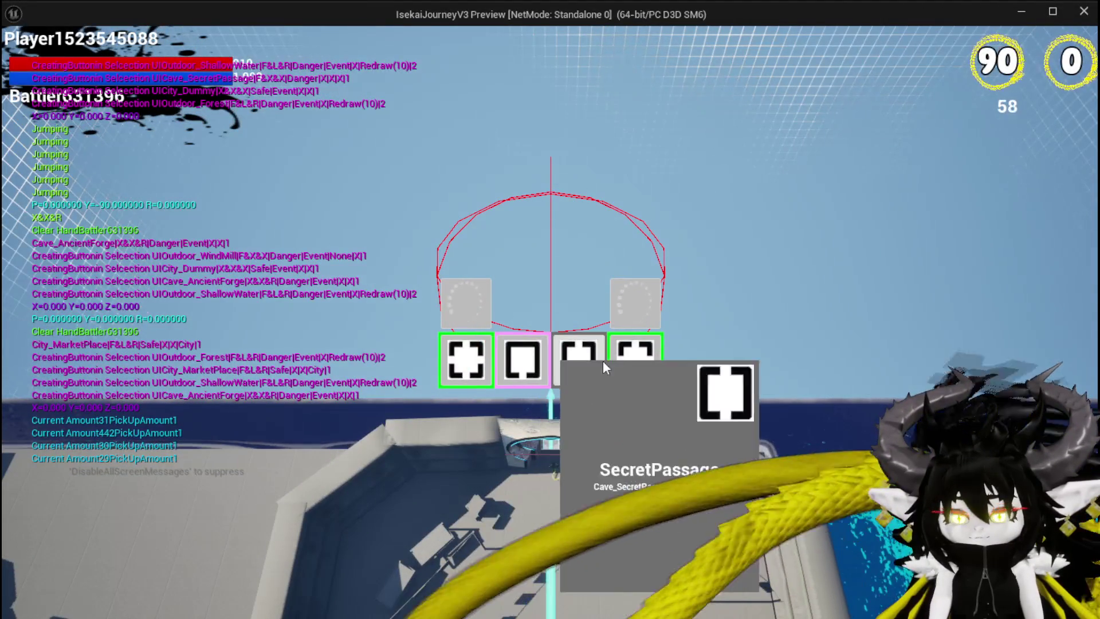
left_click(627, 357)
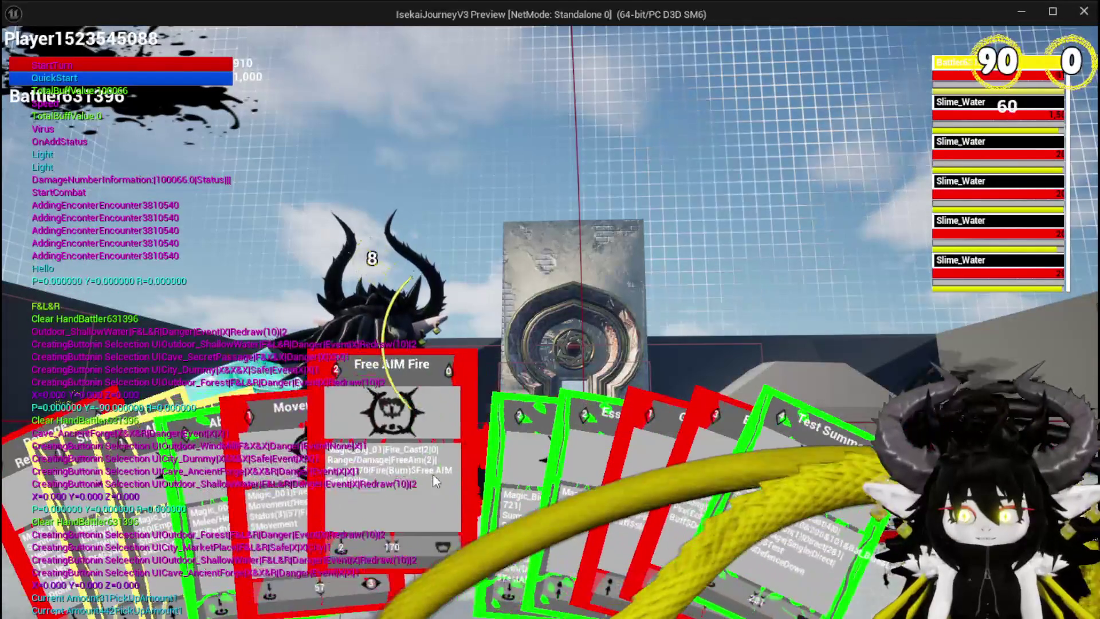
Defeat the slimes with two Free AIM Fire cards, Single Wind DMG, and Giga Buff on the player
left_click(434, 476)
left_click(397, 470)
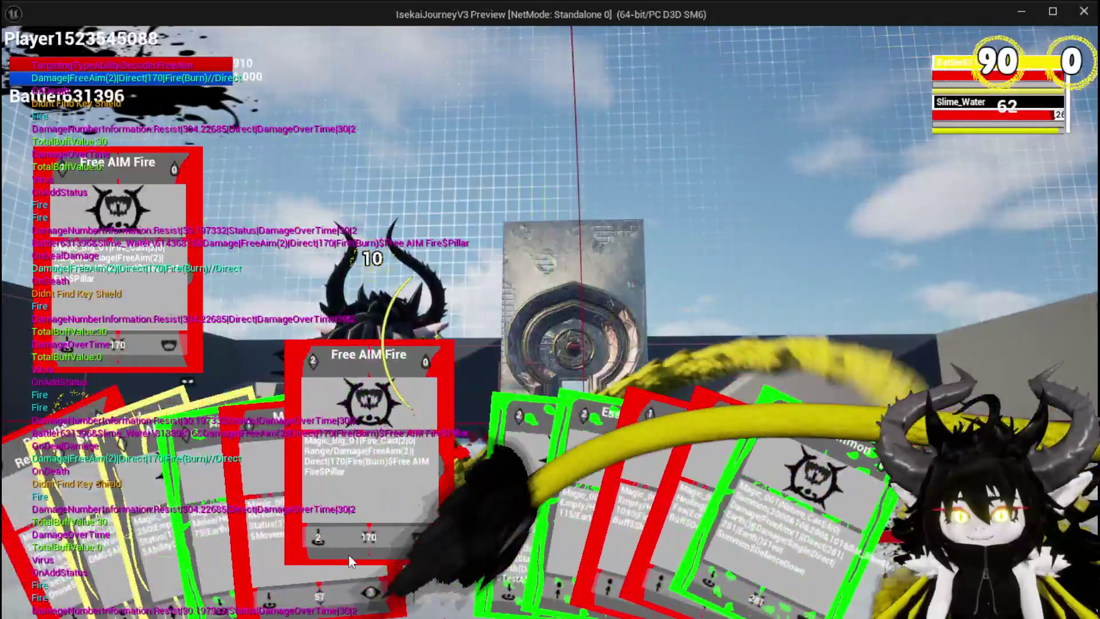
left_click(349, 555)
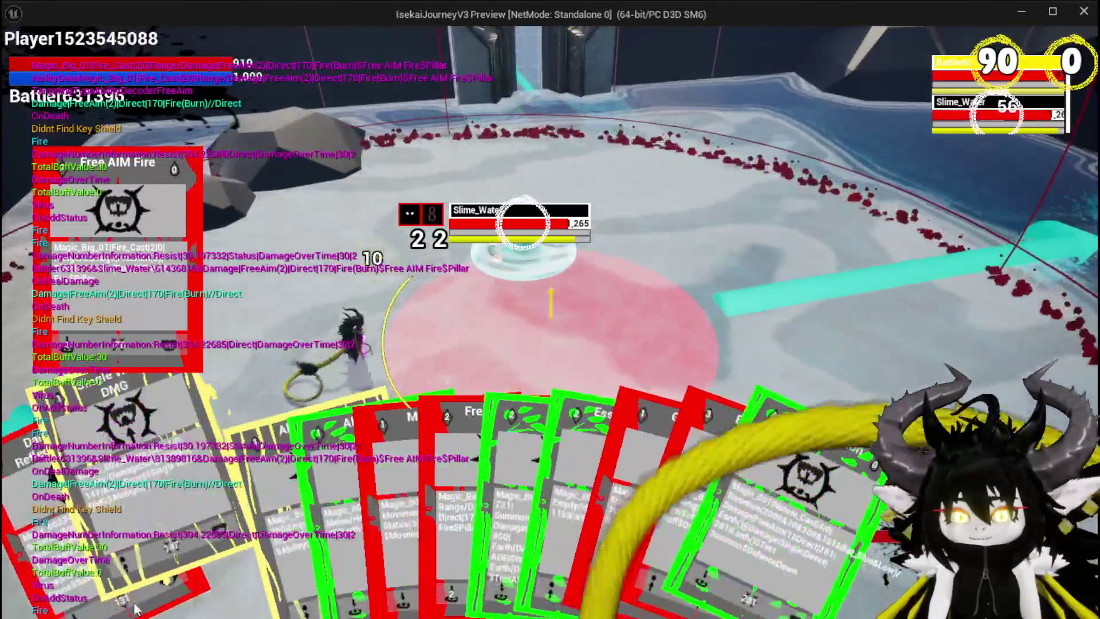
left_click(397, 435)
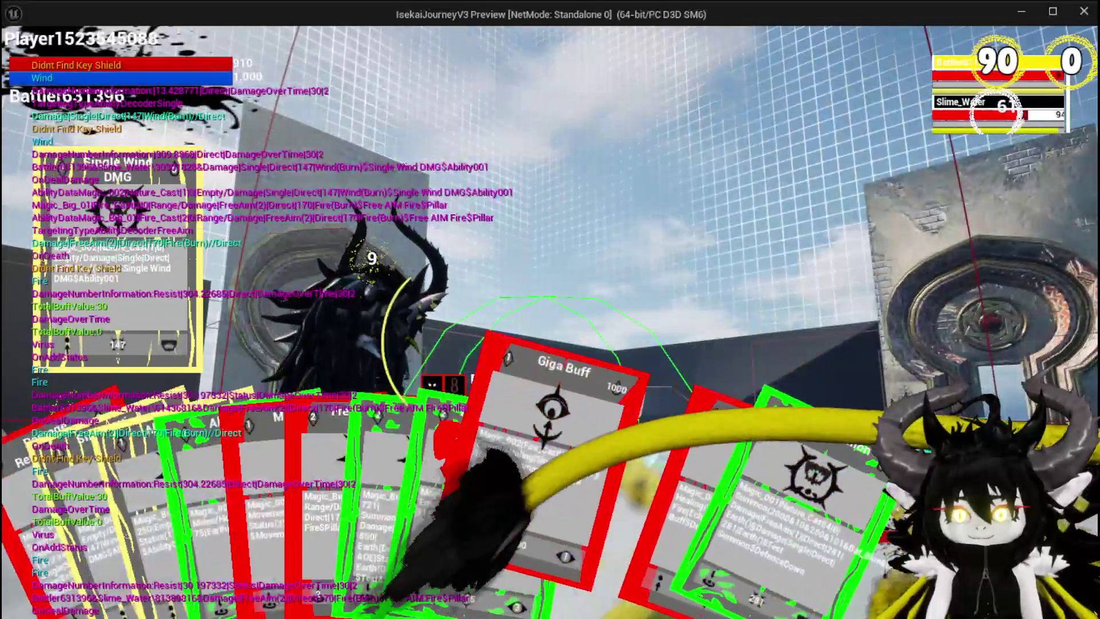
left_click(514, 524)
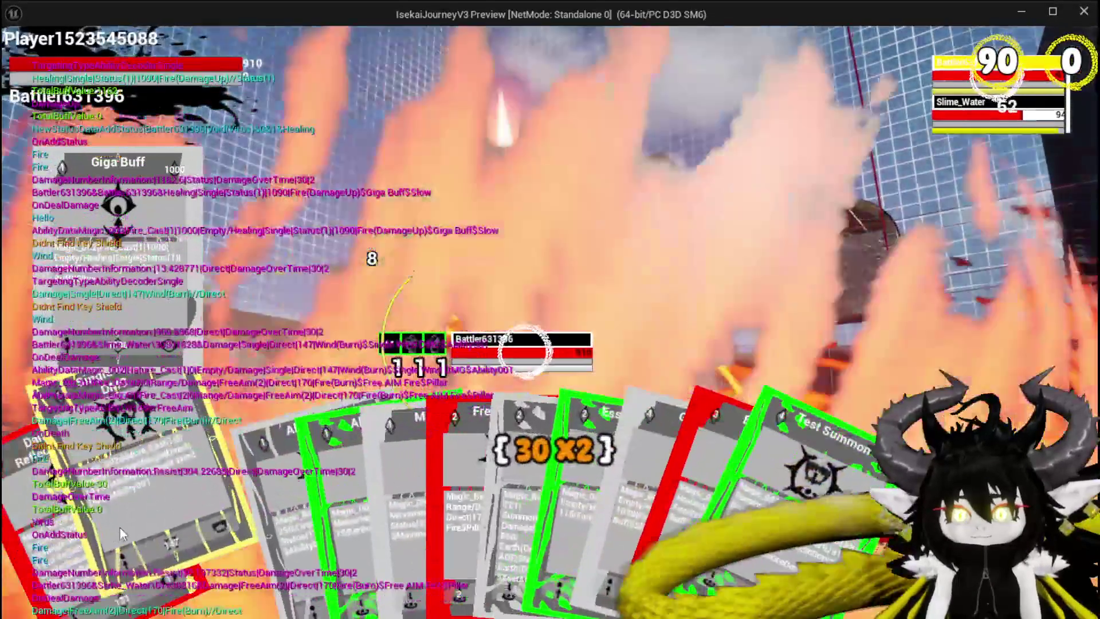
left_click(453, 451)
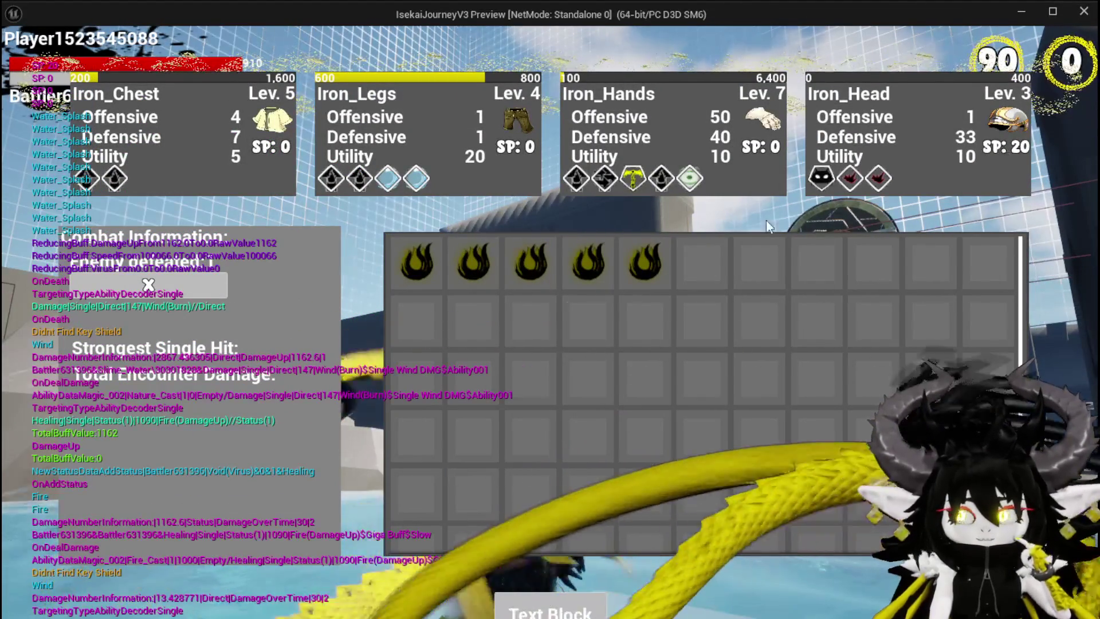
Collect all five fire essence rewards from the post-battle screen
left_click(645, 263)
left_click(589, 262)
left_click(530, 263)
left_click(474, 259)
left_click(417, 261)
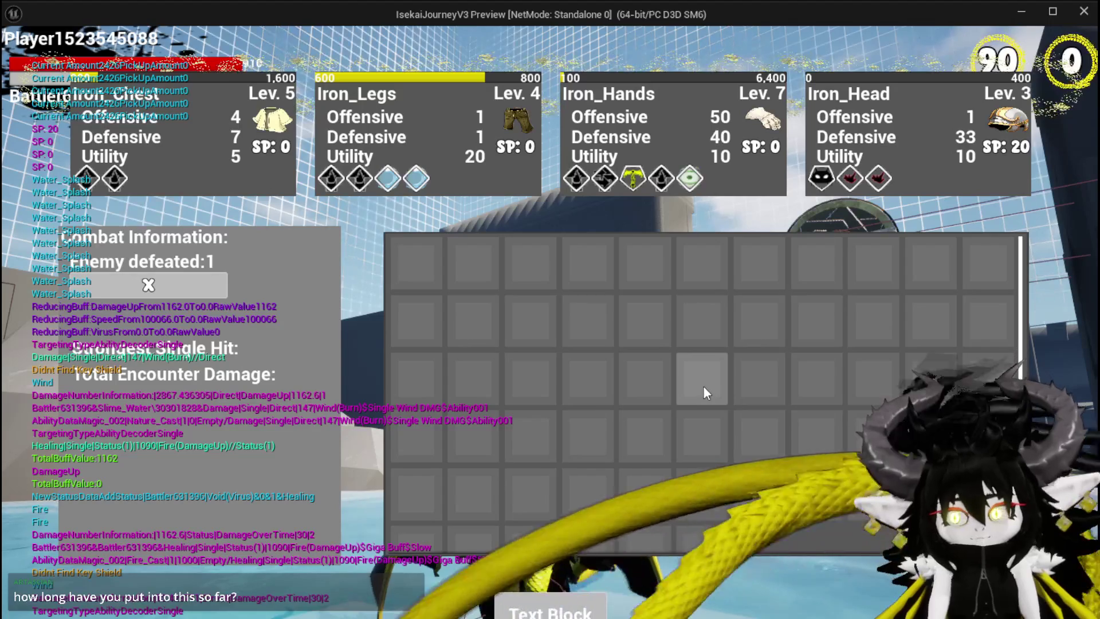
Close the inventory, then jump and glide over the plaza and through the gate onto the grass
key("i")
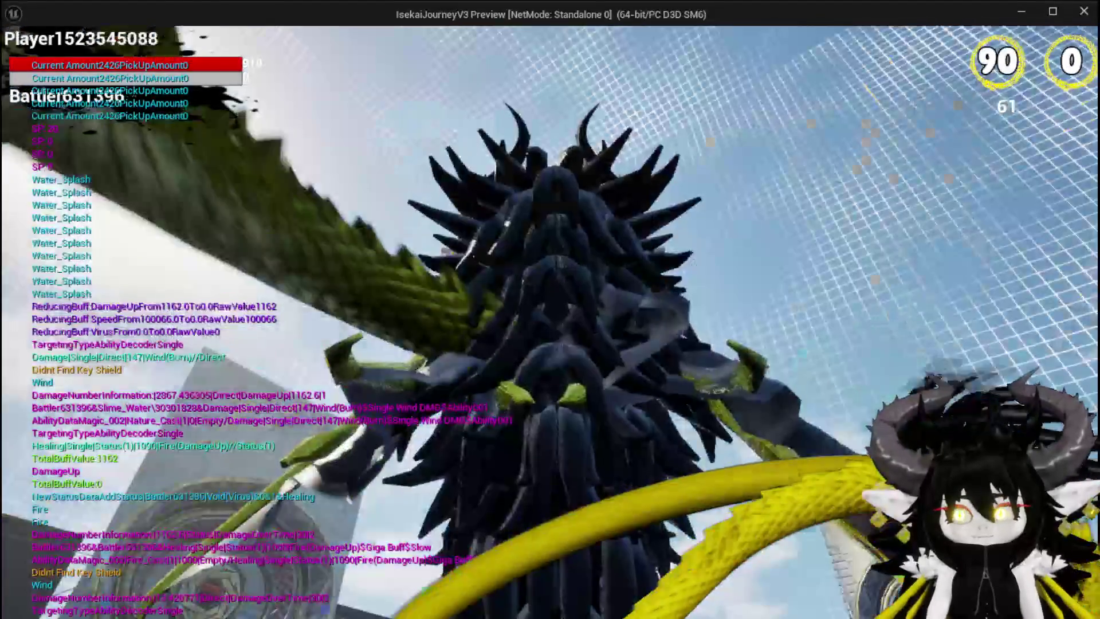
key("space")
key("space")
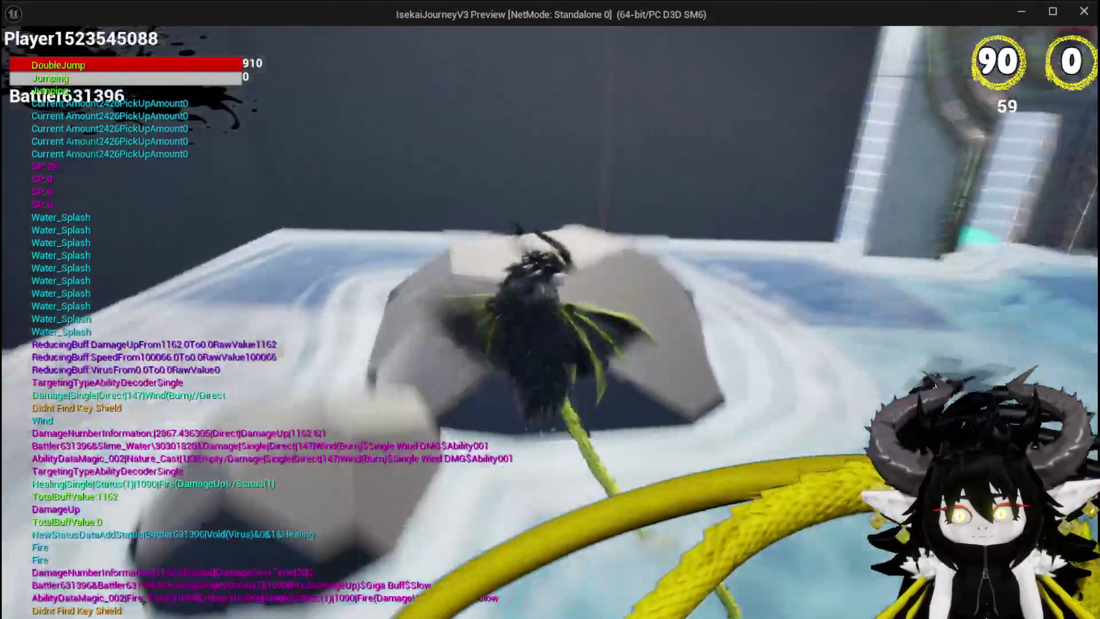
key("space")
key("space")
key("space")
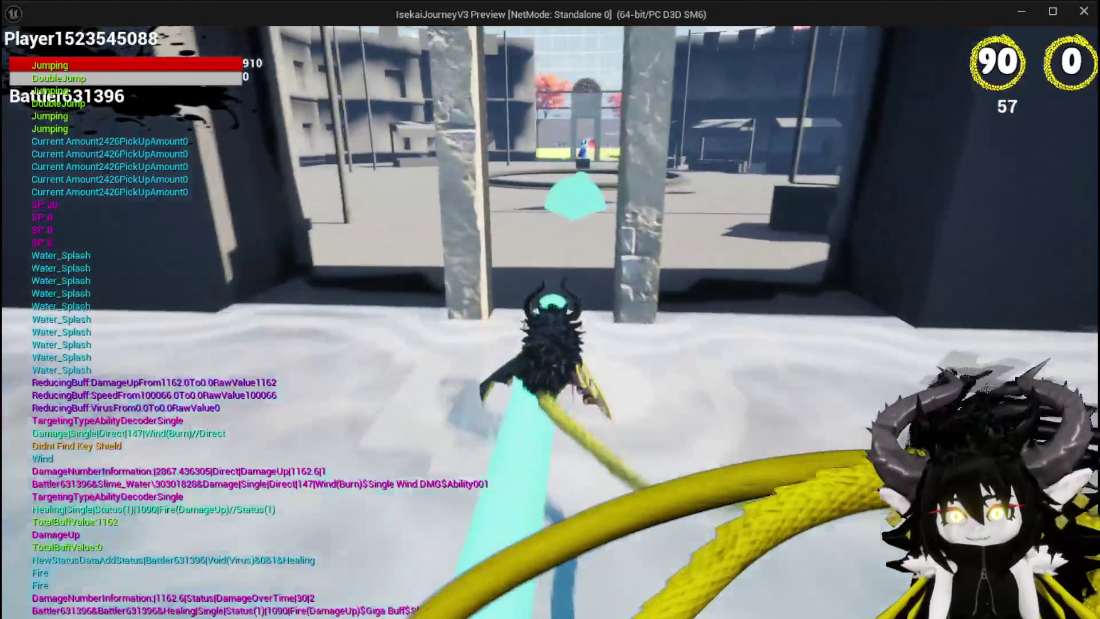
key("space")
key("space")
key("space")
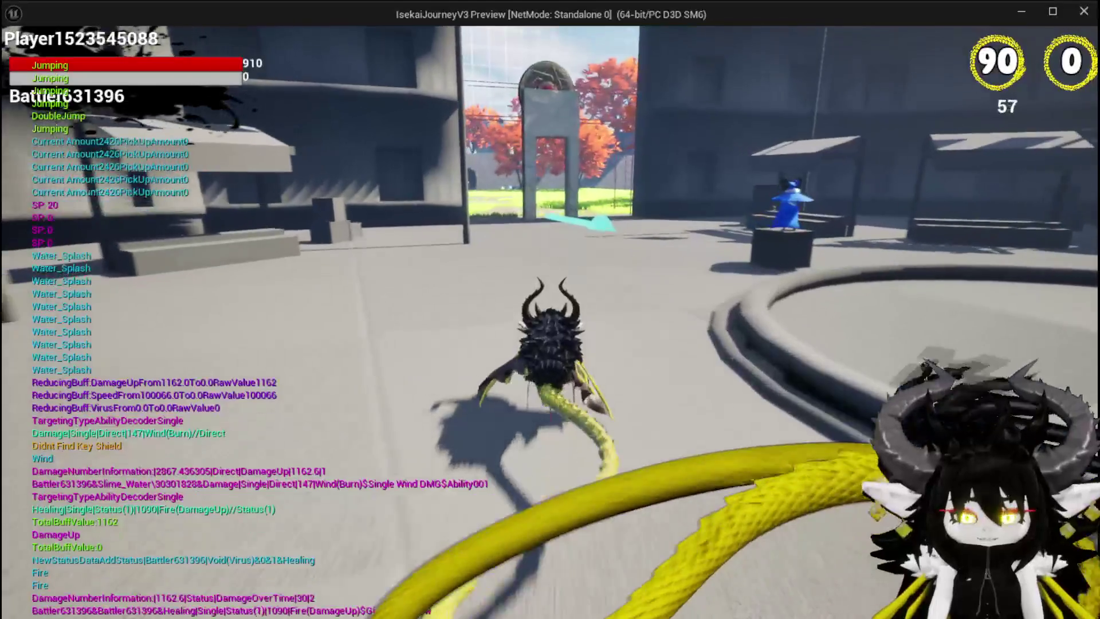
key("w")
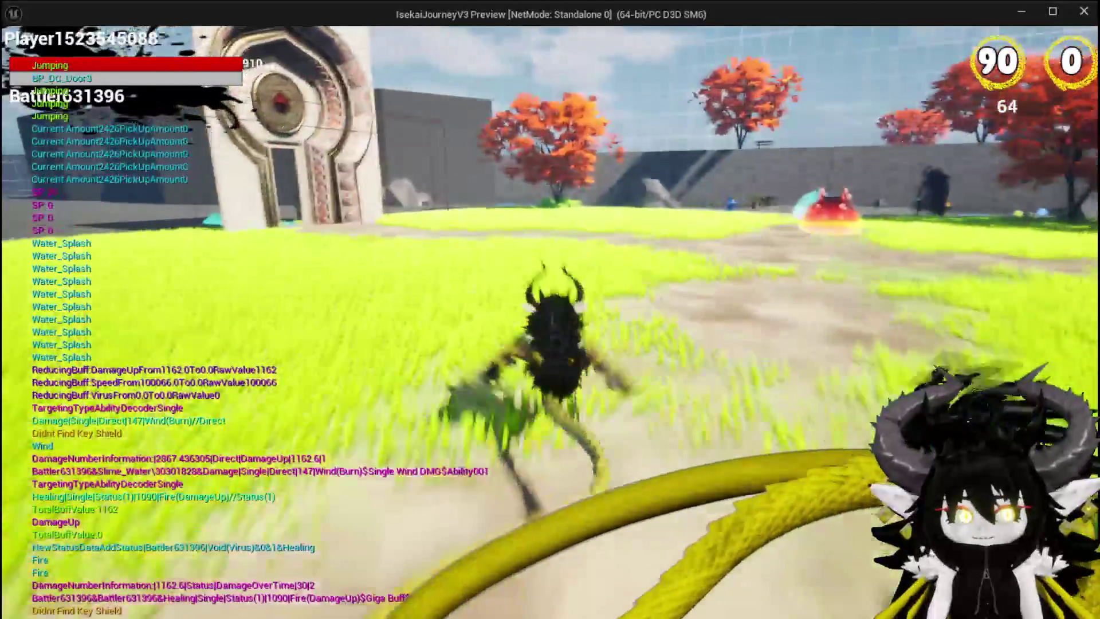
Fly out over the sand and water, then land in the grass field facing the gate
key("space")
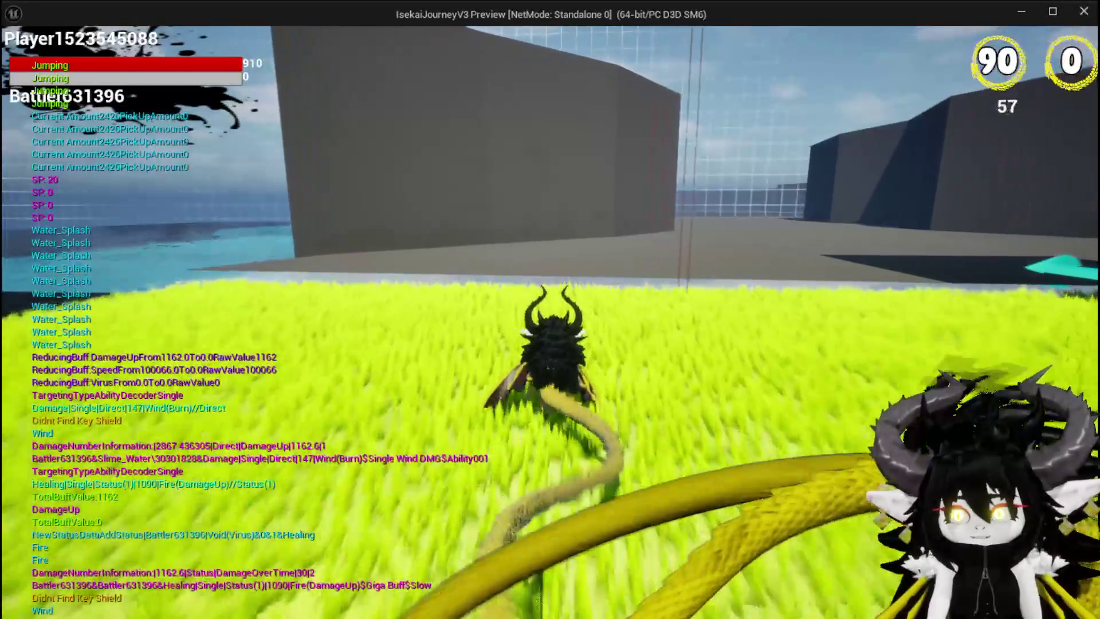
key("space")
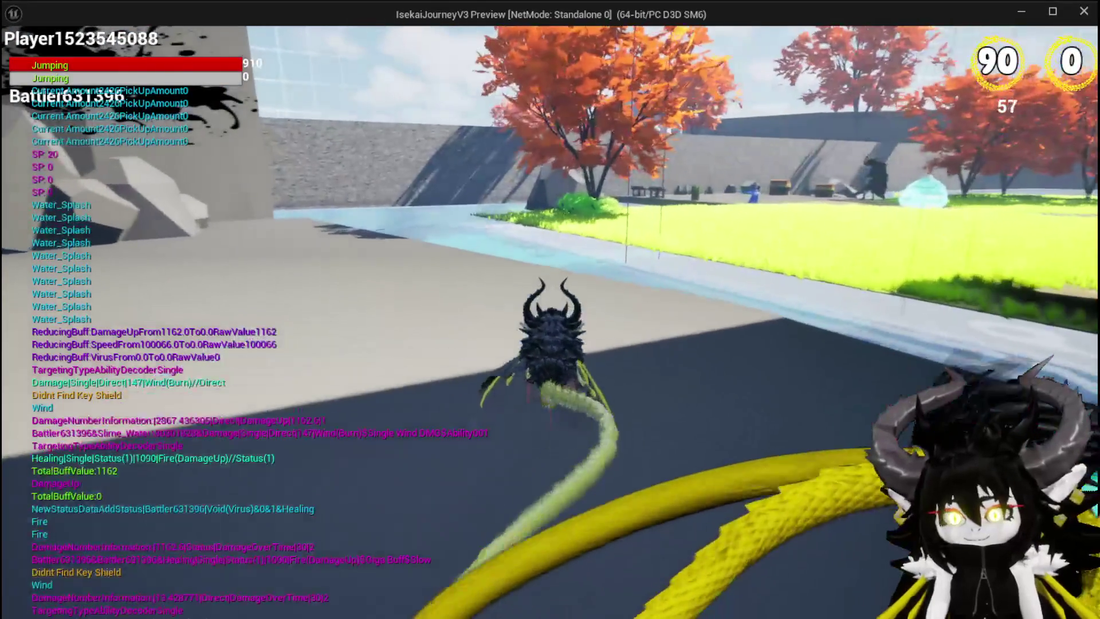
key("space")
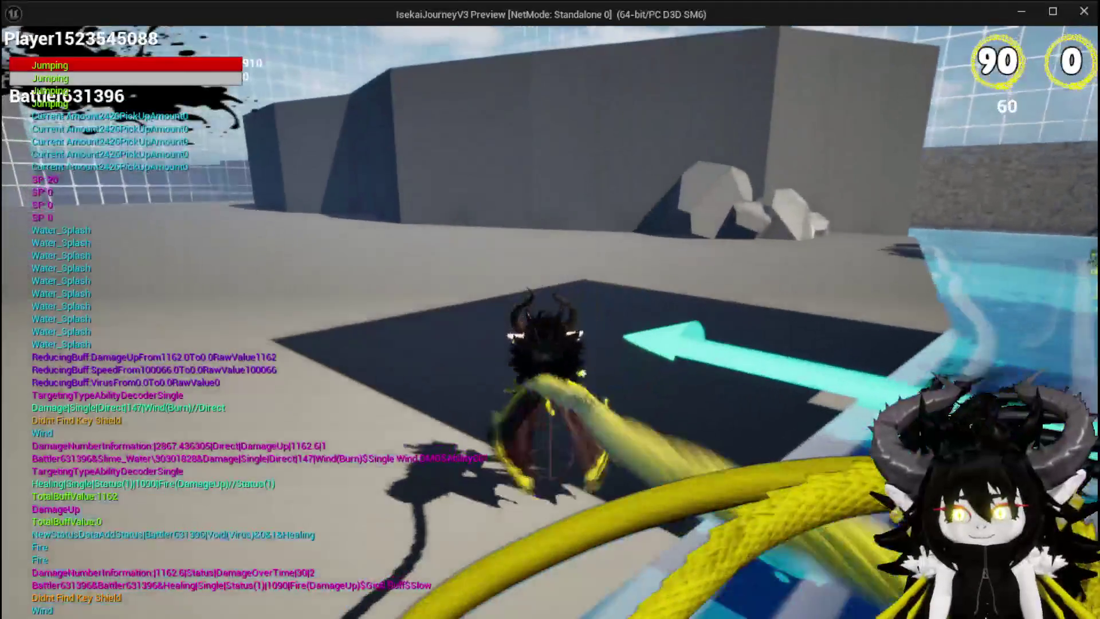
key("space")
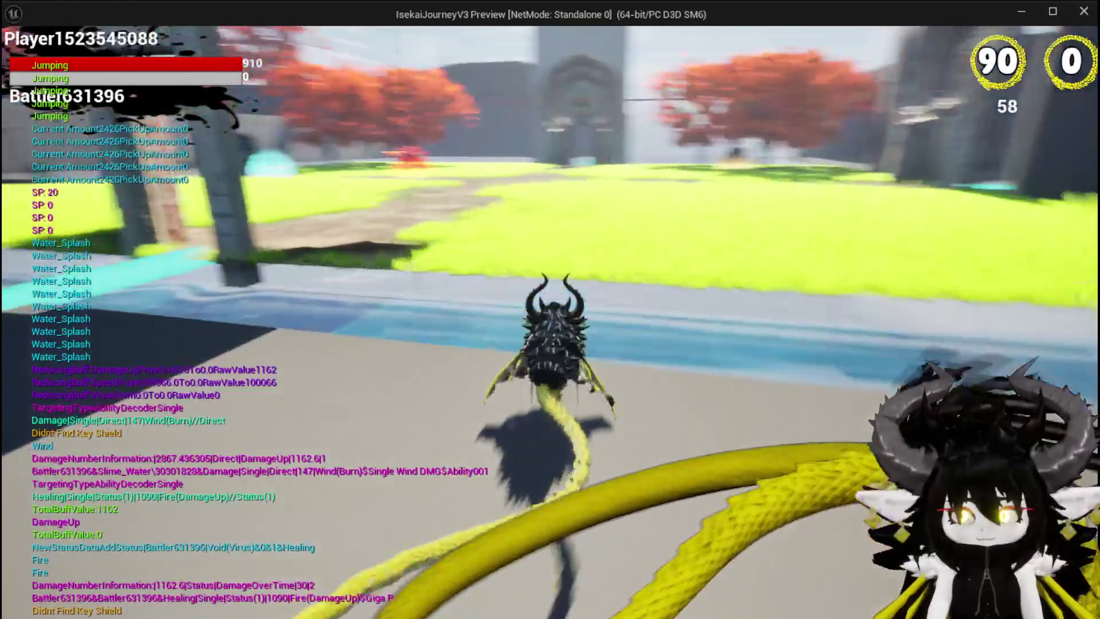
key("space")
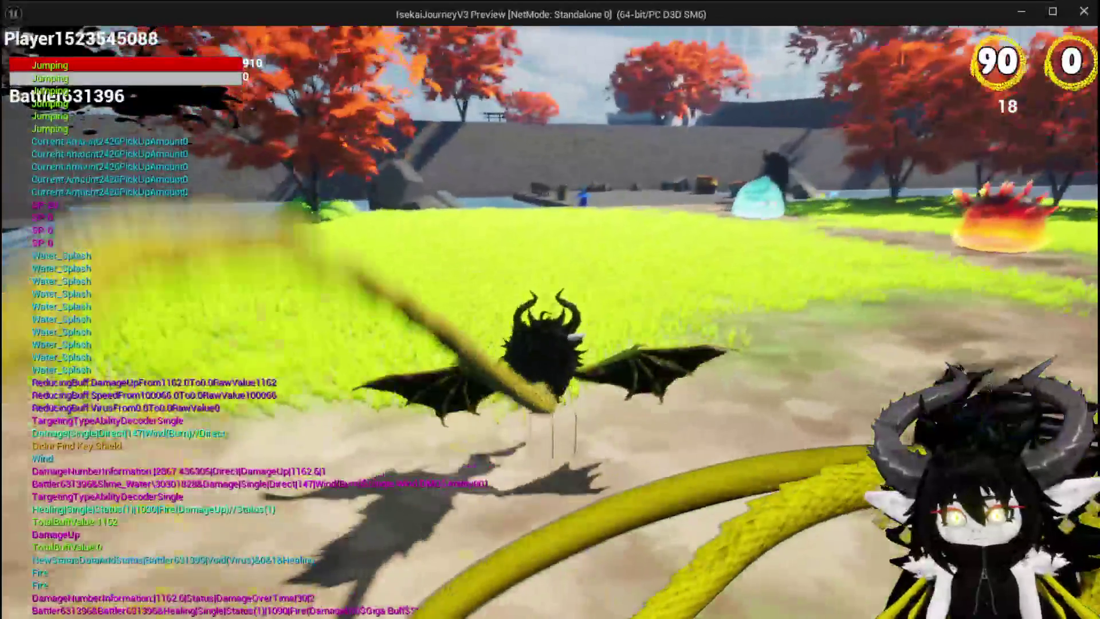
key("w")
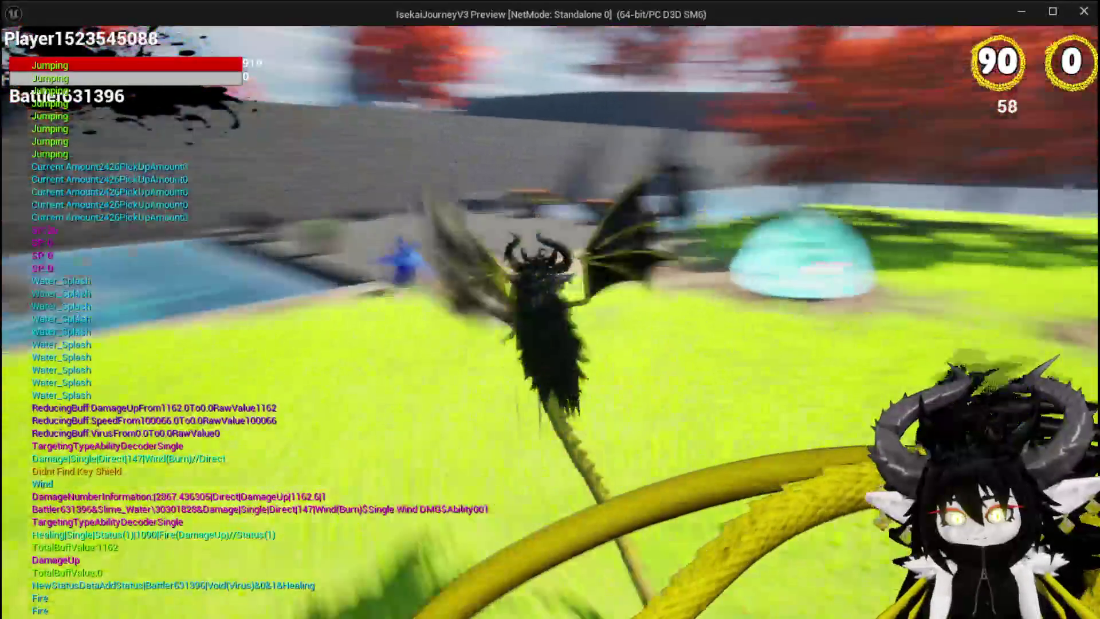
key("space")
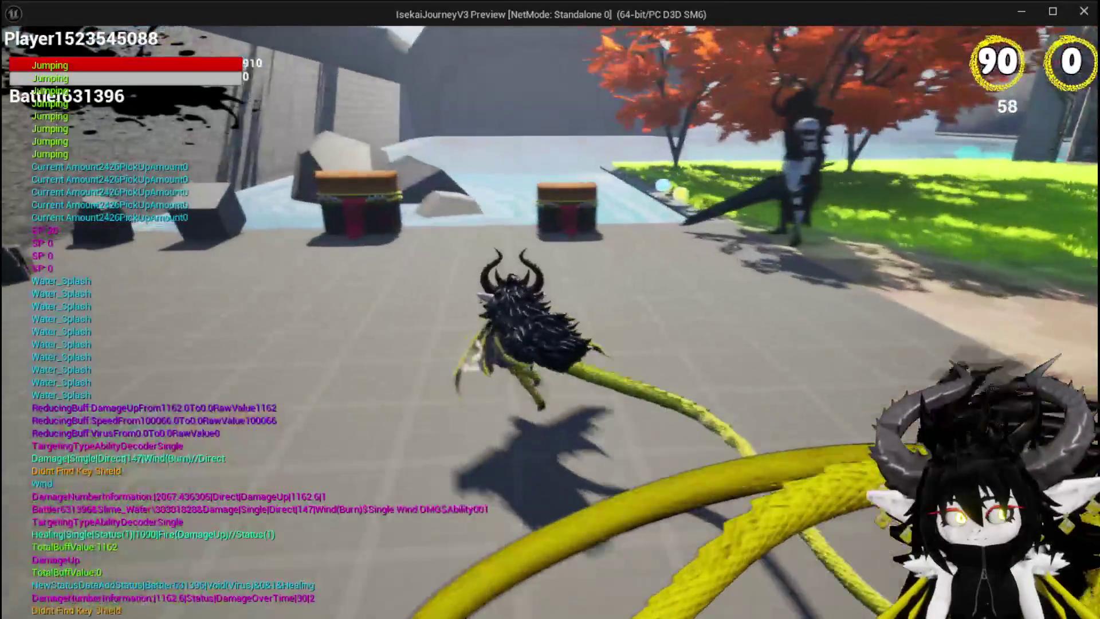
key("w")
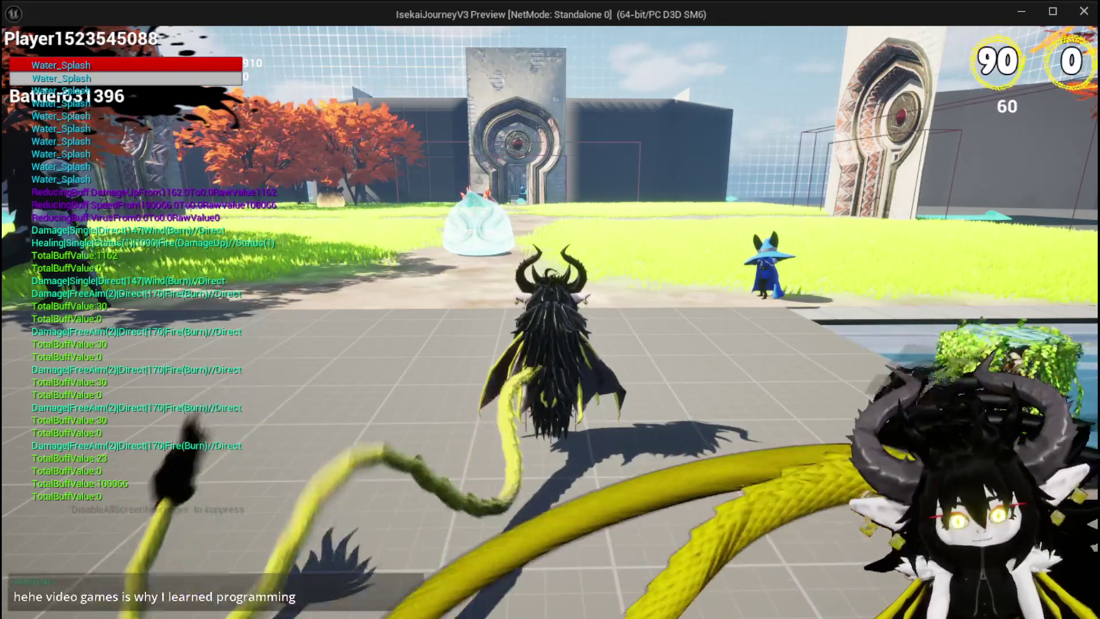
Jump beside the dark wall and glide to the grass near the orange trees
key("space")
key("space")
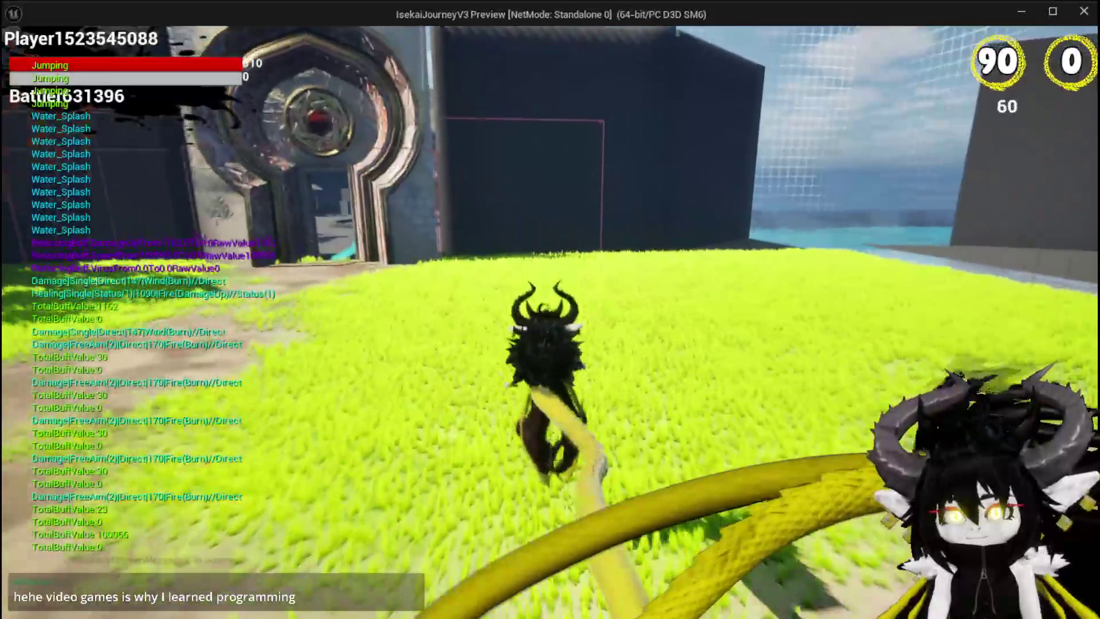
key("w")
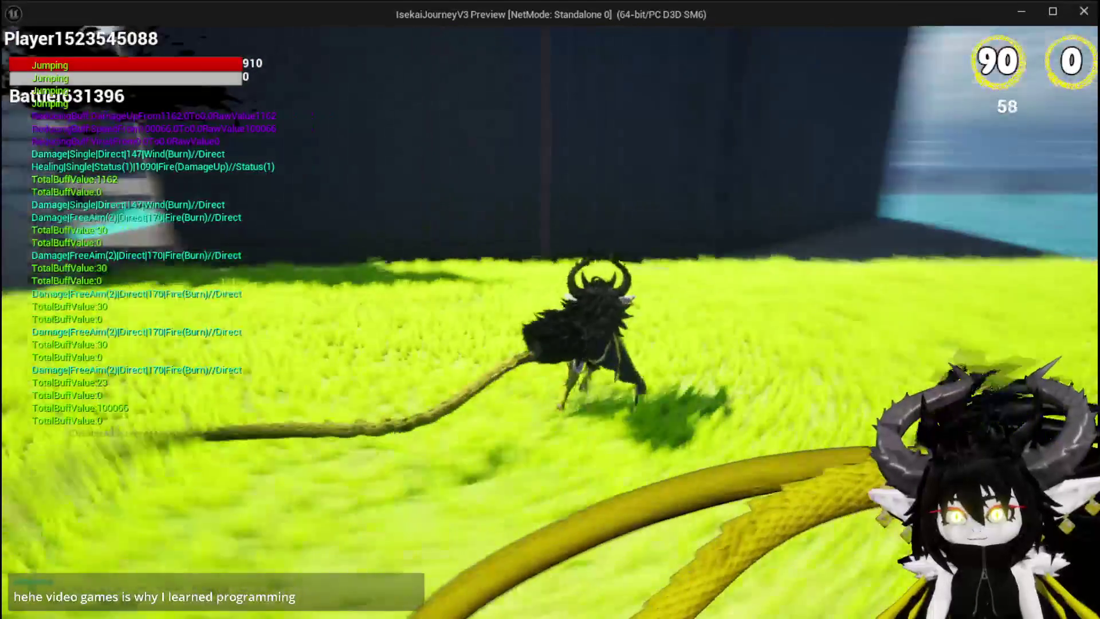
key("space")
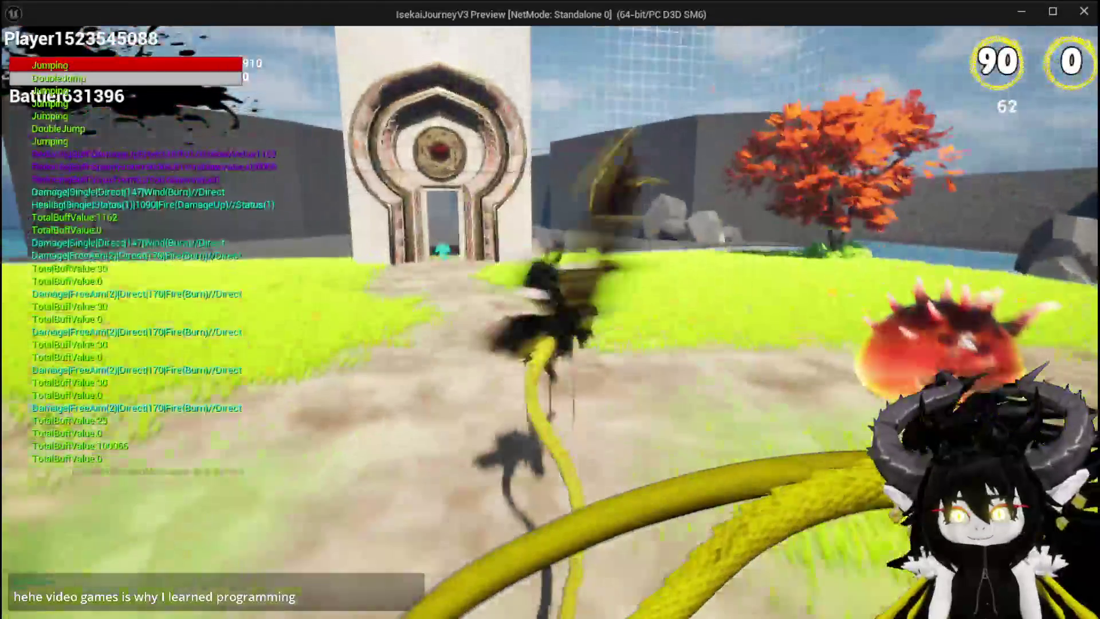
key("space")
key("space")
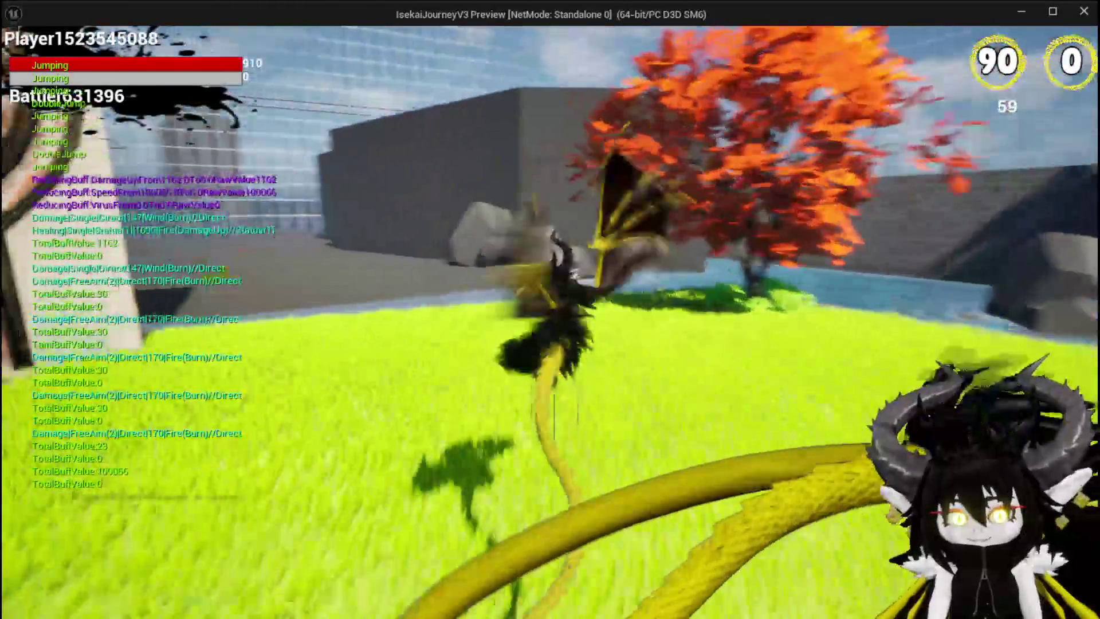
key("space")
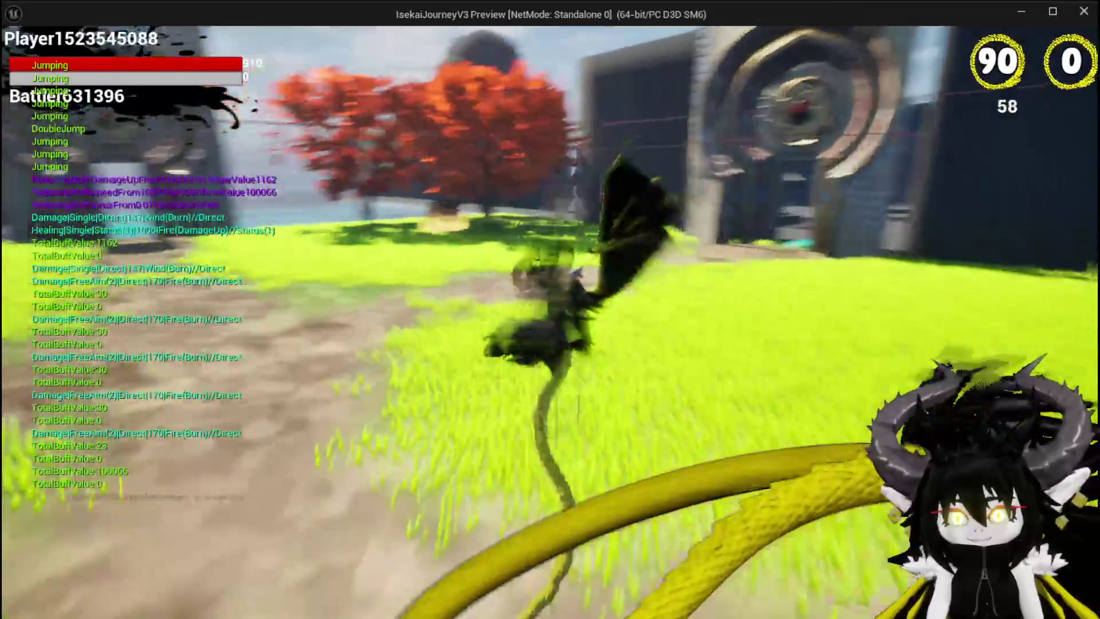
key("space")
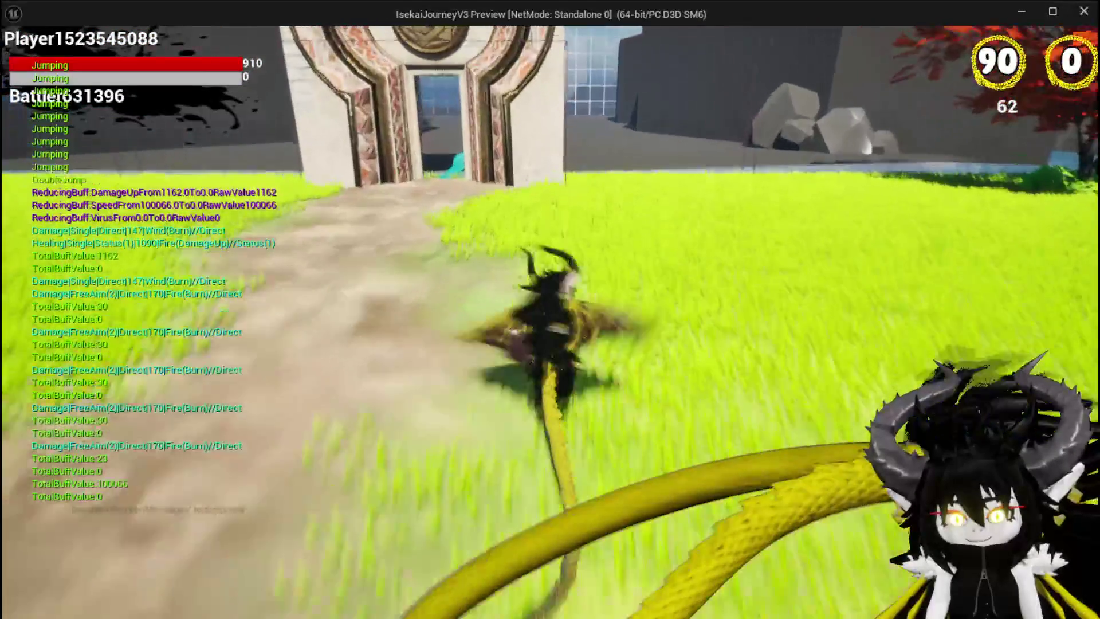
Glide toward the arena, collect pickups across the lawn, and double-jump up onto the ledge
key("space")
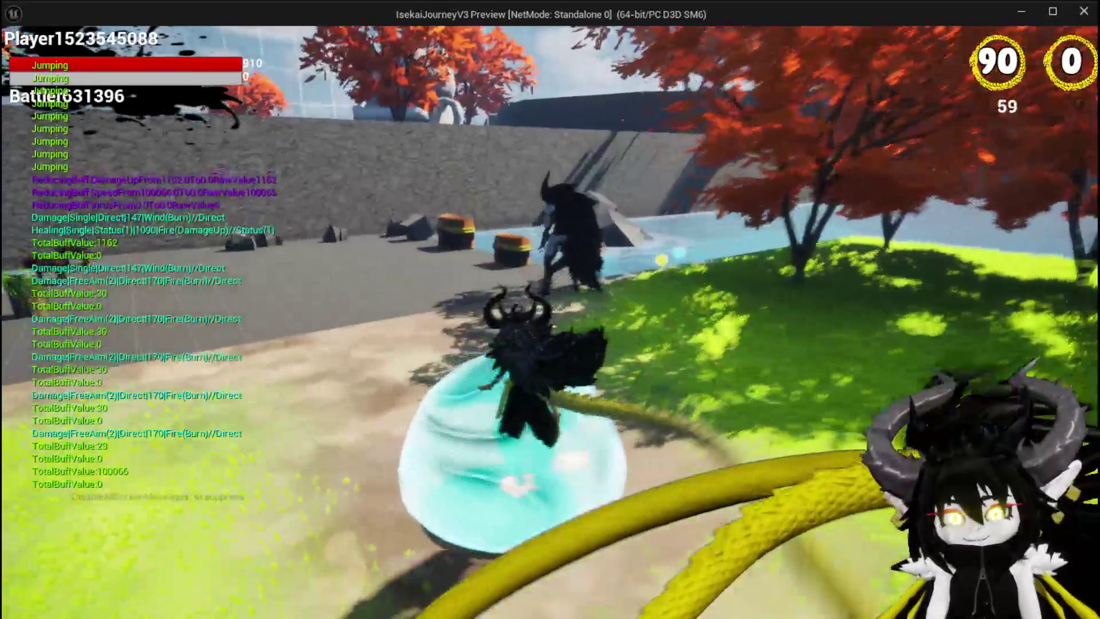
key("space")
key("w")
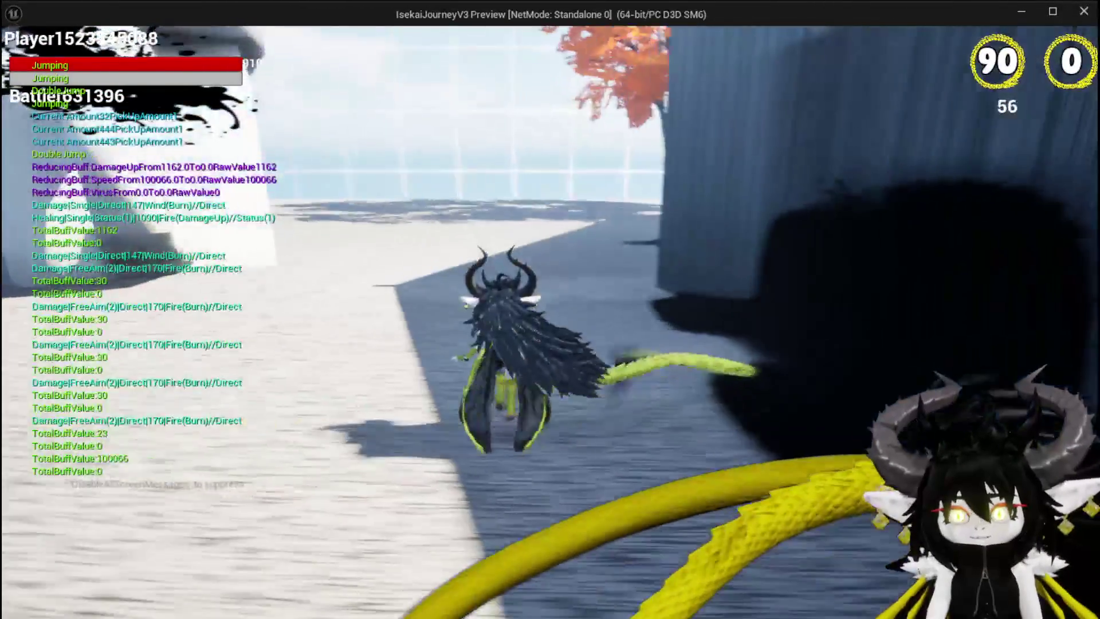
key("space")
key("space")
key("w")
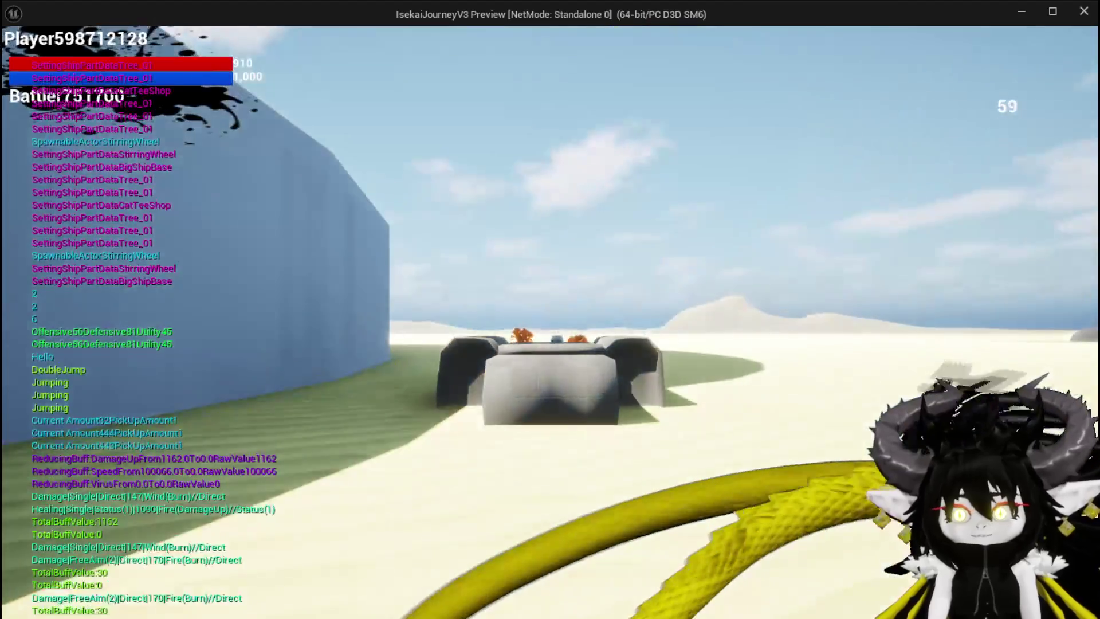
Cross the open sand and double-jump over to the white rock by the sea
key("w")
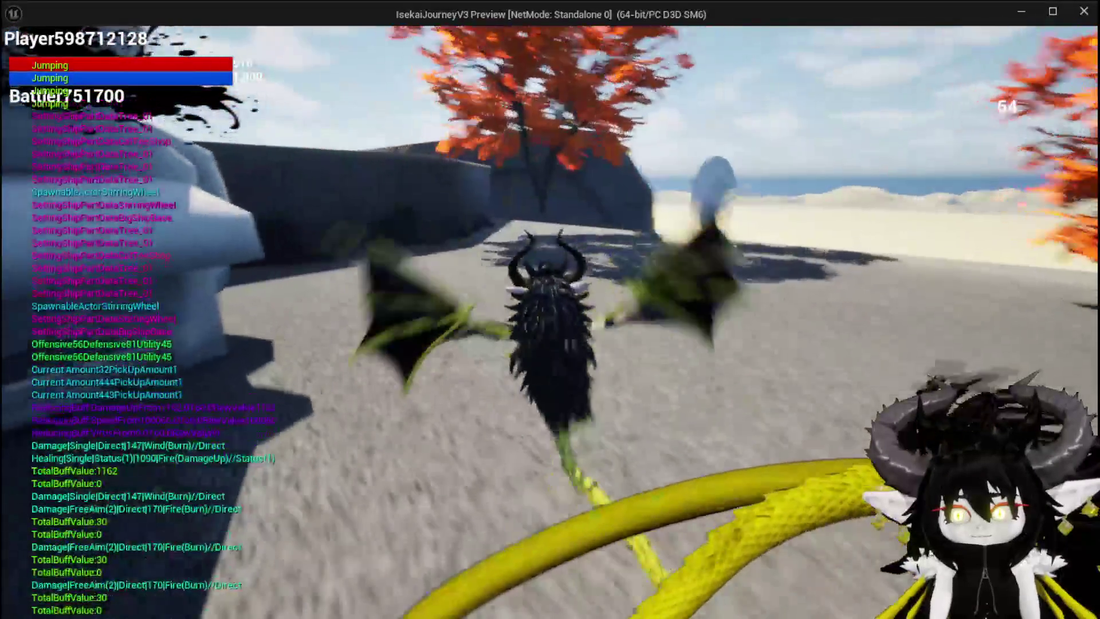
key("space")
key("space")
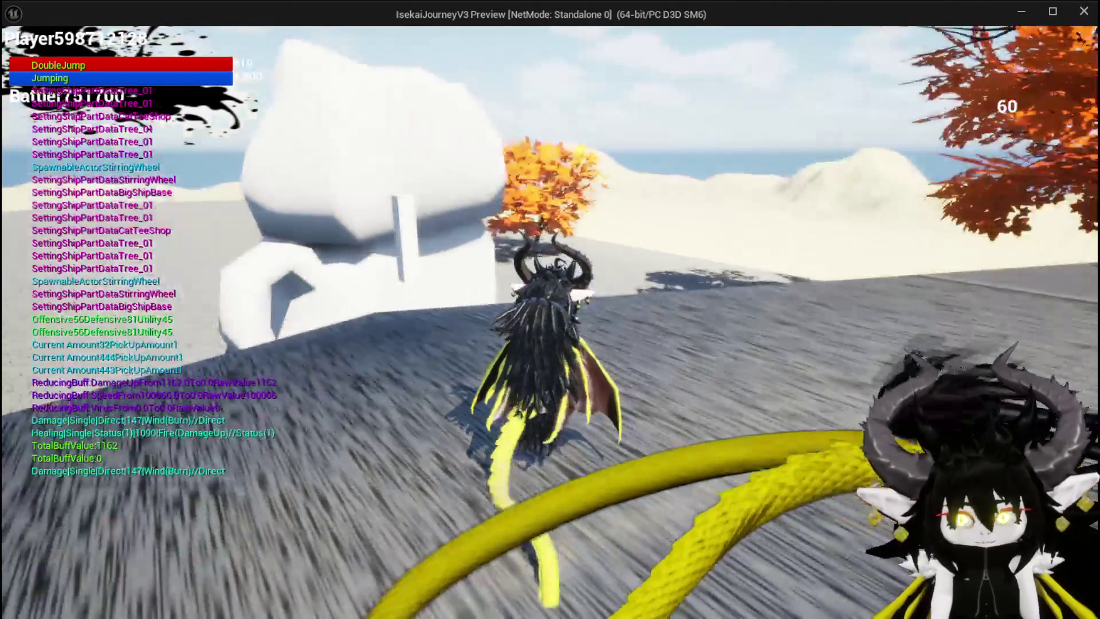
key("space")
key("space")
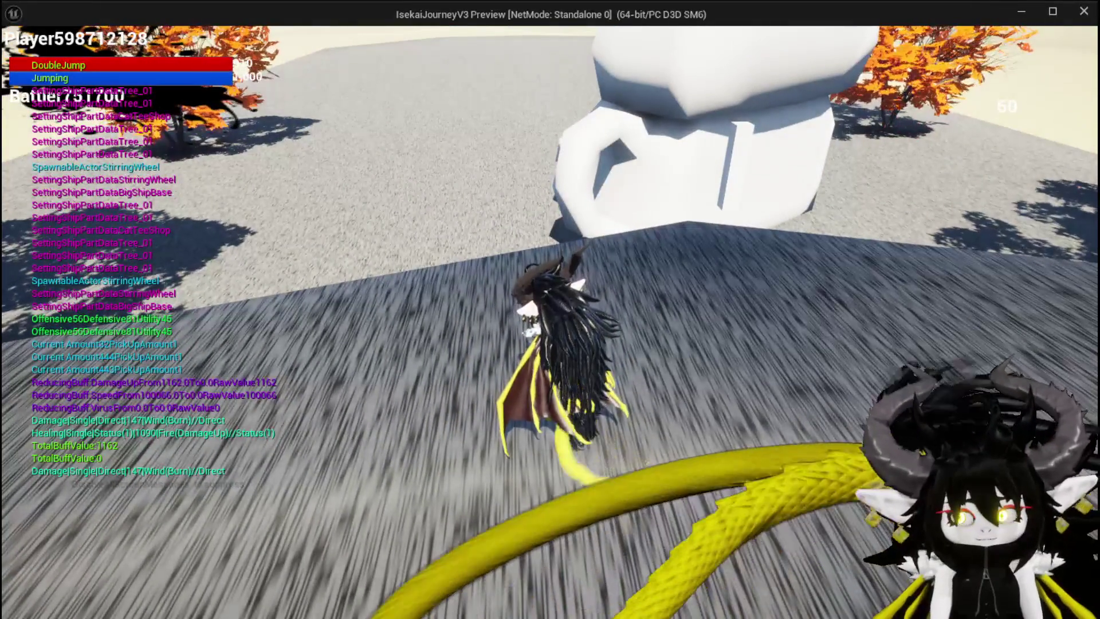
key("space")
key("space")
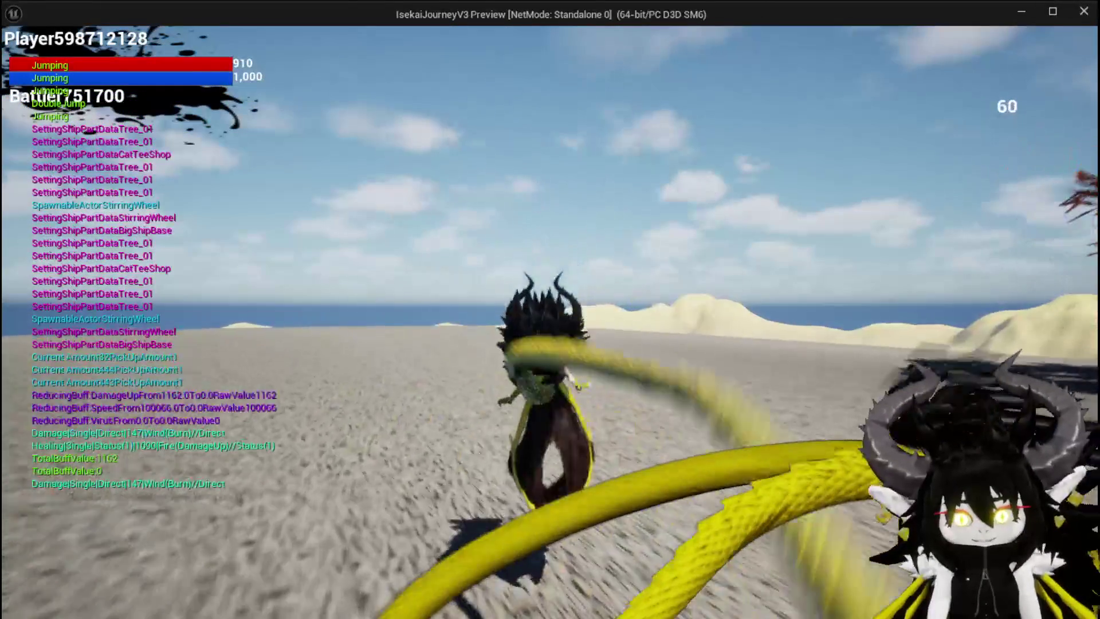
key("space")
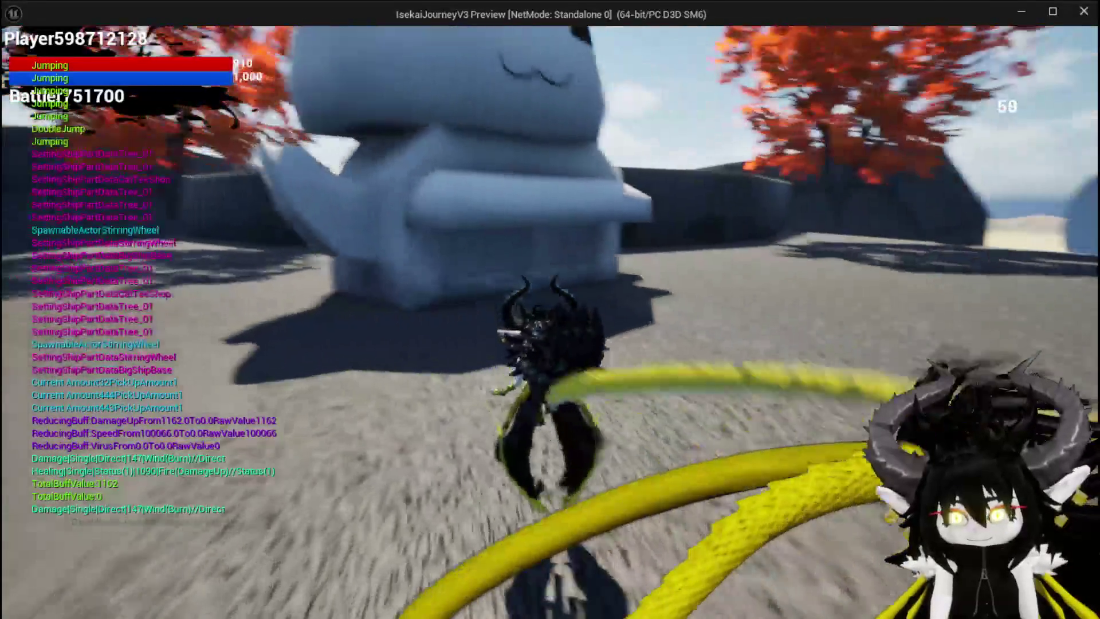
key("space")
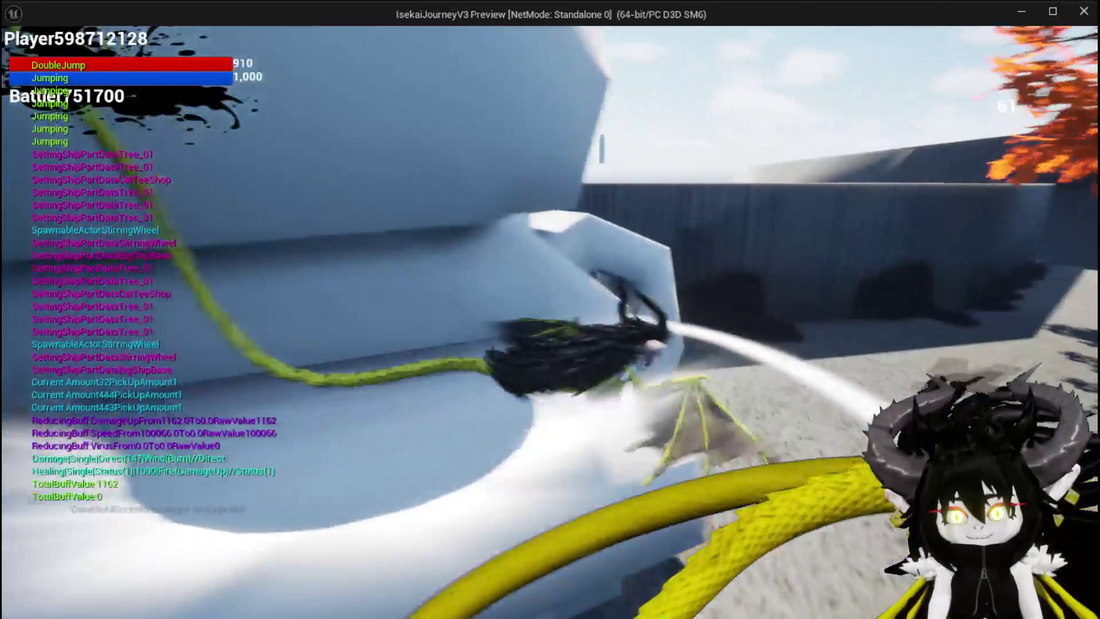
Glide off the white rock over the sand, then stop the play session with Esc
key("space")
key("space")
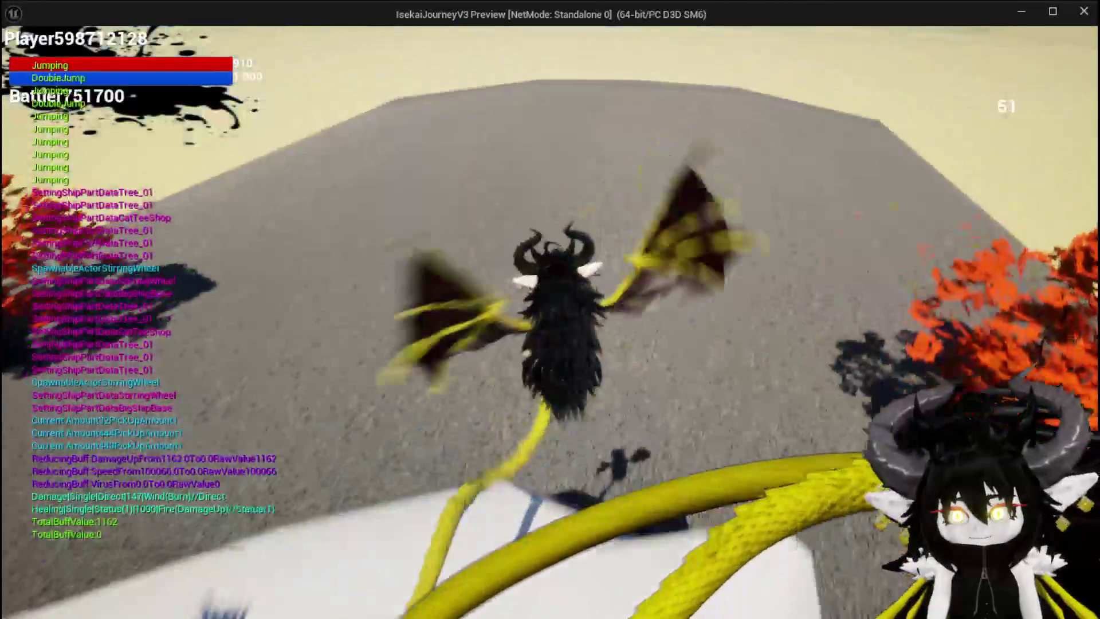
key("space")
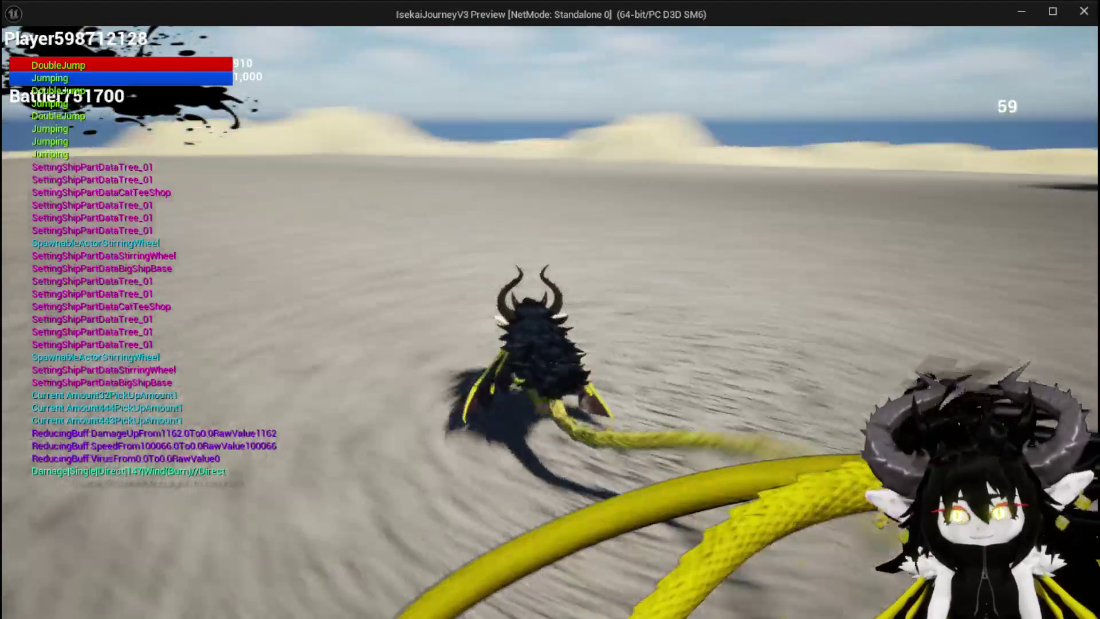
key("space")
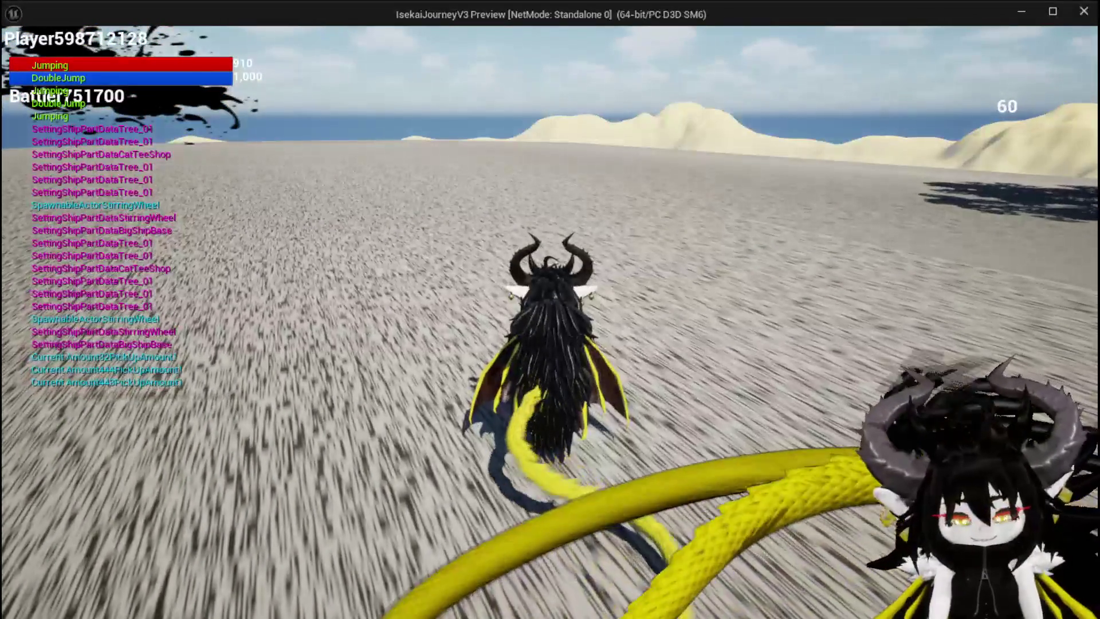
key("Escape")
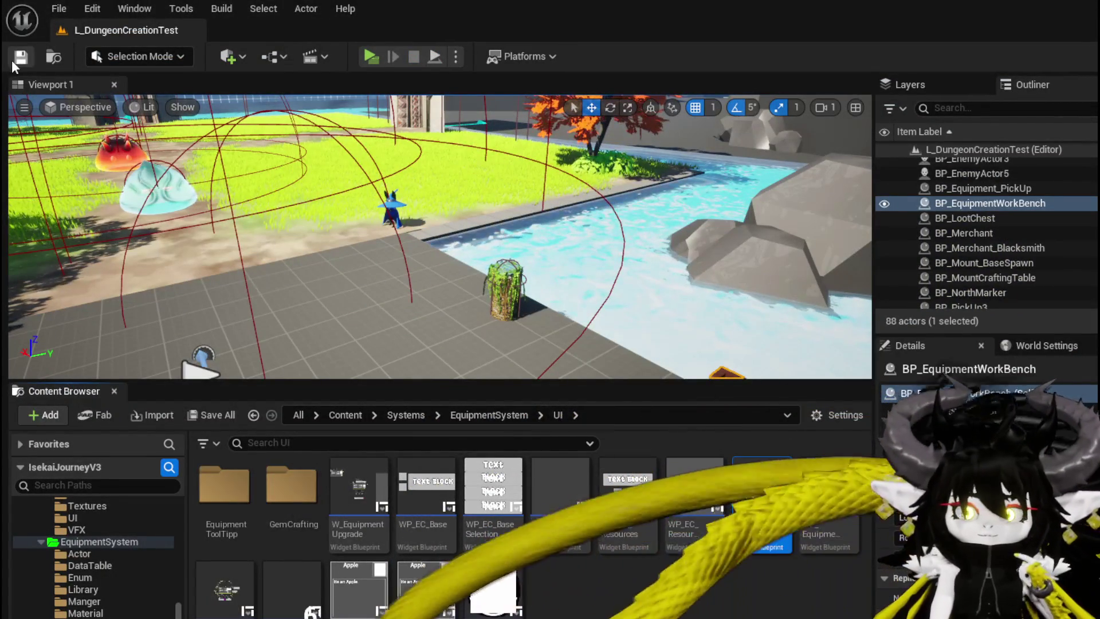
left_click(371, 56)
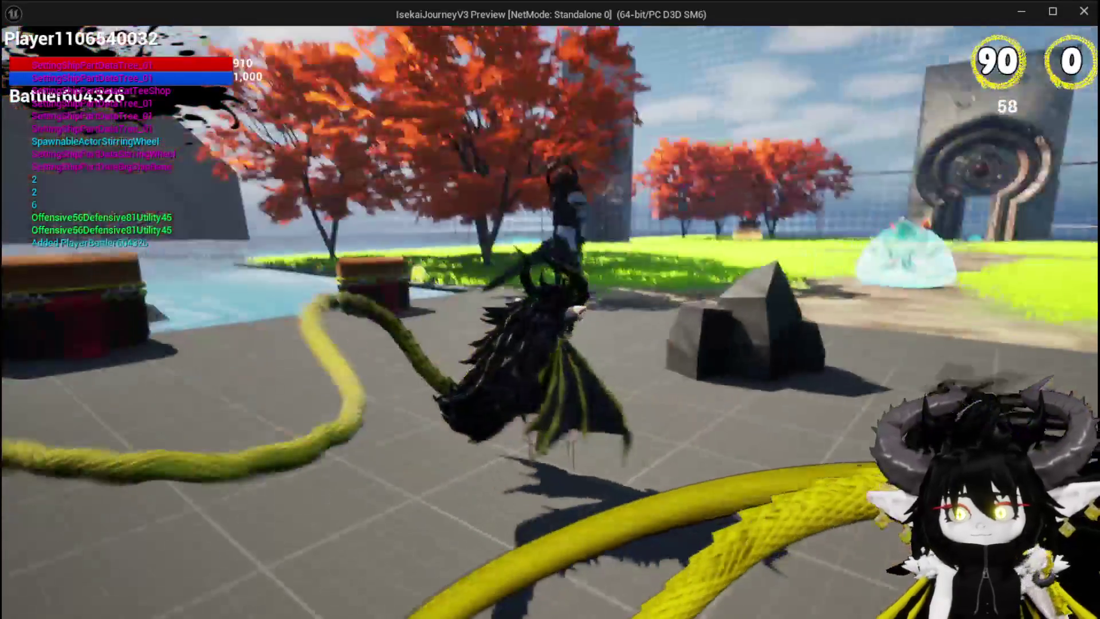
key("space")
key("w")
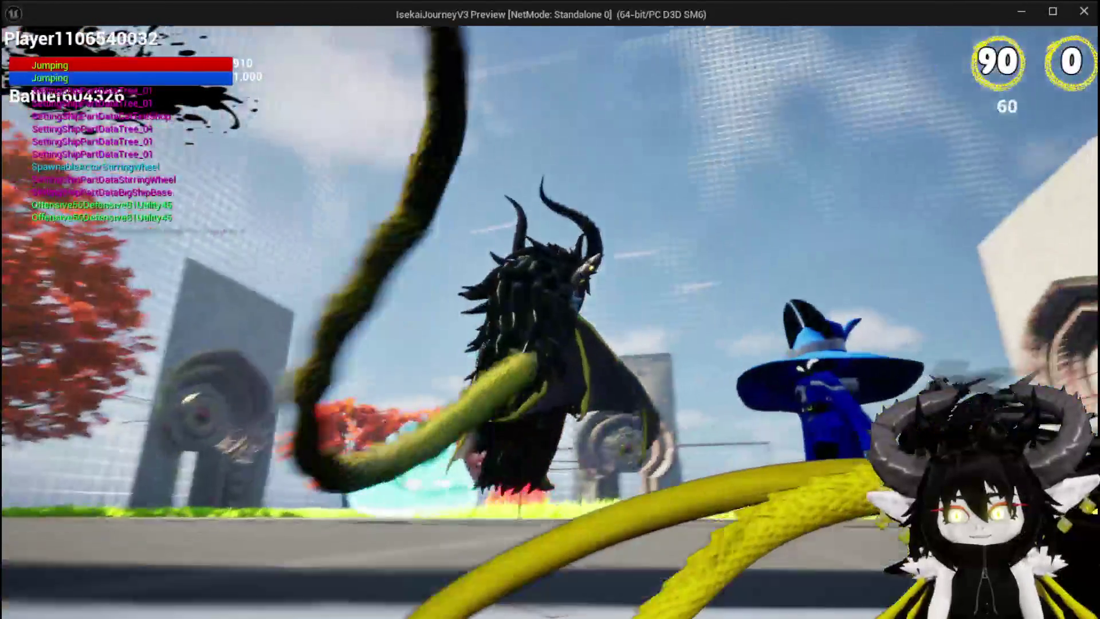
key("space")
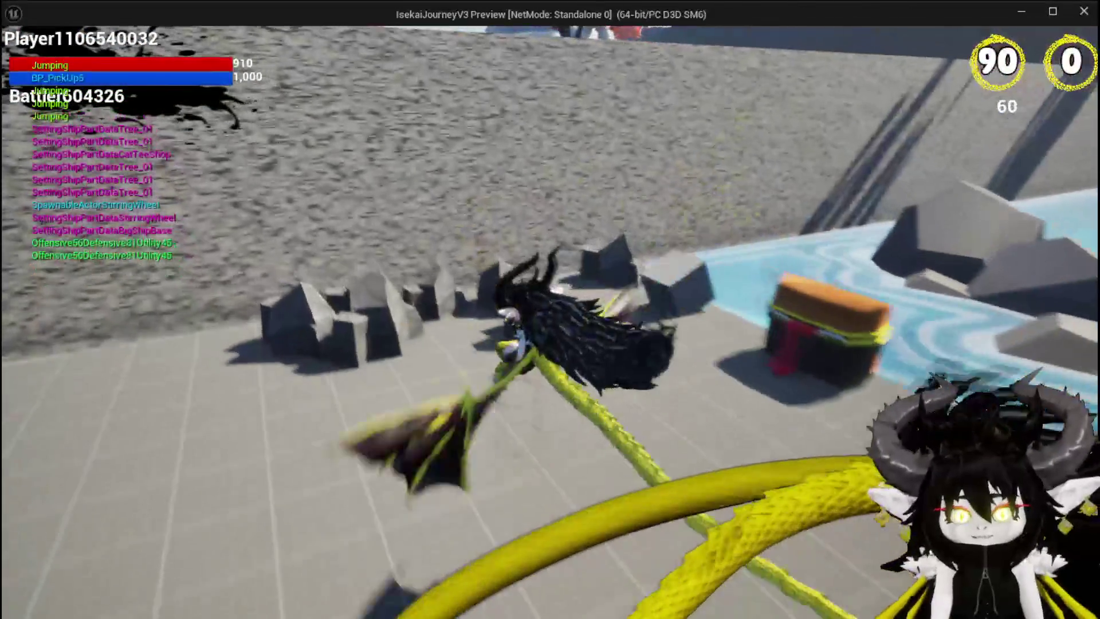
key("space")
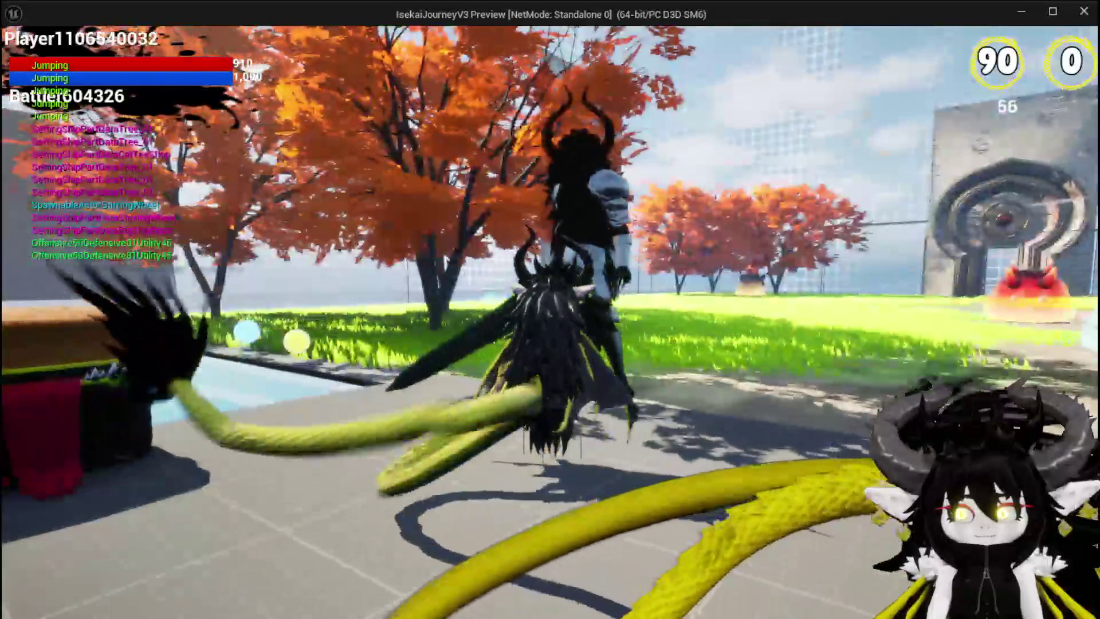
key("space")
key("space")
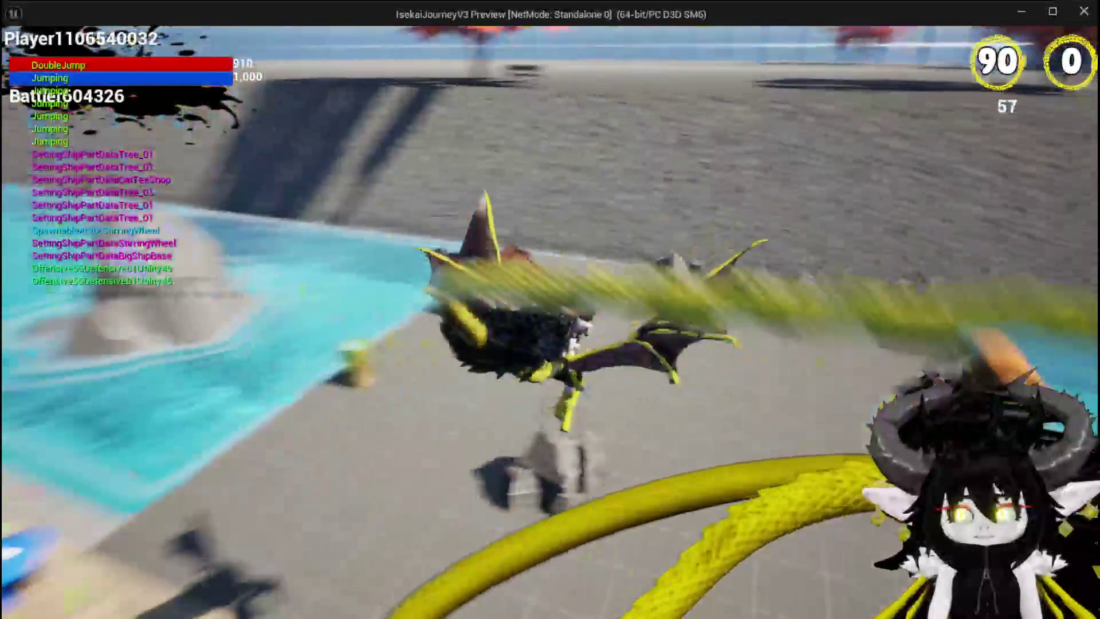
key("space")
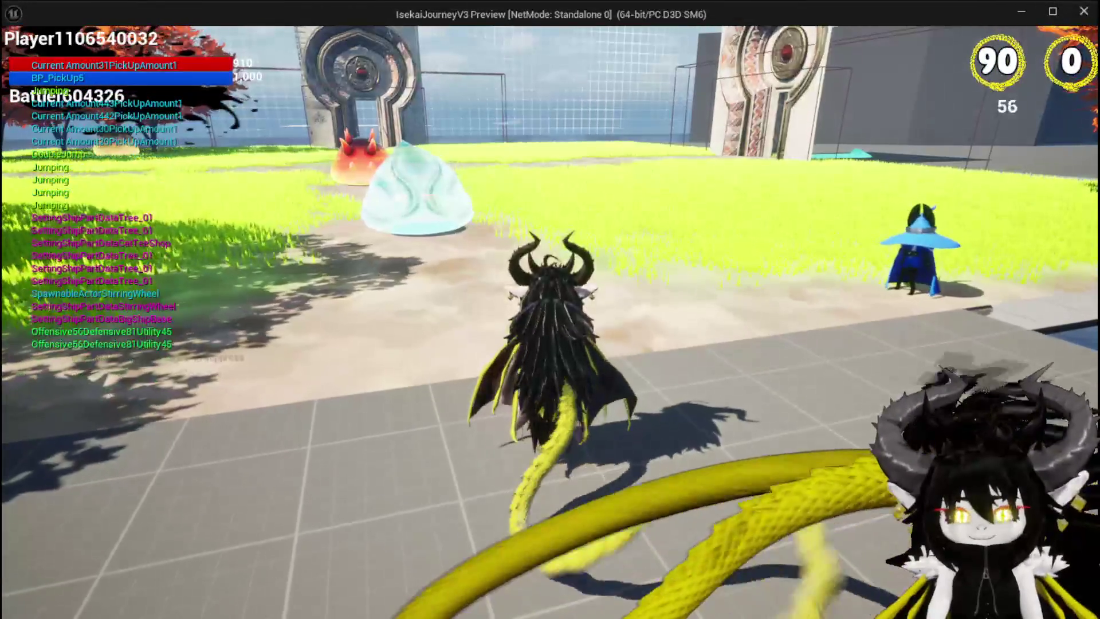
key("space")
key("space")
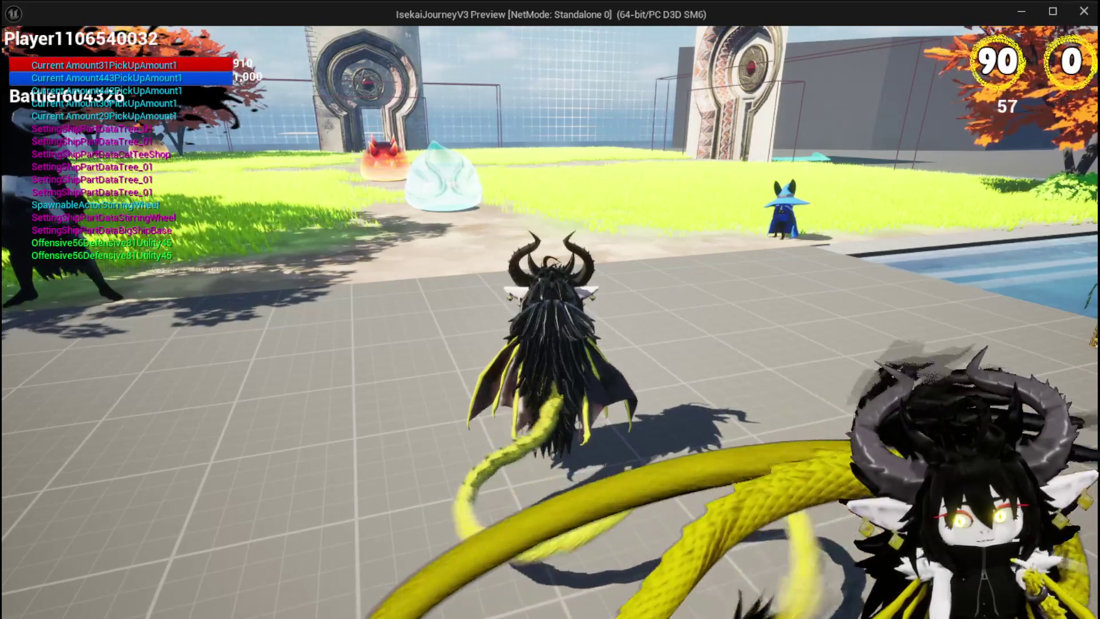
key("Escape")
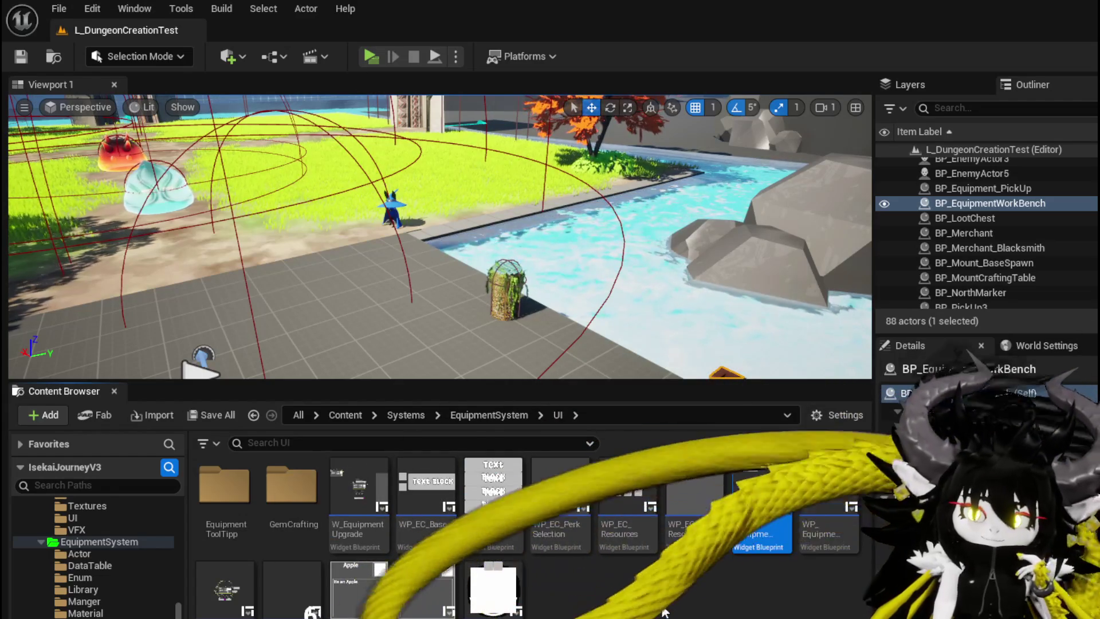
Scroll the Content Browser and open the EquipmentToolTipp folder
scroll(151, 564, "up", 3)
scroll(149, 562, "up", 4)
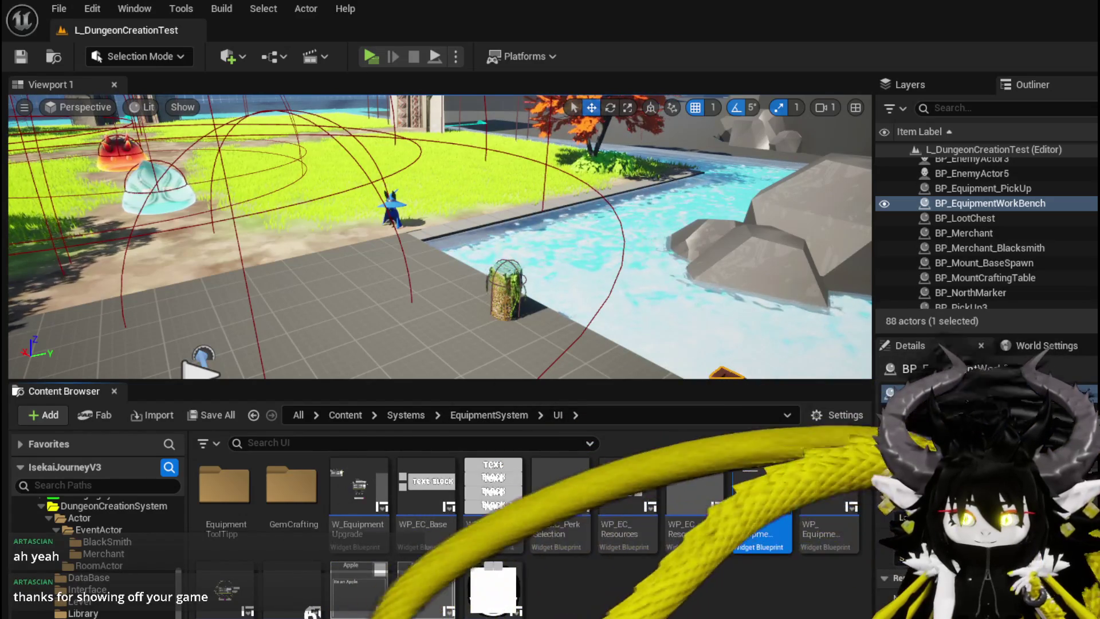
scroll(119, 549, "up", 4)
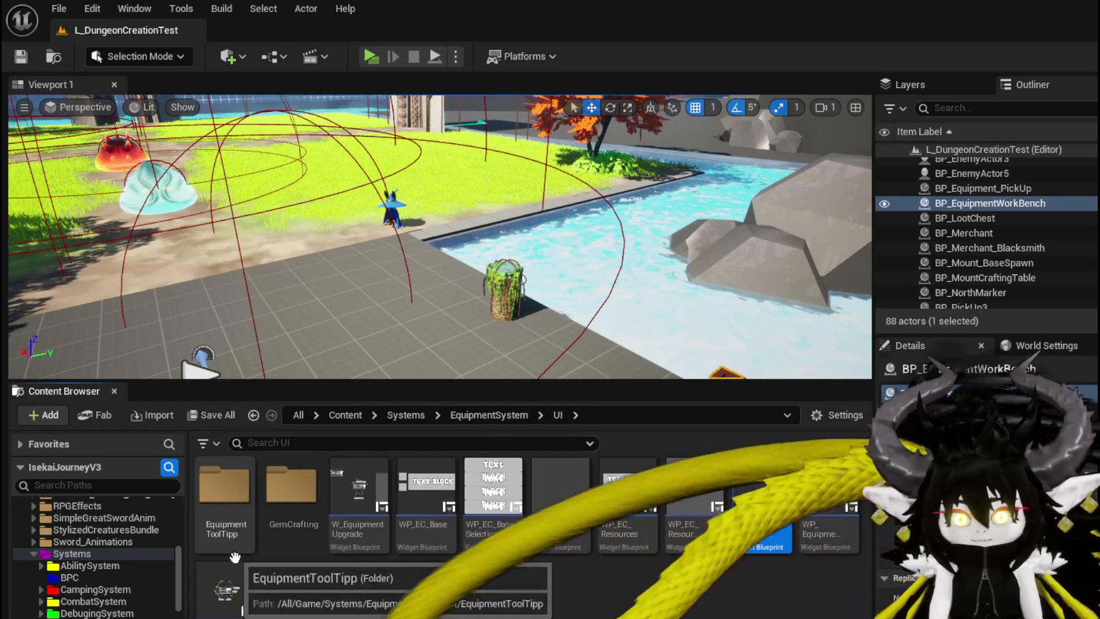
double_click(232, 518)
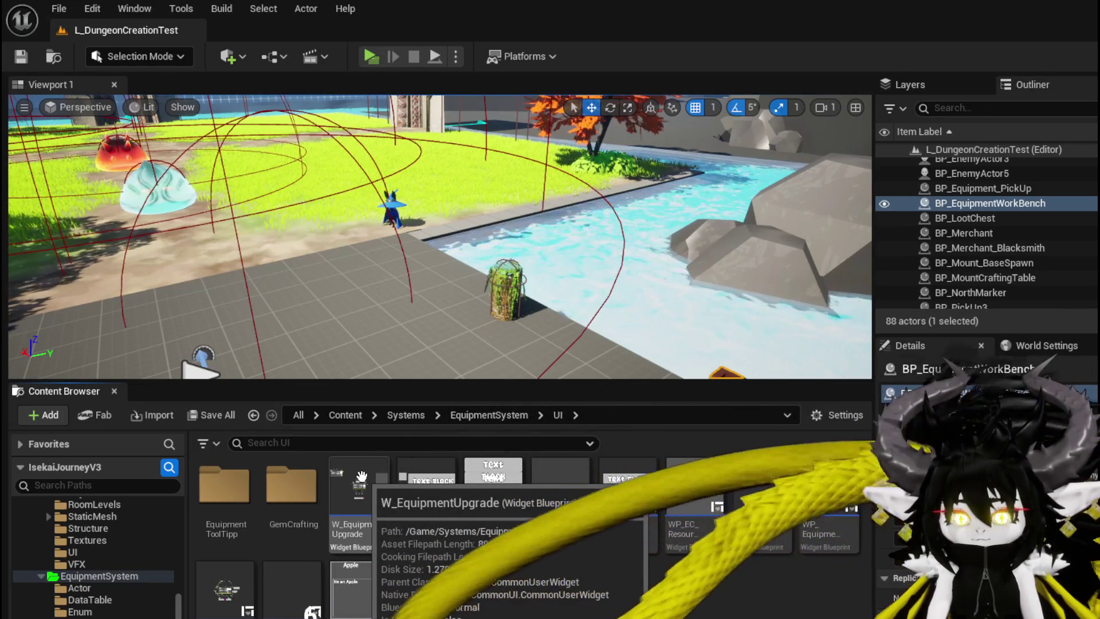
Briefly start the level, then switch back to the BP_Merchant_Blacksmith EventGraph
left_click(371, 57)
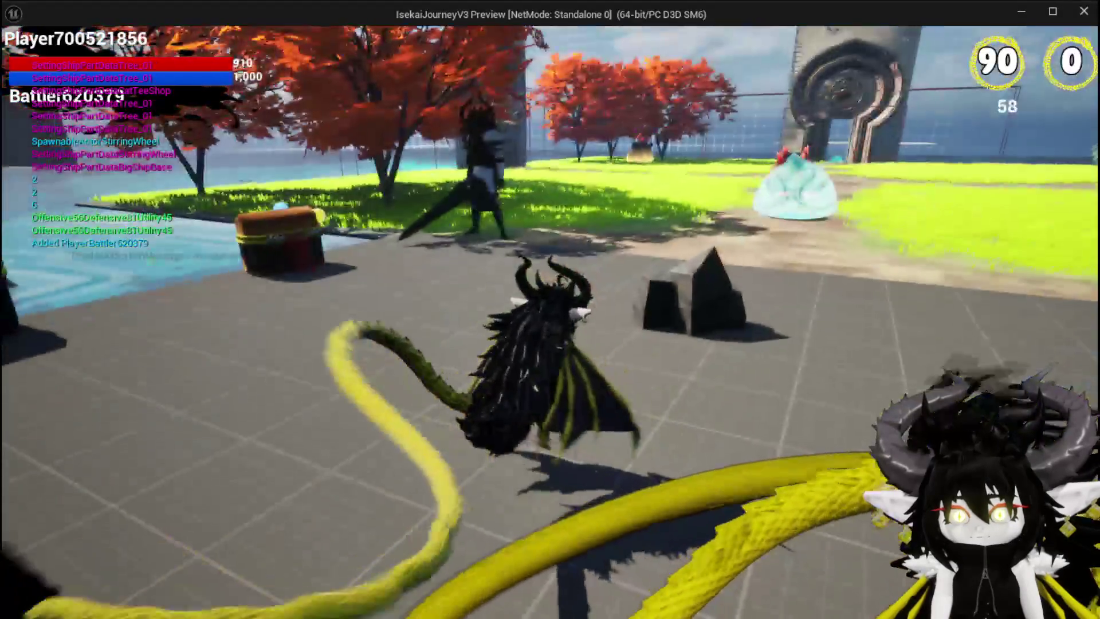
key("alt+Tab")
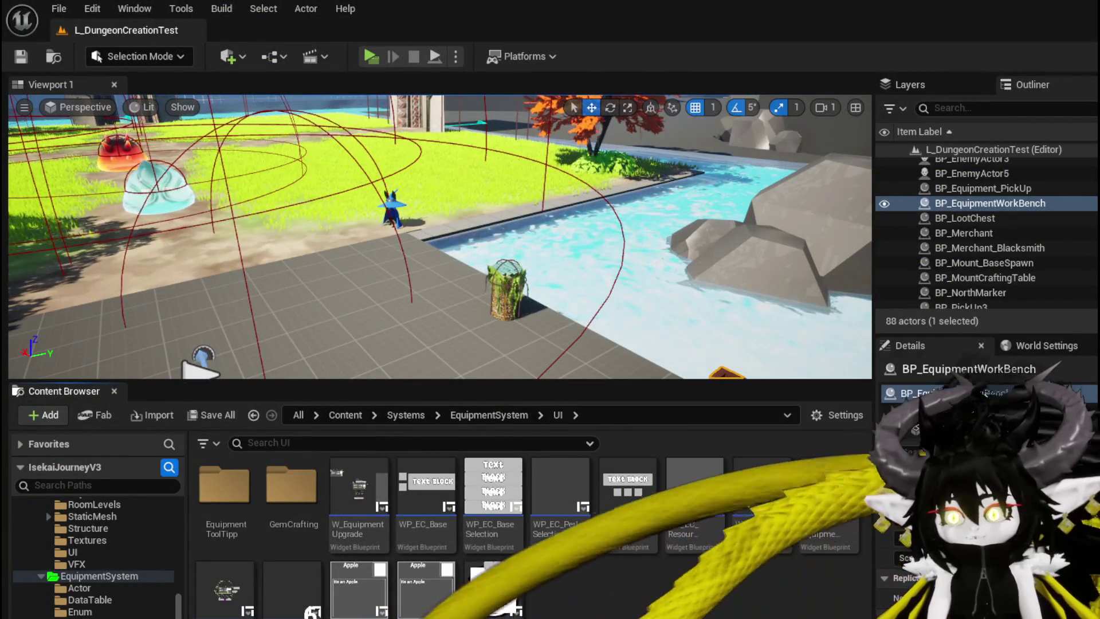
key("alt+Tab")
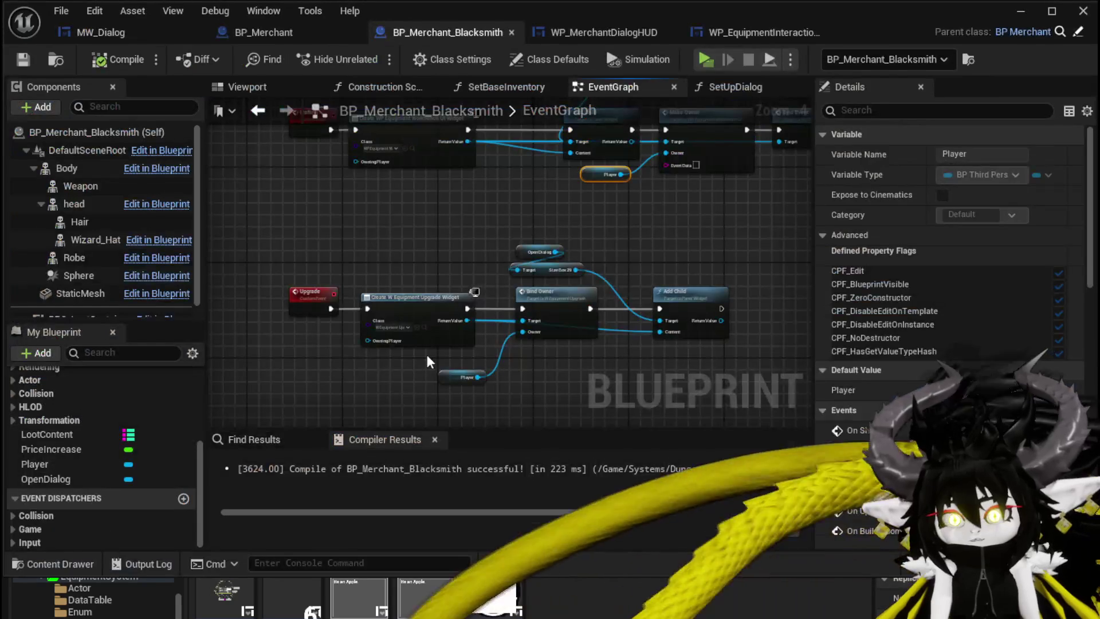
Attach an Upgrade node to the Switch on String's Upgrade pin, then close the Blueprint and play
right_click_drag(452, 258, 797, 279)
left_click_drag(332, 282, 431, 309)
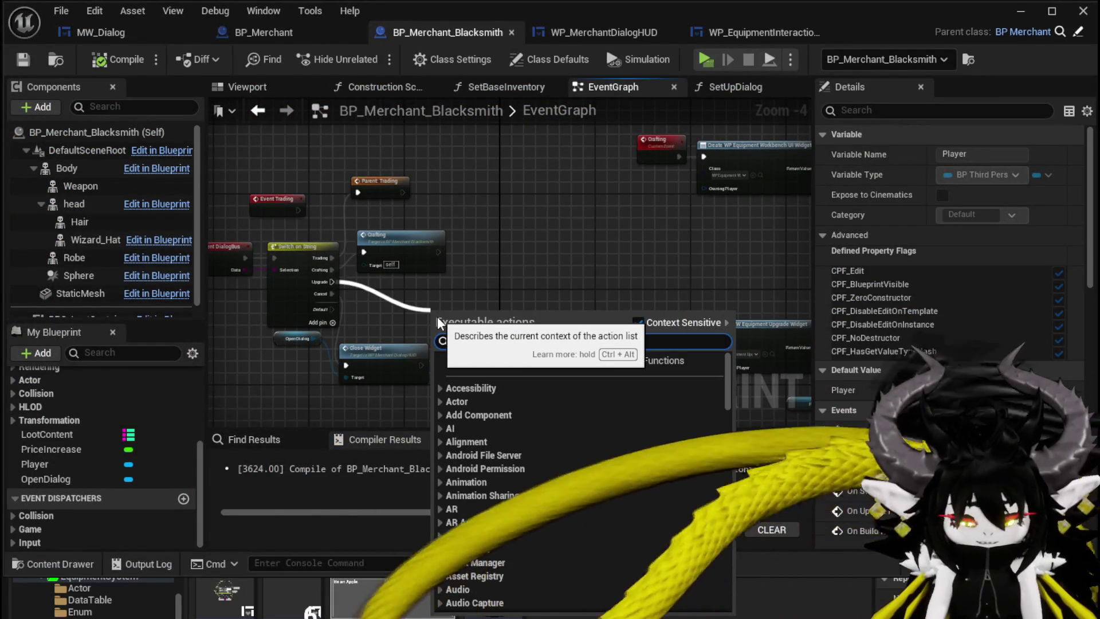
type("upgrade")
key("Return")
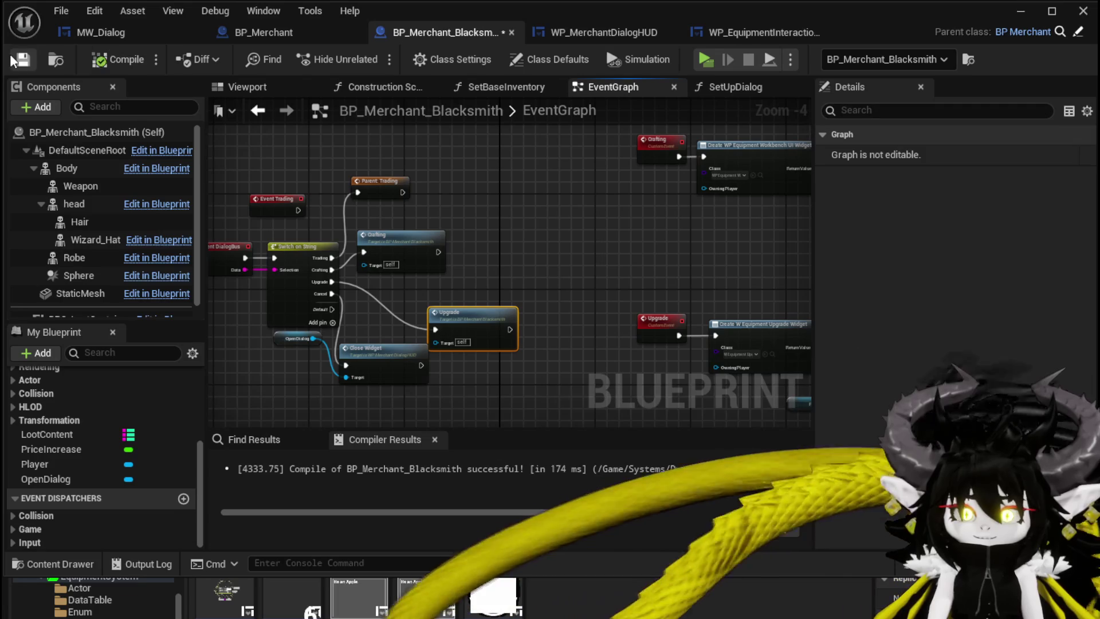
left_click(1021, 11)
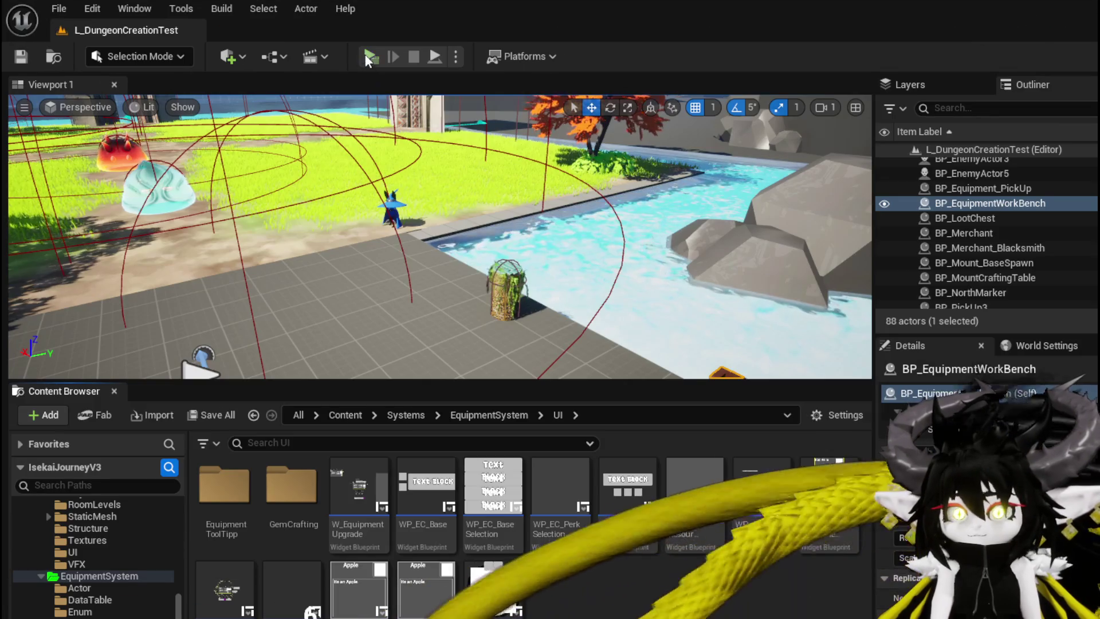
left_click(365, 55)
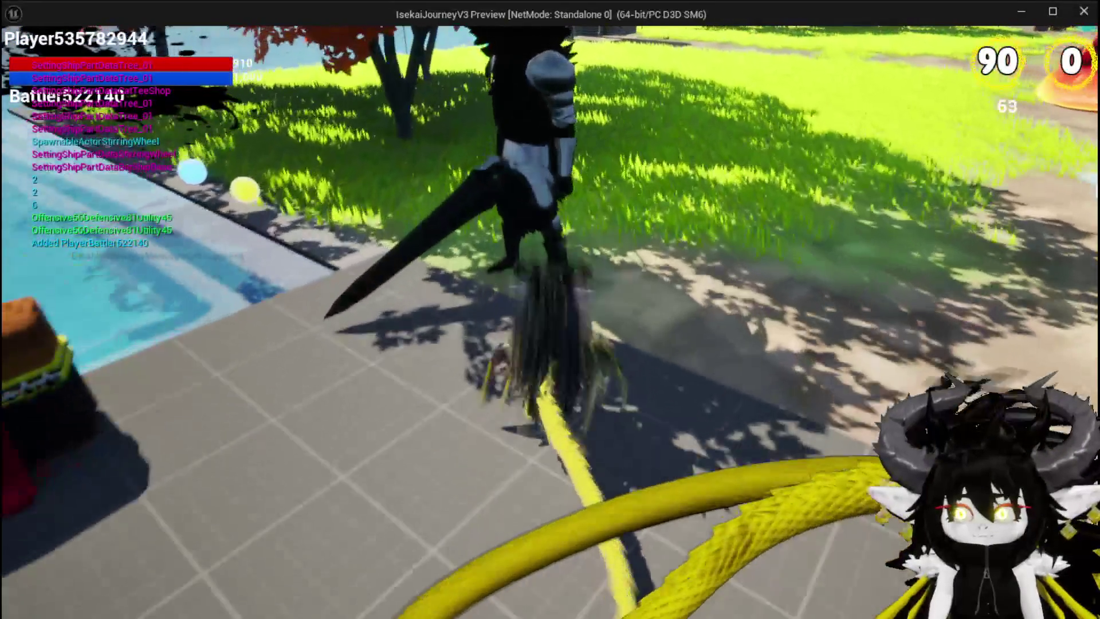
Talk to the blacksmith, choose the equipment upgrade option, and select the Iron_Hands gloves
key("w")
key("e")
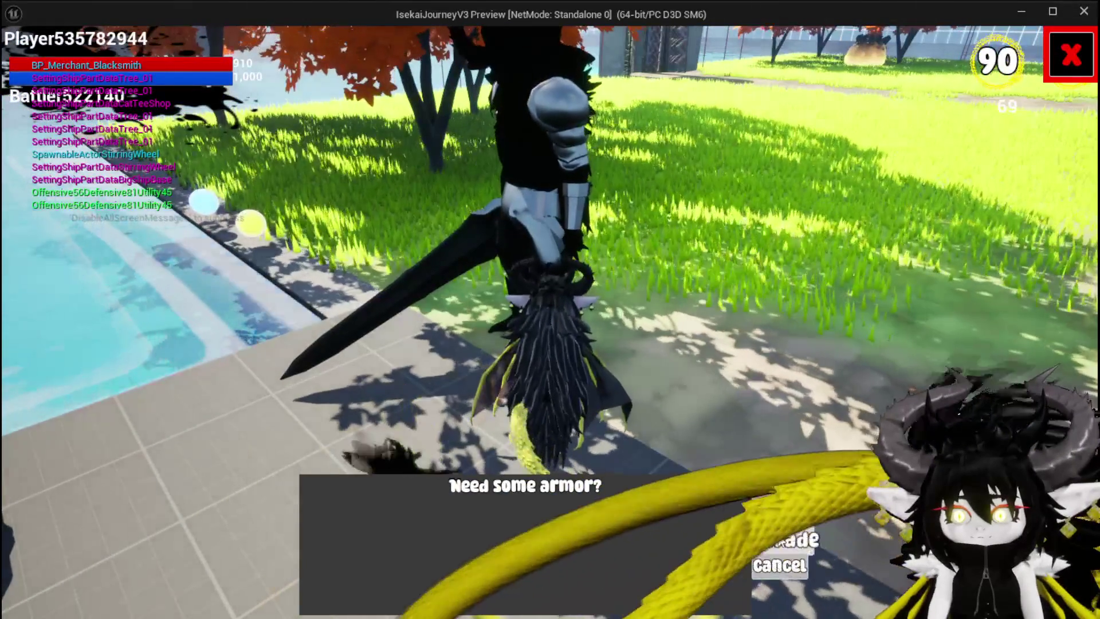
key("1")
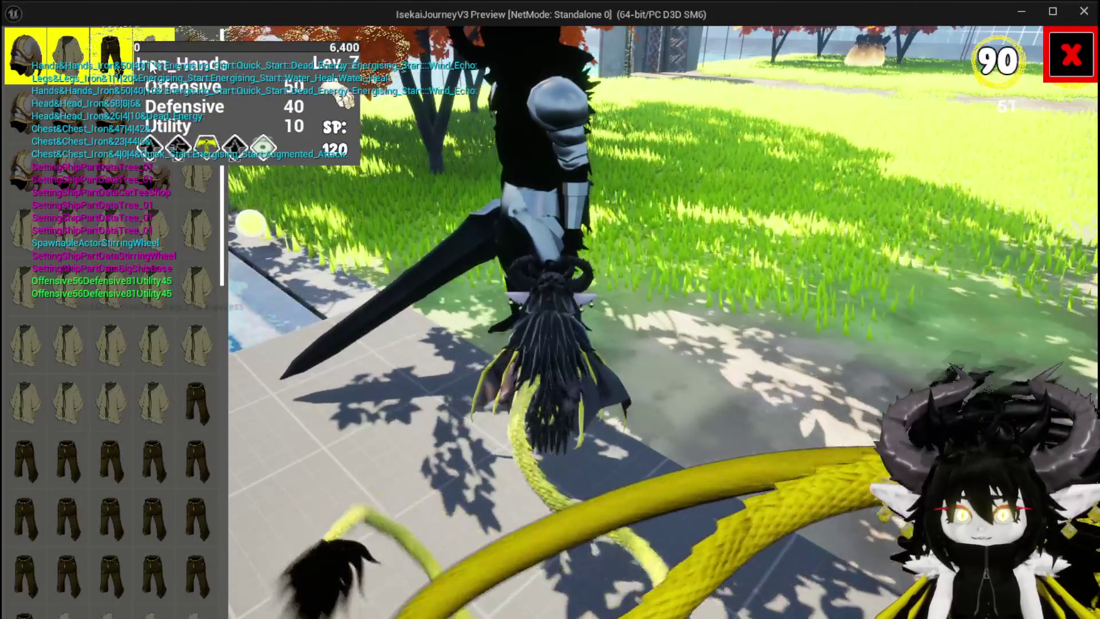
left_click(152, 66)
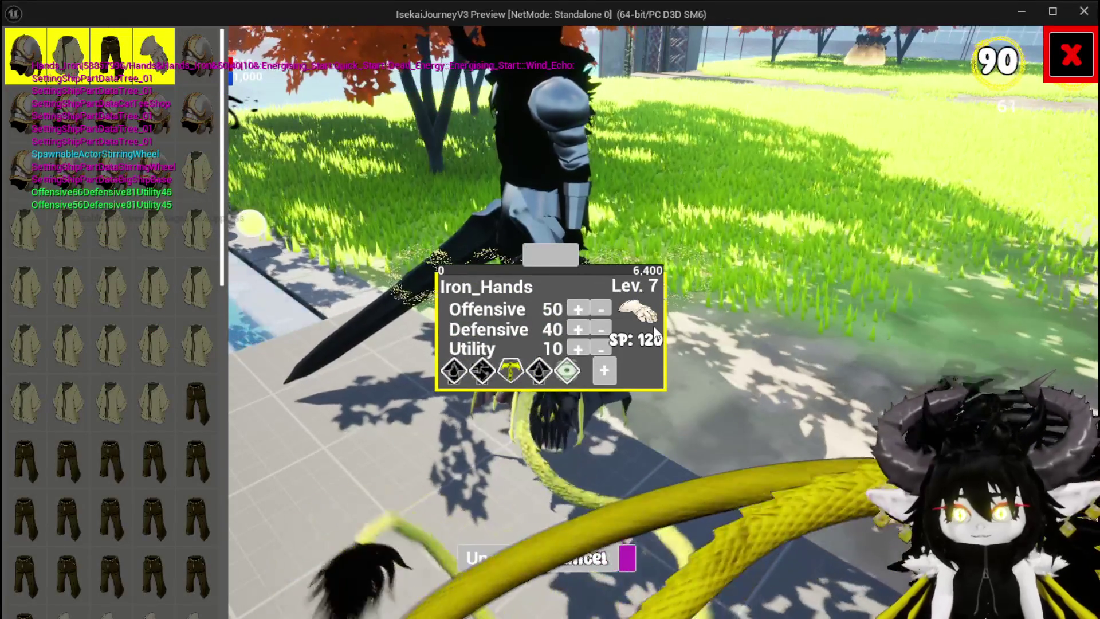
Buy an extra skill slot for the gloves and set Utility to 80 and Defensive to 60
left_click(604, 369)
left_click(502, 447)
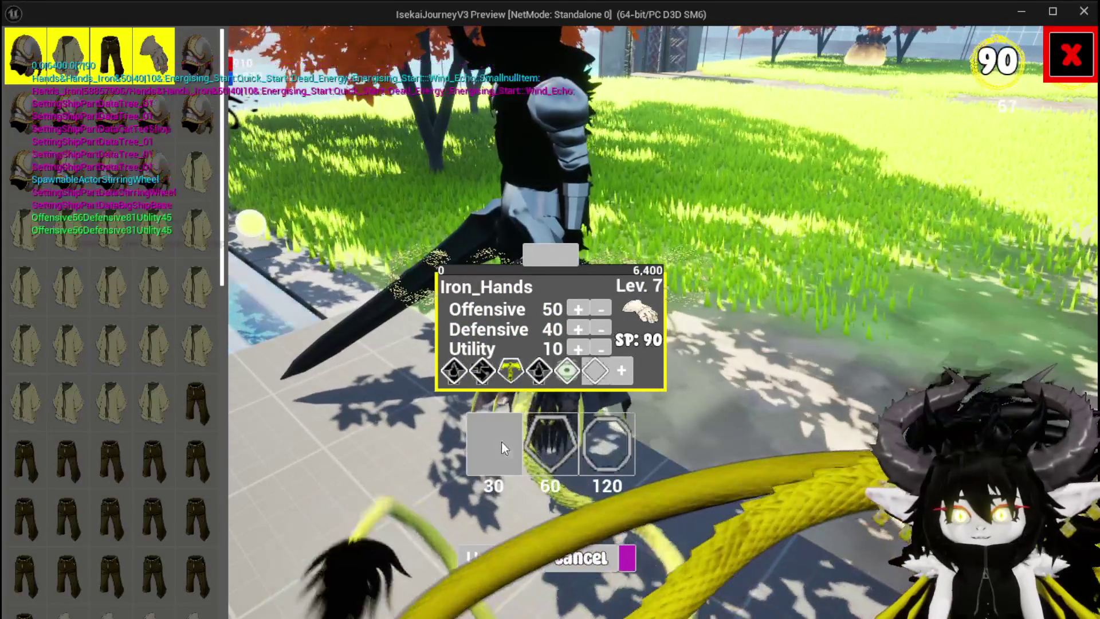
left_click(578, 349)
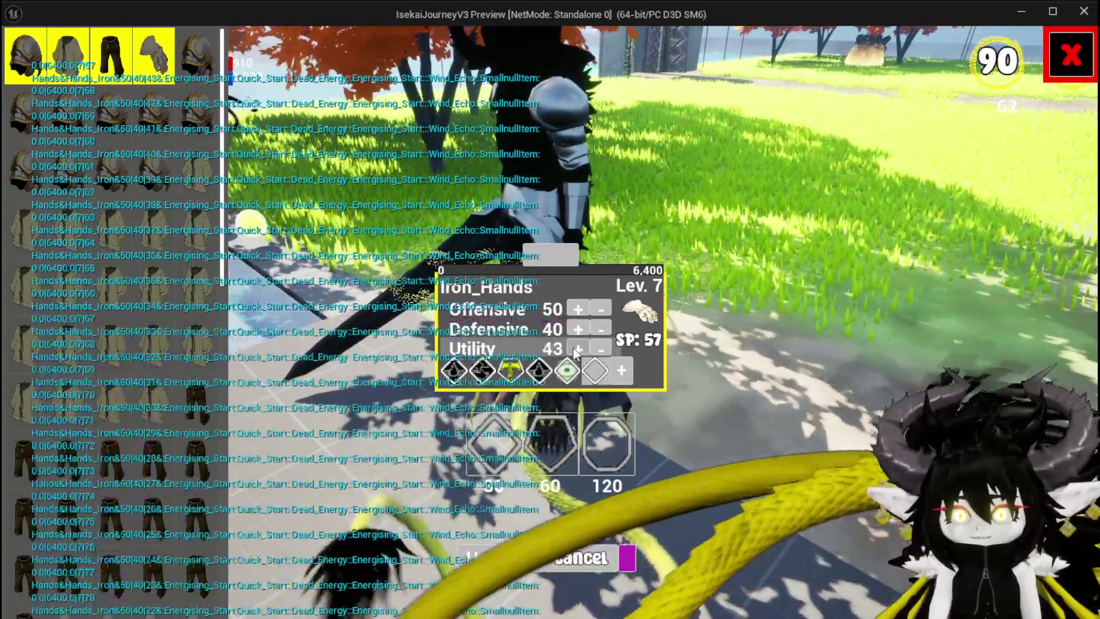
left_click(578, 349)
left_click(600, 349)
left_click(600, 349)
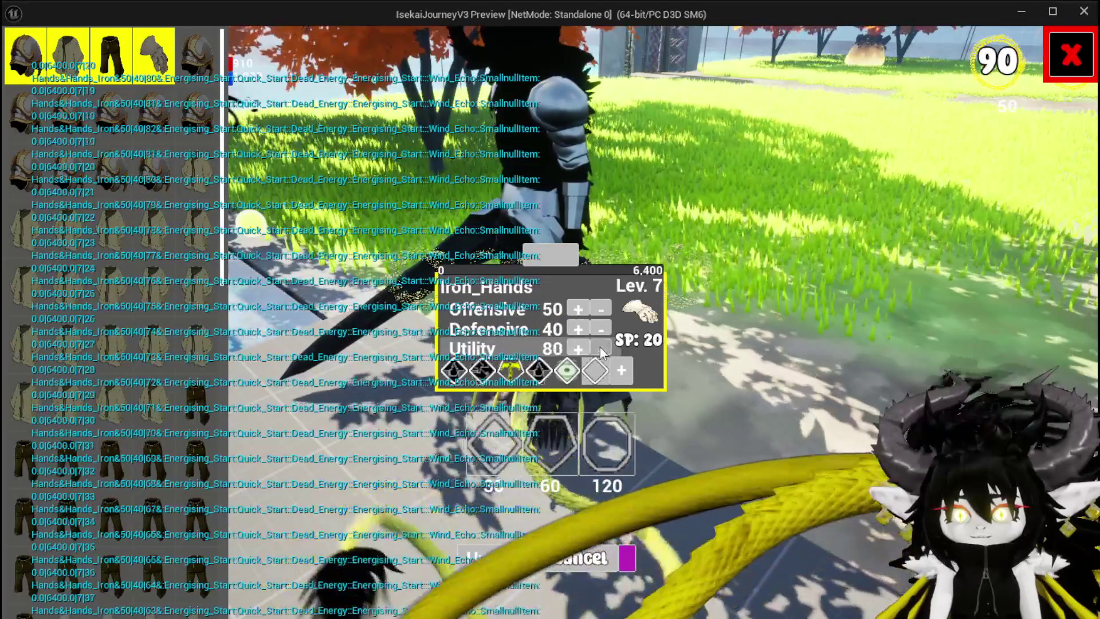
left_click(580, 330)
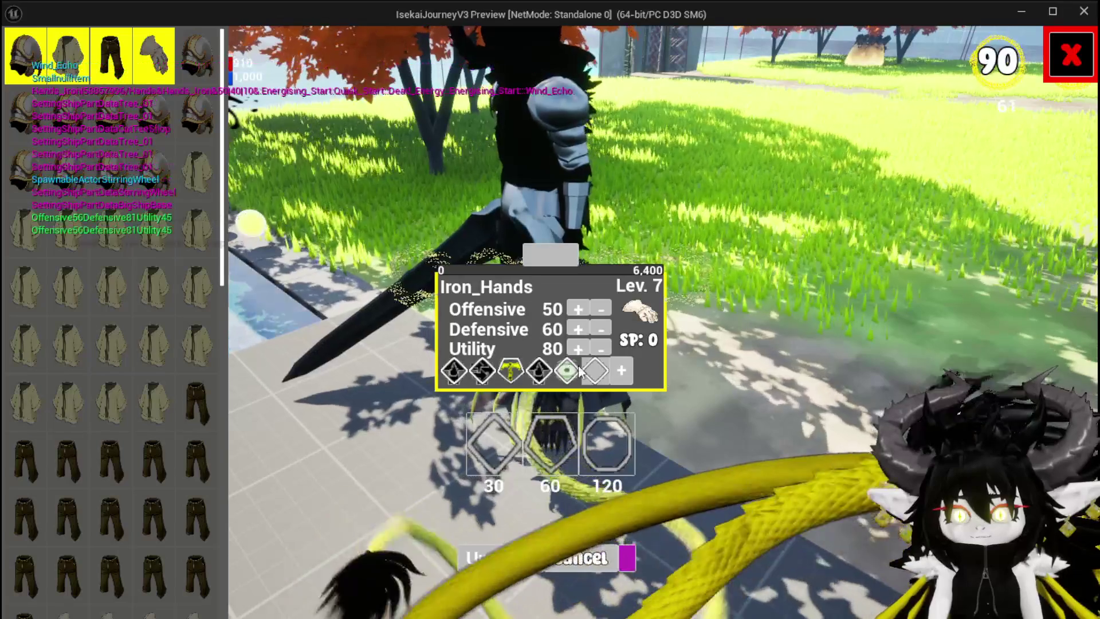
Socket the green gem into the new slot, confirm the Iron_Hands upgrade, and close the window
right_click(596, 373)
left_click(627, 381)
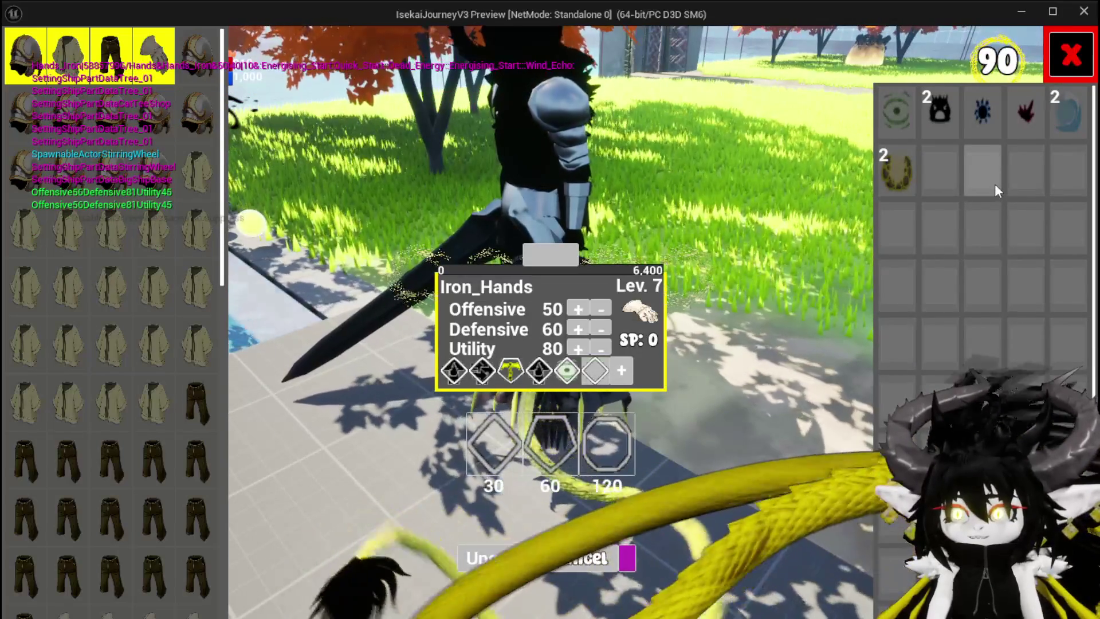
left_click(897, 111)
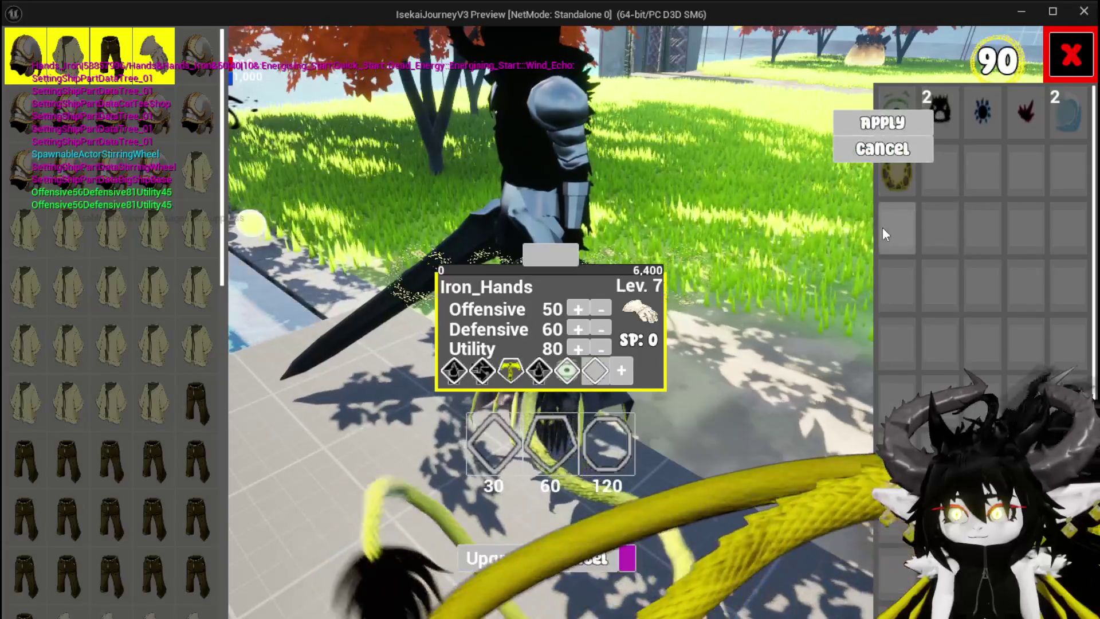
left_click(882, 122)
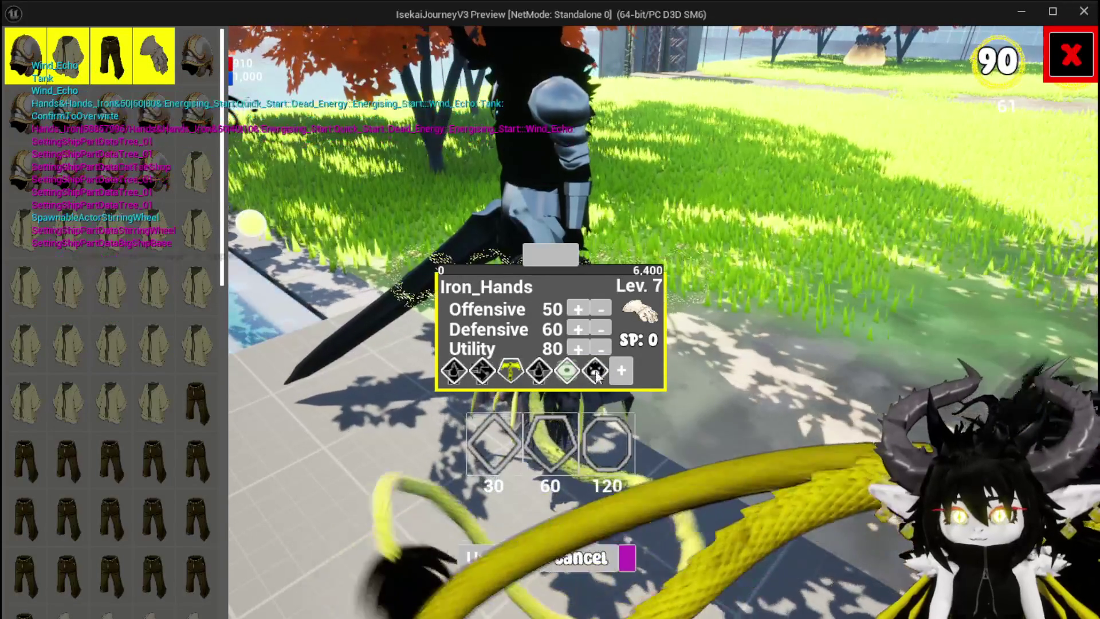
left_click(479, 555)
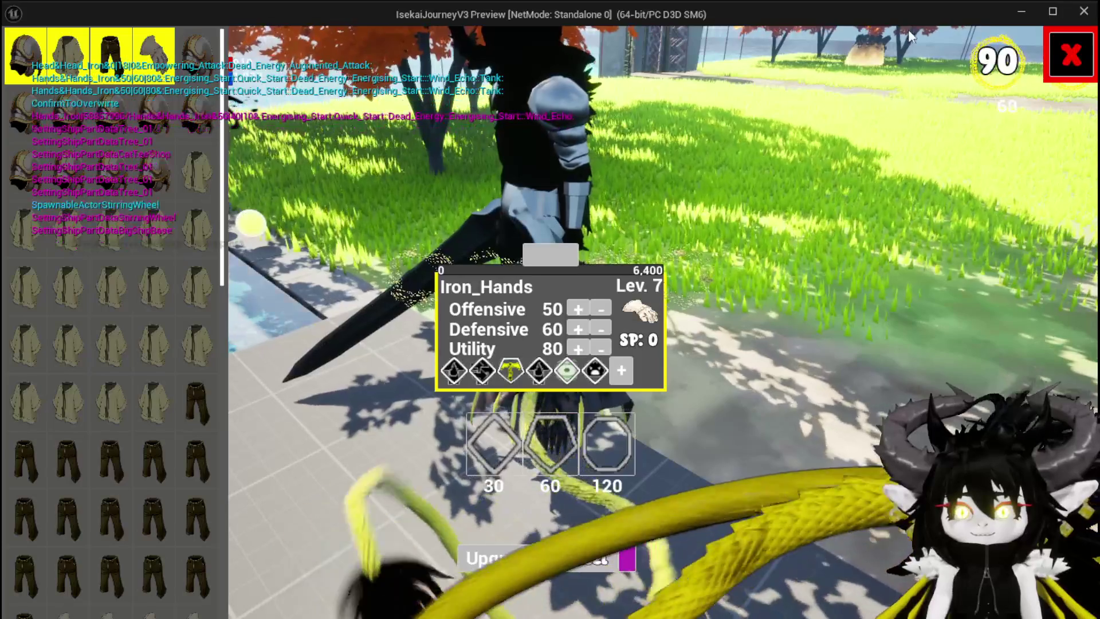
left_click(1071, 55)
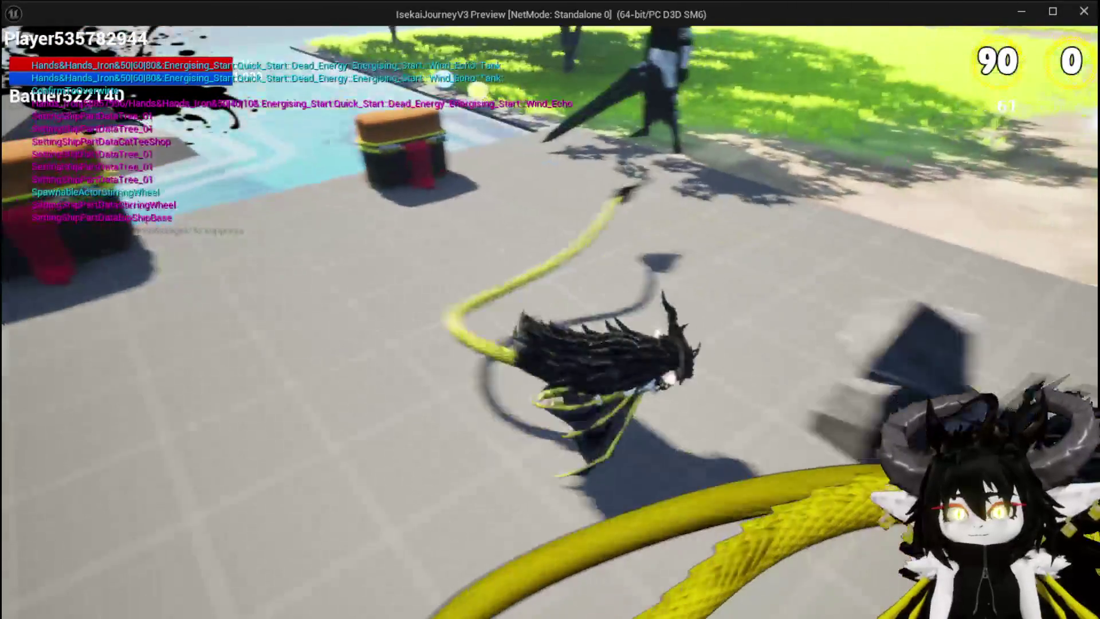
Equip the Tank perk in the empty lower perk slot, then walk into the slimes
key("Tab")
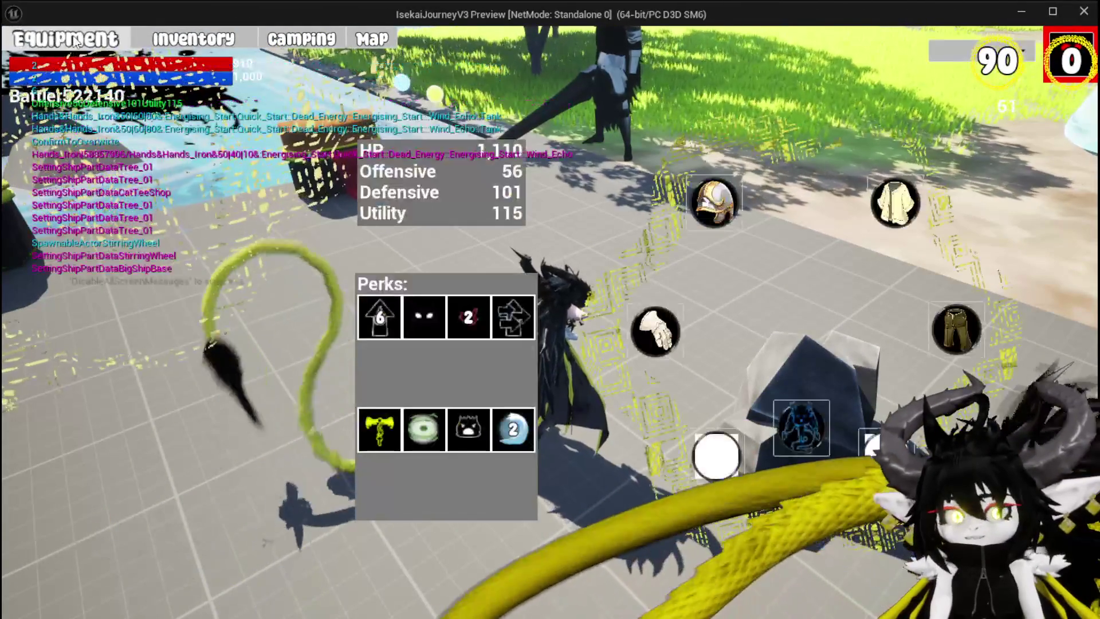
mouse_move(473, 425)
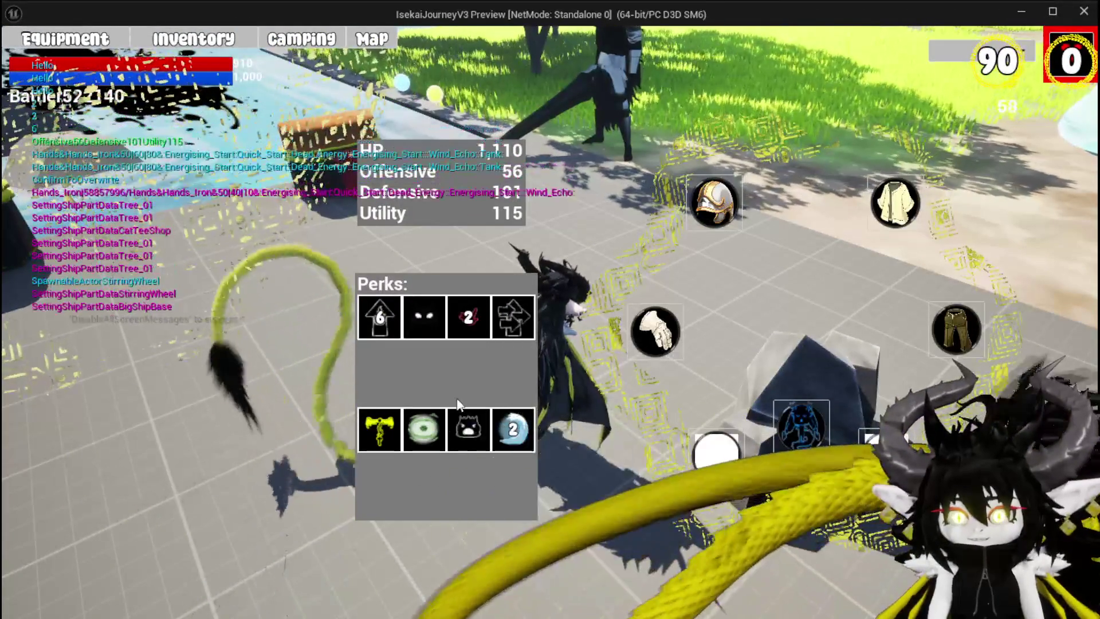
left_click(471, 412)
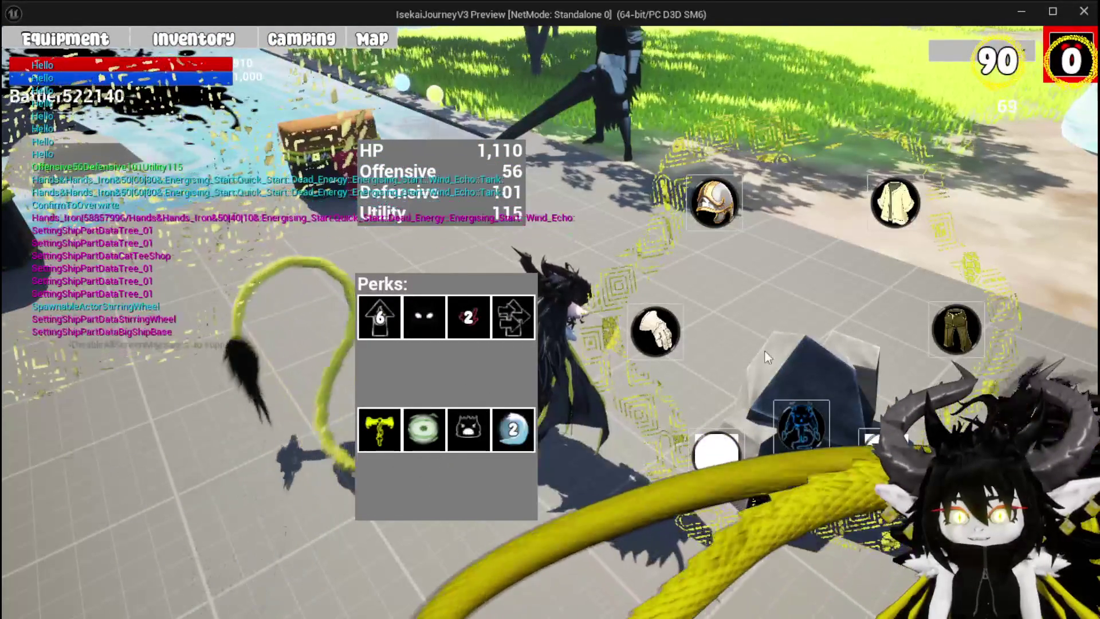
key("Tab")
key("w")
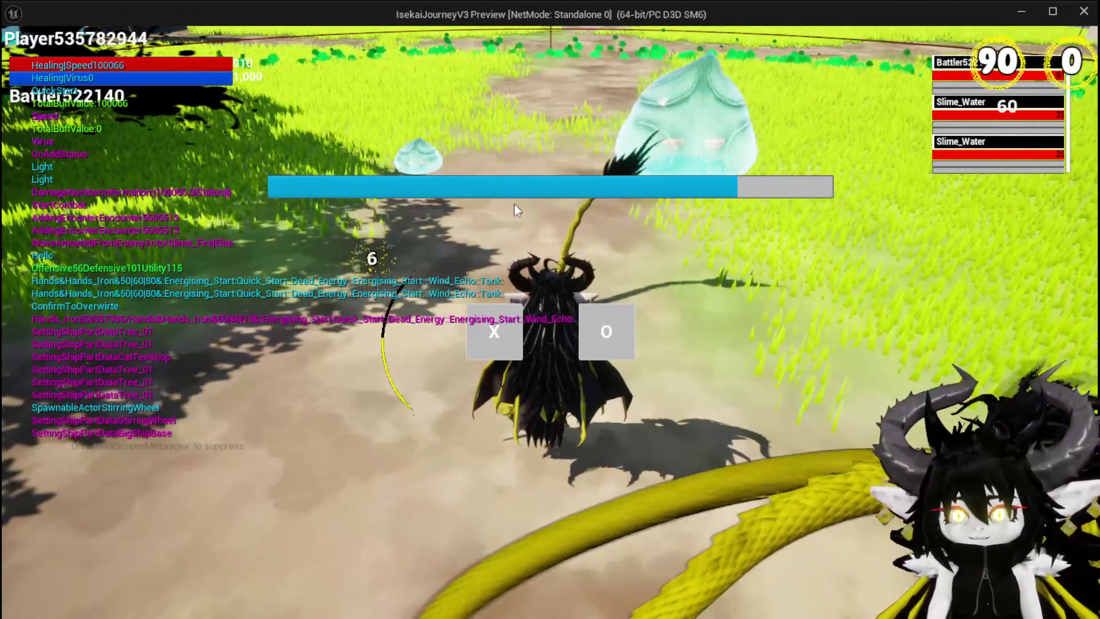
Start the water slime battle and summon three allies, beginning with the Damage Reflect Drone
left_click(505, 335)
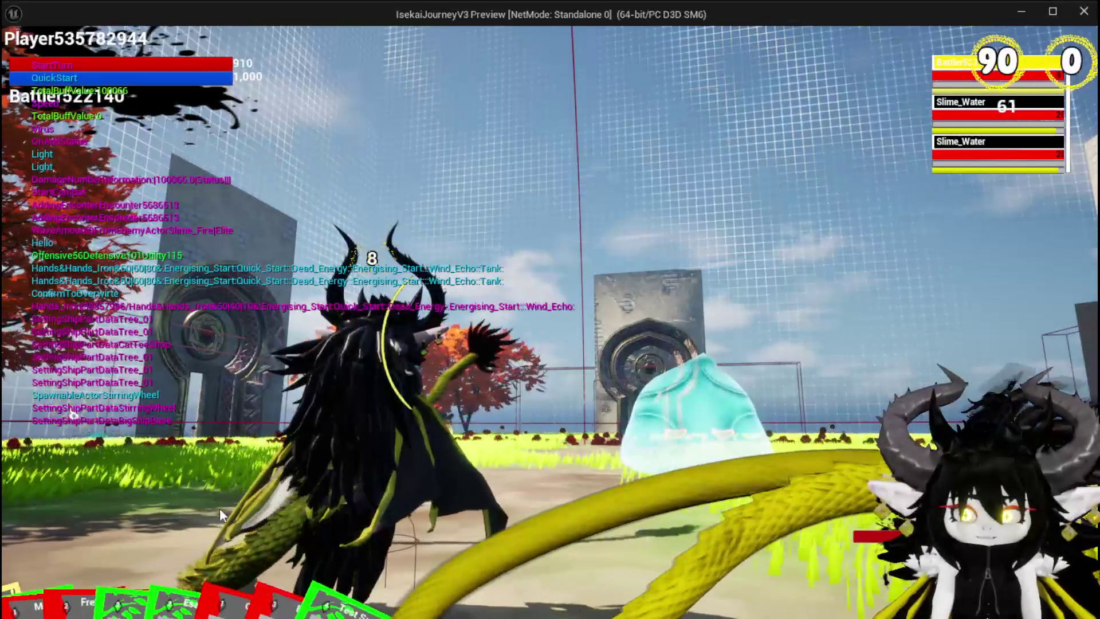
left_click(41, 551)
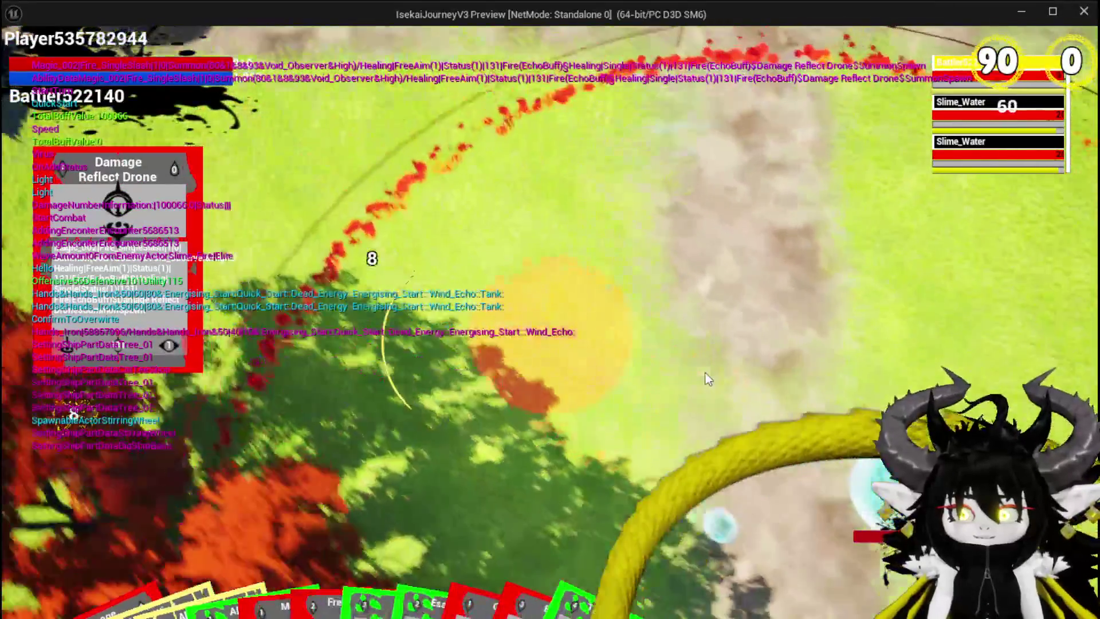
left_click(708, 379)
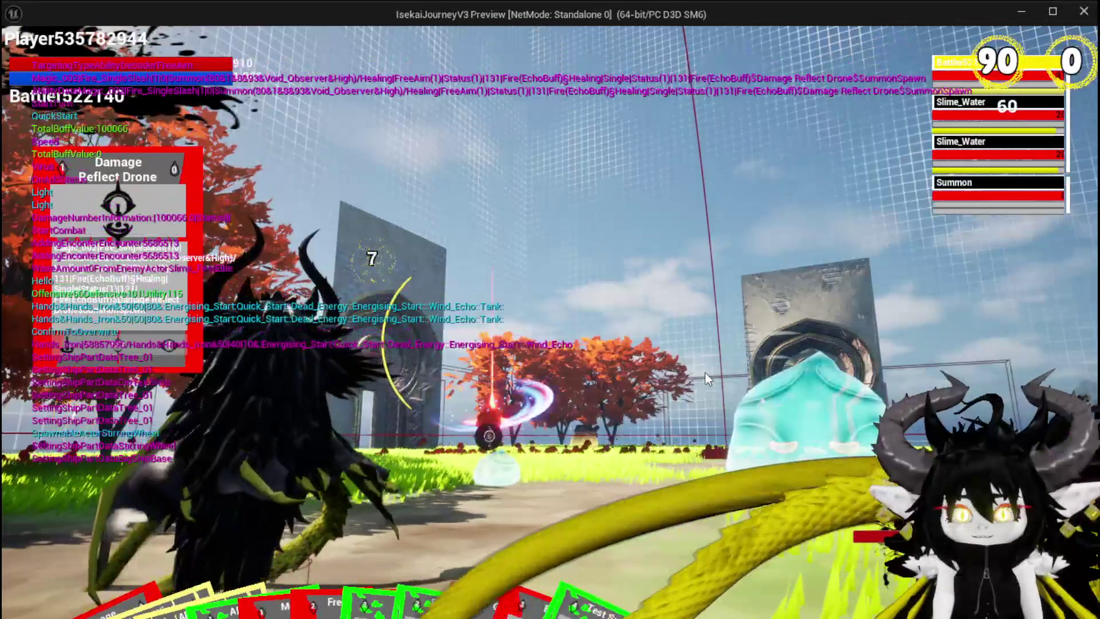
left_click(516, 452)
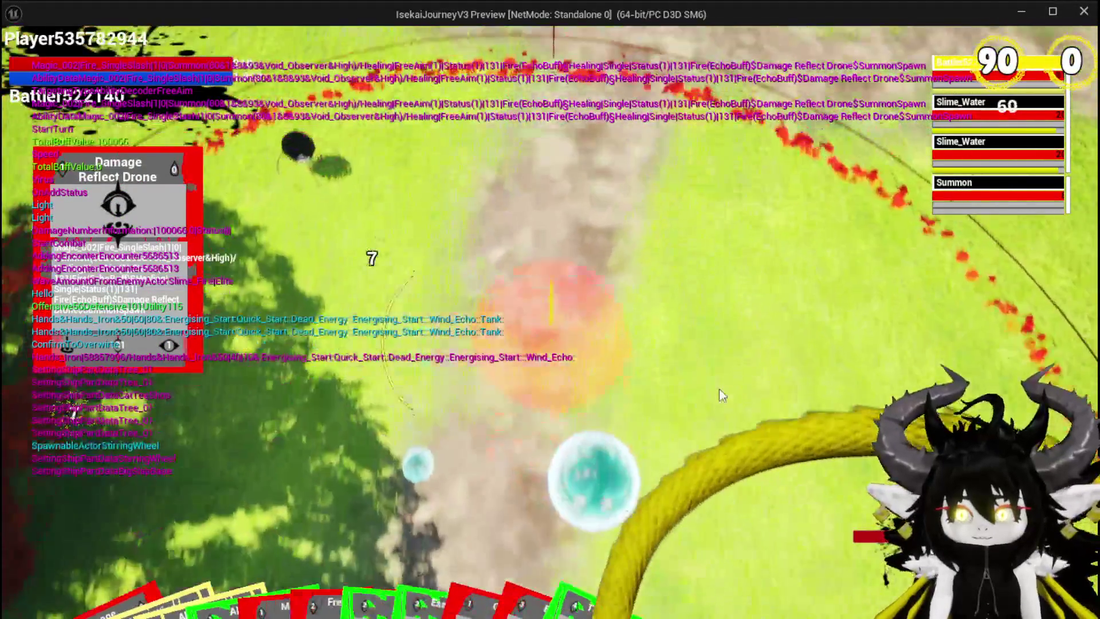
left_click(720, 390)
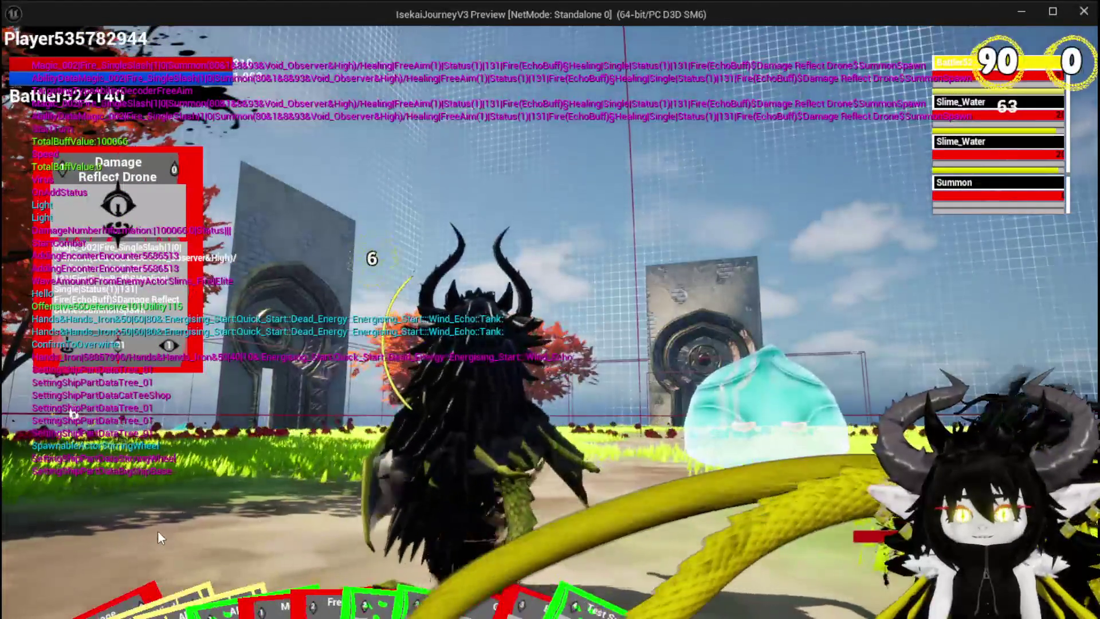
left_click(454, 524)
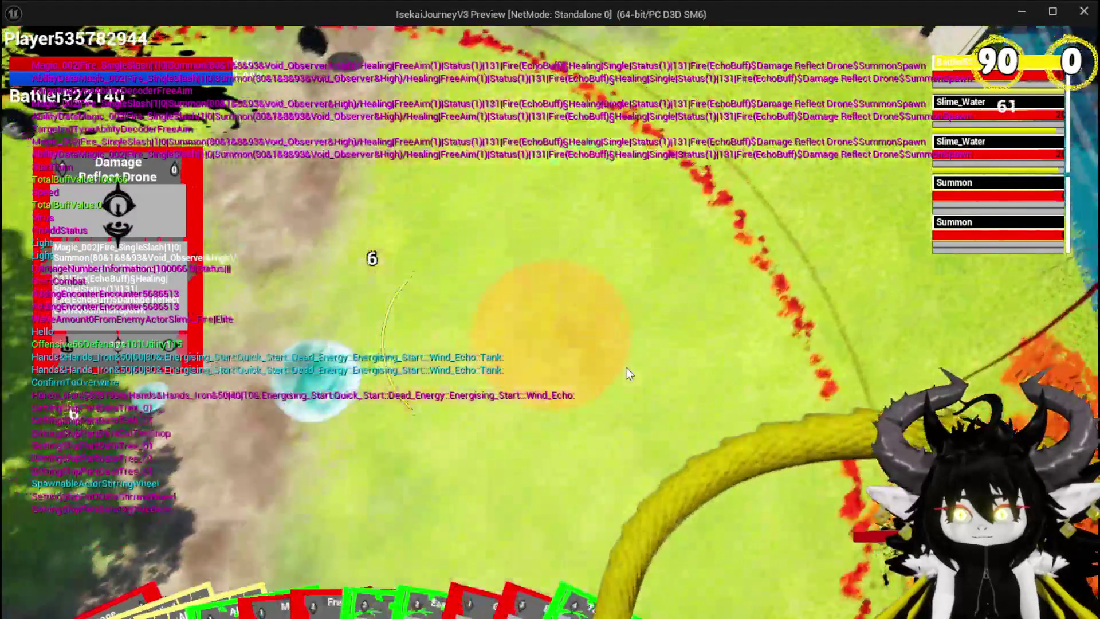
left_click(627, 373)
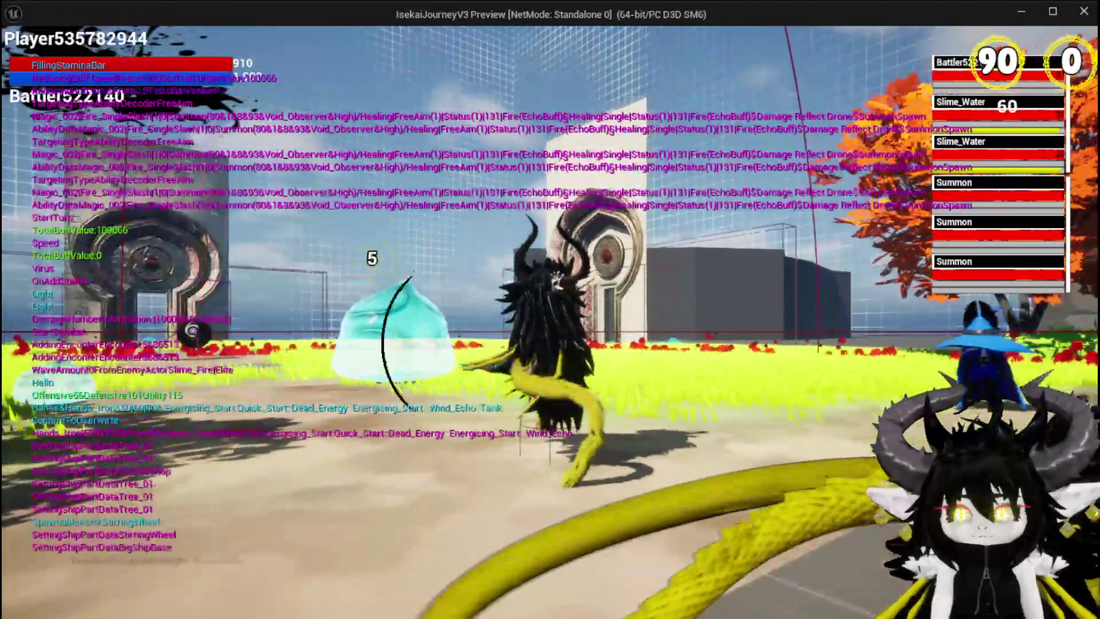
Move toward the sandy centre, take on the next slime encounter, then stop the play-test
key("space")
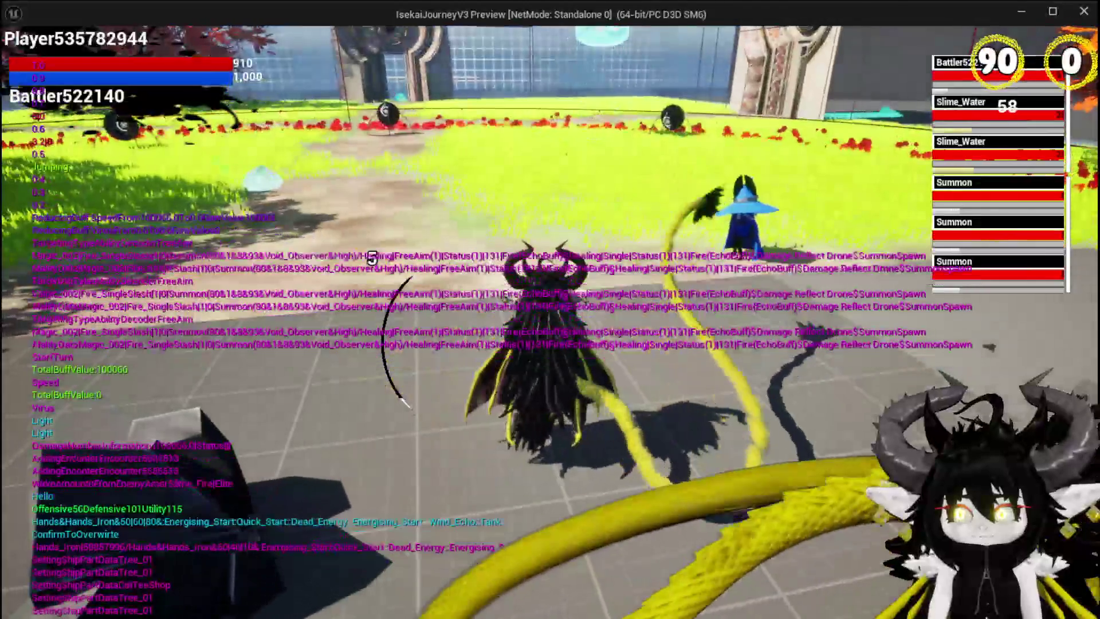
key("w")
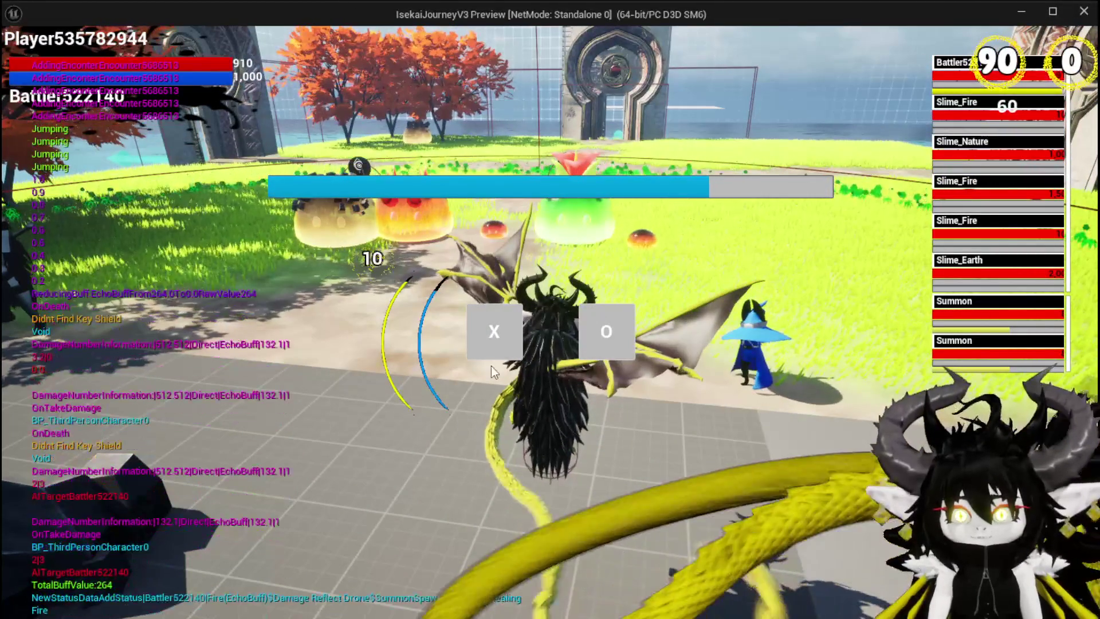
left_click(518, 353)
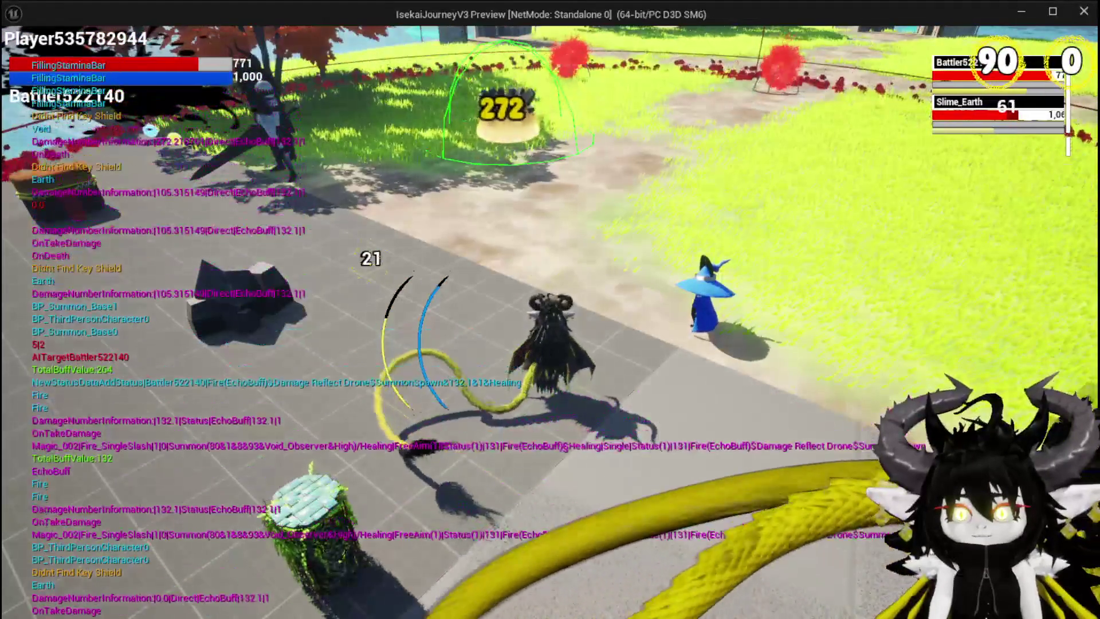
key("Escape")
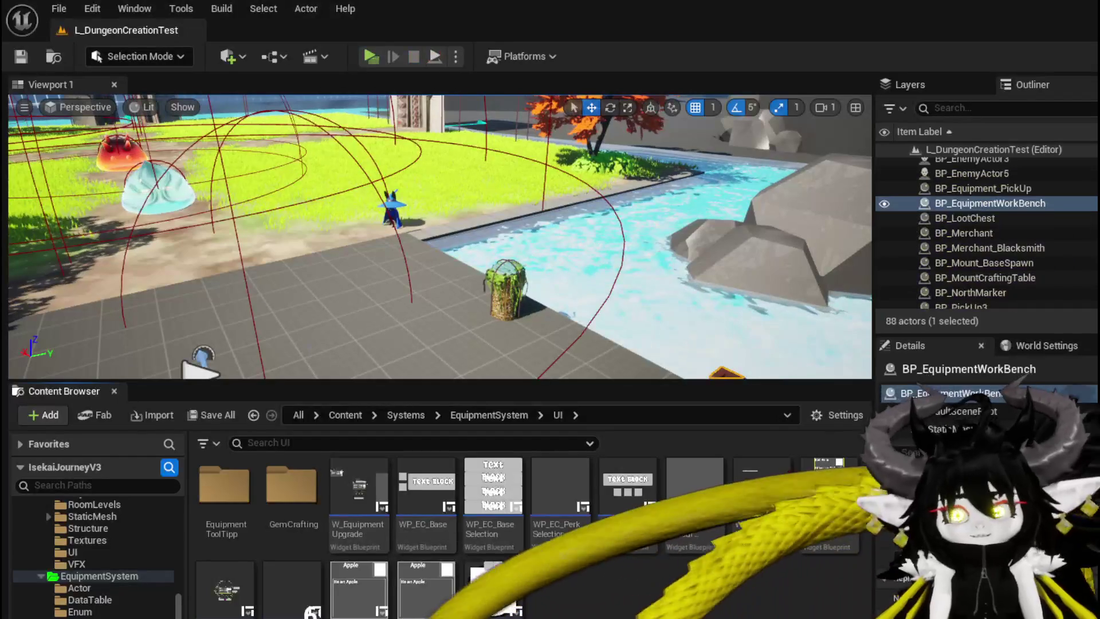
Save all, then rearrange the Upgrade, Close Widget and OpenDialog nodes in BP_Merchant_Blacksmith
left_click(20, 56)
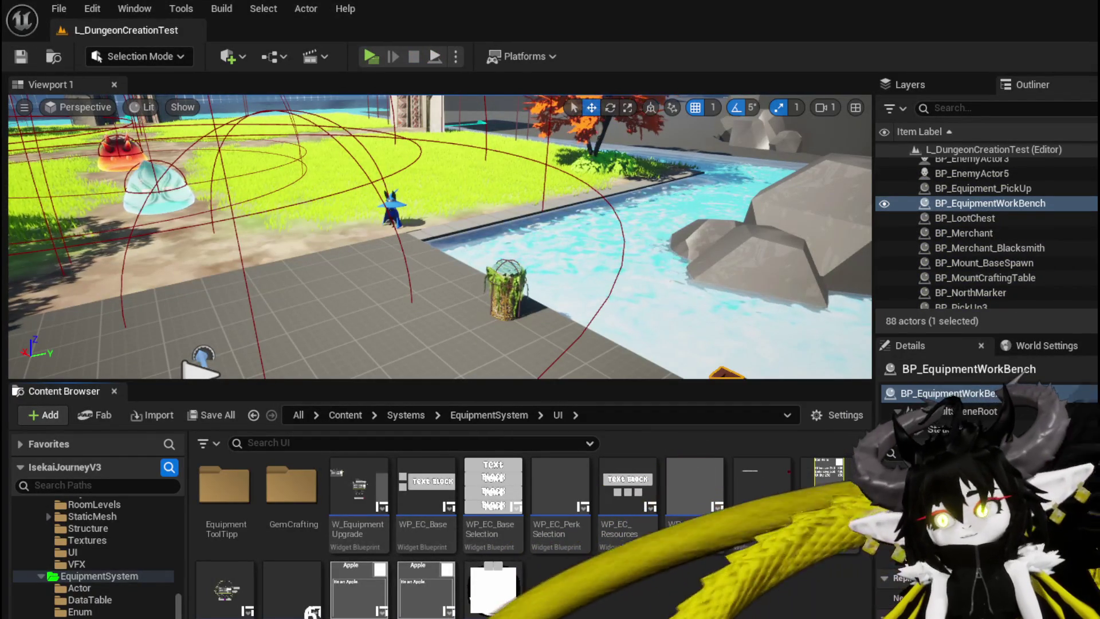
key("alt+Tab")
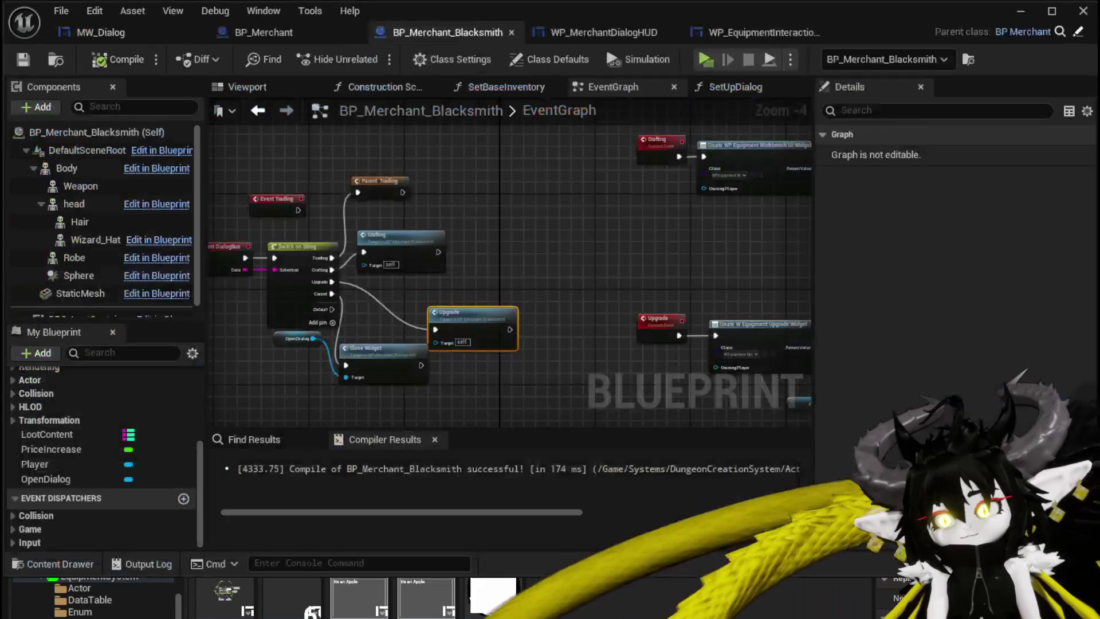
right_click_drag(569, 354, 605, 338)
mouse_move(501, 309)
left_mouse_down()
mouse_move(475, 292)
mouse_move(431, 299)
mouse_move(437, 291)
left_mouse_up()
left_click_drag(414, 351, 438, 363)
left_click_drag(337, 332, 356, 374)
right_click_drag(658, 328, 518, 315)
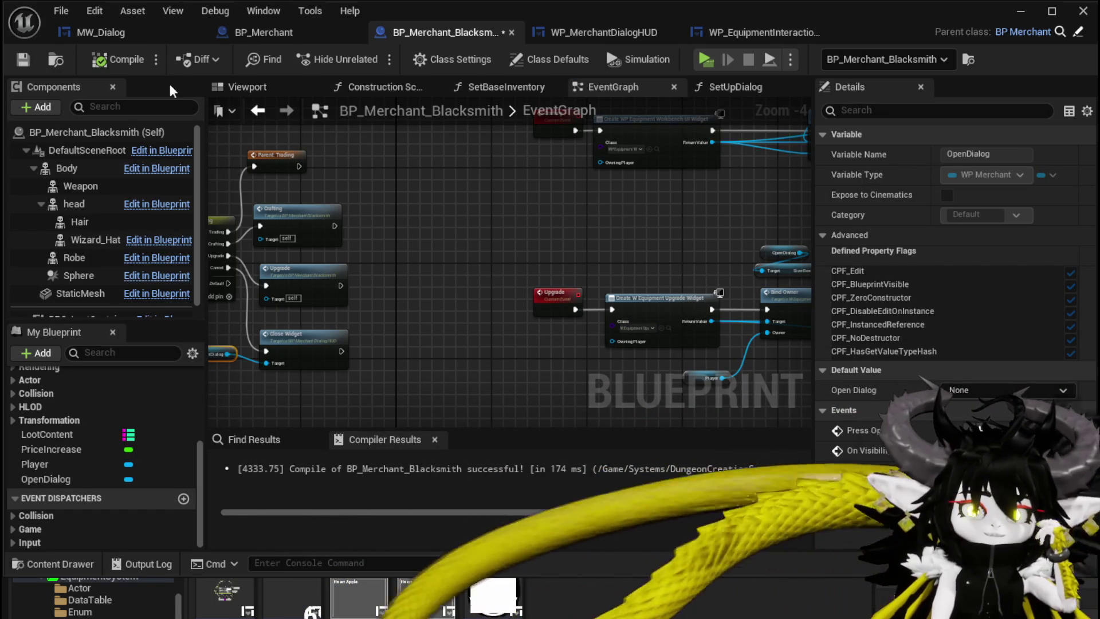
left_click(23, 59)
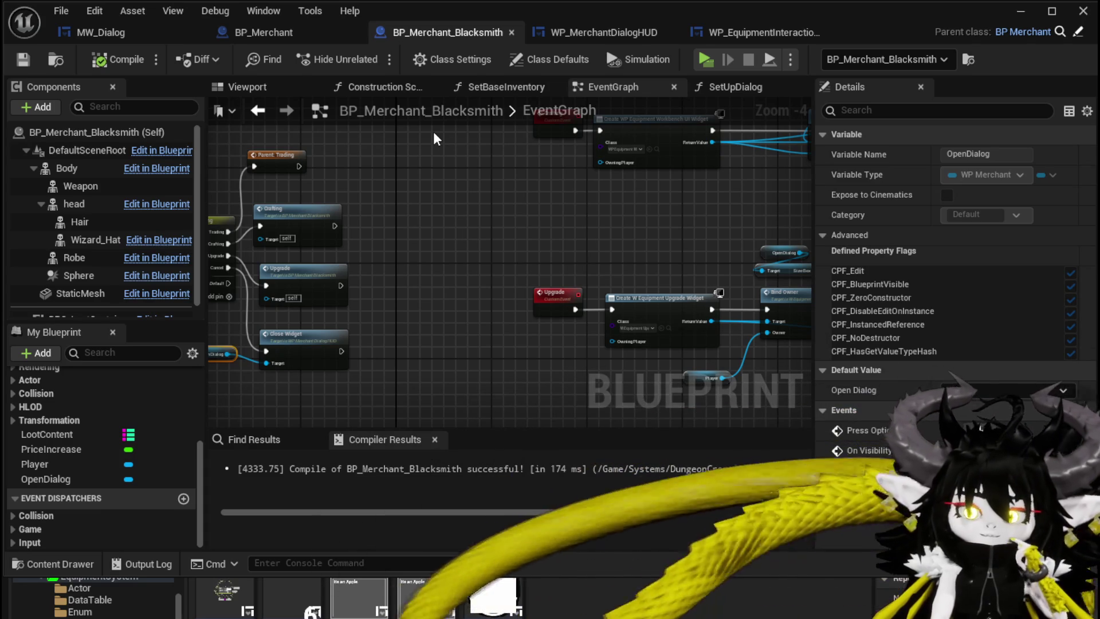
Line up the Crafting node above Upgrade, save the Blueprint, and minimize its window
left_click_drag(287, 213, 298, 201)
left_click_drag(287, 282, 292, 276)
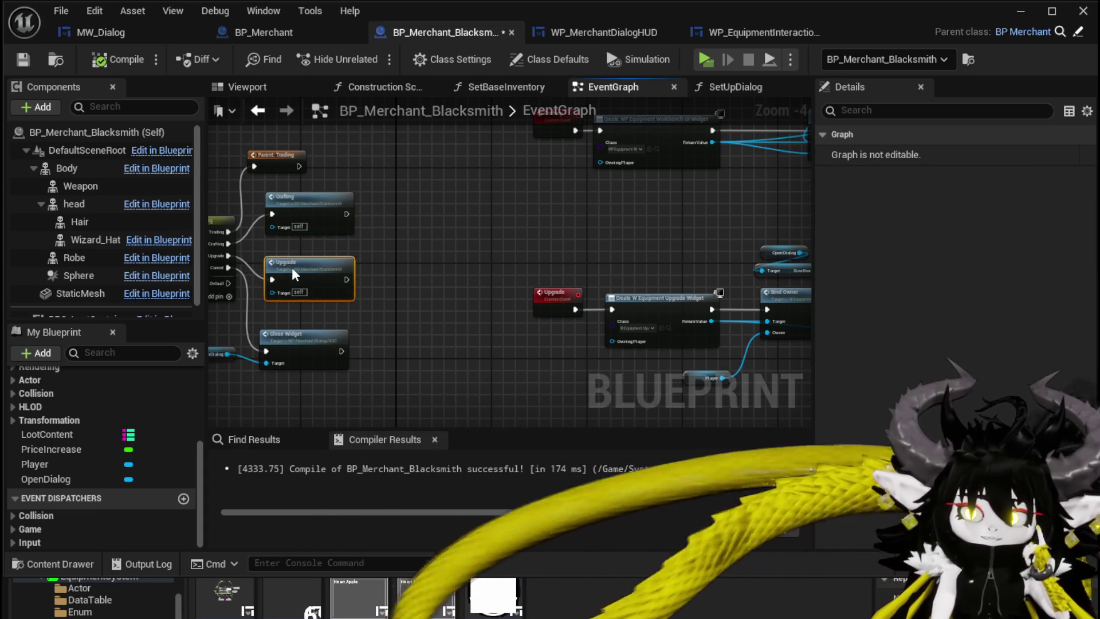
left_click(556, 151)
key("ctrl+s")
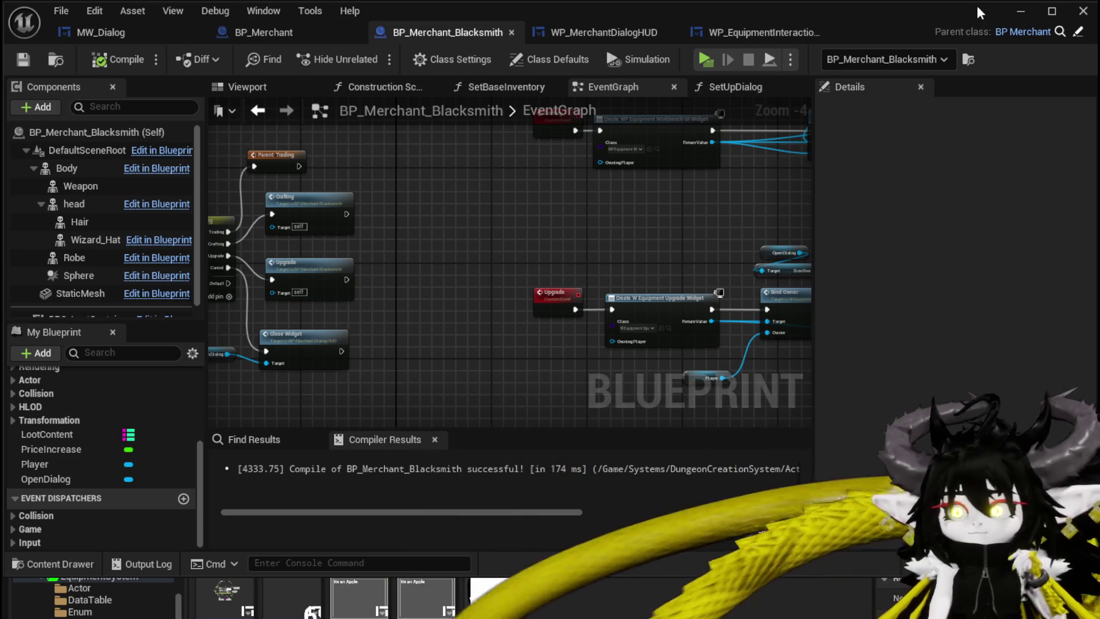
left_click(1021, 11)
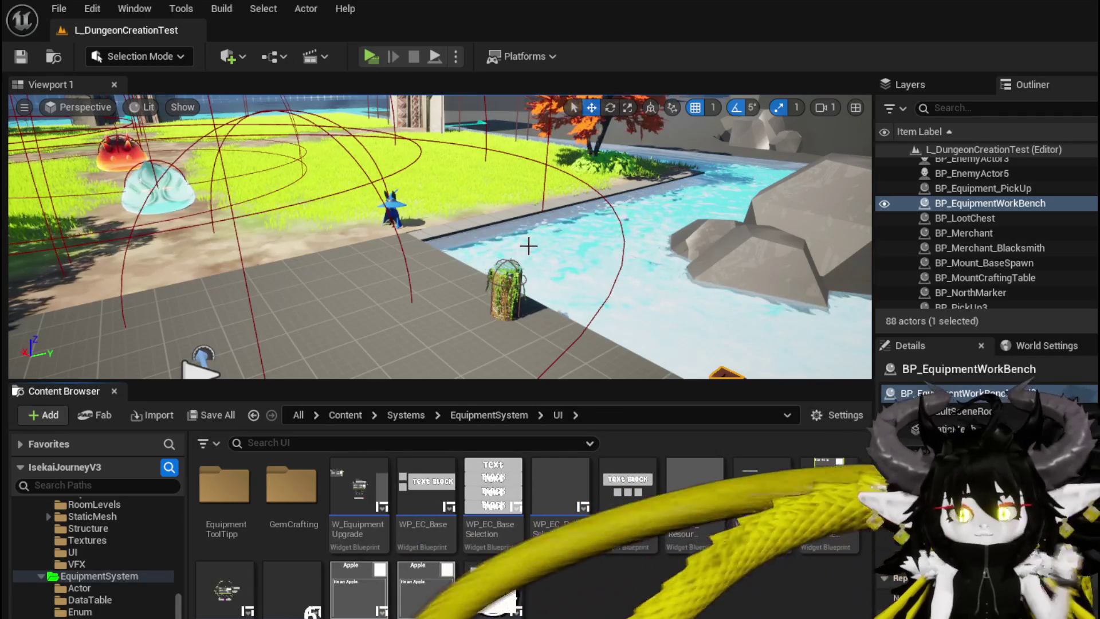
mouse_move(528, 247)
right_mouse_down()
mouse_move(401, 250)
mouse_move(550, 246)
mouse_move(527, 269)
mouse_move(493, 230)
mouse_move(536, 241)
mouse_move(487, 255)
mouse_move(526, 242)
mouse_move(609, 176)
right_mouse_up()
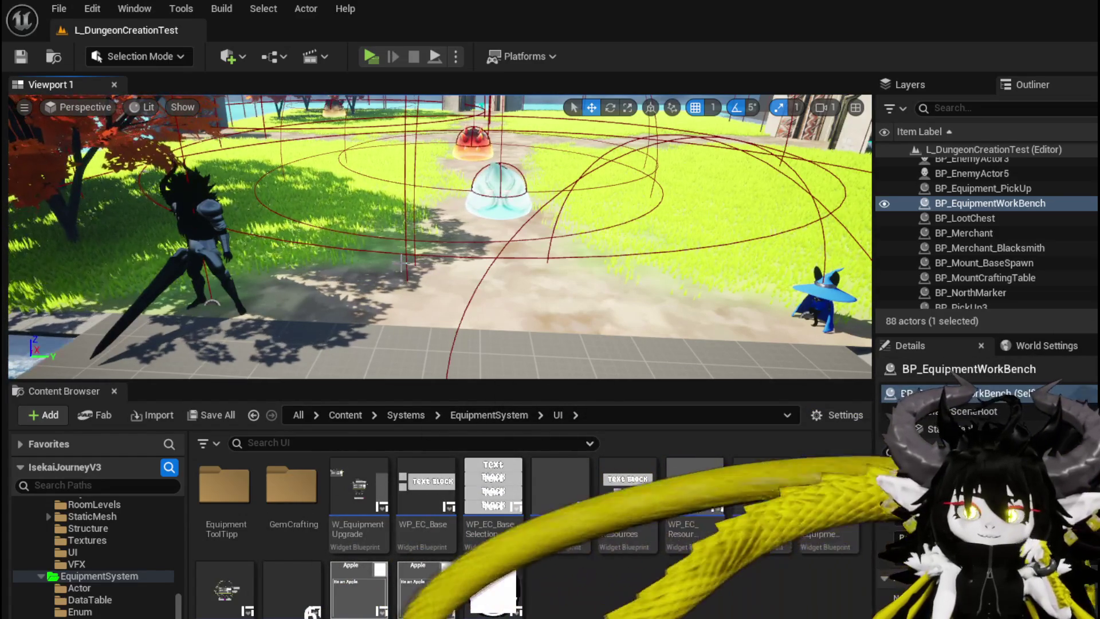
right_click_drag(403, 263, 425, 258)
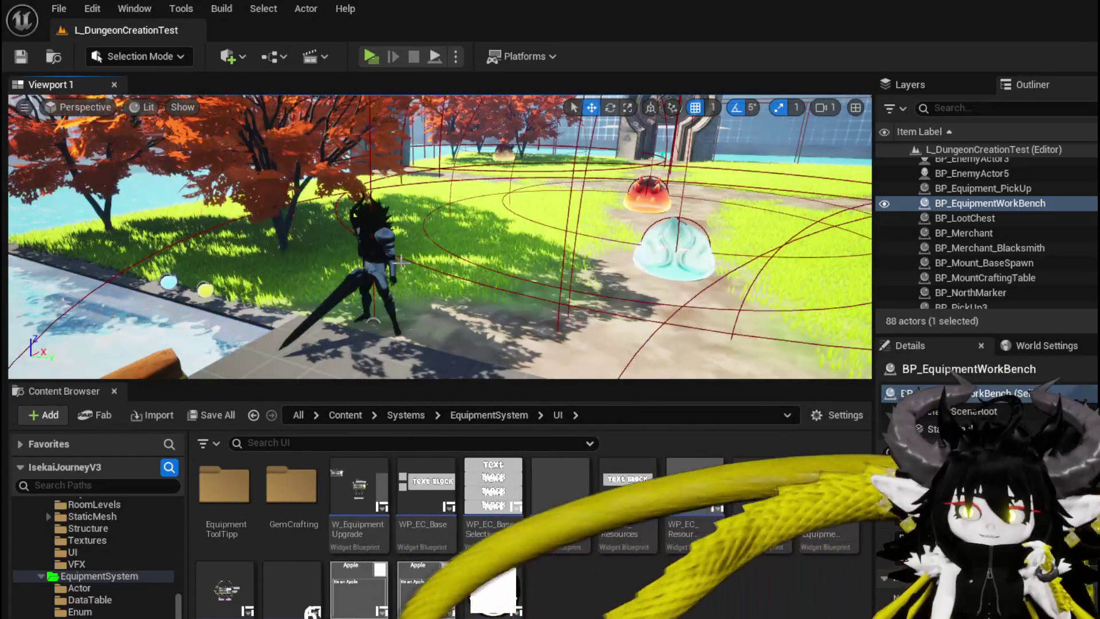
right_click_drag(427, 262, 497, 251)
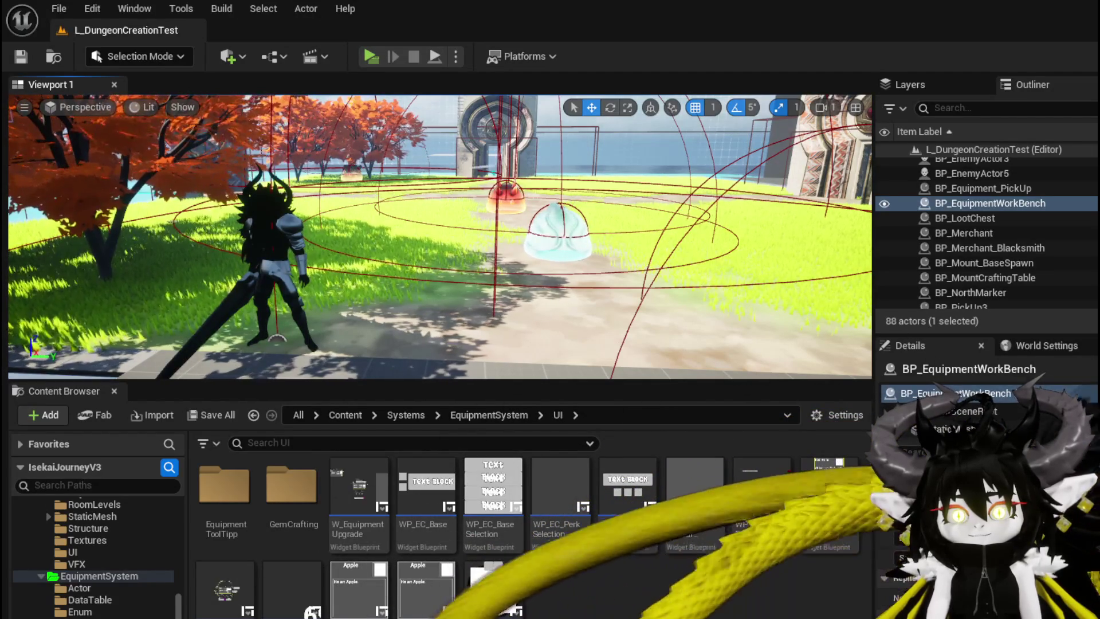
mouse_move(441, 236)
right_mouse_down()
mouse_move(412, 236)
mouse_move(488, 236)
mouse_move(424, 242)
mouse_move(433, 229)
right_mouse_up()
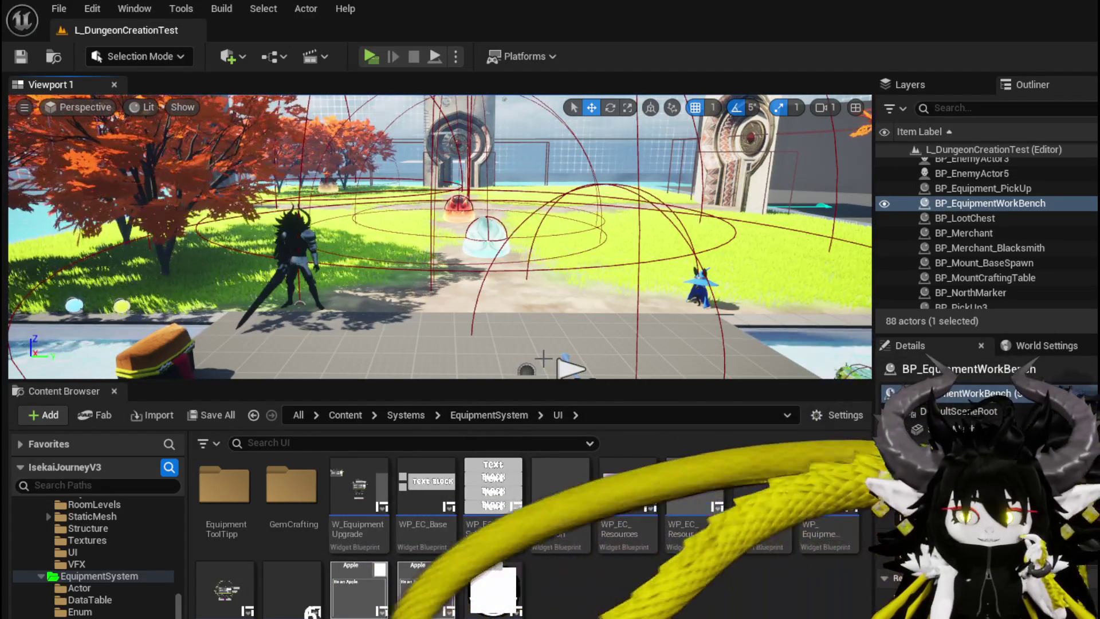
right_click_drag(544, 359, 578, 355)
key("f")
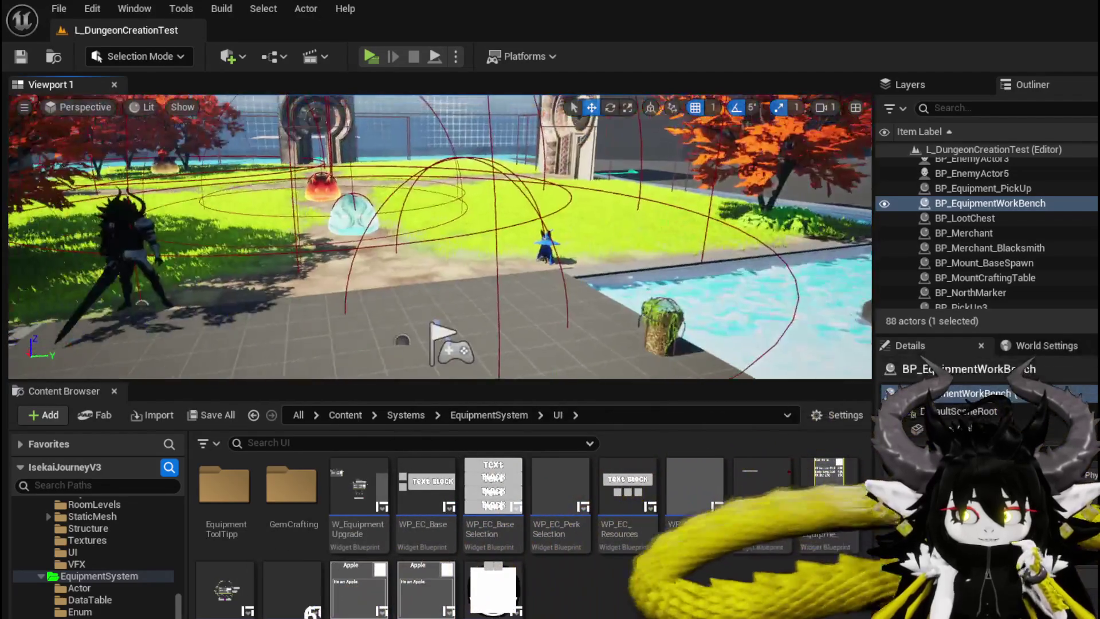
right_click_drag(401, 270, 401, 270)
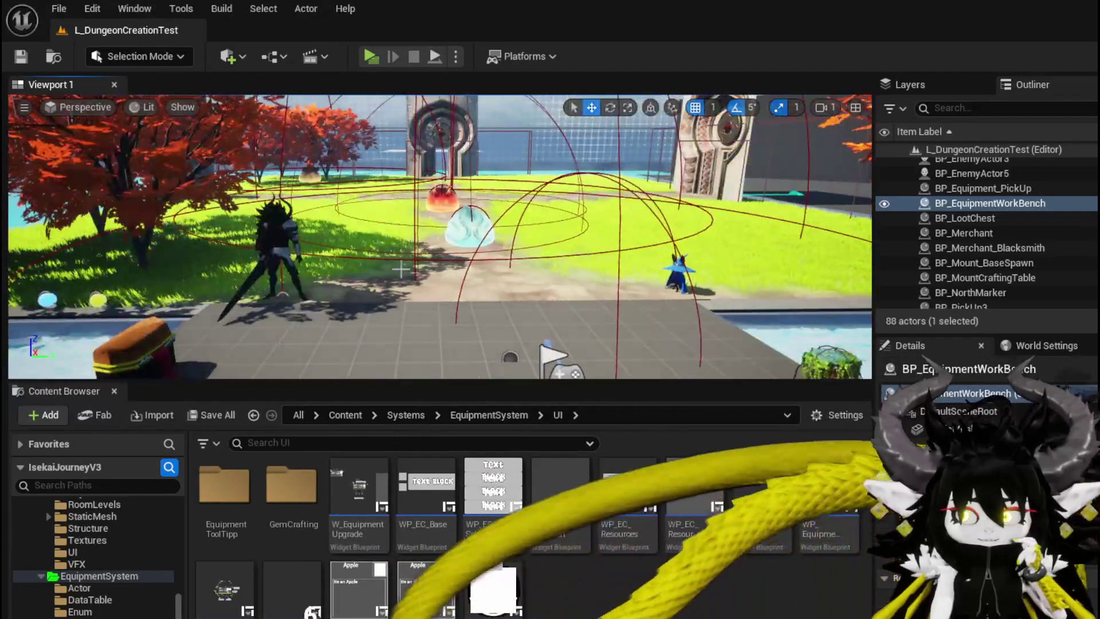
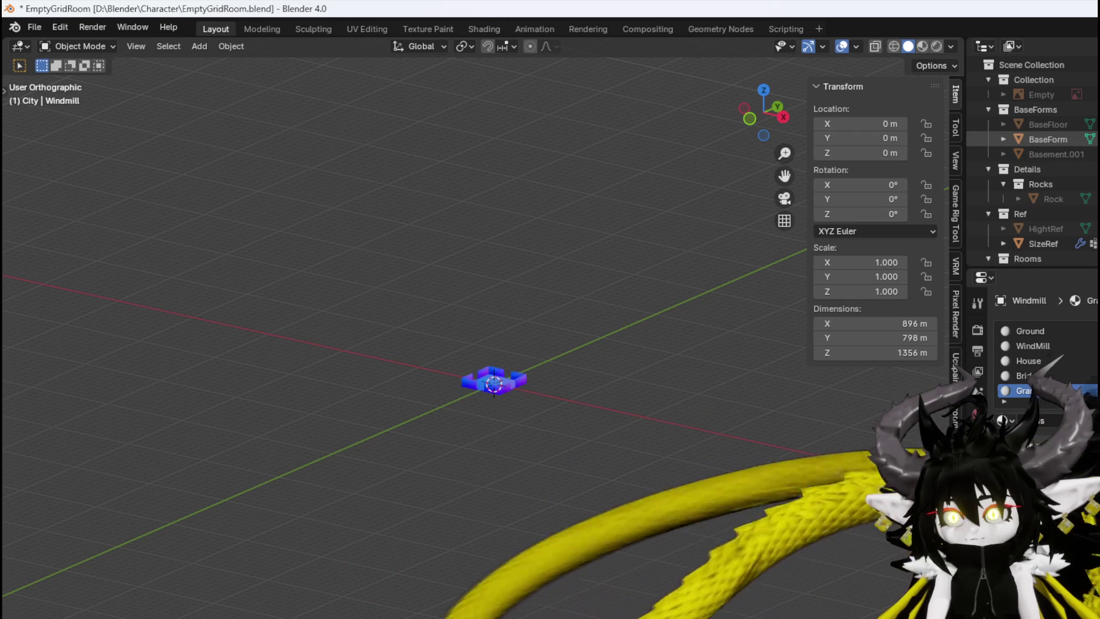
Lower the viewport's Clip End in the View sidebar from 100000 m to 1000 m
mouse_move(1049, 124)
scroll(525, 421, "up", 8)
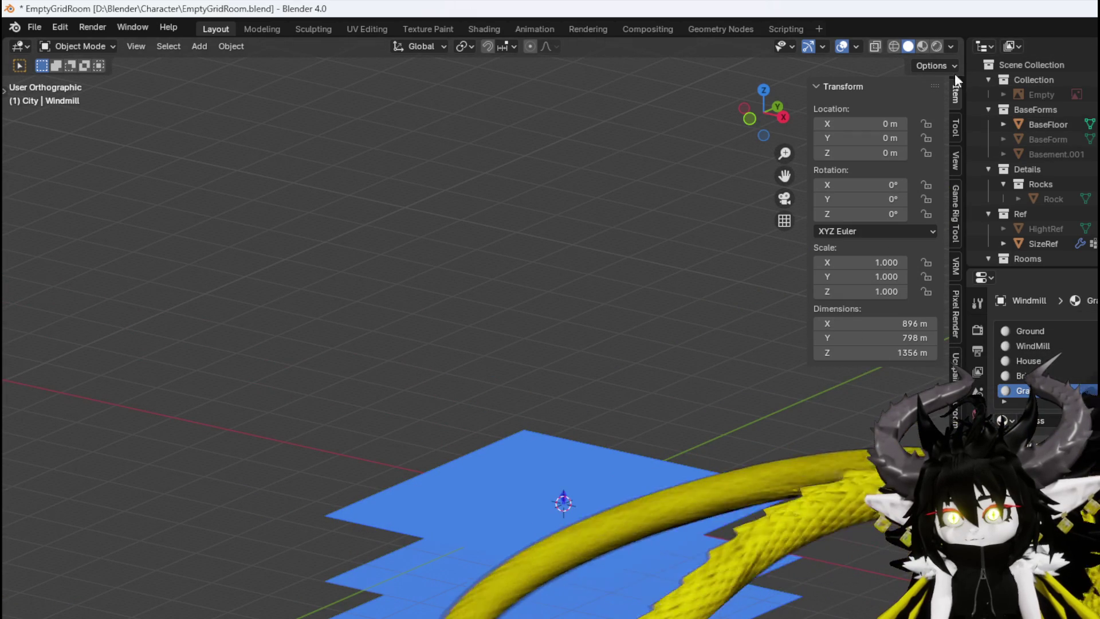
left_click(958, 167)
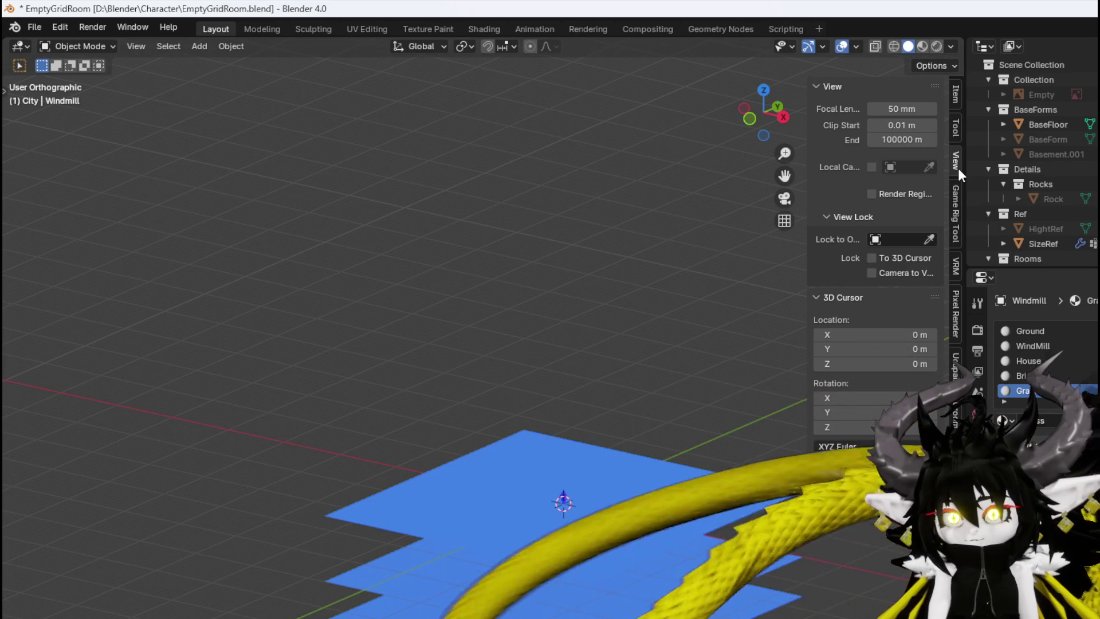
left_click(901, 140)
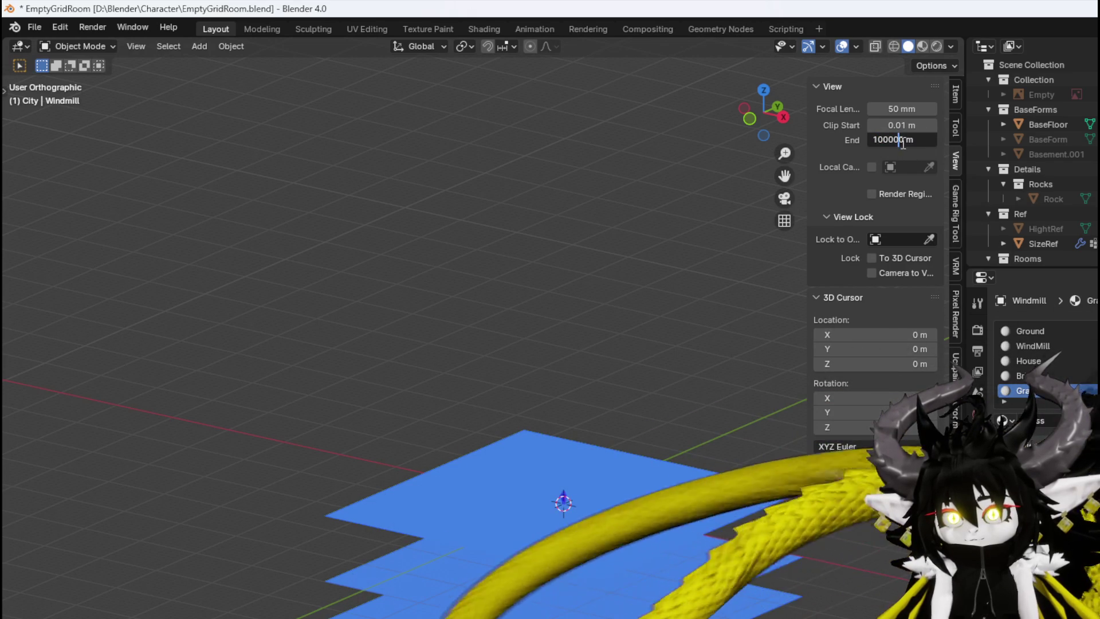
key("BackSpace")
key("Return")
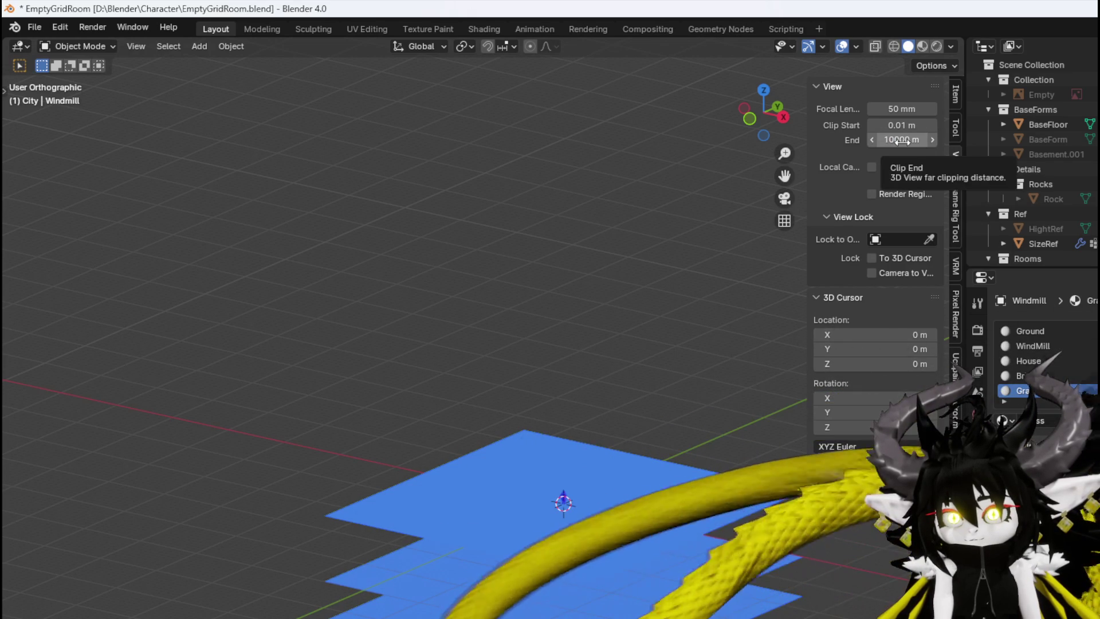
left_click(904, 140)
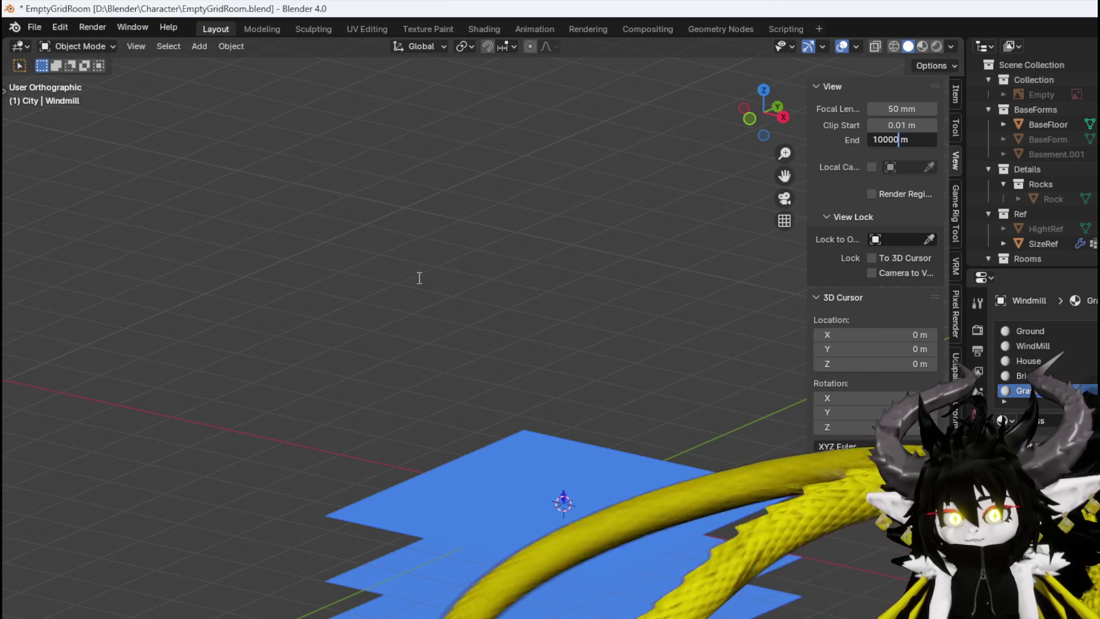
key("BackSpace")
key("Return")
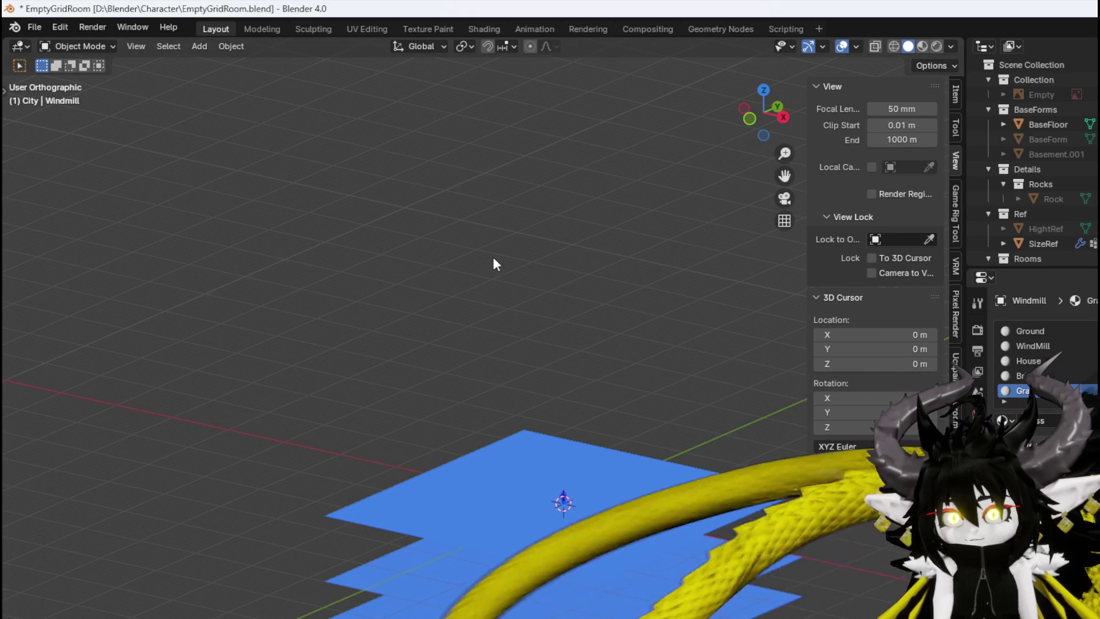
middle_click_drag(584, 363, 480, 125)
scroll(505, 178, "up", 4)
mouse_move(507, 180)
middle_mouse_down()
mouse_move(283, 333)
mouse_move(423, 302)
mouse_move(381, 208)
mouse_move(378, 265)
mouse_move(382, 247)
middle_mouse_up()
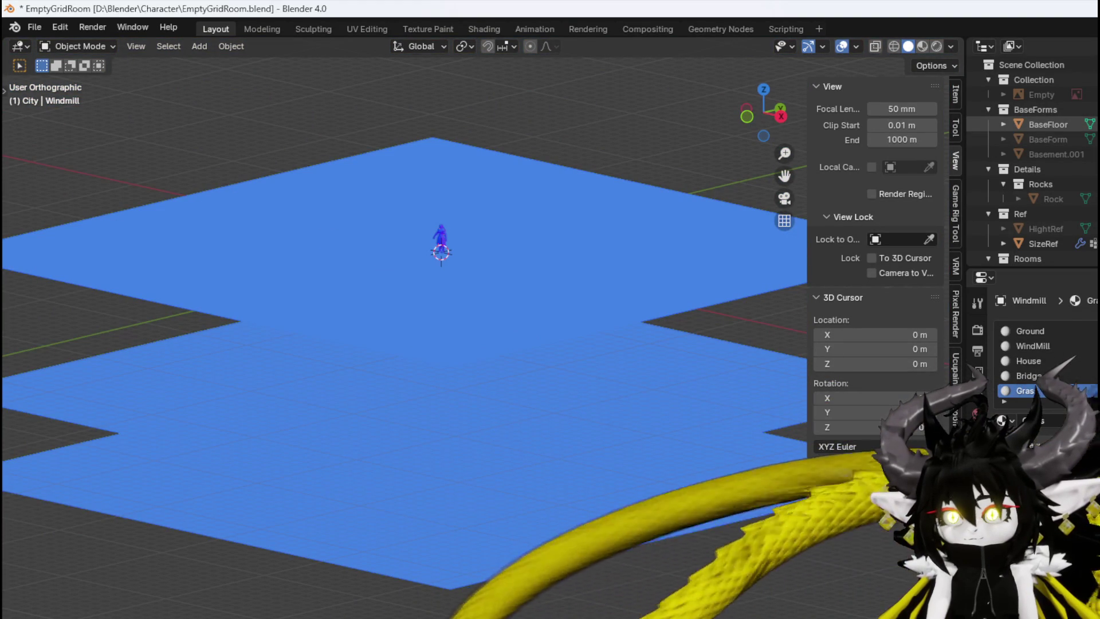
key("h")
scroll(1038, 166, "down", 5)
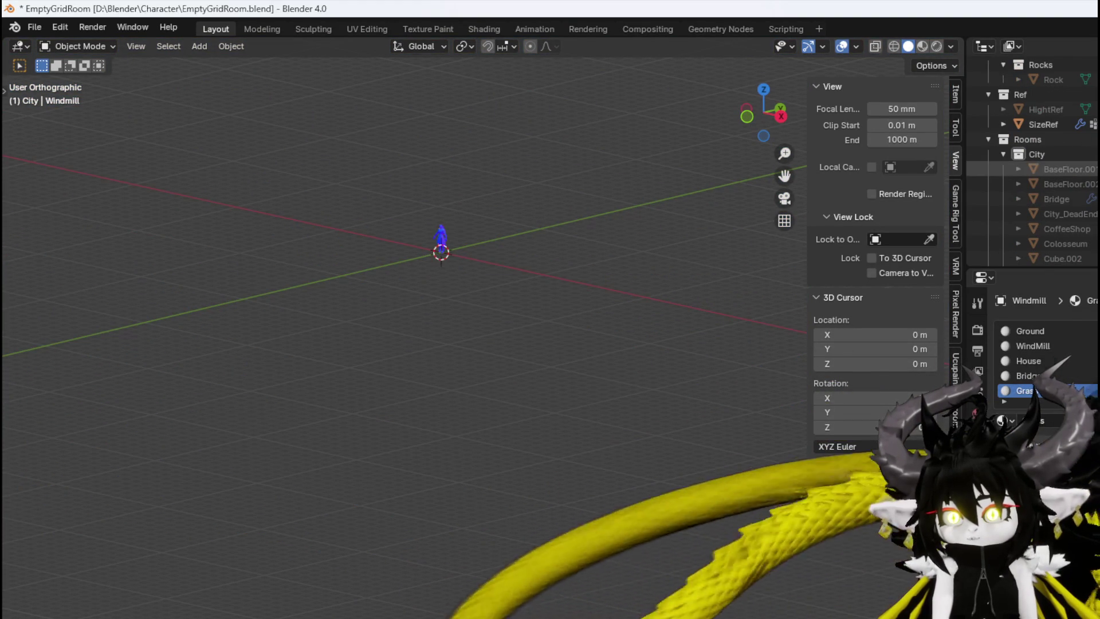
key("alt+h")
key("h")
key("alt+h")
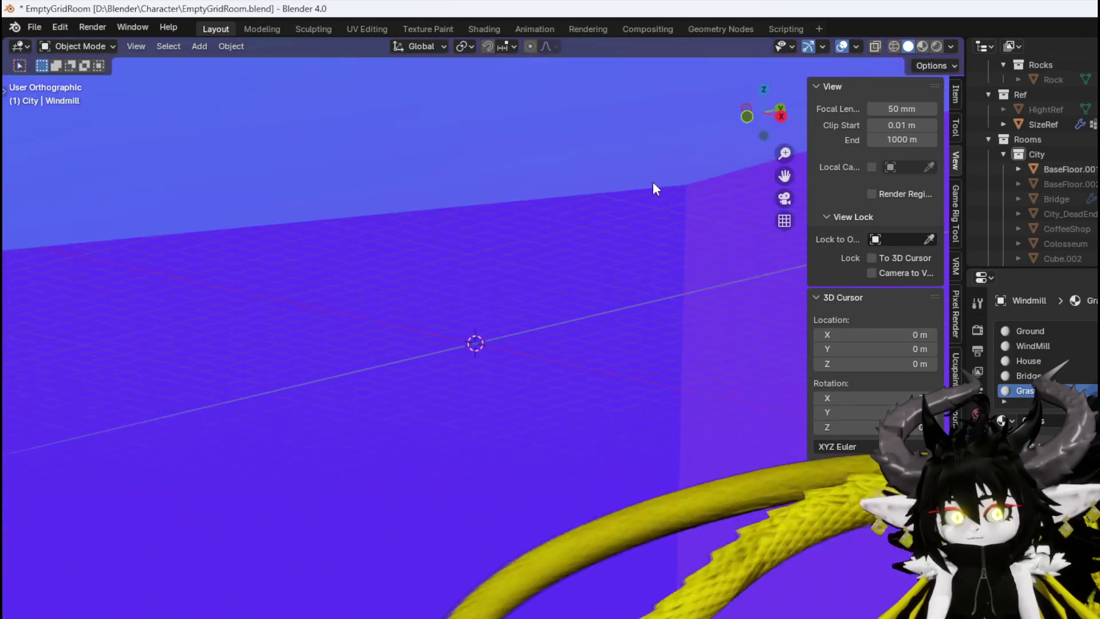
key("h")
key("h")
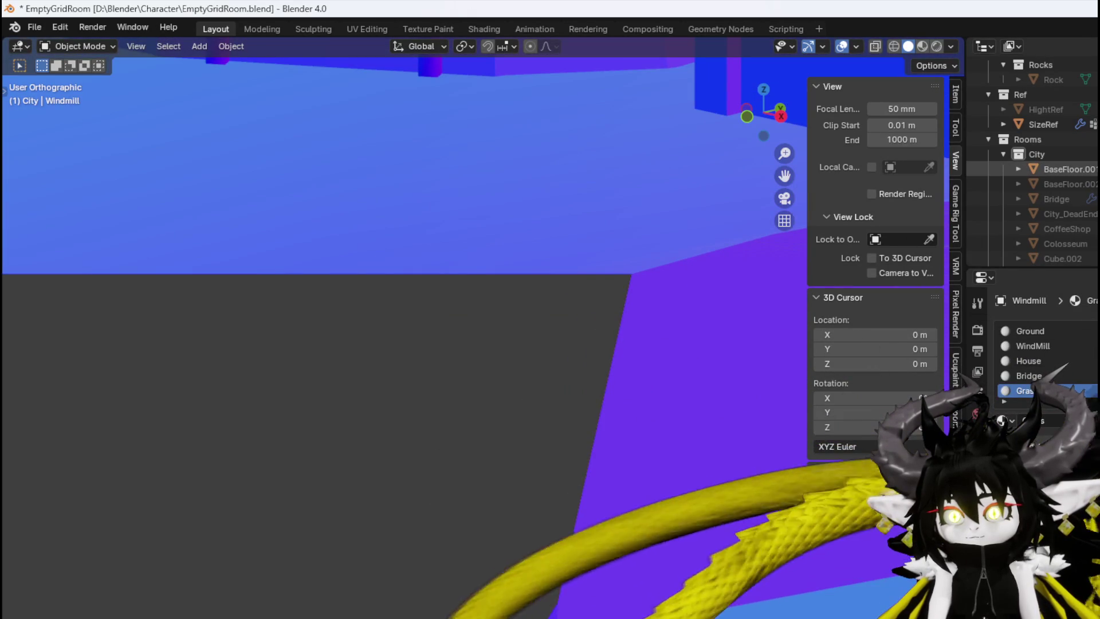
key("h")
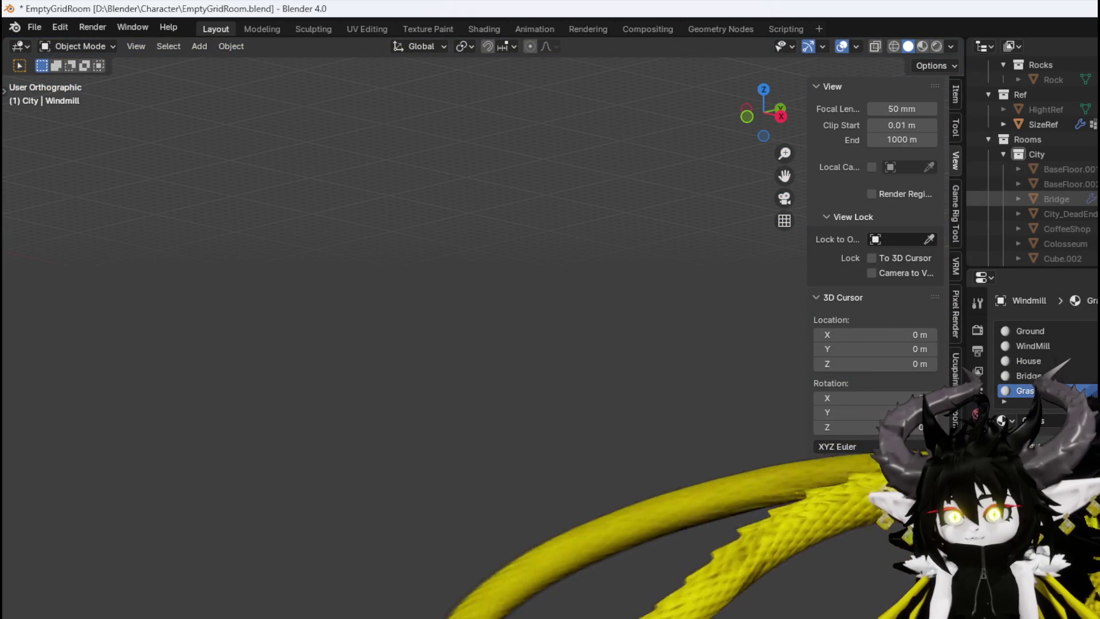
scroll(1031, 160, "down", 10)
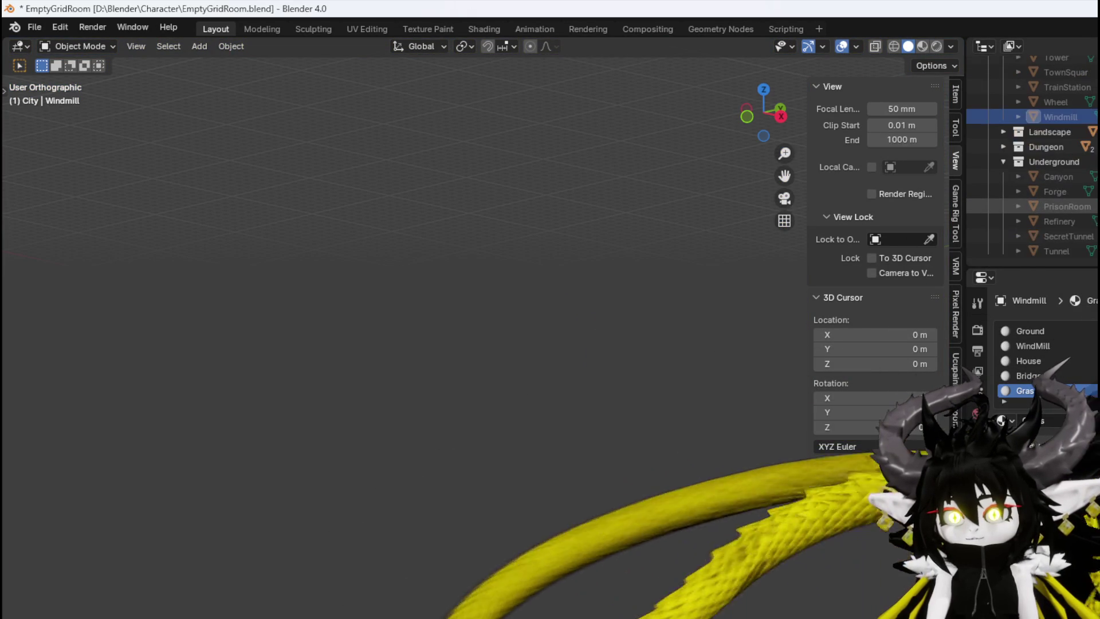
scroll(1032, 201, "up", 15)
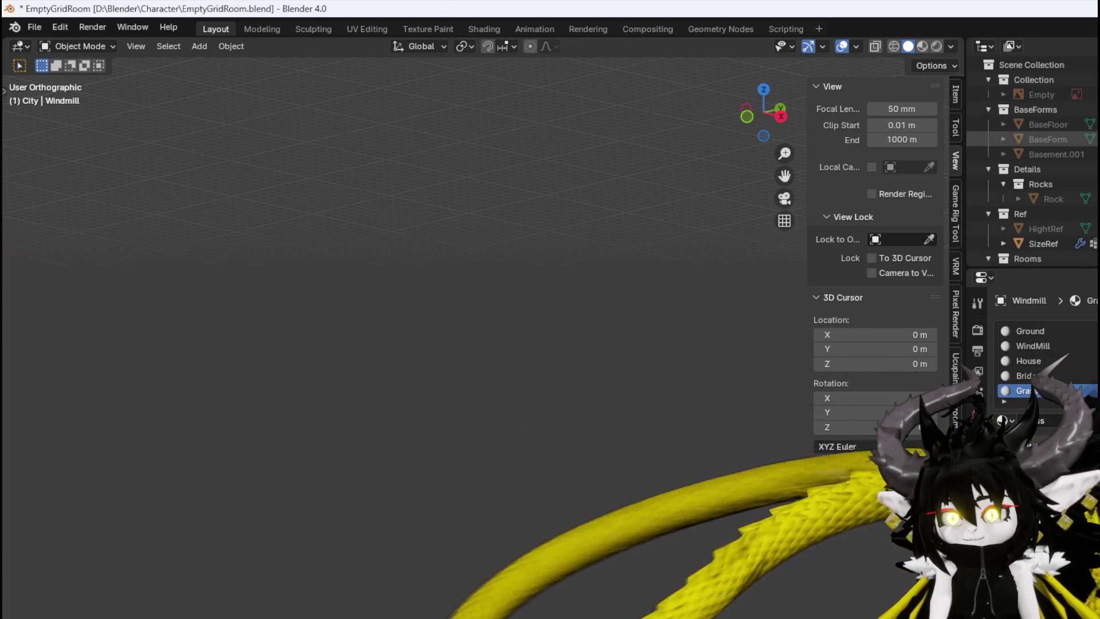
middle_click_drag(530, 128, 532, 135)
middle_click_drag(532, 238, 531, 426, "shift")
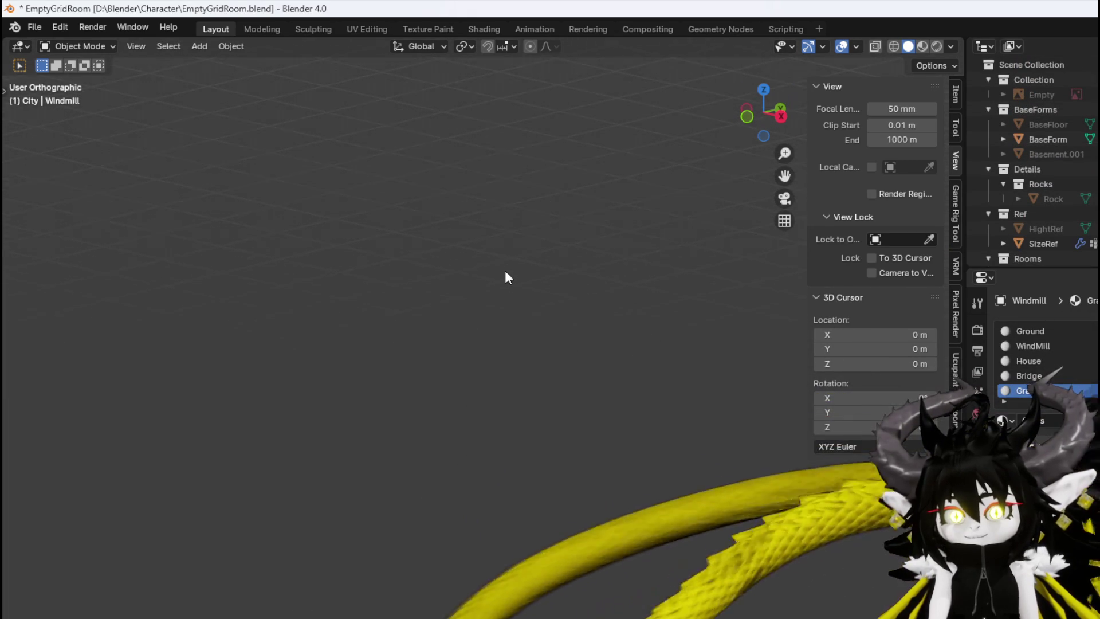
scroll(1035, 212, "down", 3)
scroll(1035, 166, "up", 3)
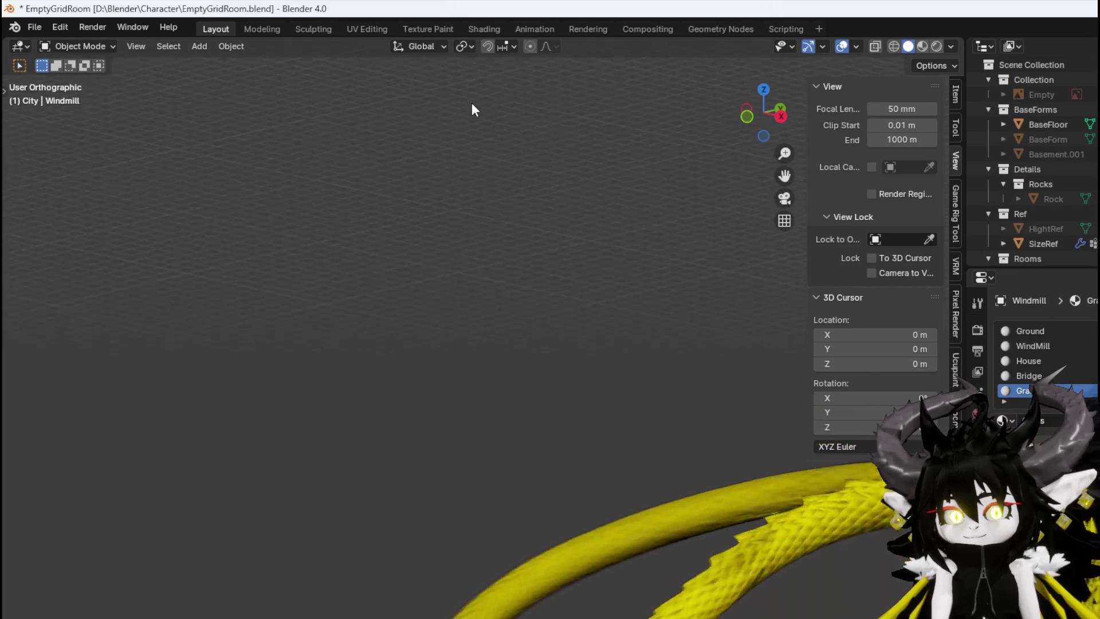
scroll(505, 106, "down", 3)
Set the viewport Clip End back to 100000 m
left_click(892, 140)
type("100000")
key("Return")
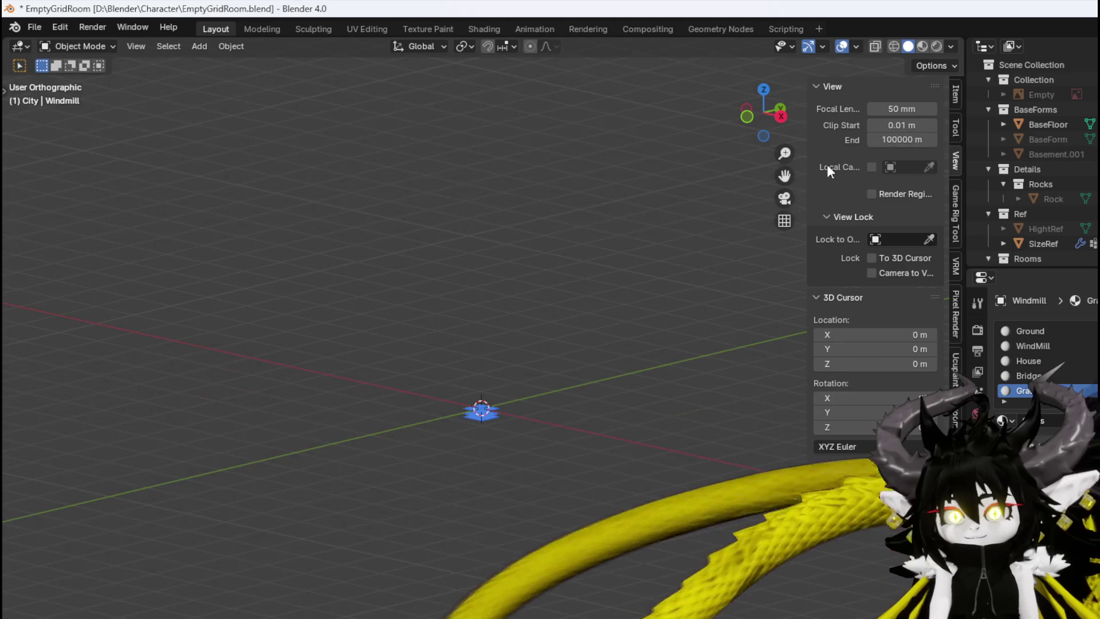
Select and frame the BaseFloor plane, then unhide the TownSquare object in the outliner
scroll(482, 380, "up", 8)
mouse_move(537, 424)
middle_mouse_down("shift")
mouse_move(549, 140)
mouse_move(519, 285)
middle_mouse_up("shift")
scroll(549, 311, "down", 4)
left_click(538, 541)
scroll(538, 541, "up", 4)
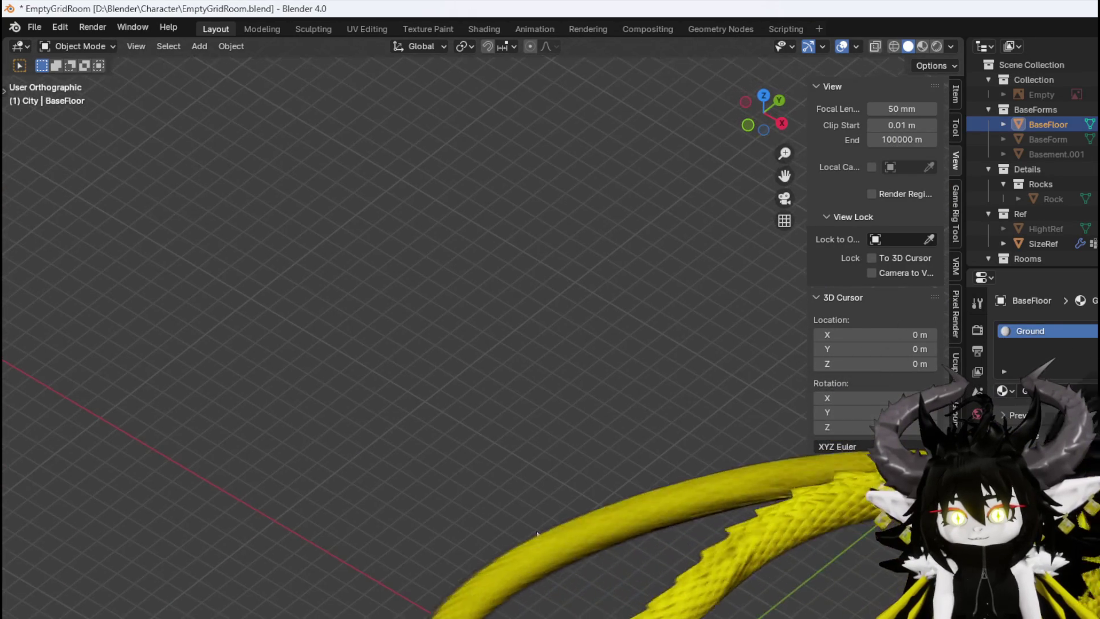
key("KP_Decimal")
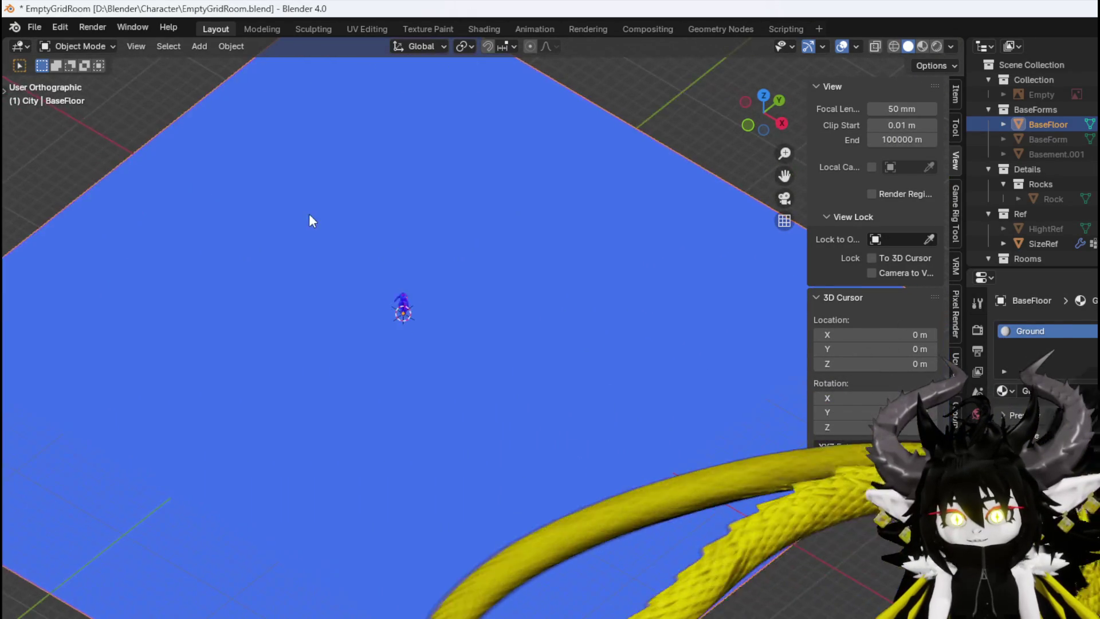
scroll(306, 221, "up", 3)
mouse_move(338, 290)
middle_mouse_down("shift")
mouse_move(438, 324)
mouse_move(439, 261)
mouse_move(434, 291)
mouse_move(449, 272)
middle_mouse_up("shift")
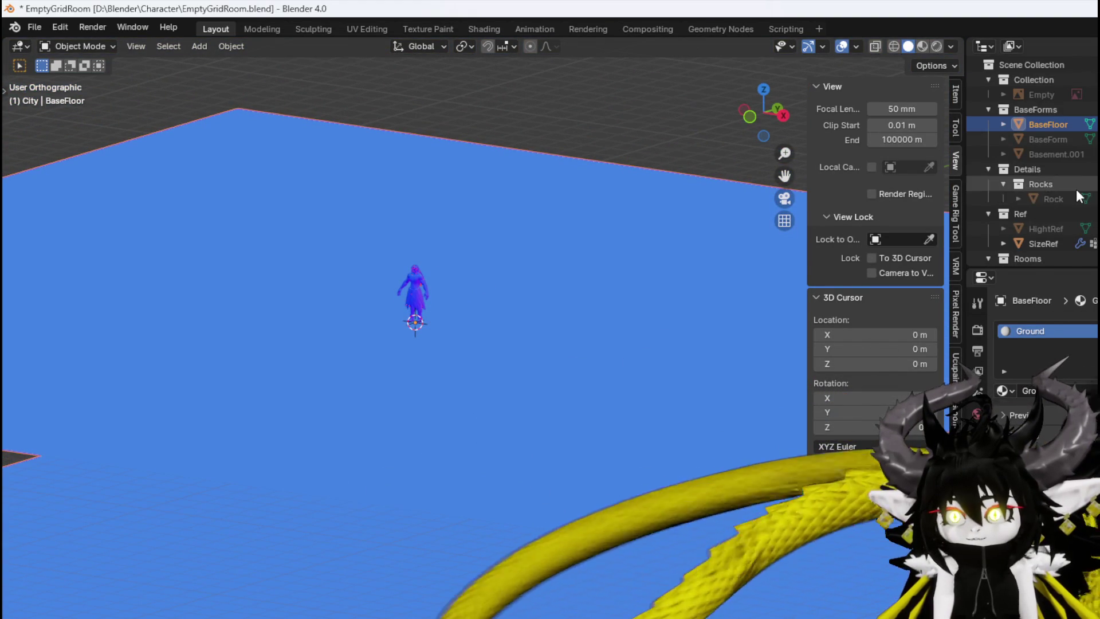
scroll(1076, 191, "down", 6)
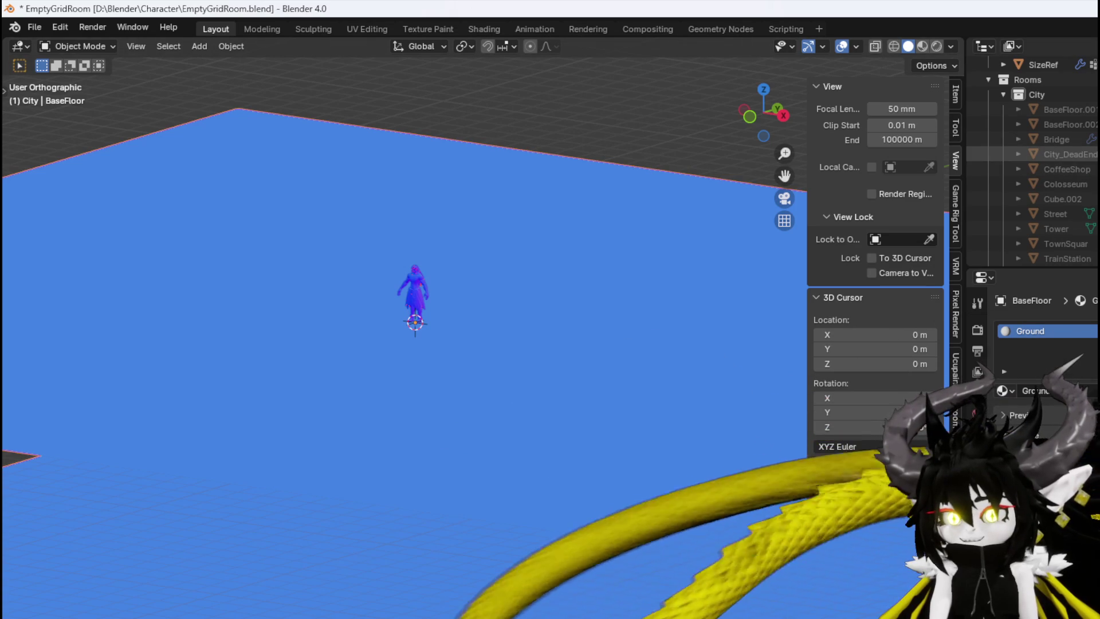
scroll(1057, 154, "down", 2)
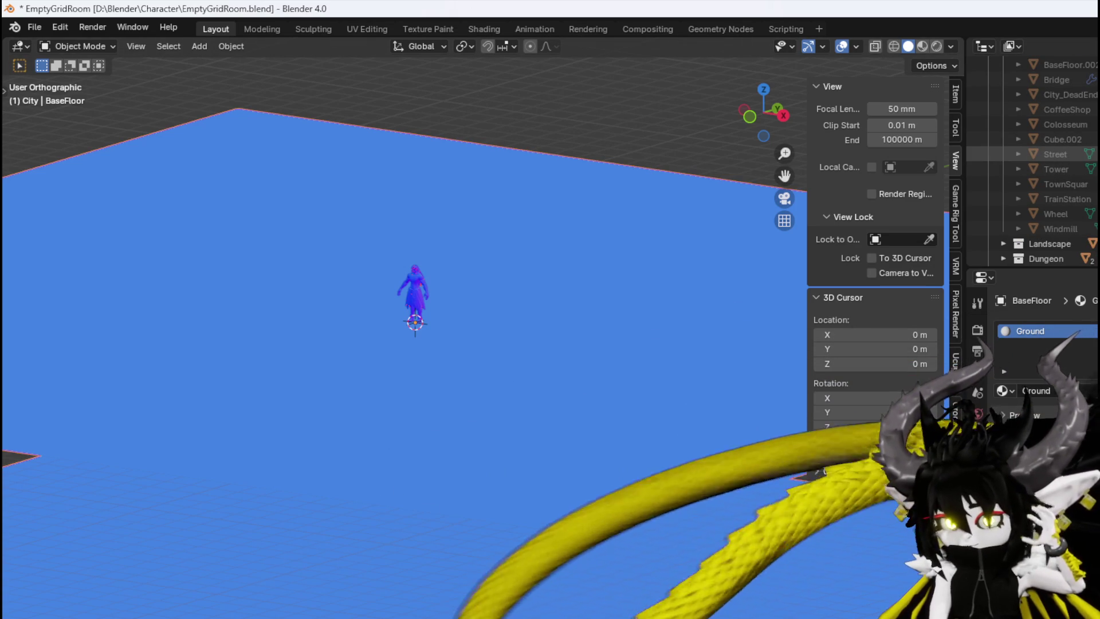
left_click(1066, 184)
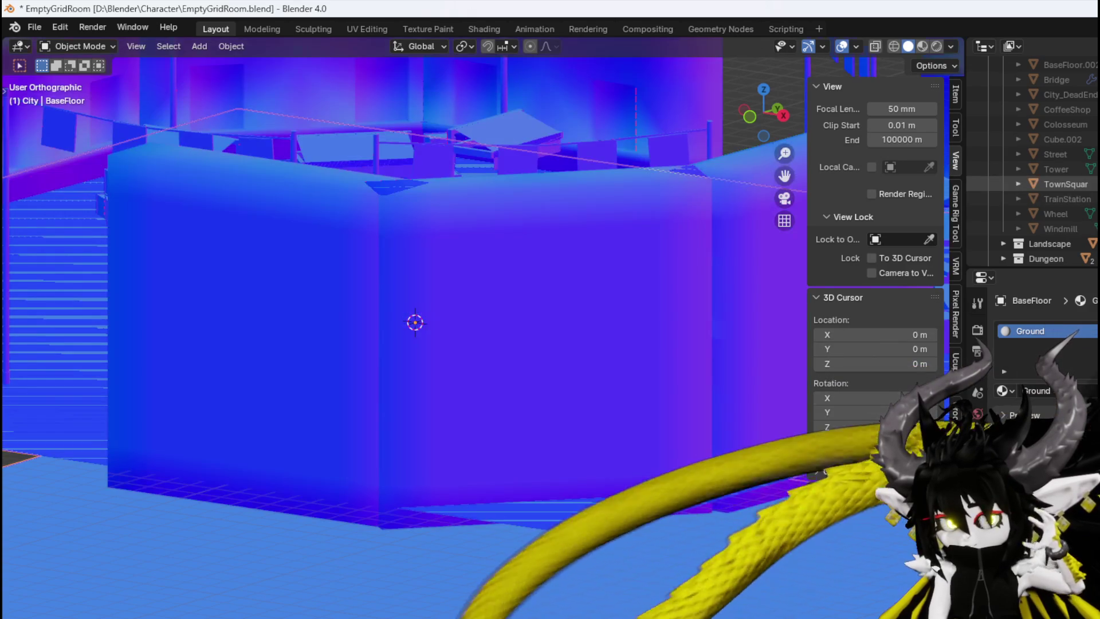
Duplicate the BaseFloor plane in place and move the copy in the outliner
mouse_move(624, 252)
middle_mouse_down()
mouse_move(462, 272)
mouse_move(511, 265)
mouse_move(510, 287)
mouse_move(512, 277)
middle_mouse_up()
scroll(1043, 198, "up", 10)
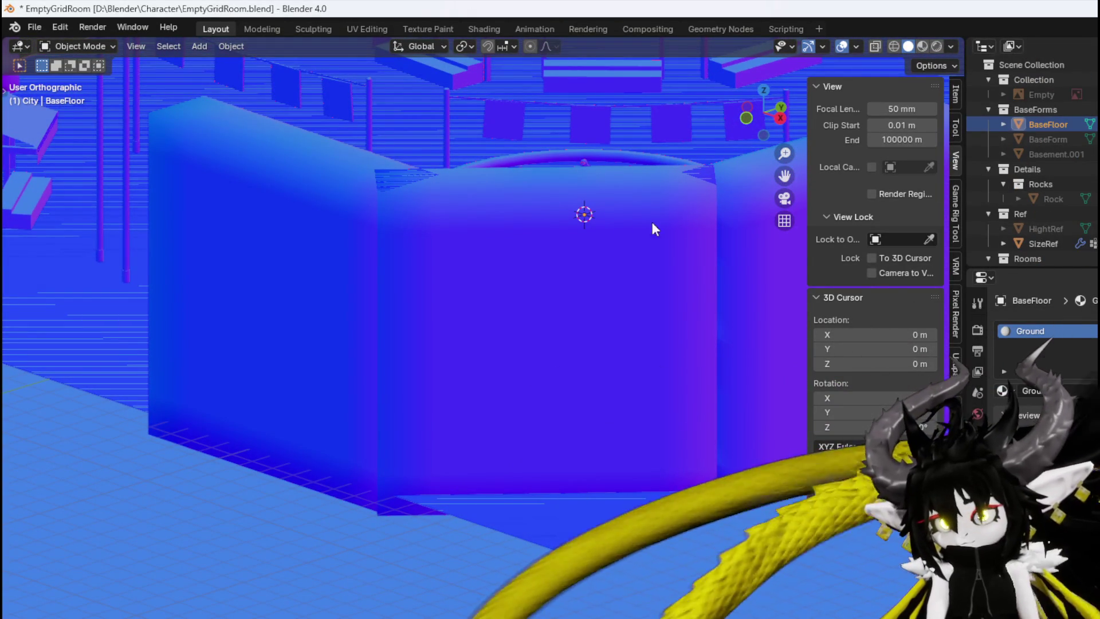
key("shift+d")
right_click(604, 218)
left_click_drag(1060, 141, 1068, 236)
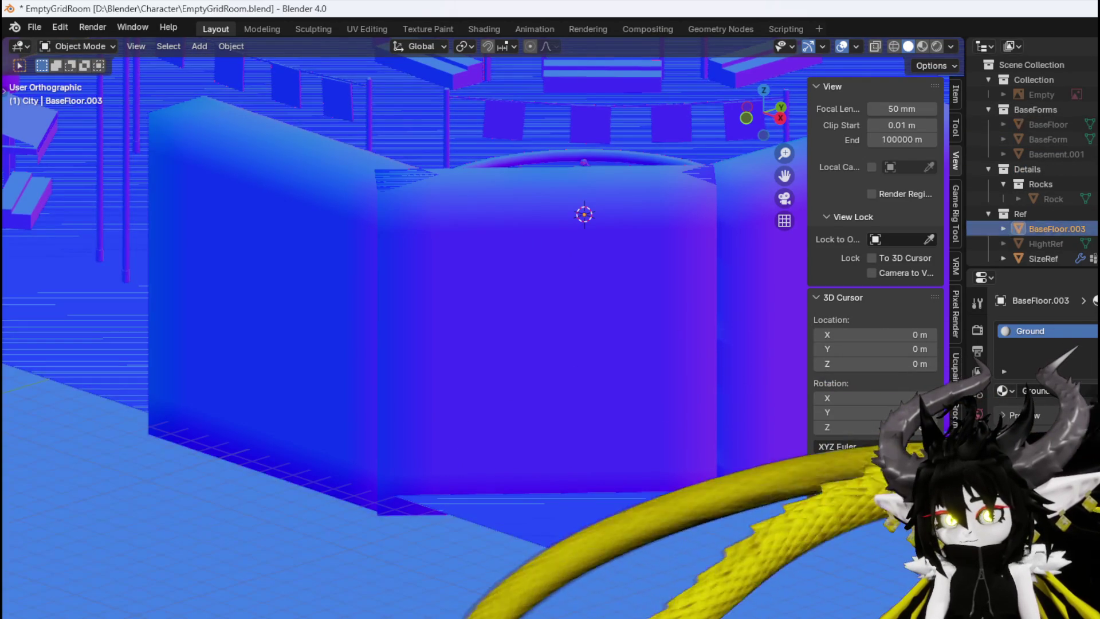
Rename the copy to Smith and drag it into the Rooms collection
scroll(1068, 225, "down", 3)
double_click(1048, 153)
type("Smit")
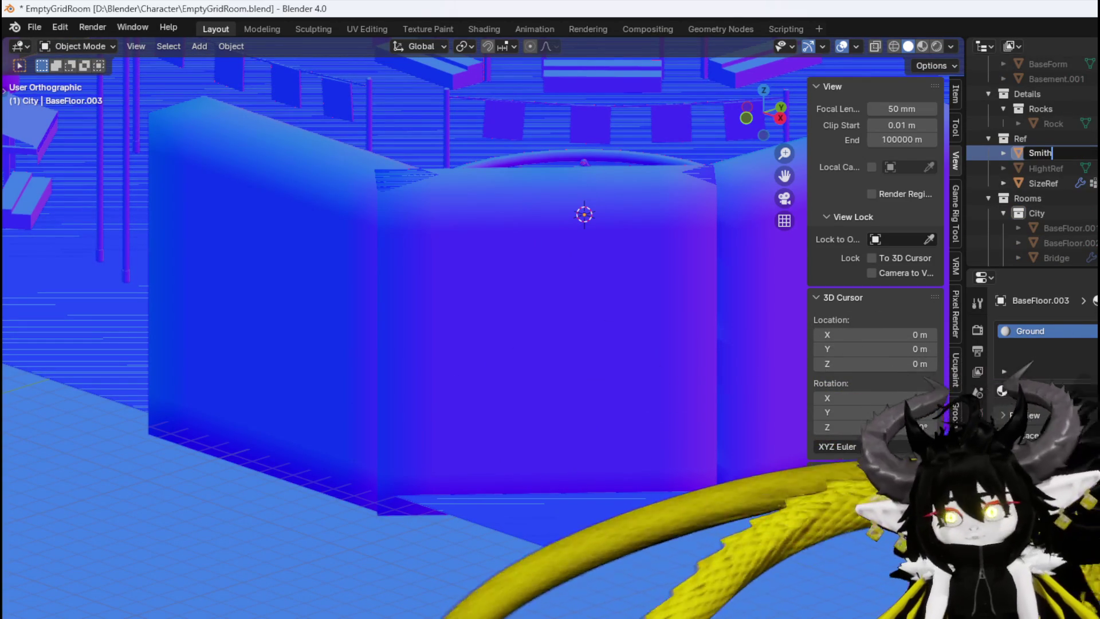
type("h")
key("Return")
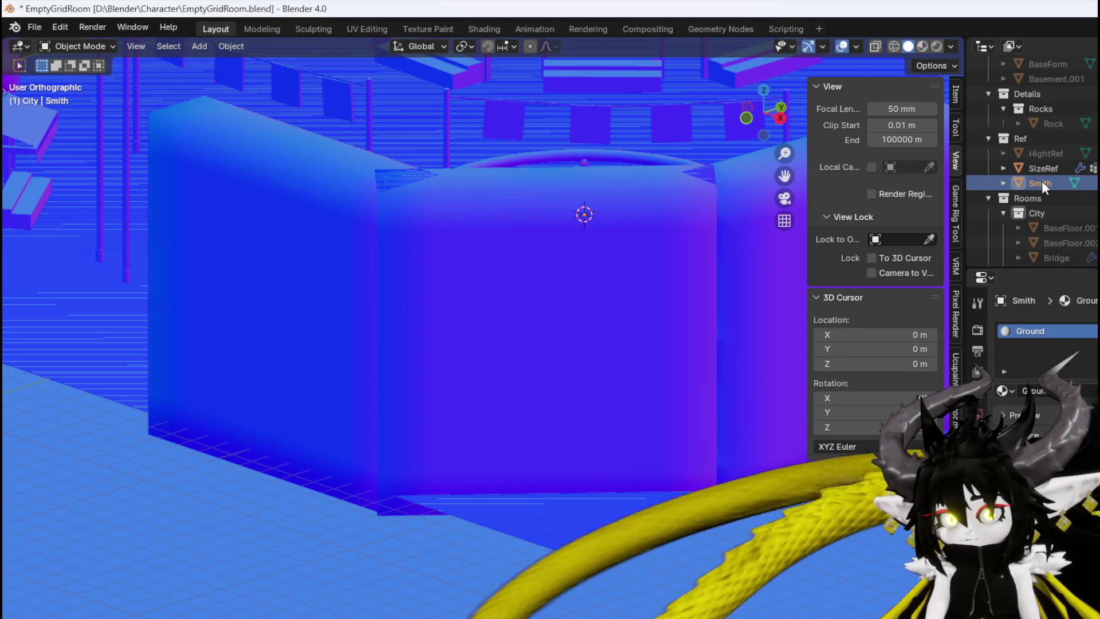
scroll(1042, 181, "up", 5)
mouse_move(1053, 126)
left_mouse_down()
mouse_move(1034, 157)
mouse_move(1044, 153)
left_mouse_up()
scroll(1046, 143, "down", 8)
scroll(1091, 168, "down", 6)
scroll(1091, 168, "down", 5)
Isolate the Smith object and switch it into Edit Mode
key("h")
mouse_move(519, 225)
middle_mouse_down()
mouse_move(450, 264)
mouse_move(537, 245)
middle_mouse_up()
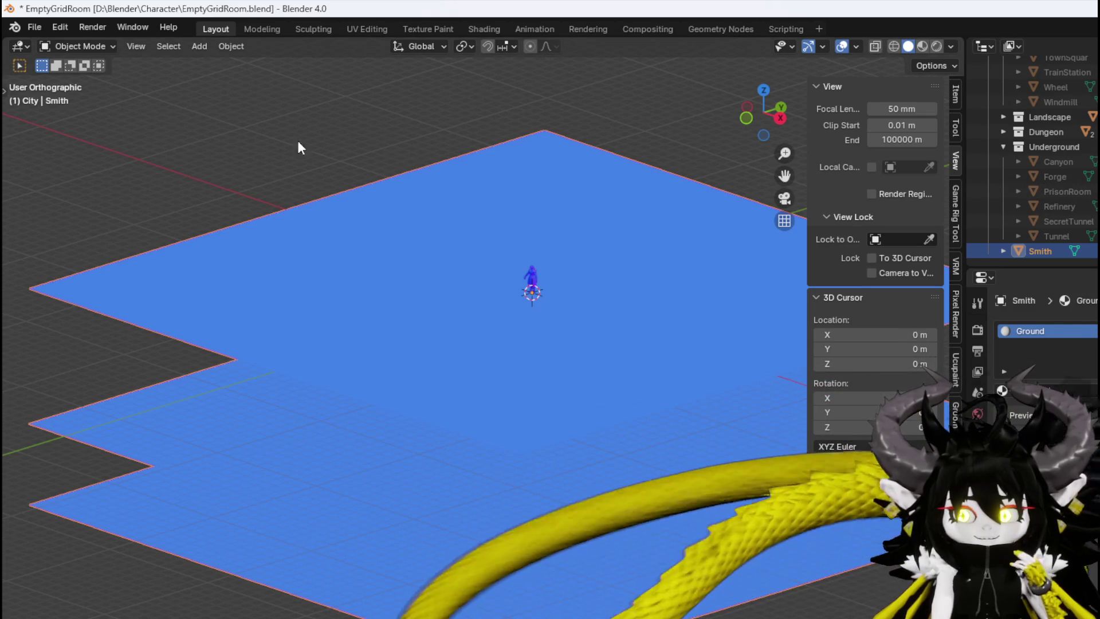
left_click(84, 45)
left_click(75, 78)
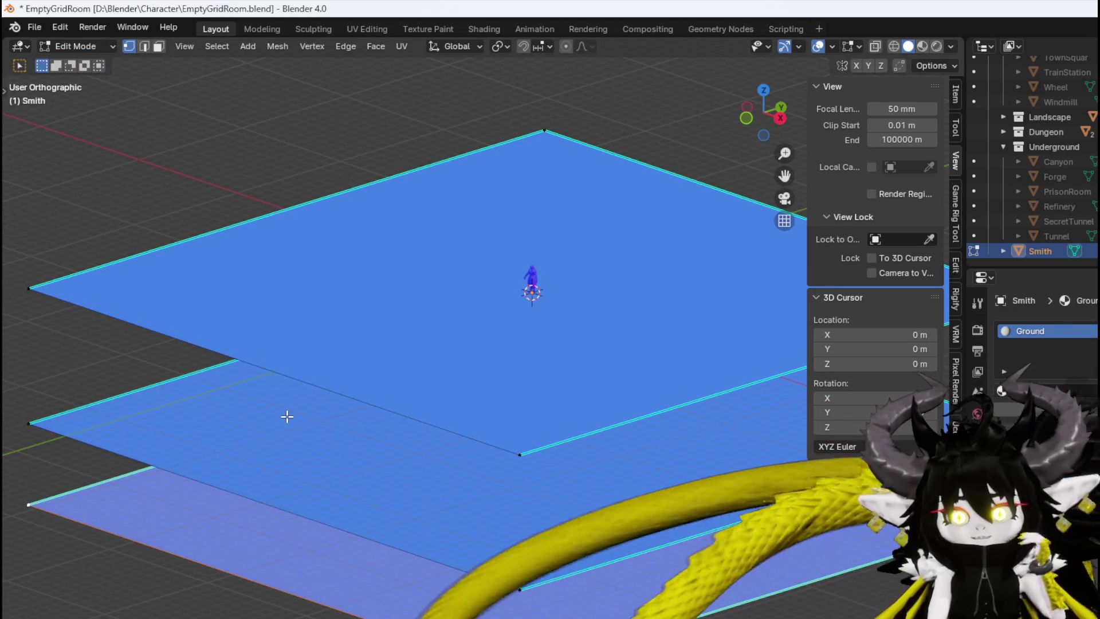
Delete the faces of the middle and lower planes, keeping the large plane
left_click(357, 457)
key("x")
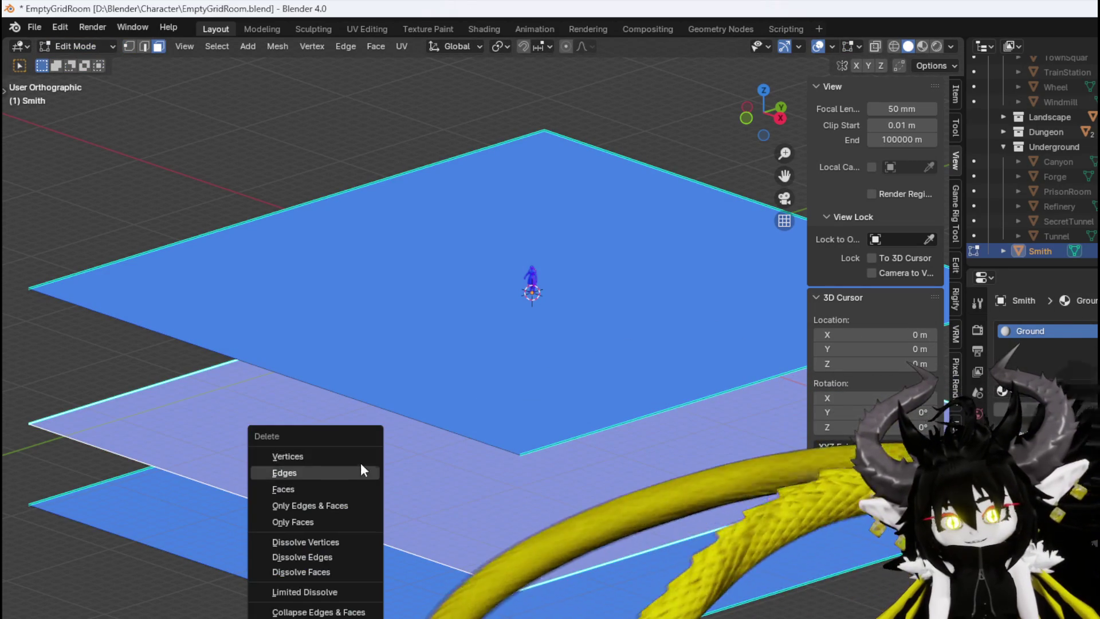
left_click(322, 489)
left_click(380, 500)
key("x")
left_click(378, 501)
left_click(452, 346)
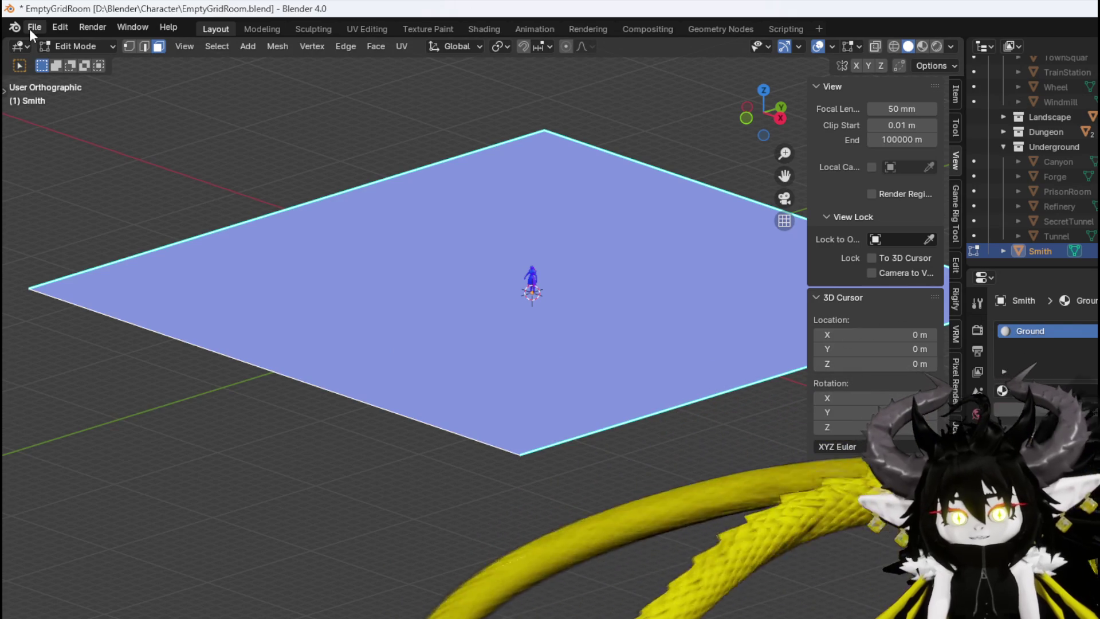
Cancel the FBX export and save EmptyGridRoom.blend instead
left_click(29, 29)
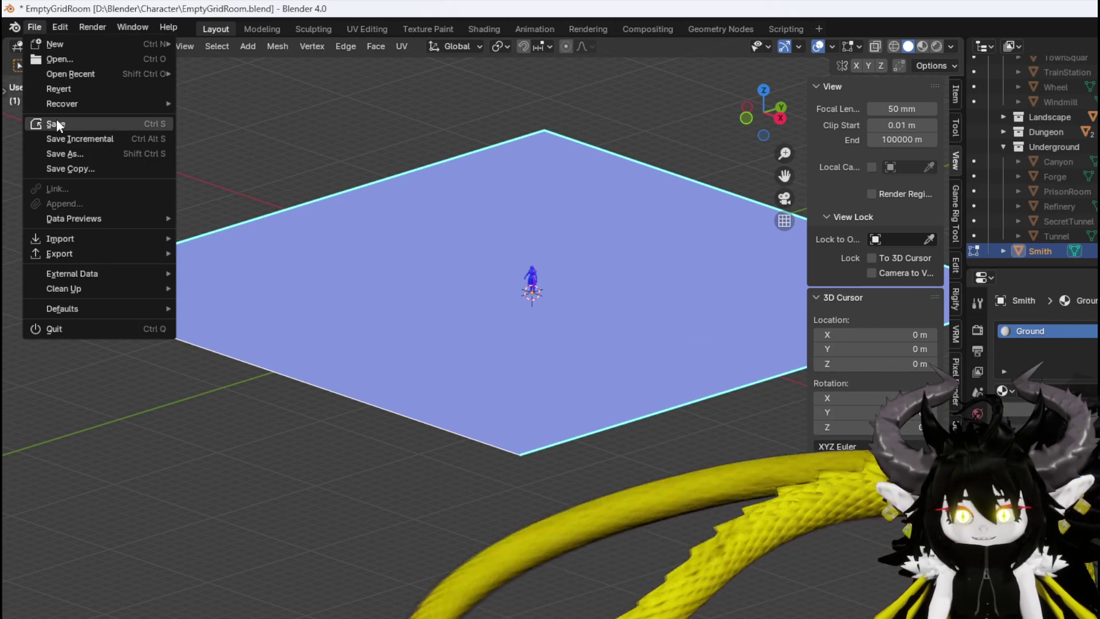
mouse_move(108, 257)
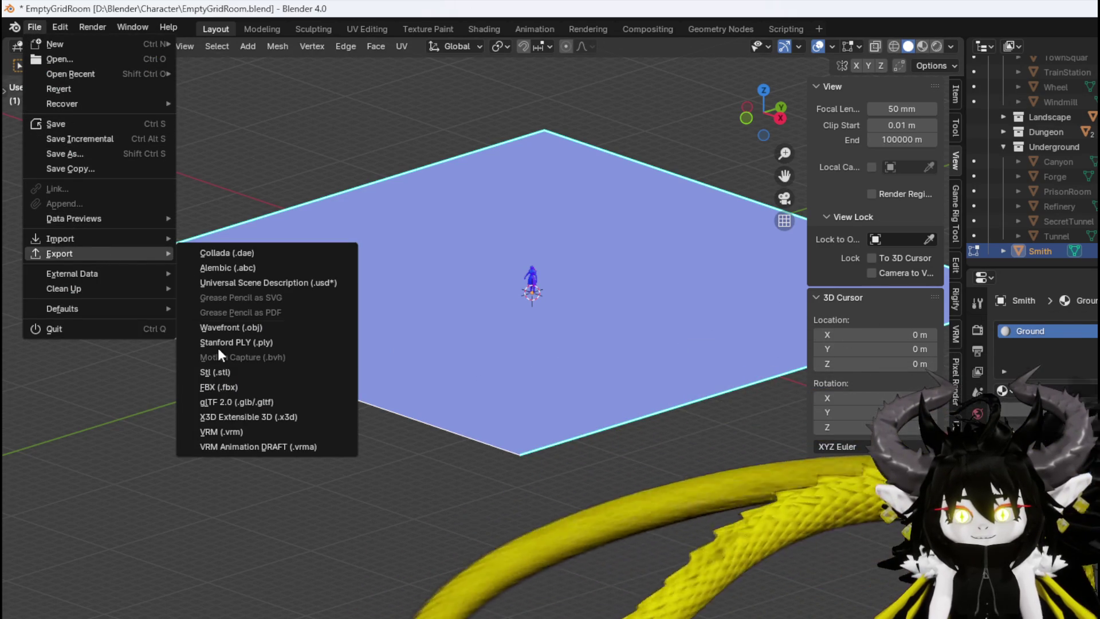
left_click(215, 383)
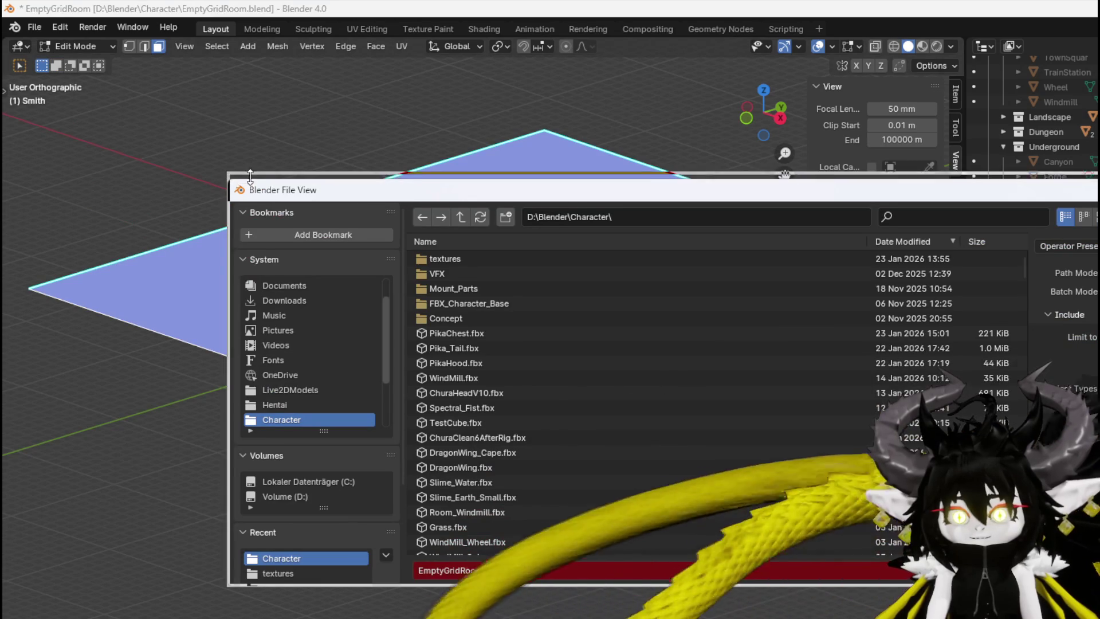
key("Escape")
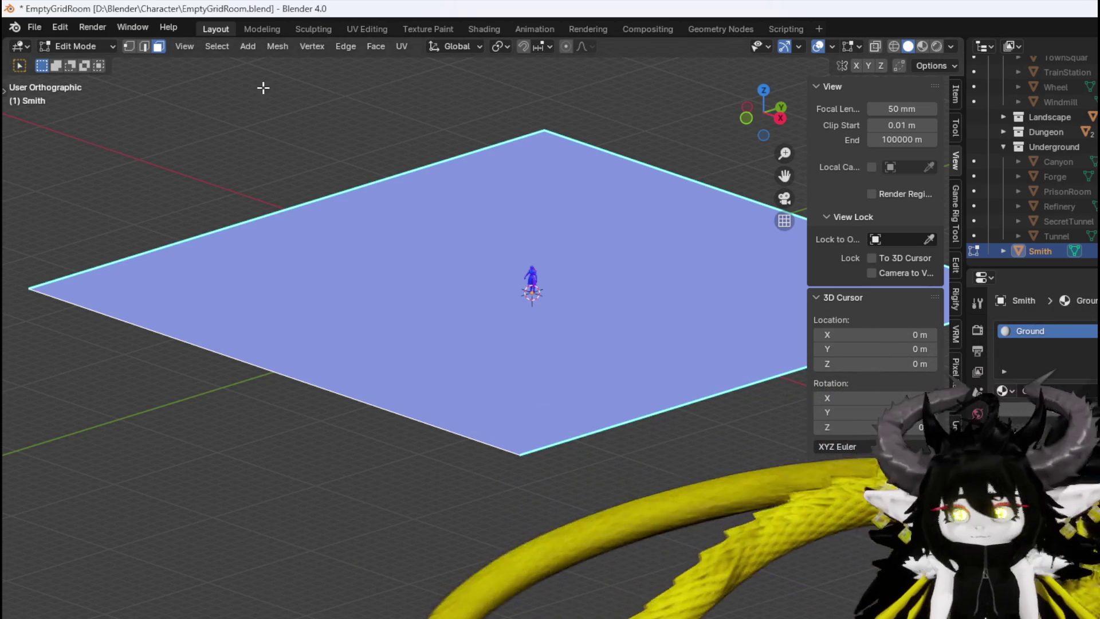
left_click(35, 27)
left_click(65, 121)
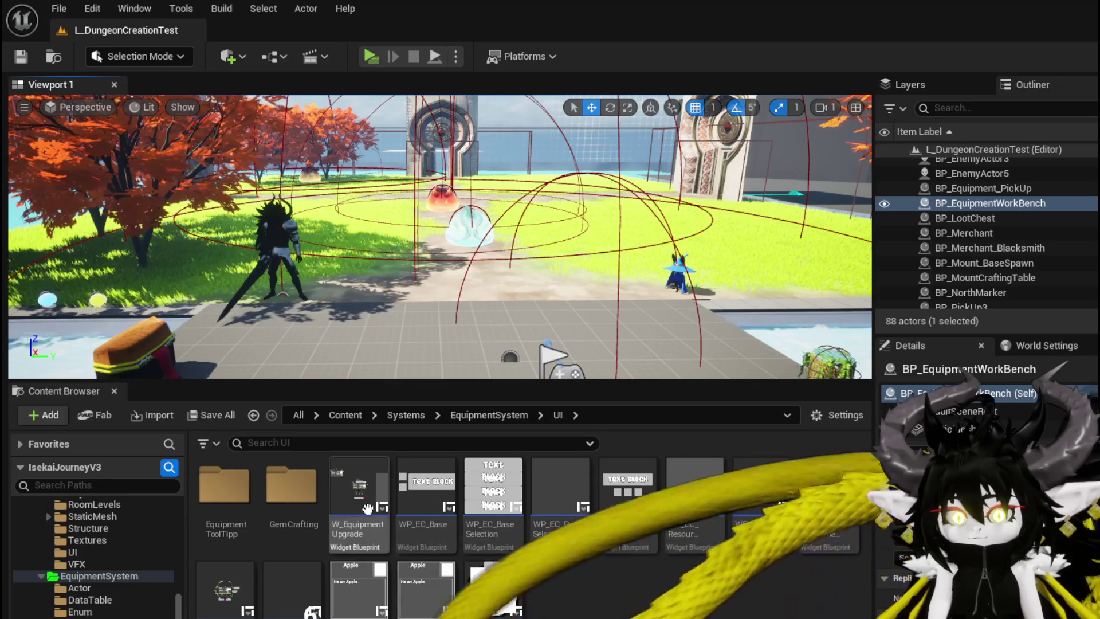
Browse to DungeonCreationSystem > RoomActor > StaticMesh and start an import there
scroll(99, 573, "down", 5)
scroll(98, 573, "up", 10)
scroll(98, 607, "up", 5)
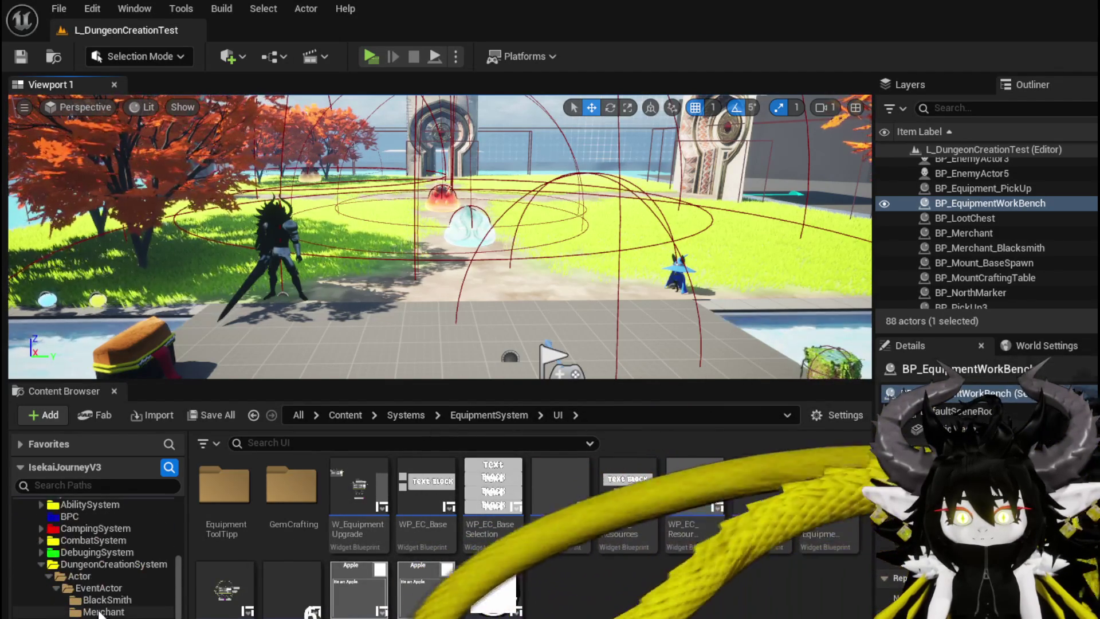
scroll(81, 589, "down", 3)
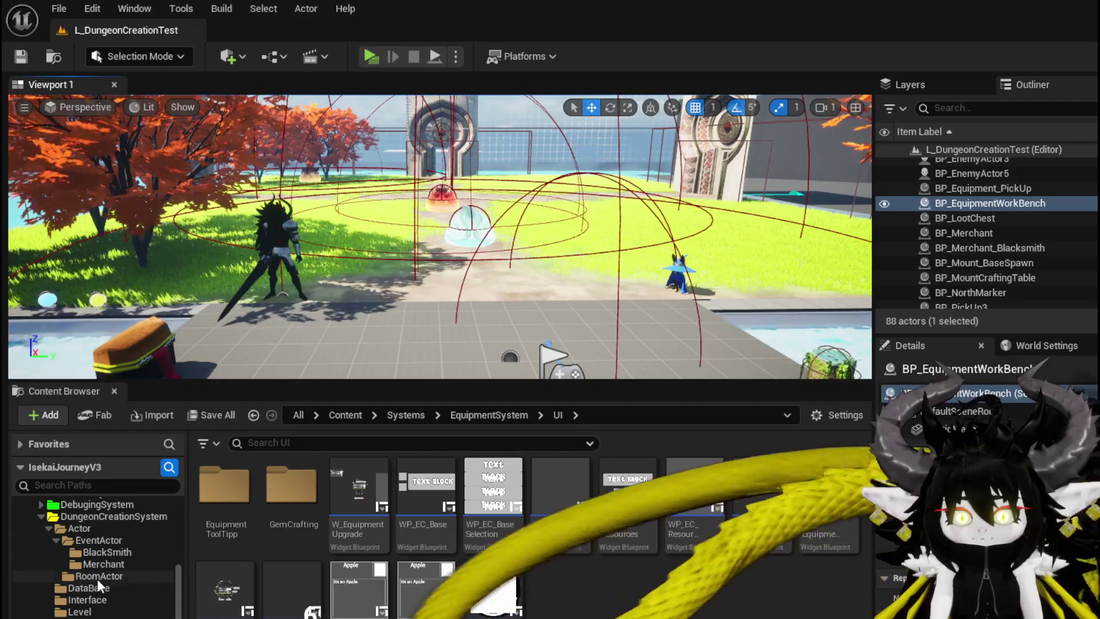
left_click(98, 577)
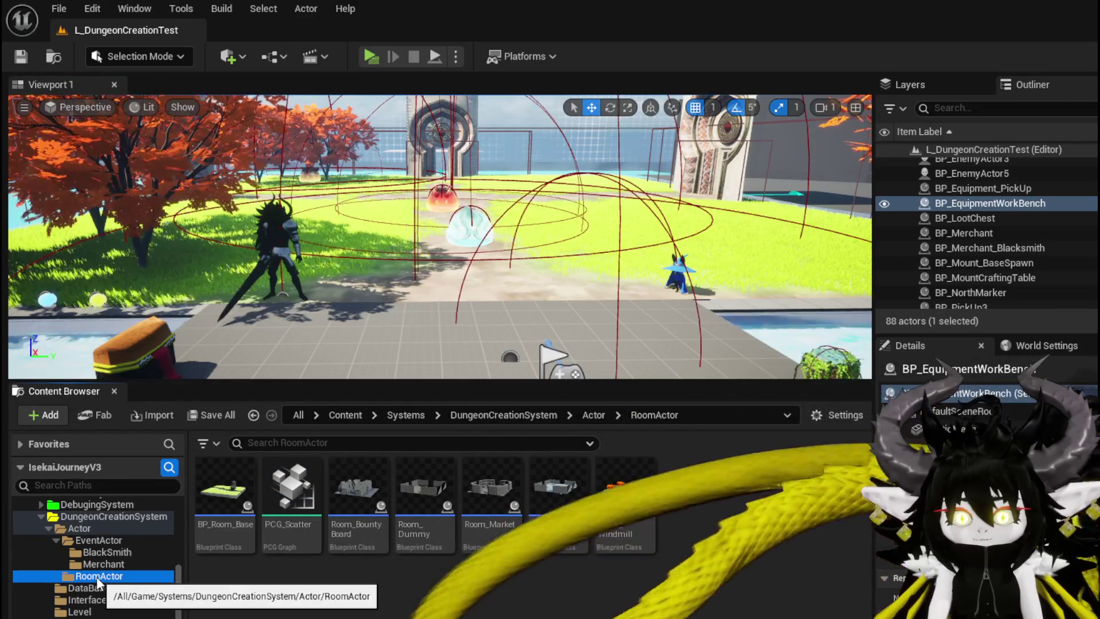
scroll(103, 610, "down", 3)
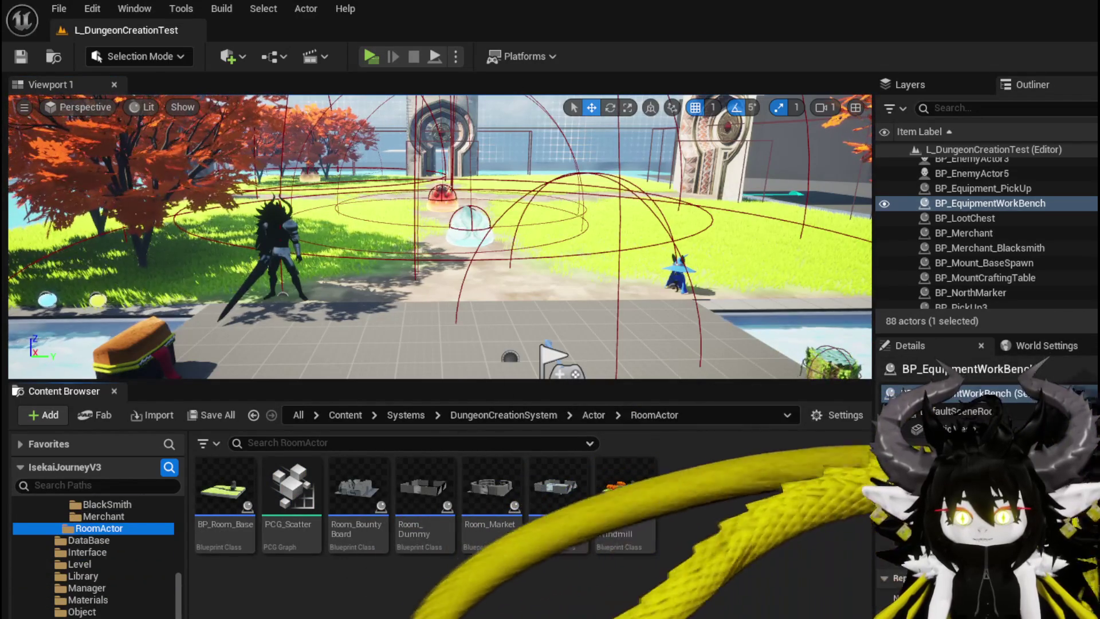
left_click(104, 618)
scroll(770, 494, "down", 3)
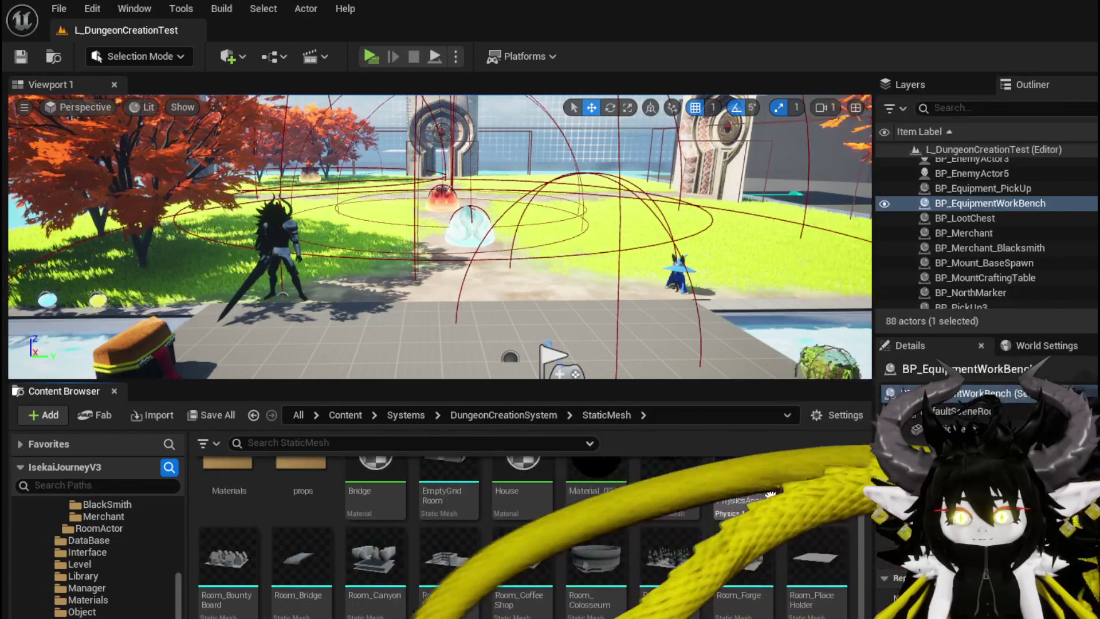
scroll(739, 493, "up", 3)
scroll(739, 493, "down", 3)
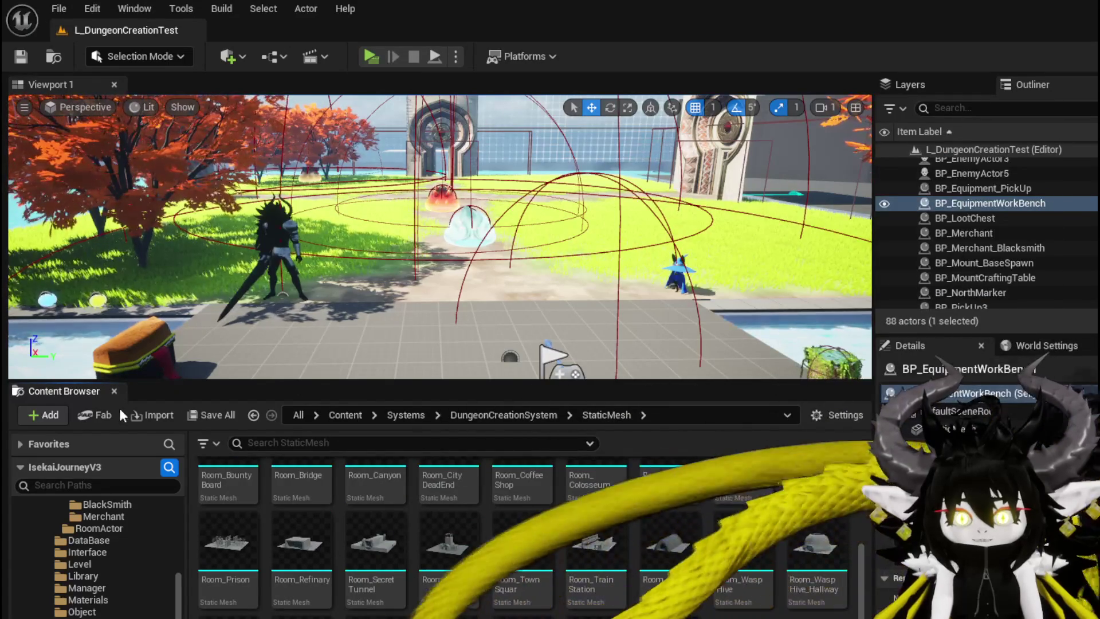
left_click(154, 415)
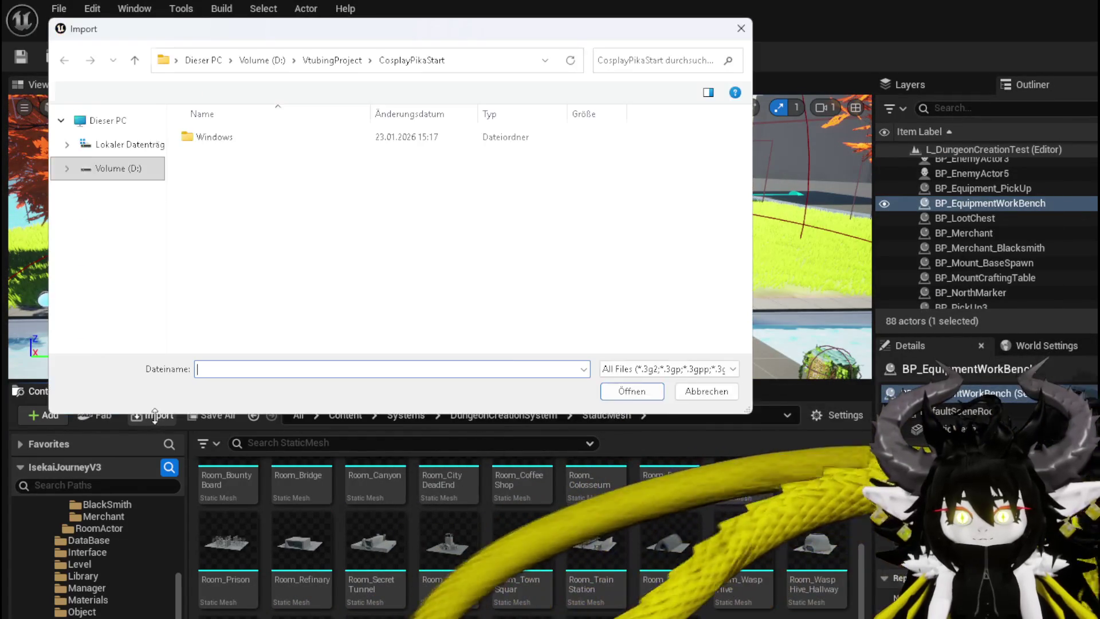
Import Smithy.fbx with Force All Mesh as Type set to Static Mesh
key("Escape")
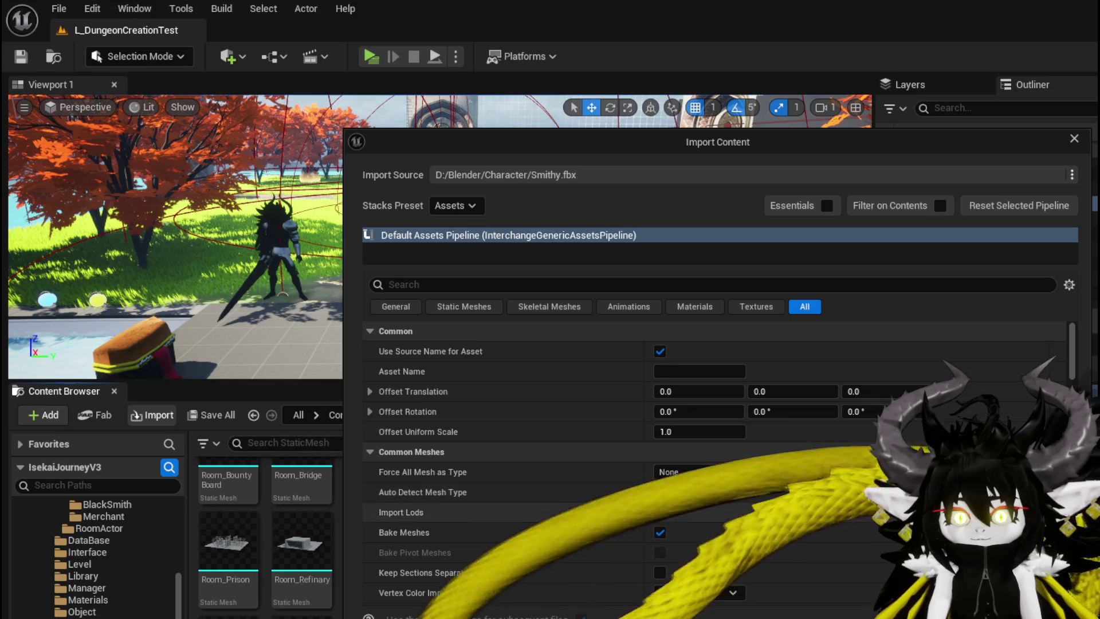
left_click(694, 472)
left_click(693, 500)
key("Return")
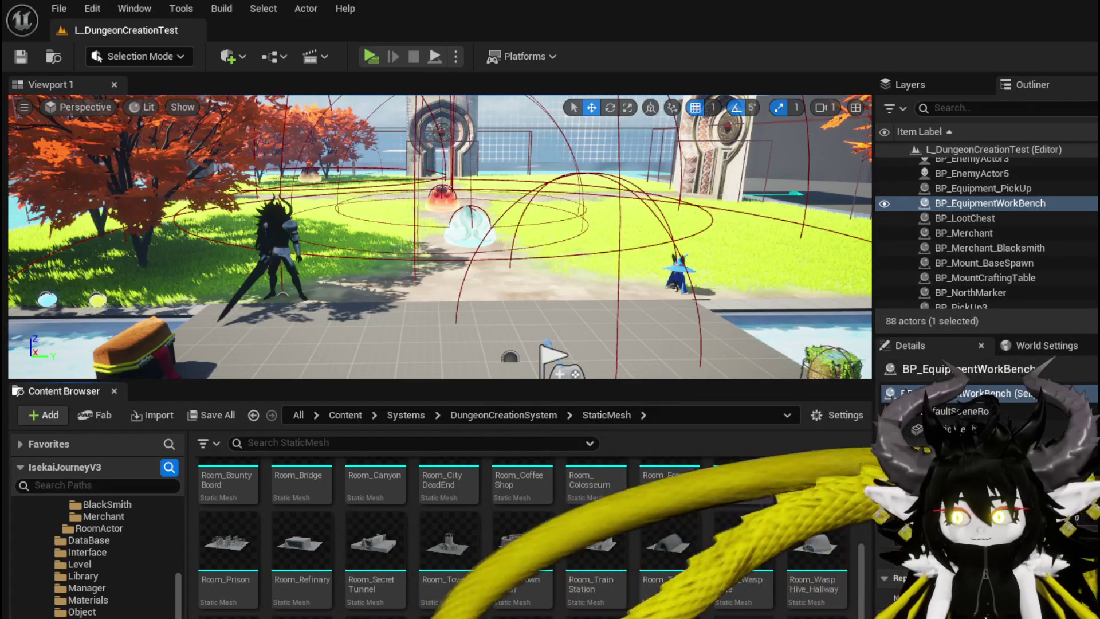
Save the new Ground and Smithy assets with Save Selected
mouse_move(724, 524)
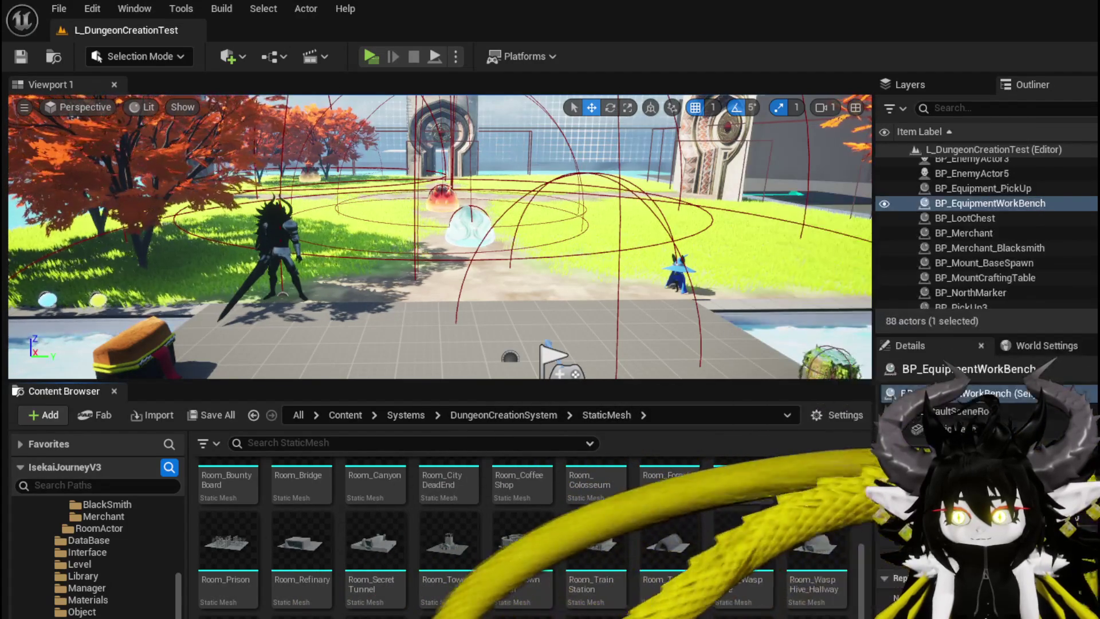
key("ctrl+shift+s")
left_click(841, 562)
Position the Smithy floor plane beside the gate wall and save the level
mouse_move(573, 241)
right_mouse_down()
mouse_move(550, 252)
mouse_move(493, 241)
mouse_move(453, 278)
right_mouse_up()
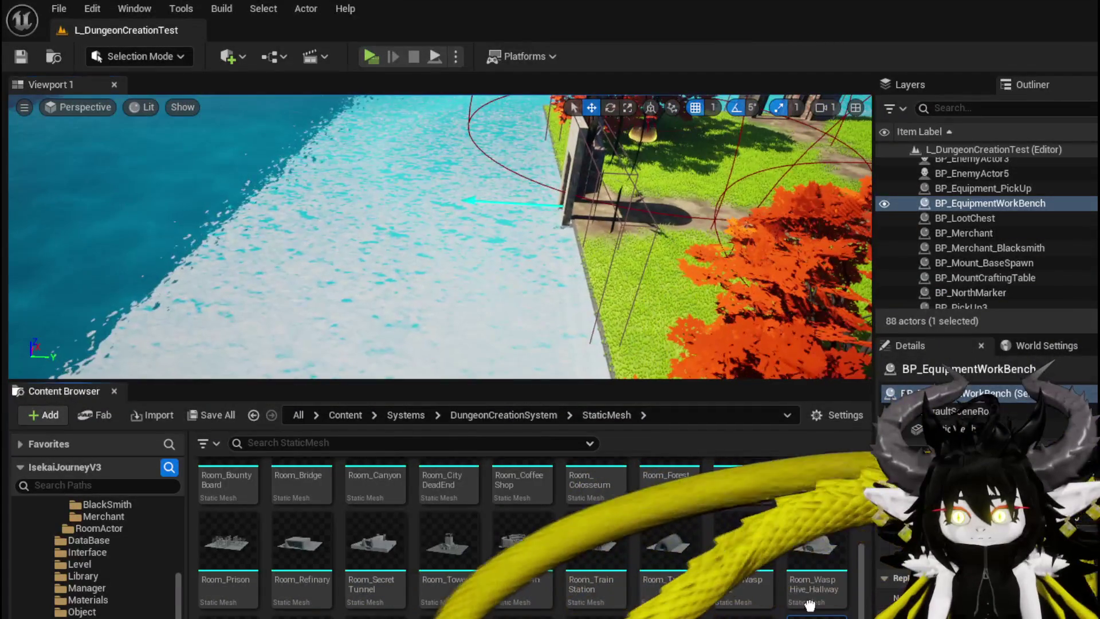
scroll(446, 185, "down", 10)
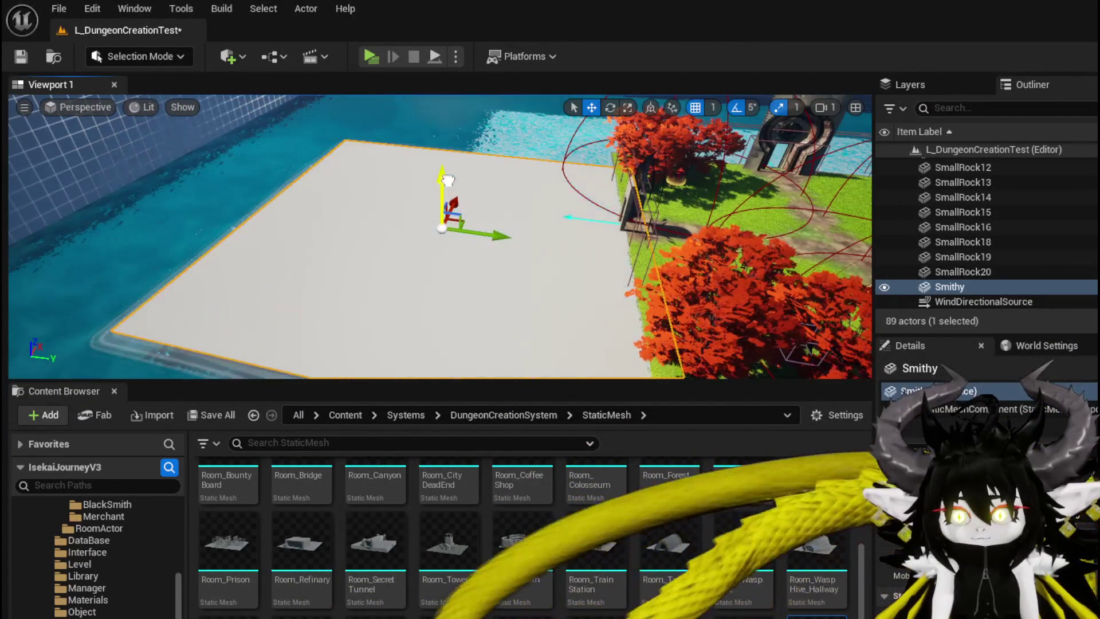
mouse_move(446, 185)
right_mouse_down()
mouse_move(413, 187)
mouse_move(436, 229)
right_mouse_up()
left_click_drag(412, 193, 415, 186)
right_click_drag(424, 220, 430, 223)
left_click_drag(333, 208, 335, 206)
mouse_move(511, 234)
right_mouse_down()
mouse_move(659, 240)
mouse_move(628, 239)
right_mouse_up()
left_click(29, 58)
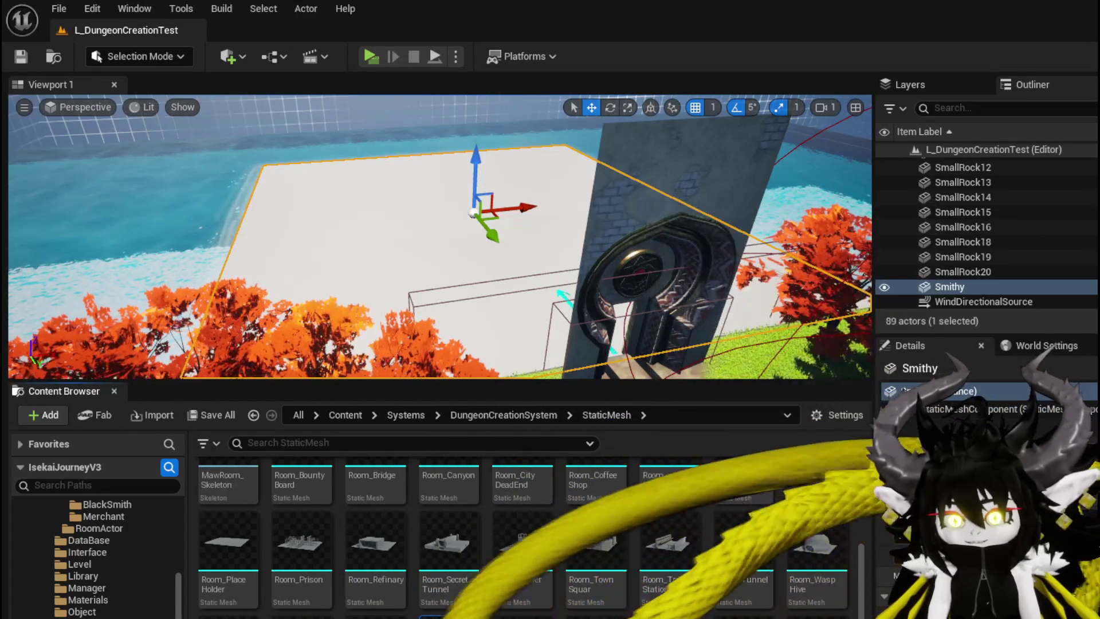
scroll(709, 543, "up", 2)
scroll(709, 543, "up", 1)
mouse_move(593, 491)
left_mouse_down()
mouse_move(435, 246)
mouse_move(453, 223)
left_mouse_up()
scroll(390, 216, "up", 10)
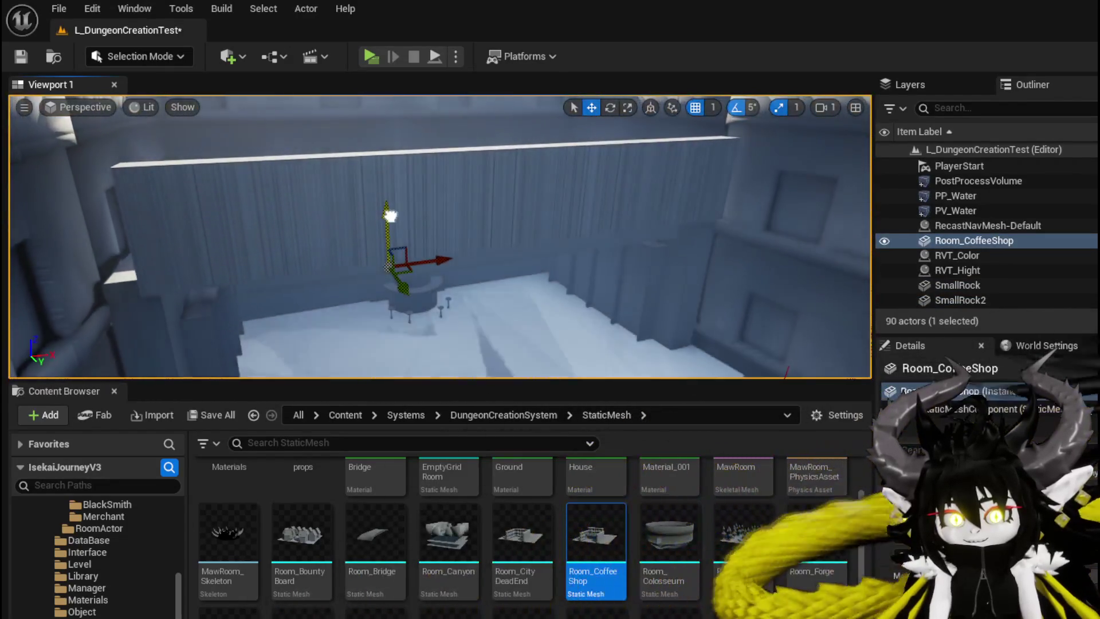
mouse_move(391, 215)
right_mouse_down()
mouse_move(435, 221)
mouse_move(343, 217)
mouse_move(447, 215)
right_mouse_up()
scroll(447, 215, "down", 10)
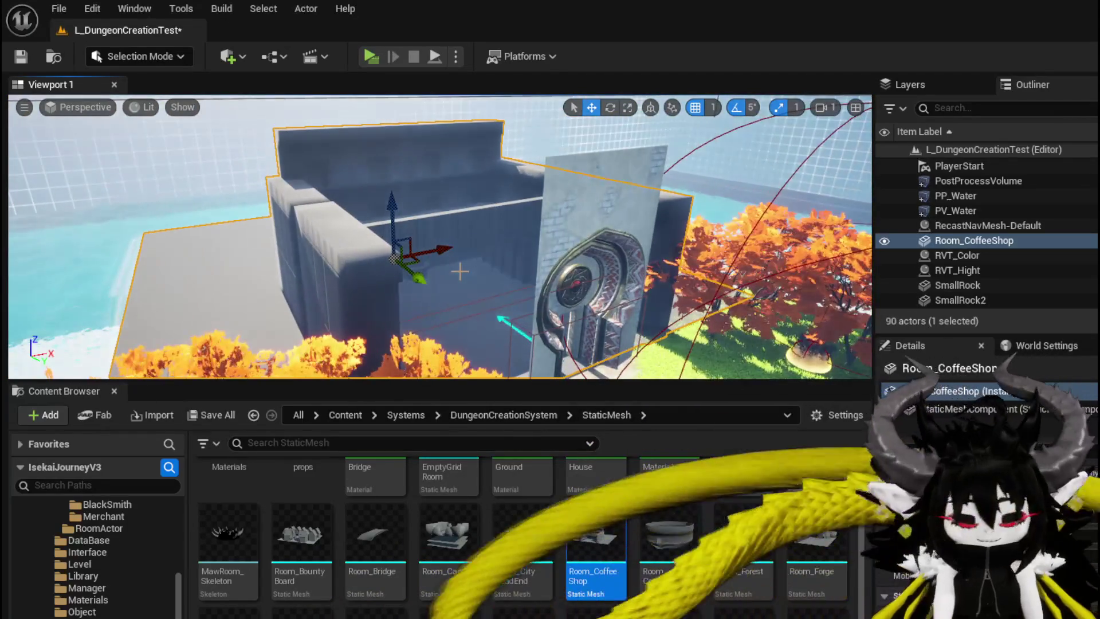
key("Delete")
key("ctrl+s")
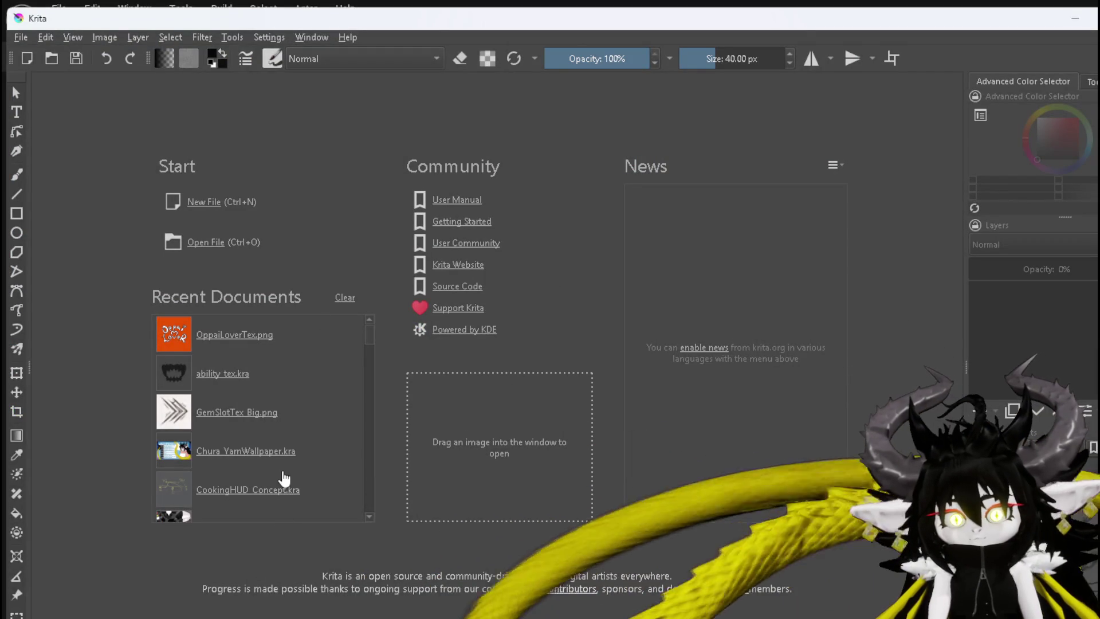
Open CookingHUD_Concept.kra, add a new paint layer and hide Paint Layer 26
left_click(275, 486)
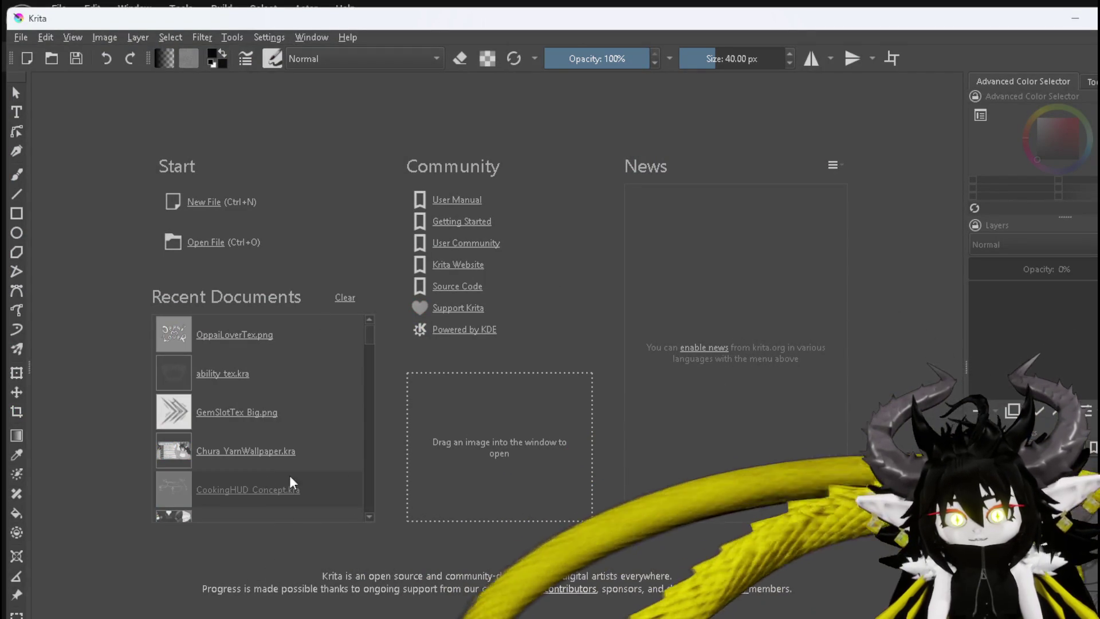
key("Insert")
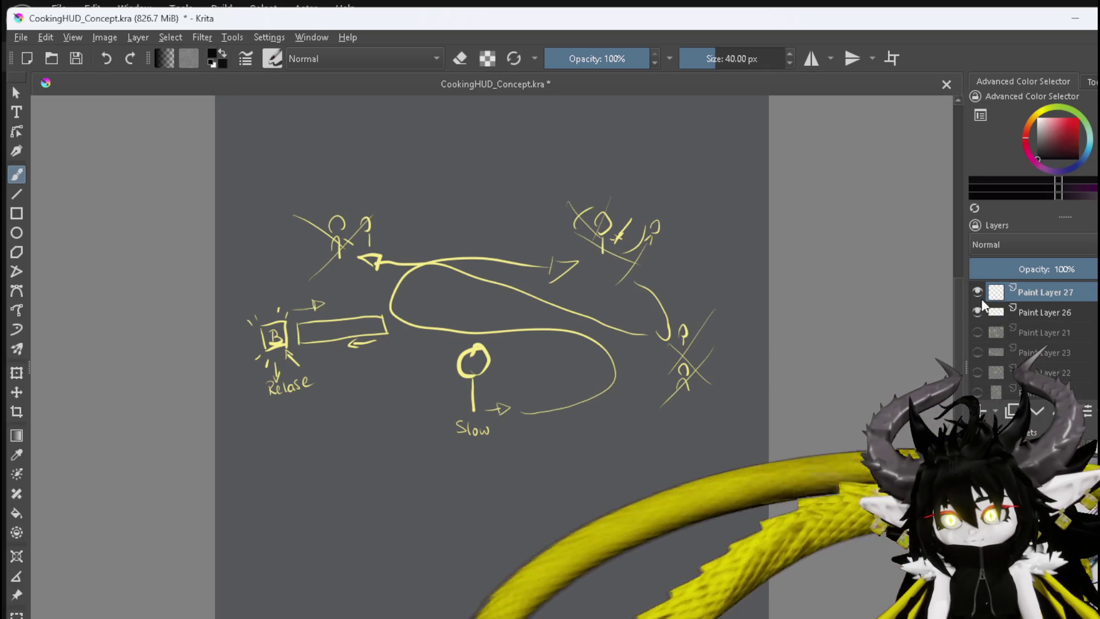
left_click(978, 311)
Choose cyan as the paint colour in the Advanced Color Selector
key("minus")
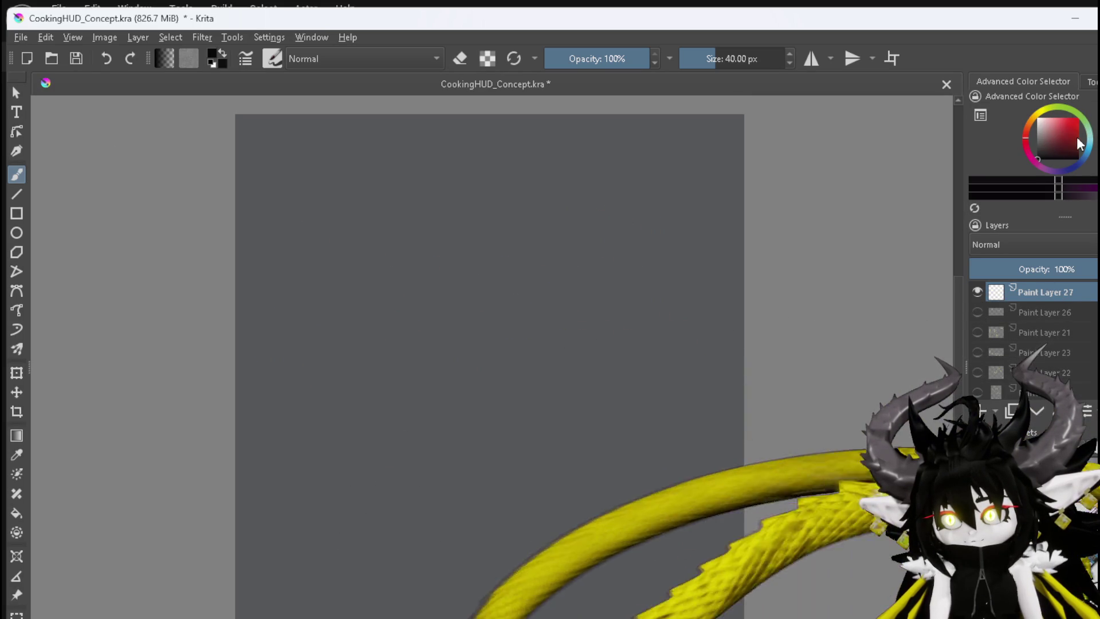
left_click(1080, 143)
left_click(1081, 129)
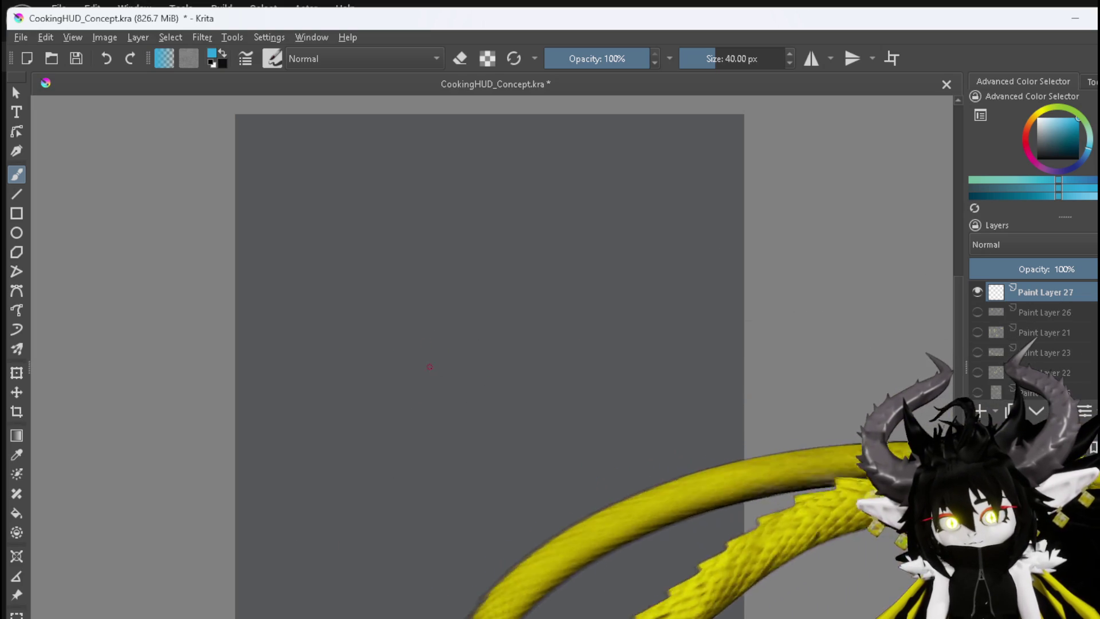
Sketch the perspective floor outline's top, side and bottom edges in cyan
mouse_move(355, 375)
left_mouse_down()
mouse_move(590, 361)
mouse_move(660, 376)
left_mouse_up()
left_click_drag(331, 442, 374, 378)
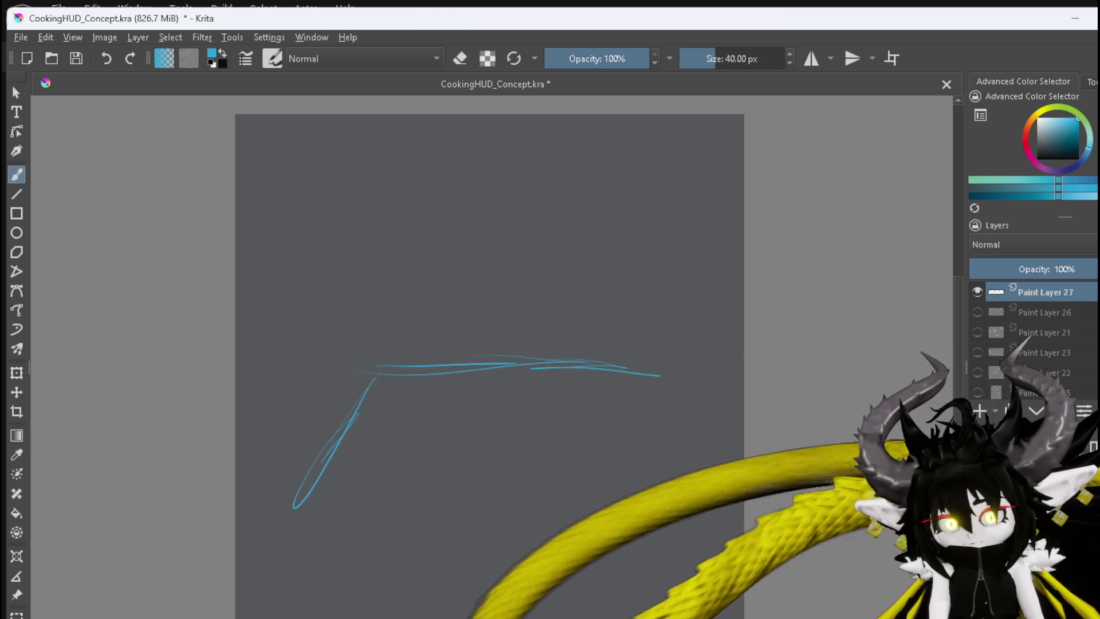
left_click_drag(294, 508, 274, 534)
left_click_drag(358, 534, 625, 546)
left_click_drag(555, 536, 710, 527)
left_click_drag(633, 368, 731, 536)
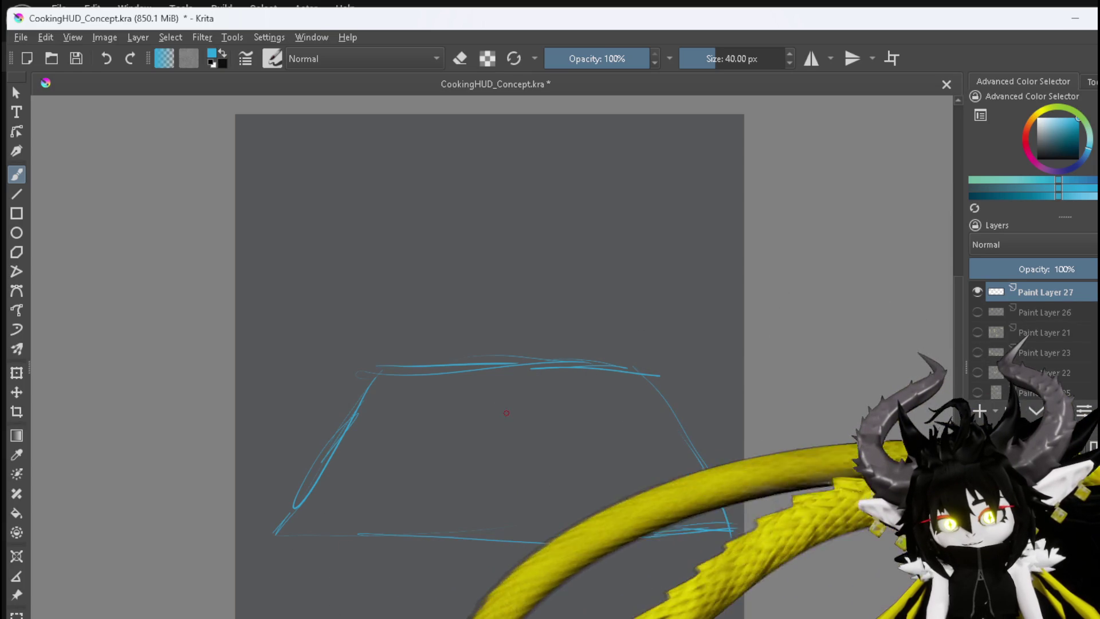
left_click_drag(506, 406, 506, 423)
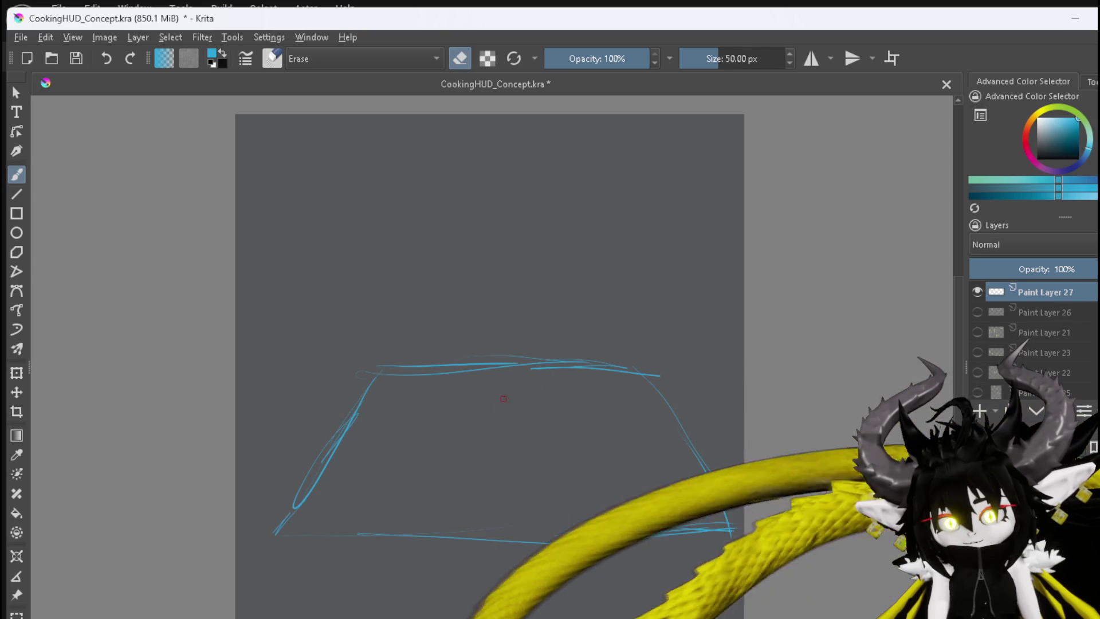
Draw the stick-figure smith with a raised arm and a platform beneath it
key("e")
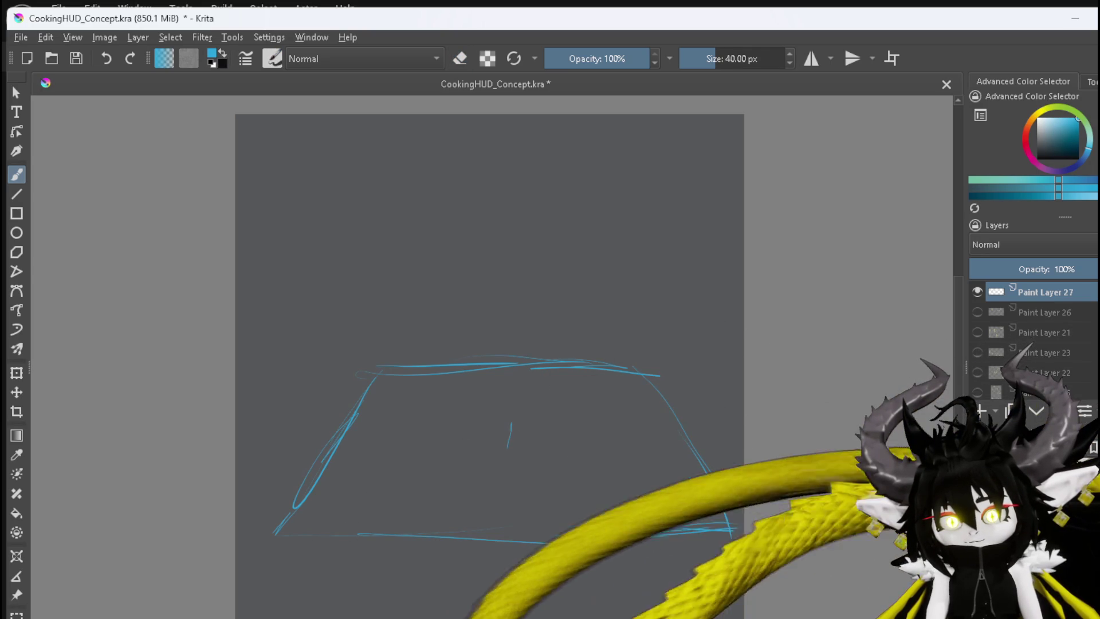
left_click_drag(510, 405, 492, 447)
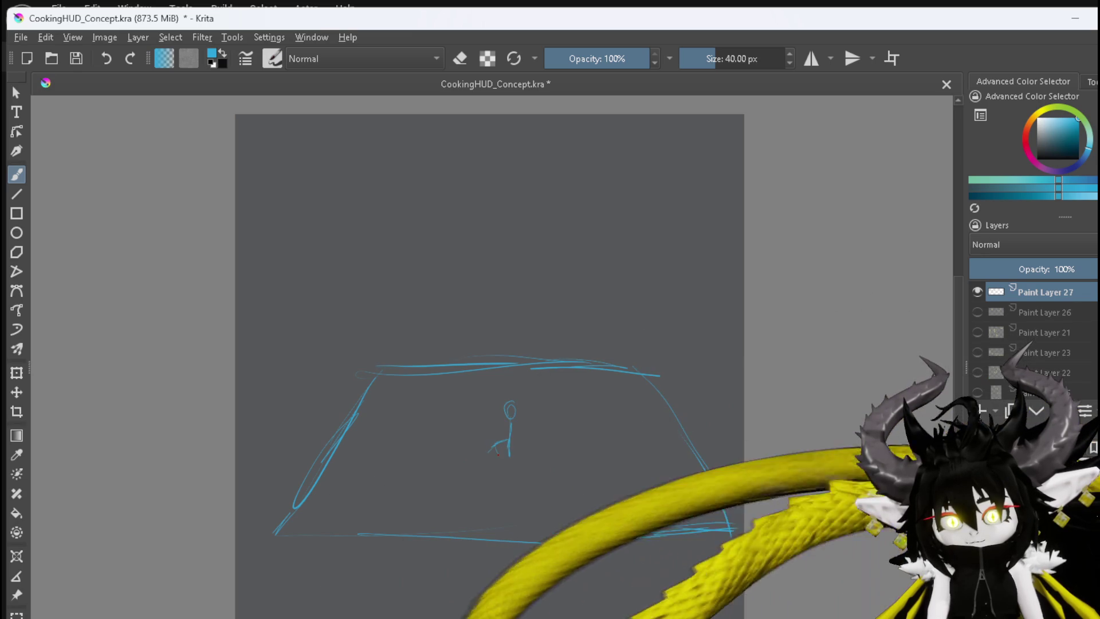
mouse_move(498, 444)
left_mouse_down()
mouse_move(500, 456)
mouse_move(518, 427)
left_mouse_up()
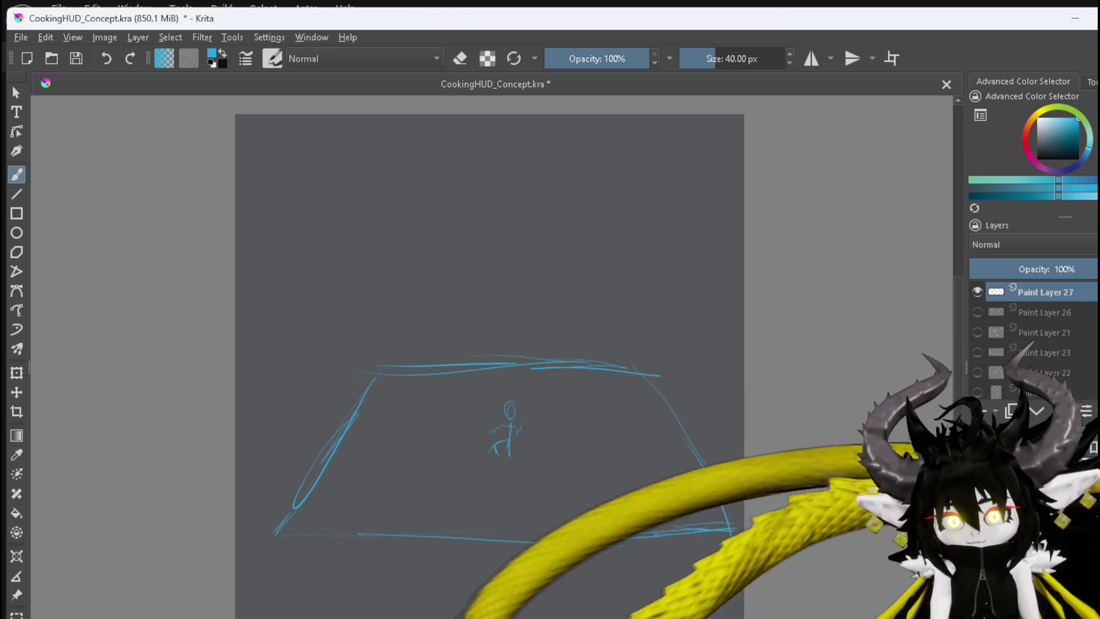
left_click_drag(519, 425, 524, 412)
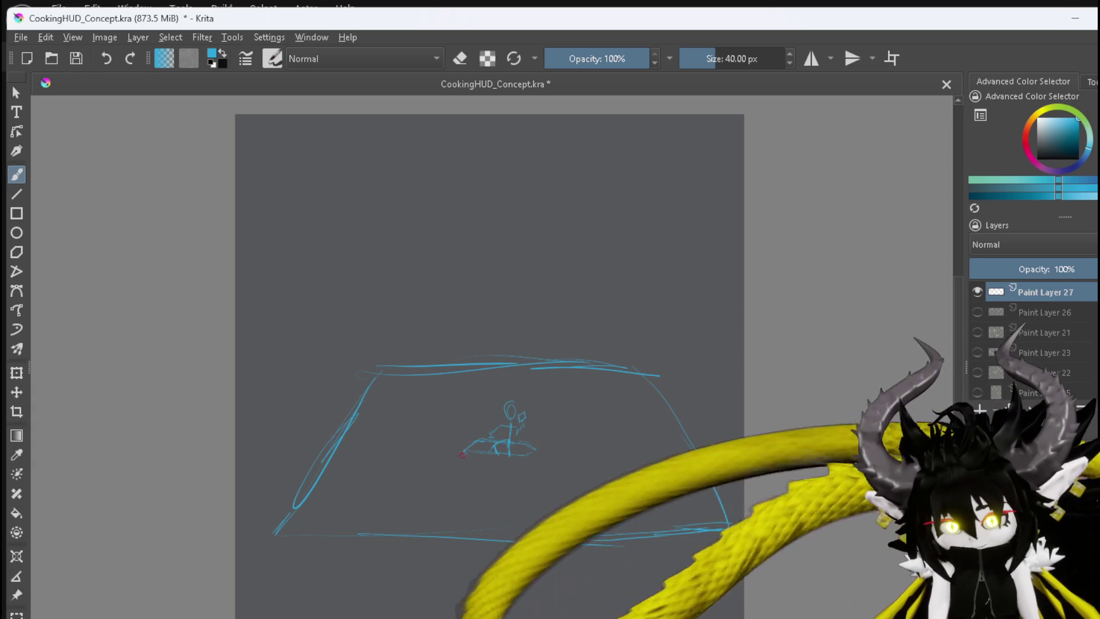
mouse_move(463, 457)
left_mouse_down()
mouse_move(502, 462)
mouse_move(538, 450)
left_mouse_up()
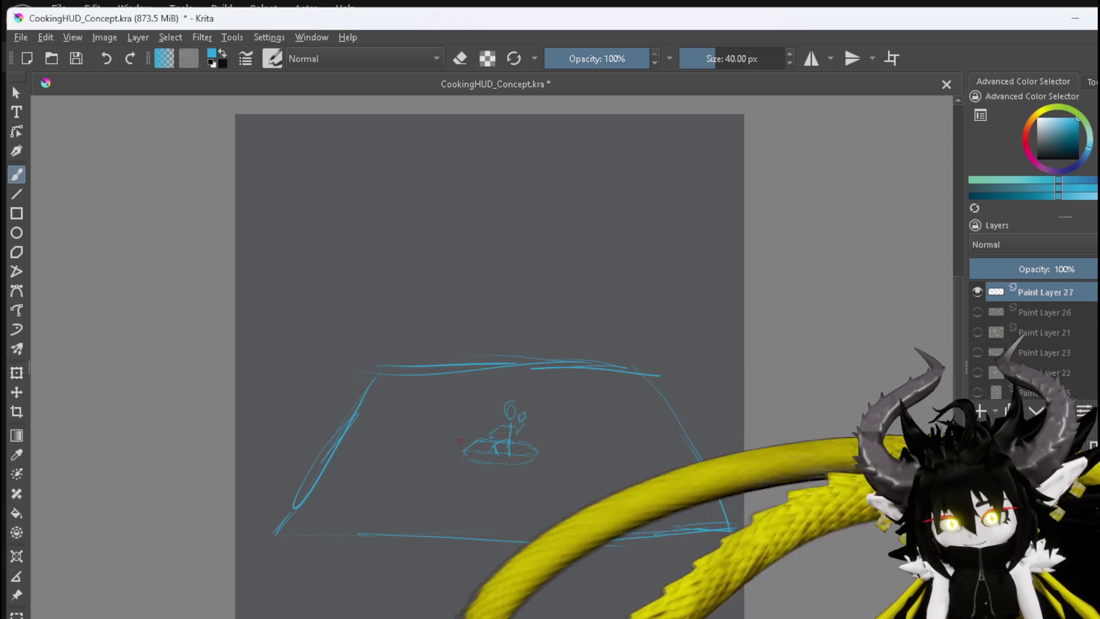
left_click_drag(462, 442, 468, 454)
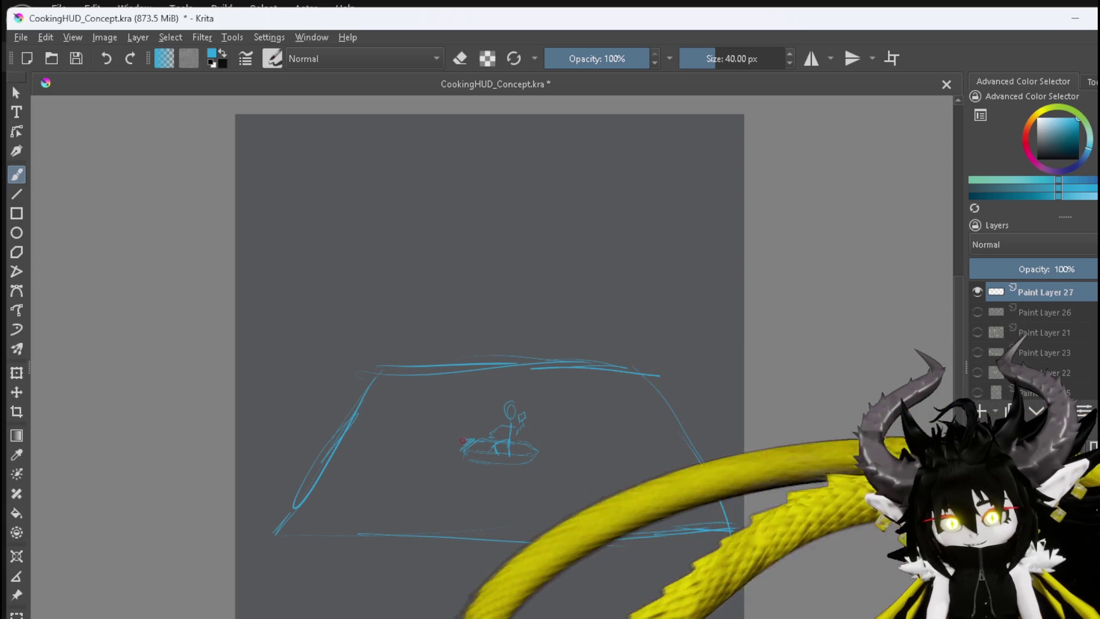
mouse_move(462, 441)
left_mouse_down()
mouse_move(462, 462)
mouse_move(489, 470)
left_mouse_up()
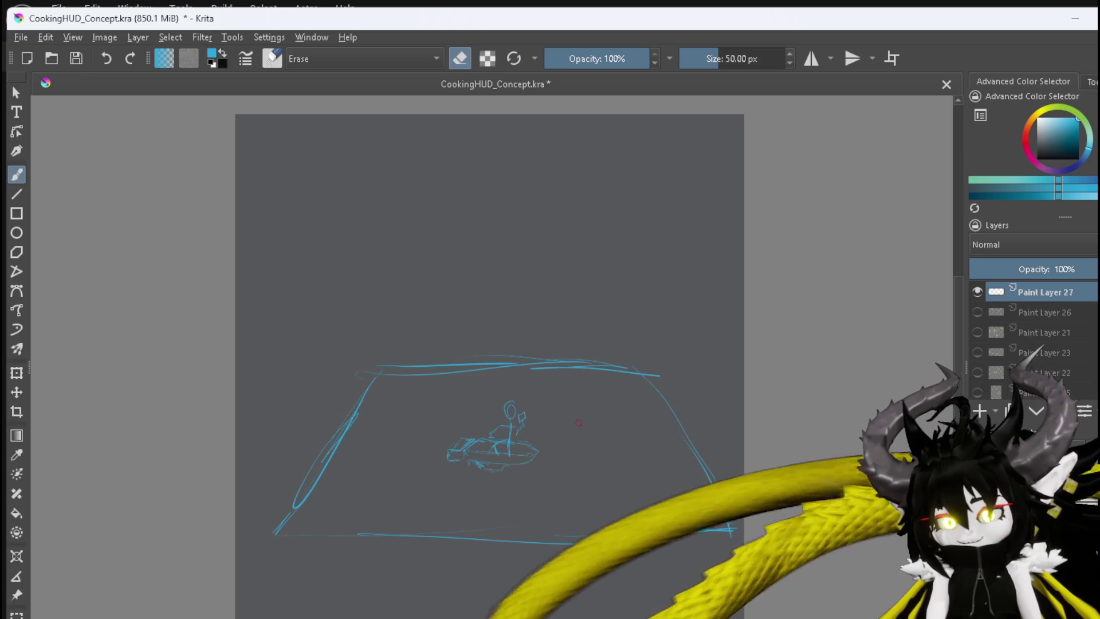
Enlarge the eraser and wipe out the scribble under the stick figure
left_click(734, 67)
left_click_drag(452, 439, 537, 454)
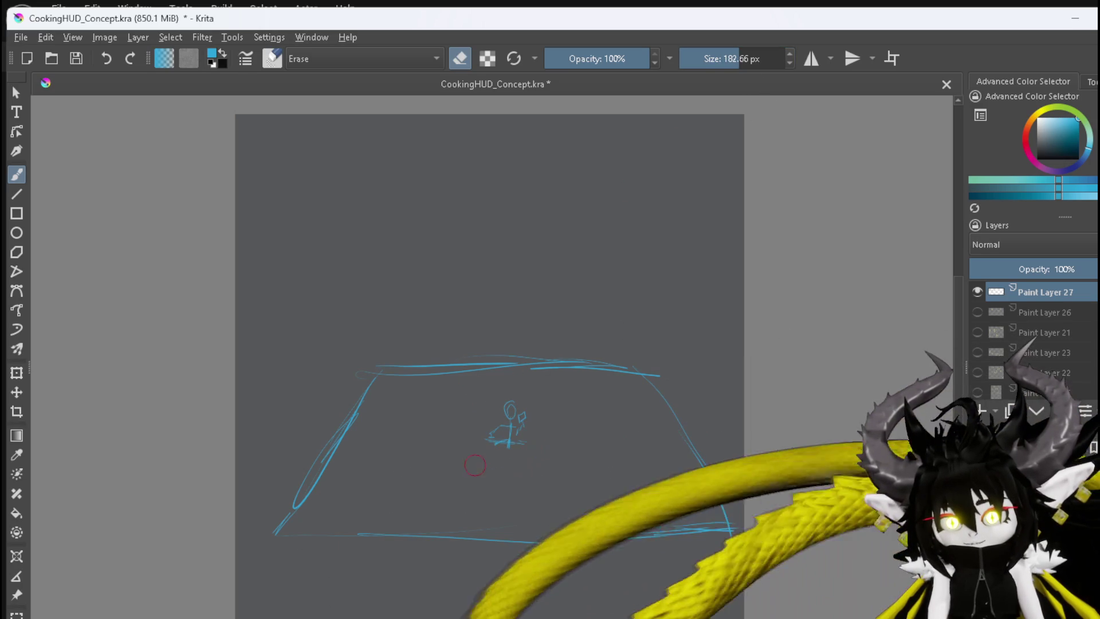
scroll(623, 453, "up", 2, "ctrl")
scroll(344, 430, "up", 3, "ctrl")
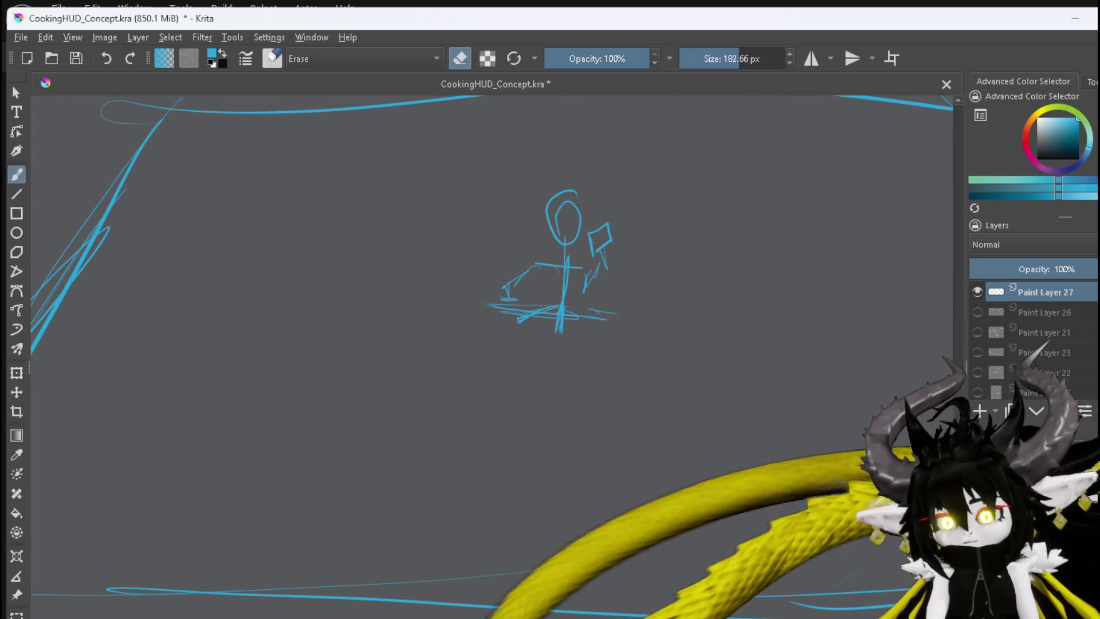
Draw an anvil under the figure with a pointed horn, flared base and legs
key("e")
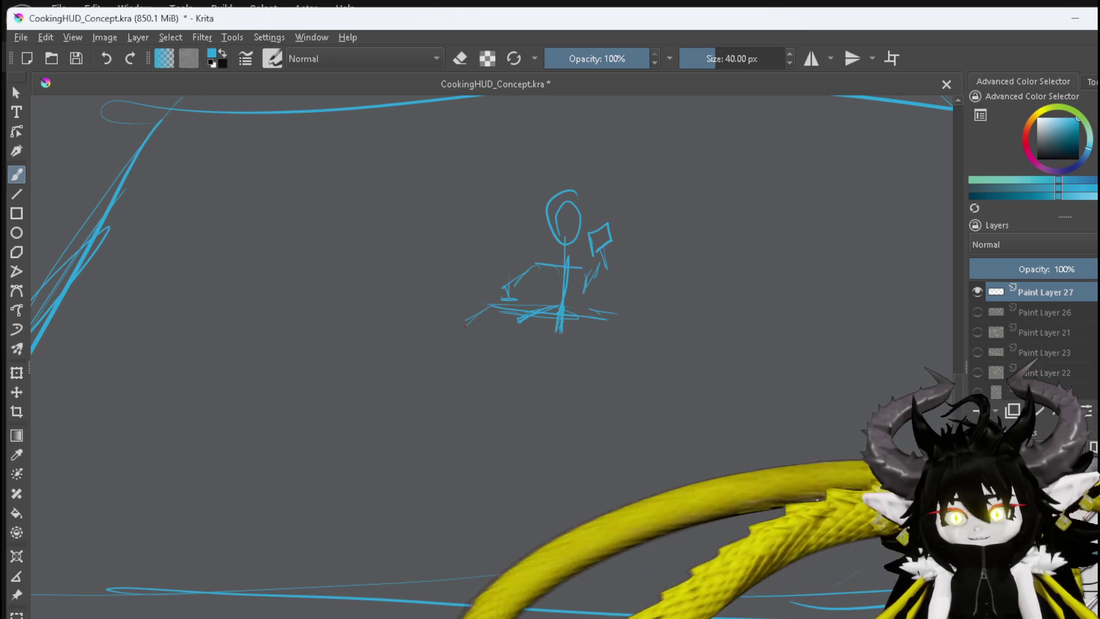
mouse_move(487, 306)
left_mouse_down()
mouse_move(511, 343)
mouse_move(604, 354)
left_mouse_up()
left_click_drag(622, 314, 606, 343)
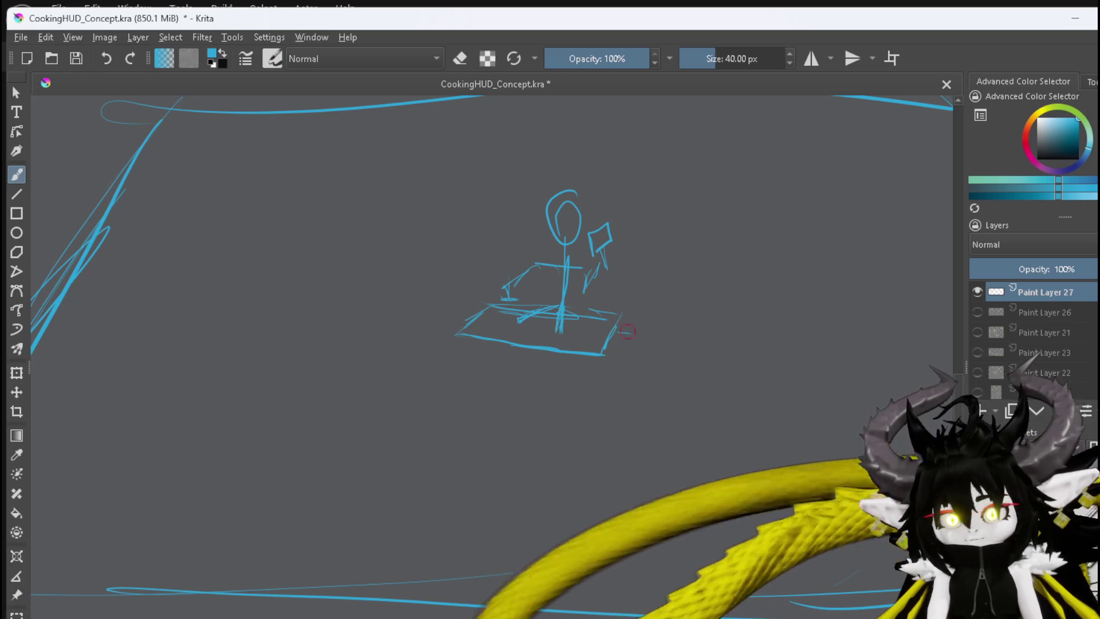
left_click_drag(617, 333, 677, 331)
left_click_drag(624, 362, 676, 333)
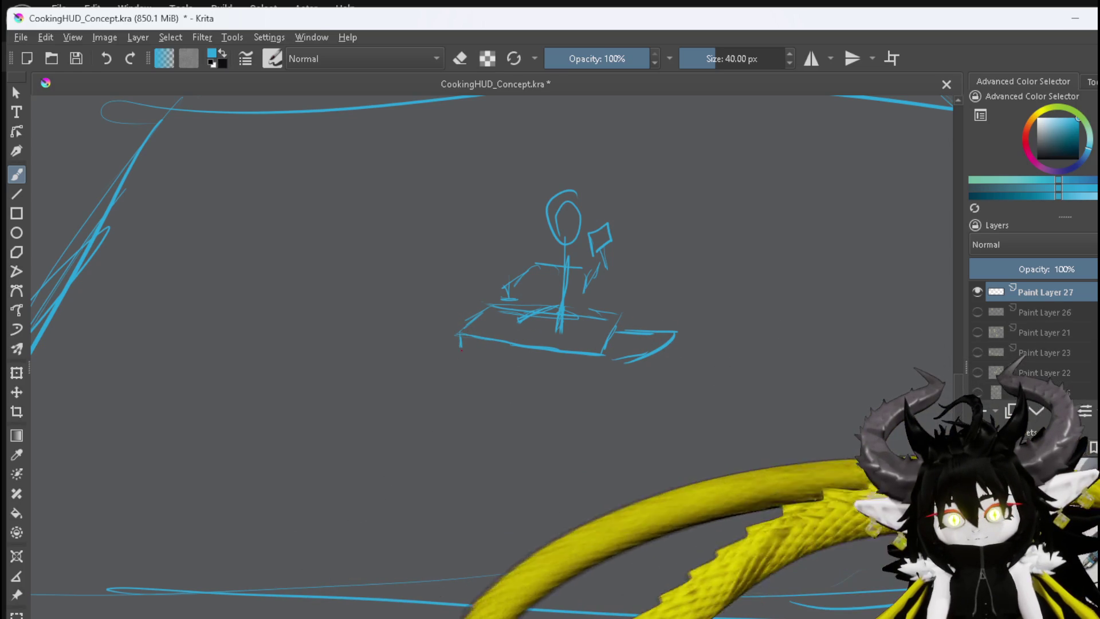
mouse_move(463, 350)
left_mouse_down()
mouse_move(515, 380)
mouse_move(490, 392)
mouse_move(503, 400)
left_mouse_up()
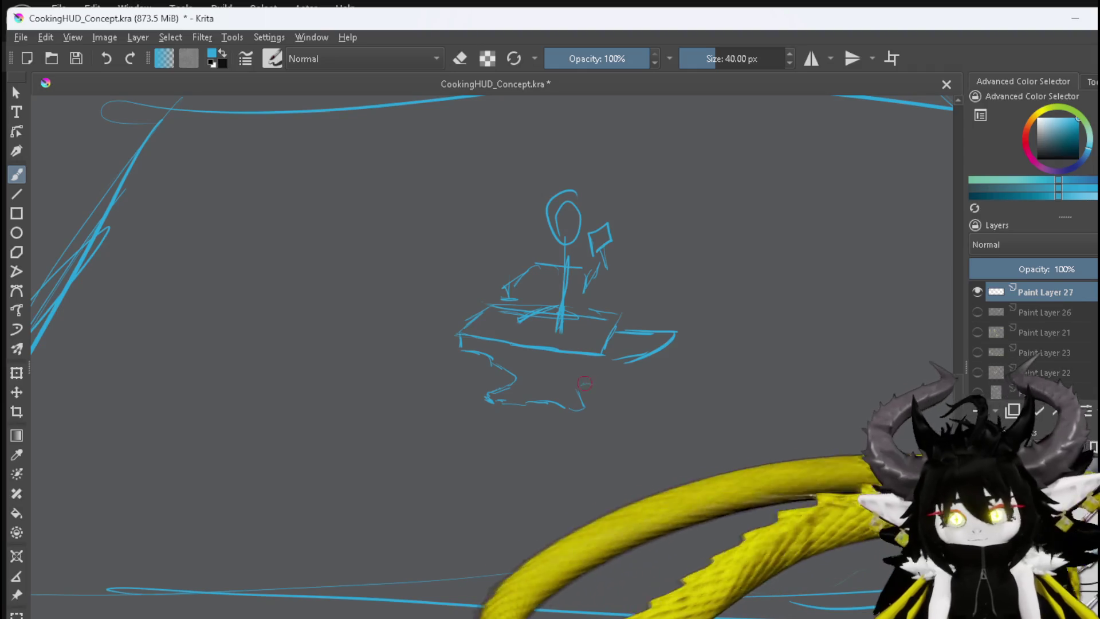
left_click_drag(583, 384, 594, 378)
mouse_move(603, 356)
left_mouse_down()
mouse_move(601, 370)
mouse_move(575, 382)
mouse_move(607, 390)
mouse_move(587, 404)
left_mouse_up()
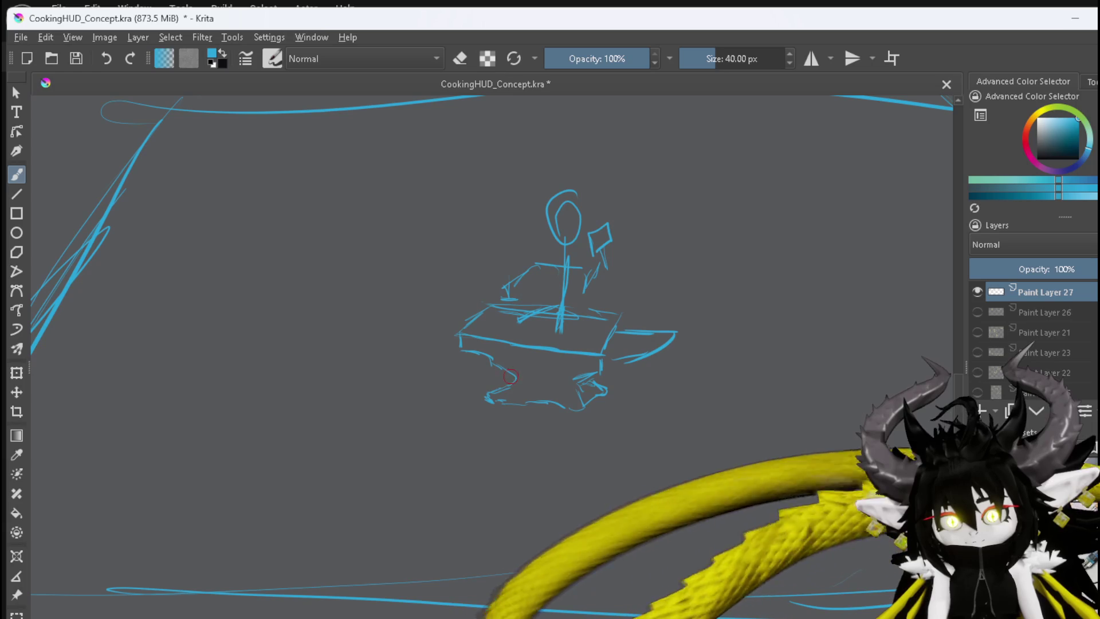
left_click_drag(512, 375, 509, 382)
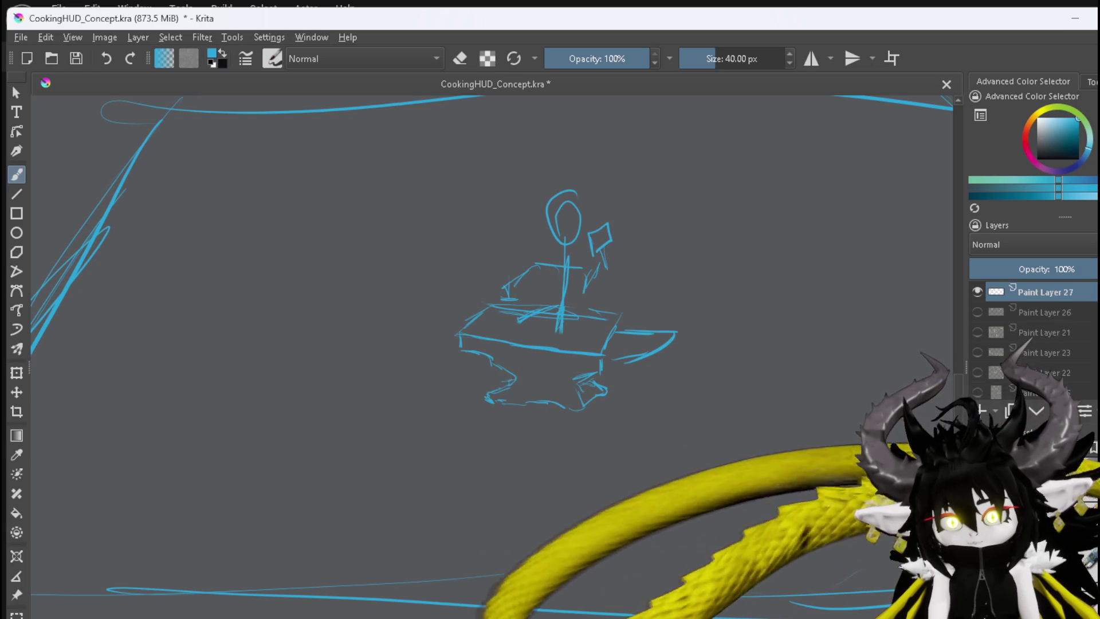
Erase the stray lines on the anvil's top, then return to drawing
key("e")
left_click_drag(502, 481, 828, 394, "shift")
left_click_drag(523, 315, 541, 326)
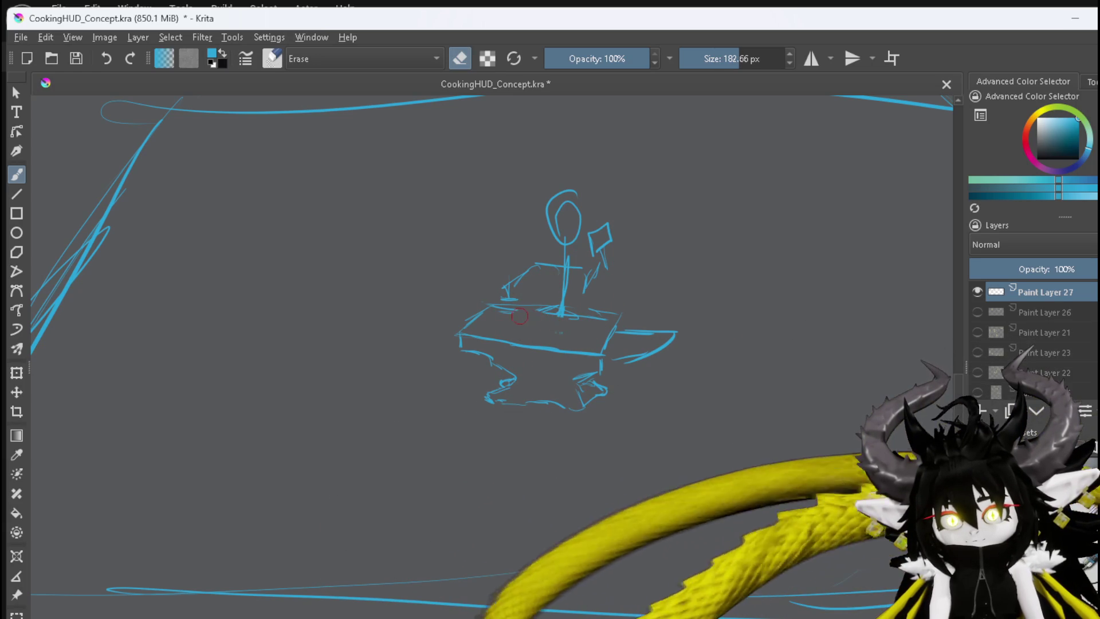
key("e")
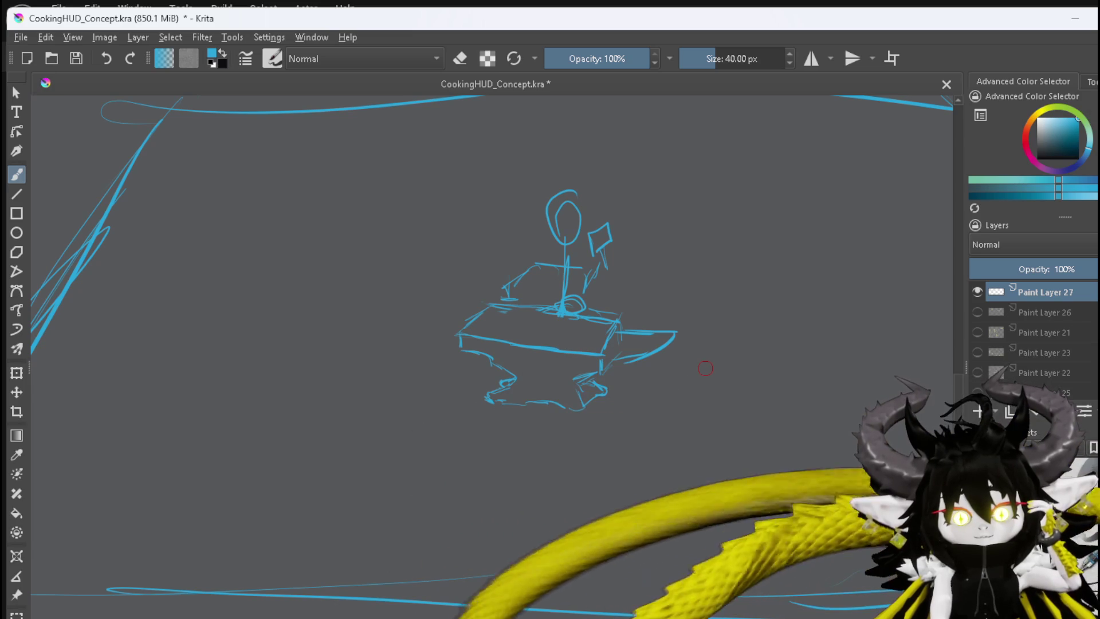
scroll(554, 328, "down", 2)
Recentre on the whole sketch and draw a rounded bowl shape right of the anvil
scroll(554, 328, "down", 1)
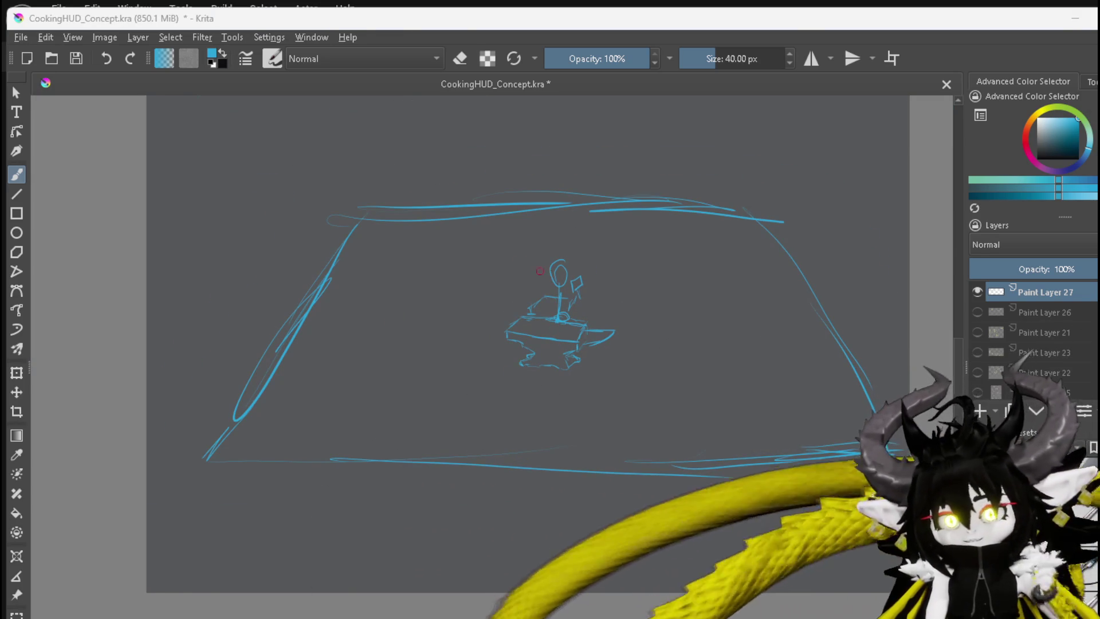
scroll(483, 246, "down", 1)
scroll(478, 246, "up", 1)
middle_click_drag(459, 256, 430, 314)
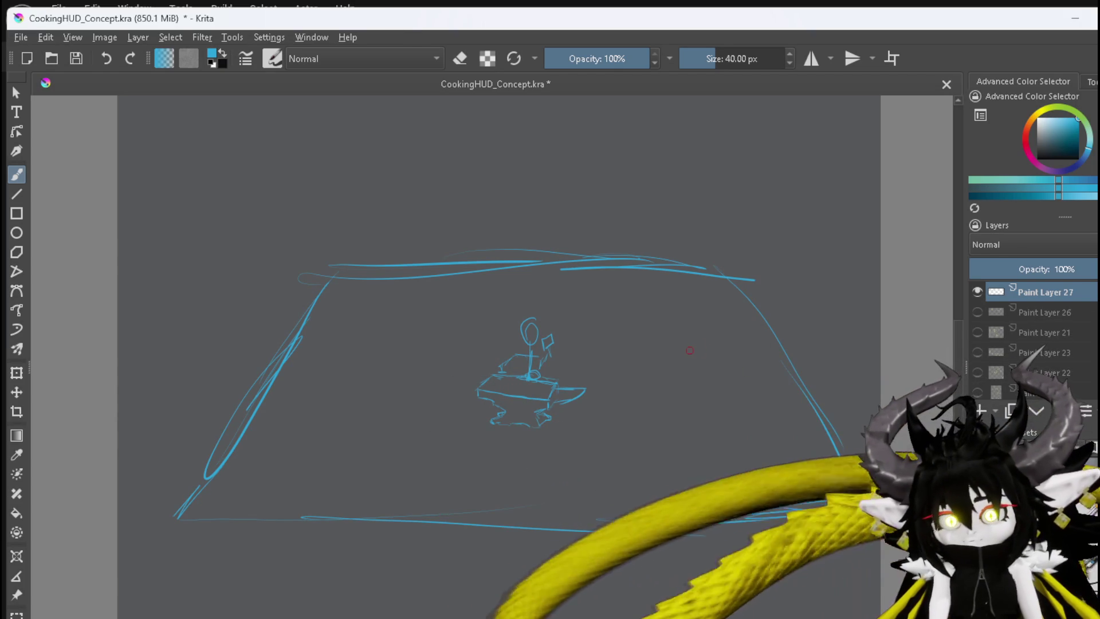
mouse_move(635, 347)
left_mouse_down()
mouse_move(658, 350)
mouse_move(604, 351)
mouse_move(686, 363)
left_mouse_up()
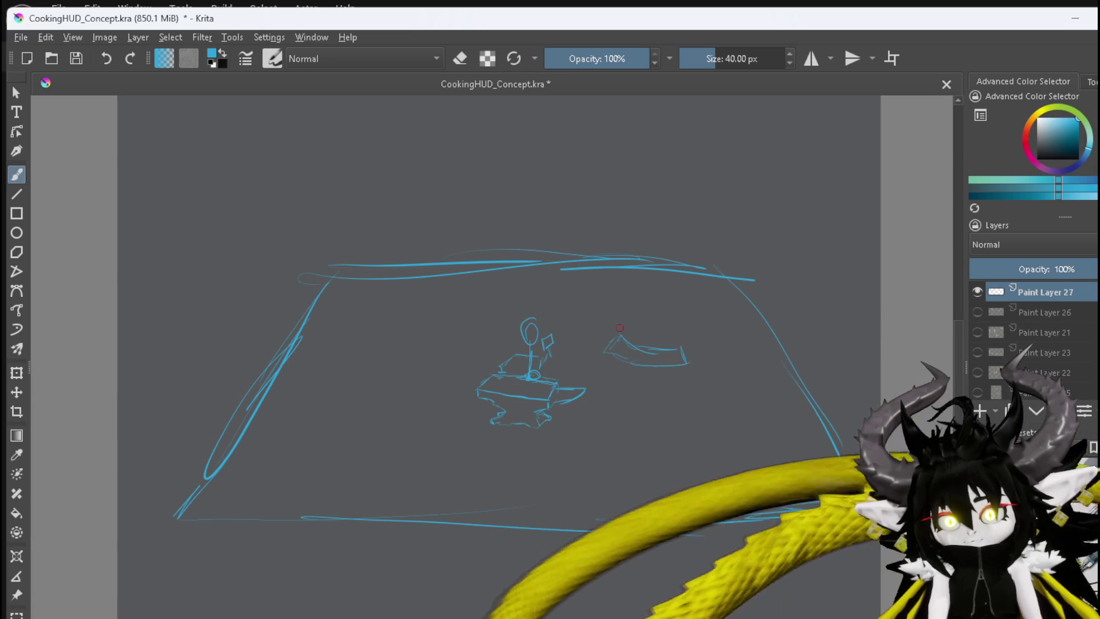
mouse_move(621, 328)
left_mouse_down()
mouse_move(682, 325)
mouse_move(702, 362)
left_mouse_up()
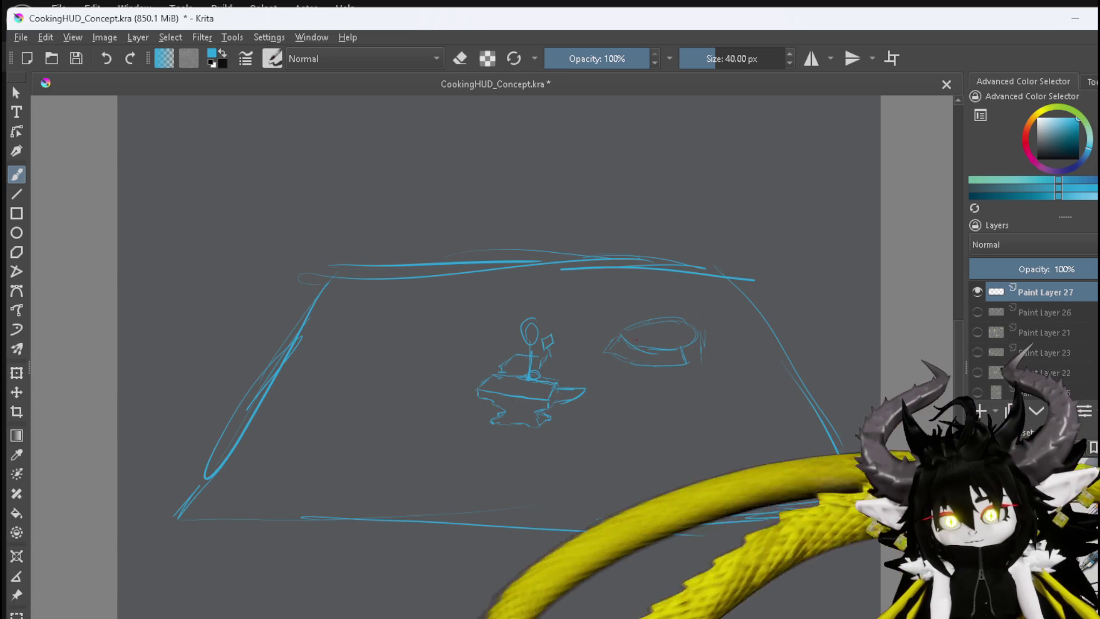
mouse_move(629, 347)
left_mouse_down()
mouse_move(654, 333)
mouse_move(659, 303)
mouse_move(698, 331)
left_mouse_up()
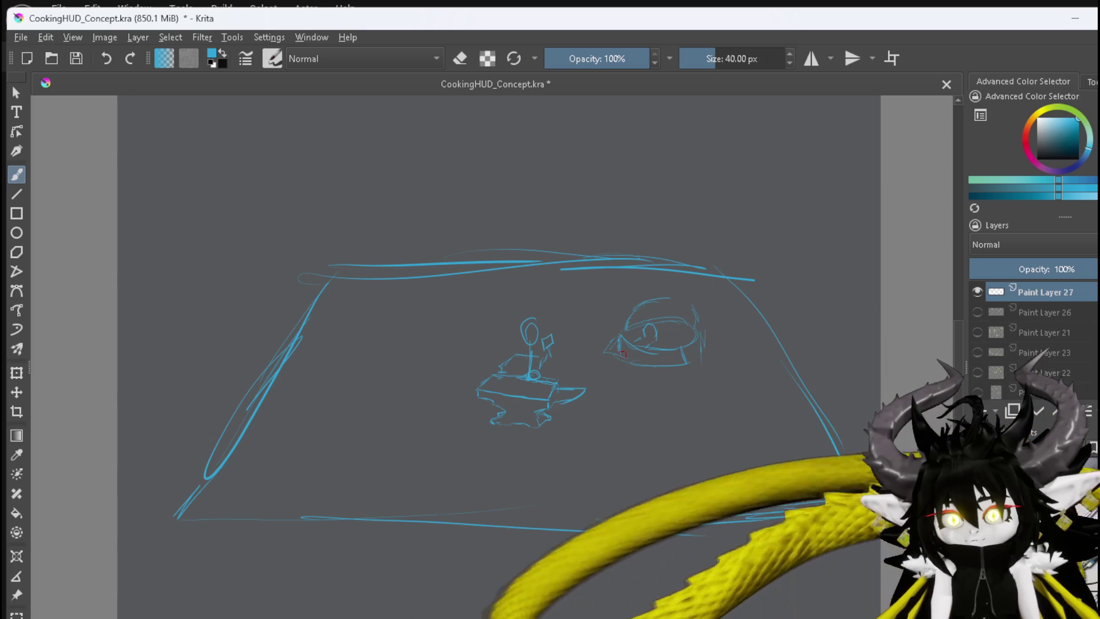
Erase the bowl's rough left strokes, add a lower-right stroke, and sketch a post behind the figure
key("e")
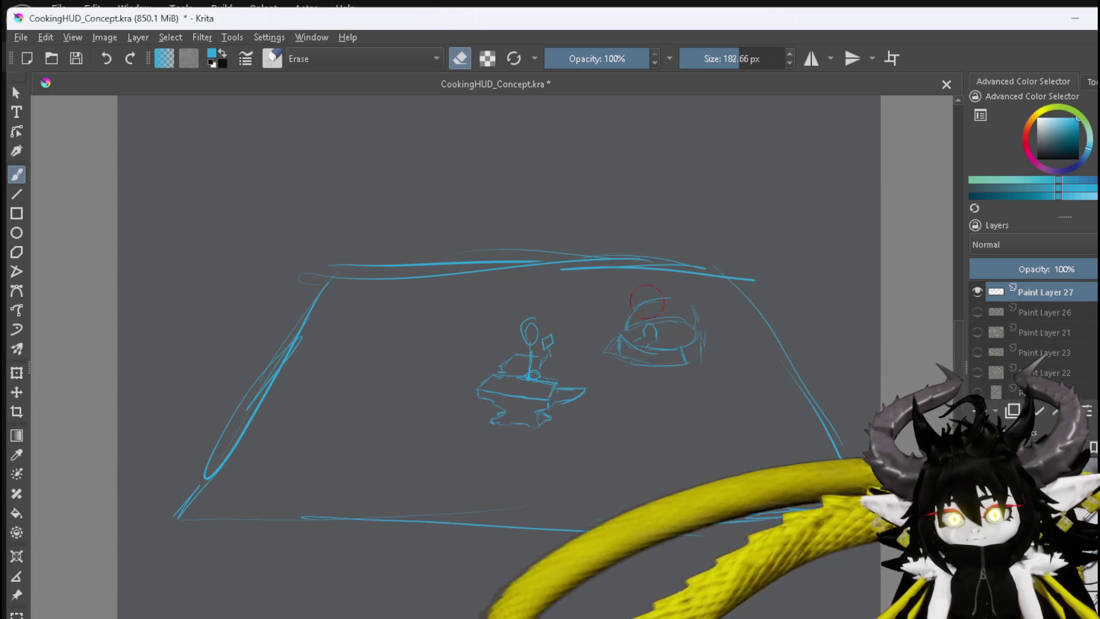
left_click_drag(607, 343, 644, 358)
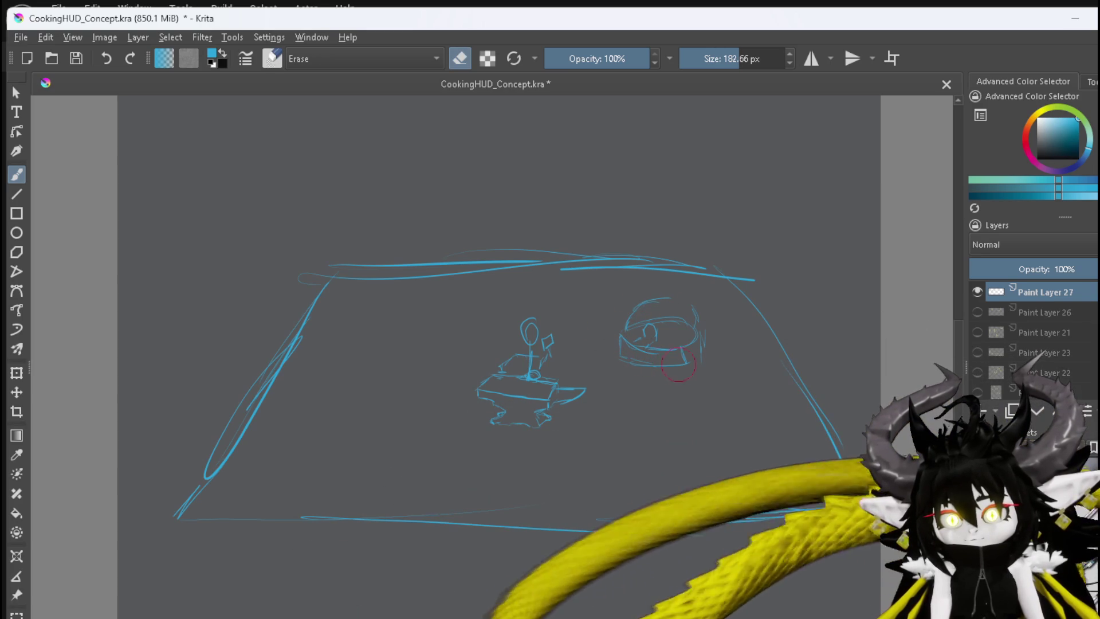
key("e")
left_click_drag(681, 348, 678, 364)
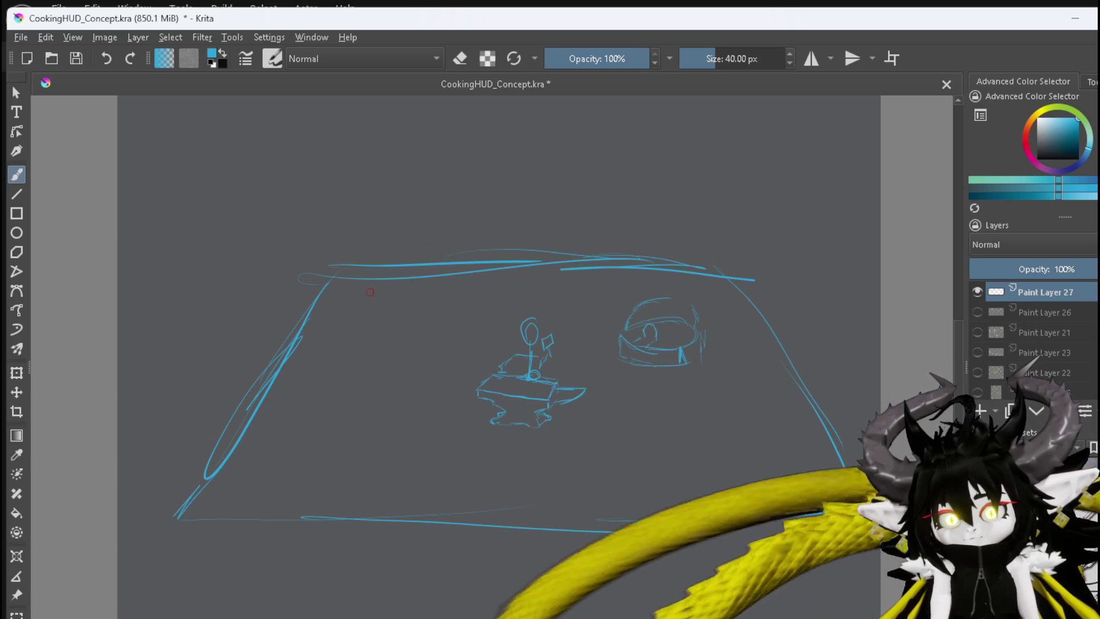
left_click_drag(361, 344, 374, 249)
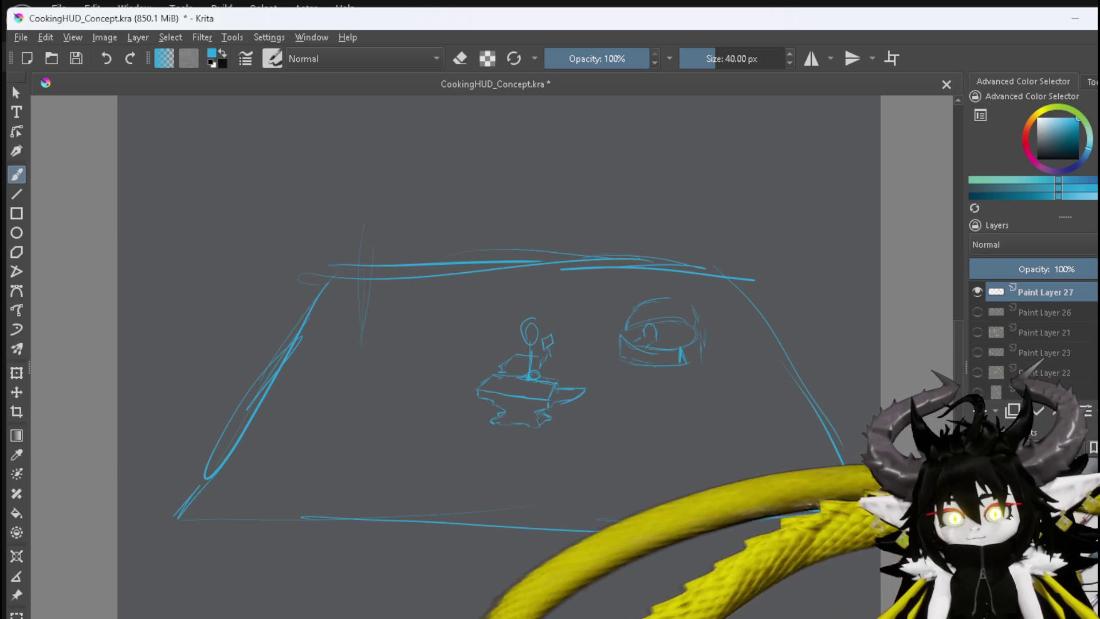
Sketch the upright posts, the back wall's top edge and a pointed roof slope
mouse_move(355, 330)
left_mouse_down()
mouse_move(362, 221)
mouse_move(433, 234)
mouse_move(452, 339)
left_mouse_up()
left_click_drag(448, 275, 443, 344)
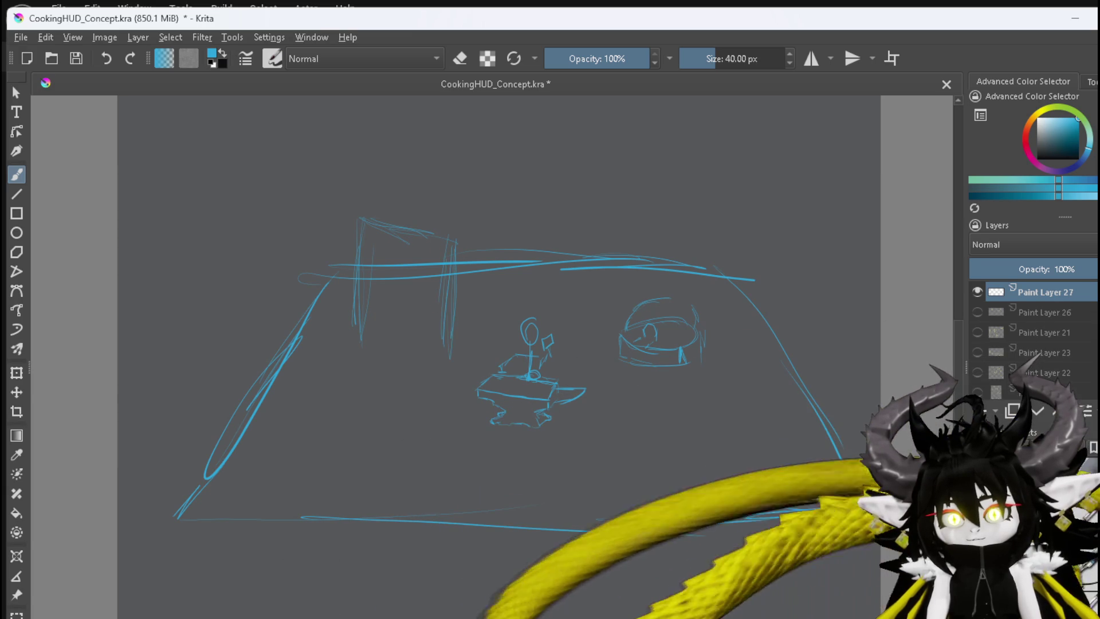
mouse_move(463, 238)
left_mouse_down()
mouse_move(608, 203)
mouse_move(643, 255)
left_mouse_up()
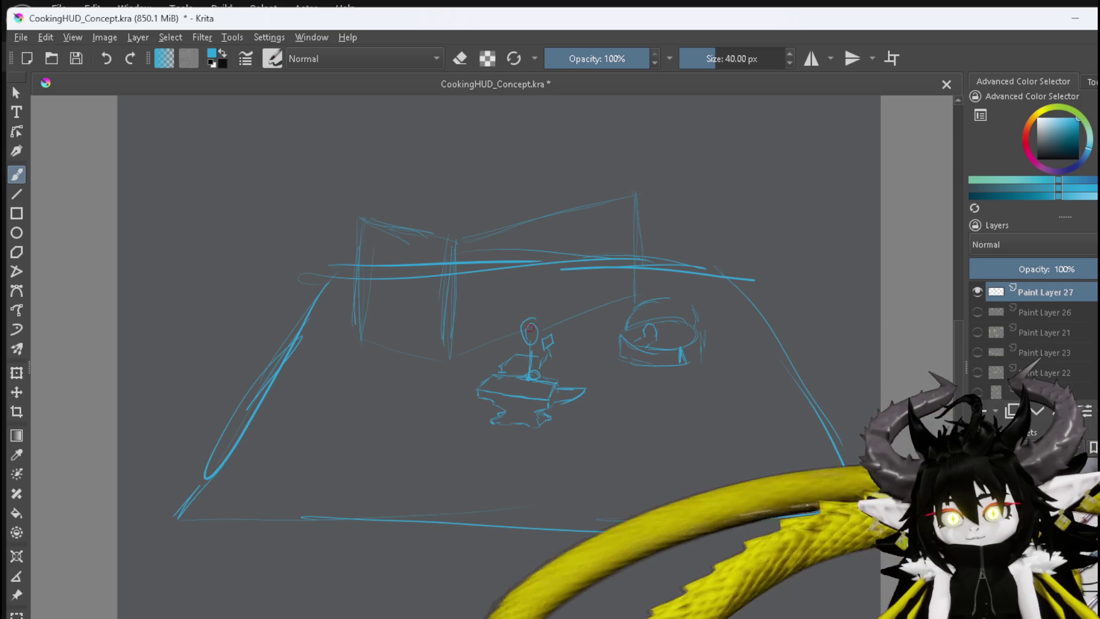
left_click_drag(349, 215, 340, 334)
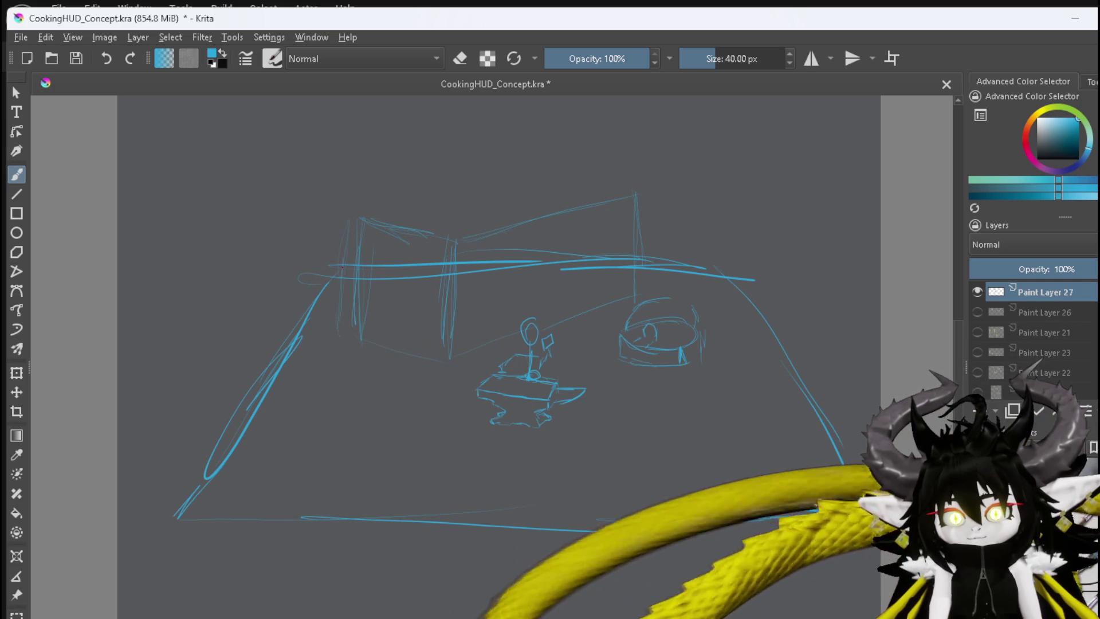
left_click_drag(309, 225, 352, 244)
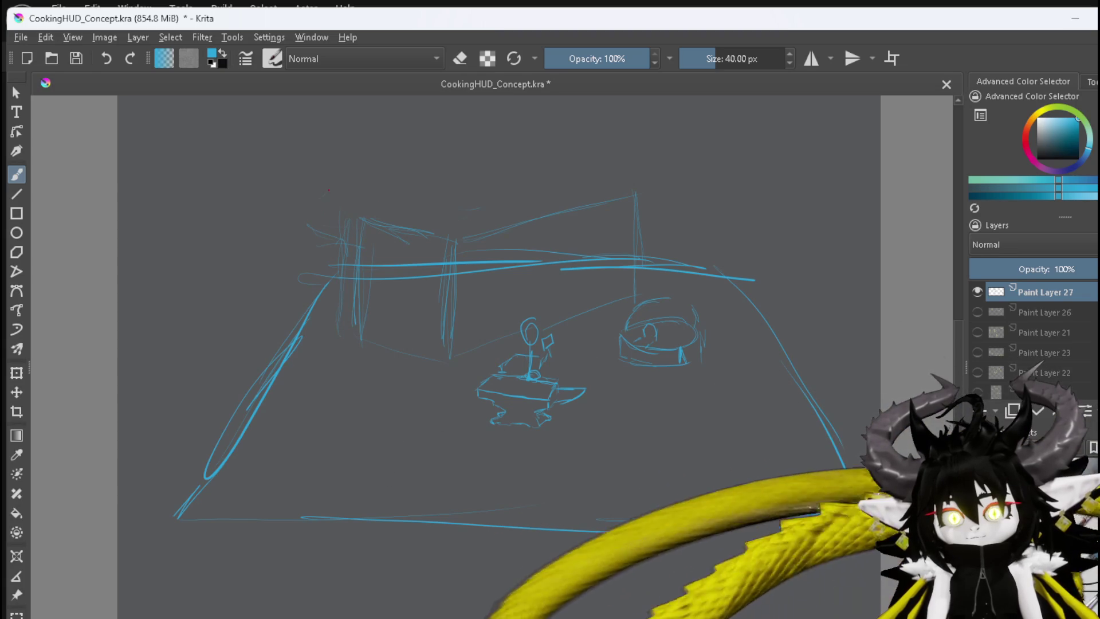
left_click_drag(324, 195, 385, 145)
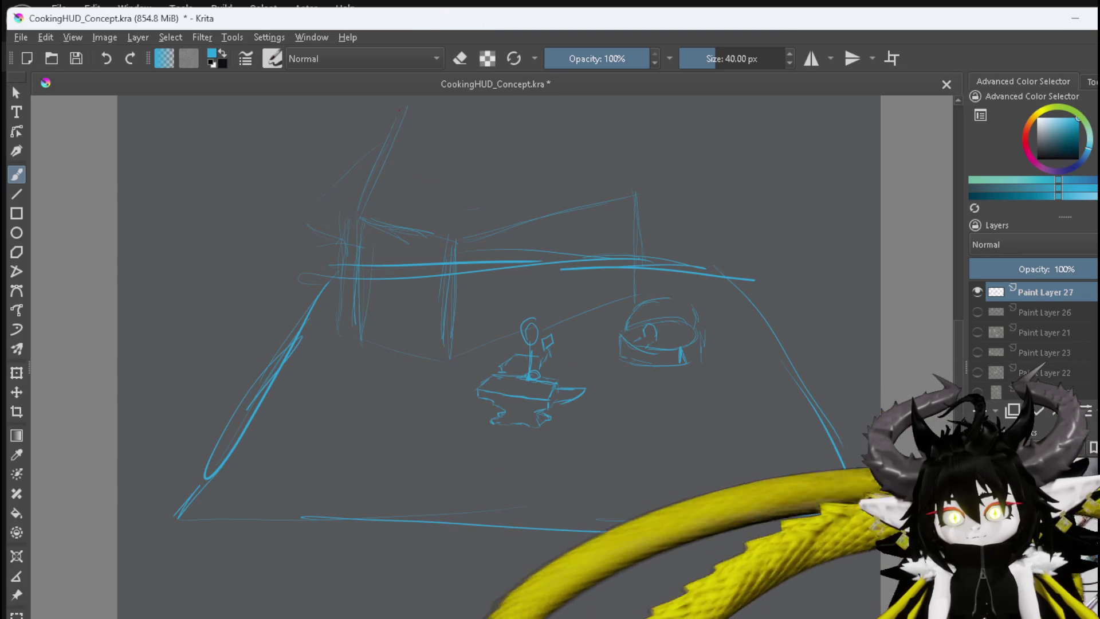
mouse_move(408, 107)
left_mouse_down()
mouse_move(457, 245)
mouse_move(665, 219)
mouse_move(681, 195)
left_mouse_up()
Sketch the awning top with three vertical supports beneath it
left_click_drag(599, 520, 860, 507)
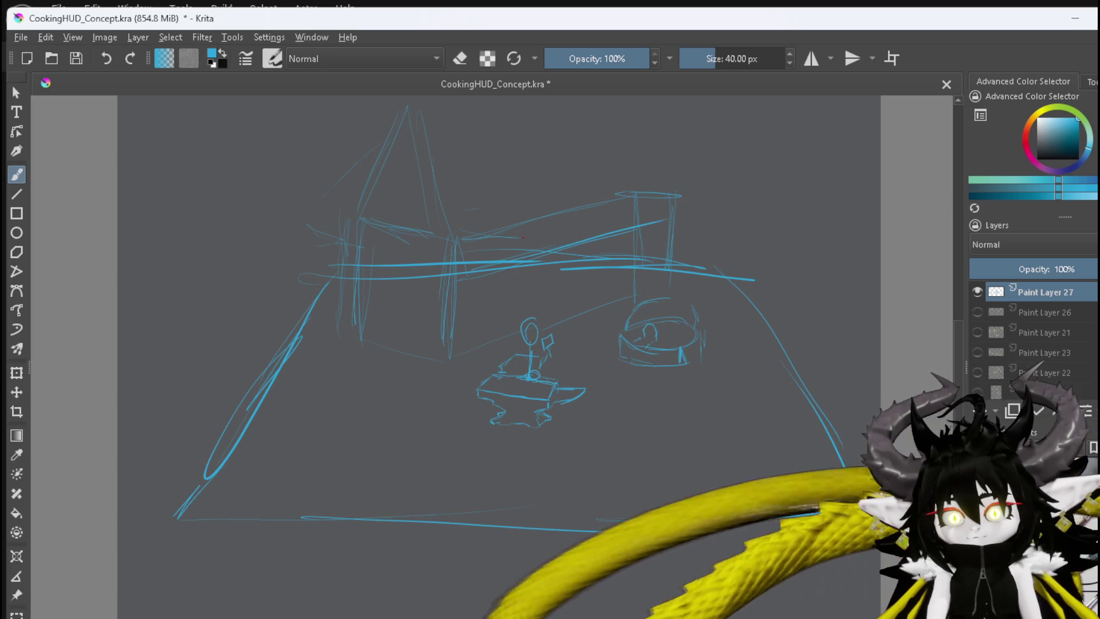
left_click_drag(499, 235, 503, 341)
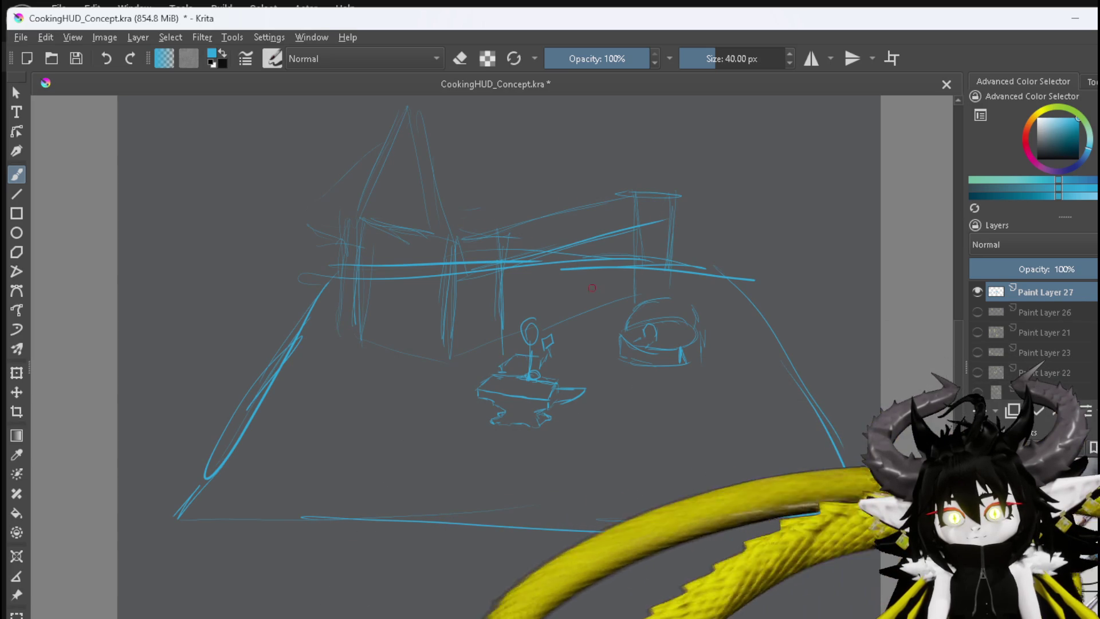
left_click_drag(577, 258, 576, 314)
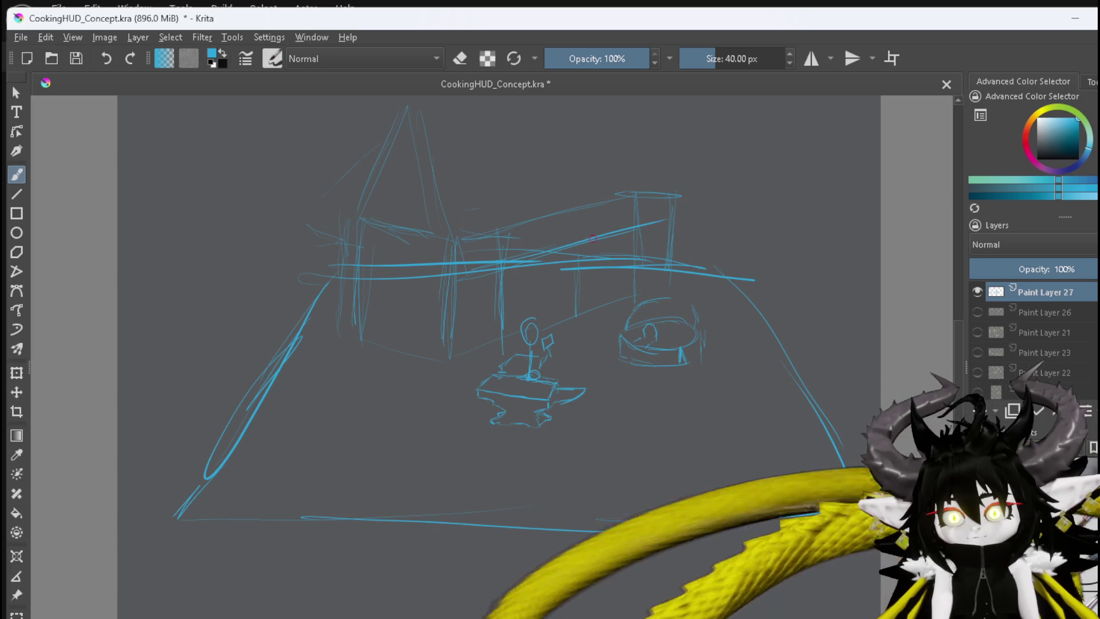
left_click_drag(613, 236, 612, 290)
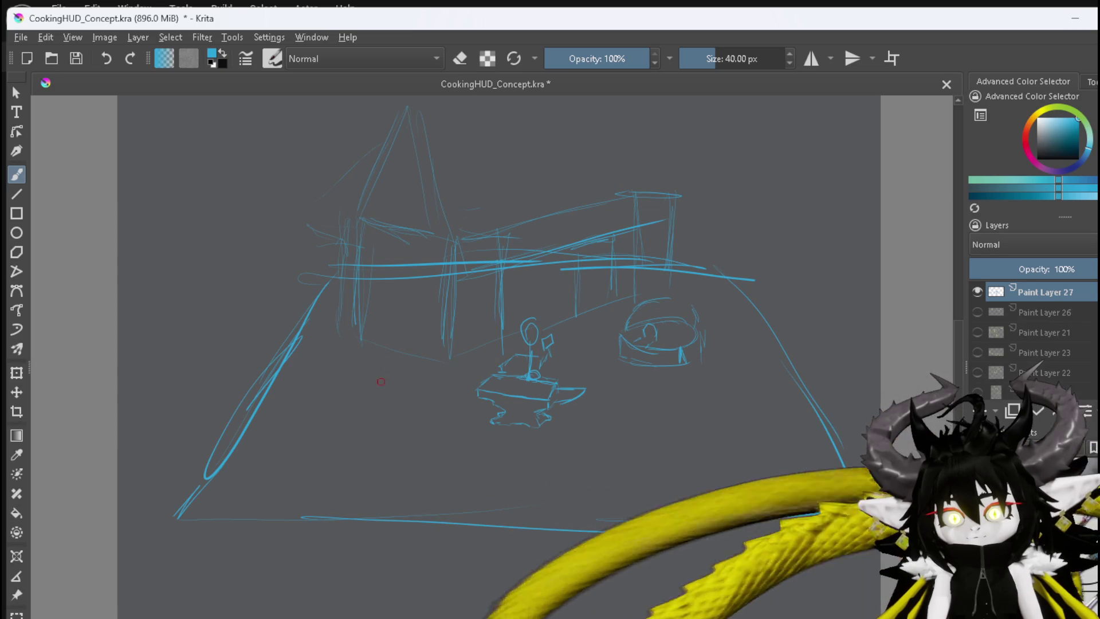
Add ground strokes, a diagonal doorway edge and a wall line, then erase strays at the wall junction
left_click_drag(338, 366, 384, 378)
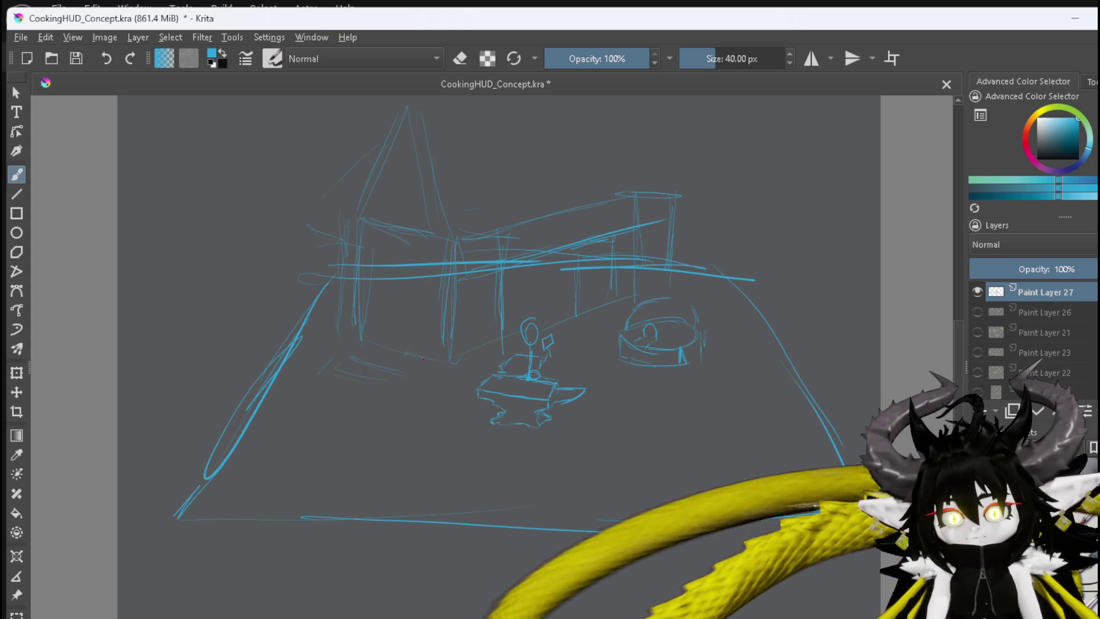
left_click_drag(378, 338, 428, 371)
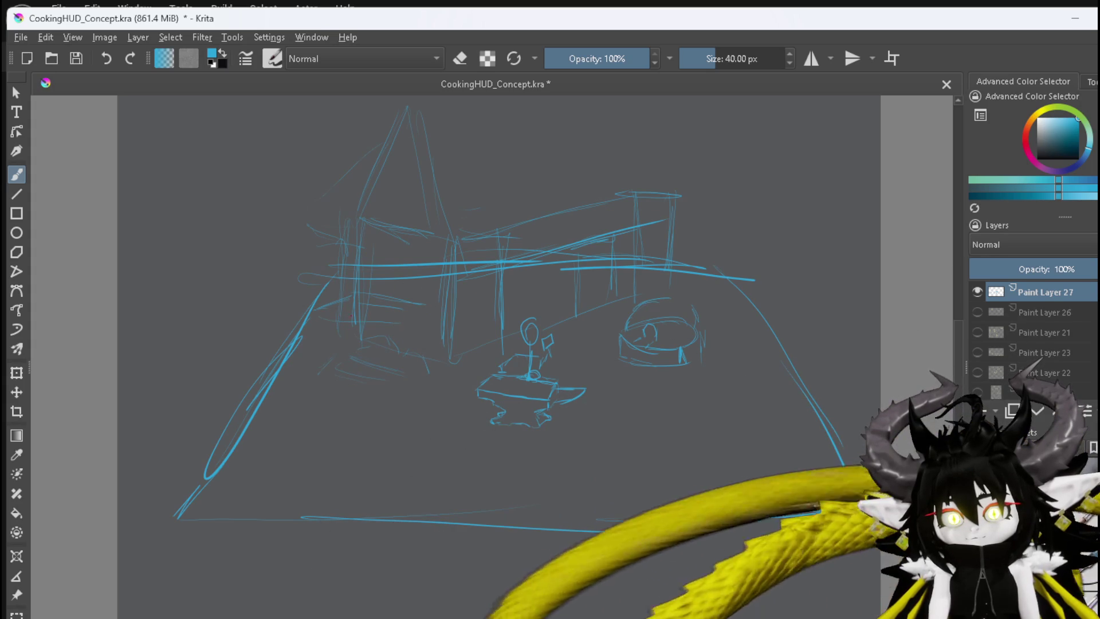
left_click_drag(396, 345, 429, 312)
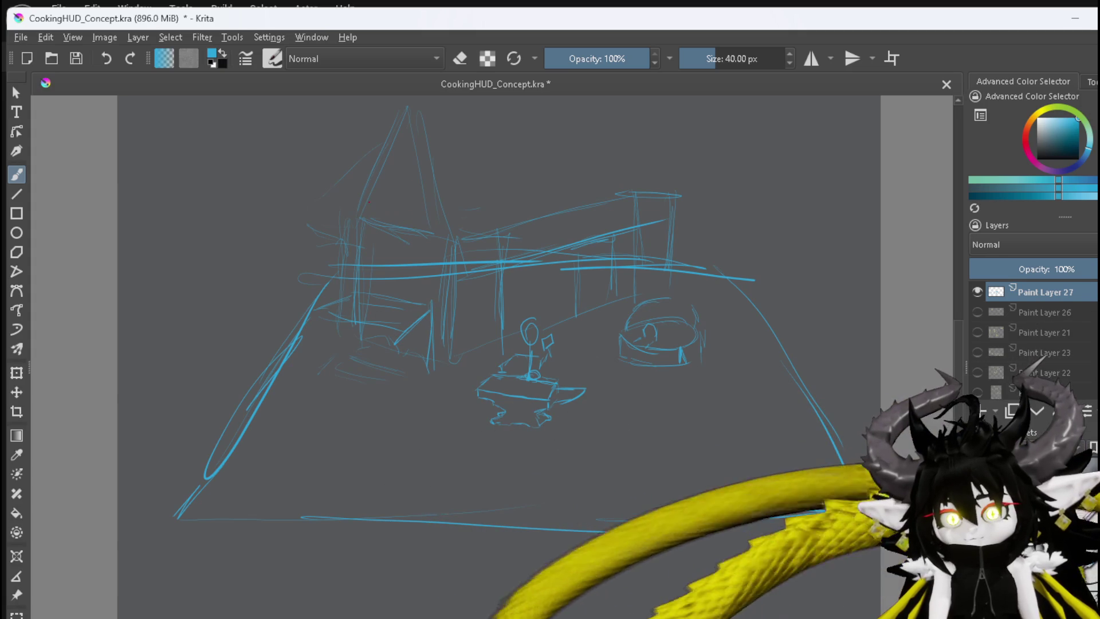
left_click_drag(359, 204, 335, 236)
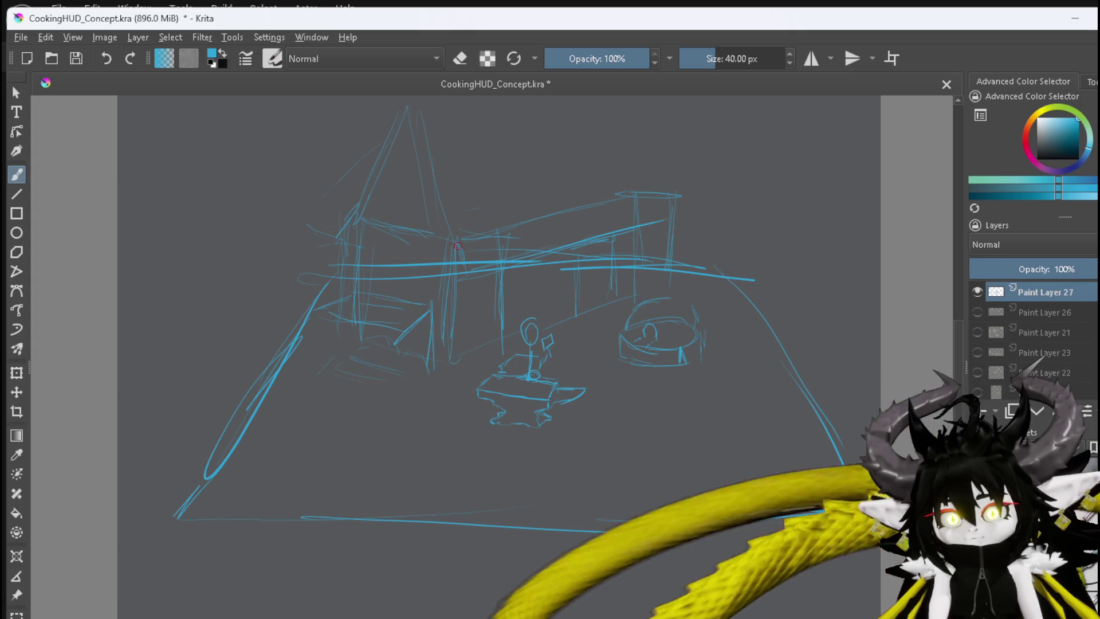
left_click_drag(504, 266, 440, 248)
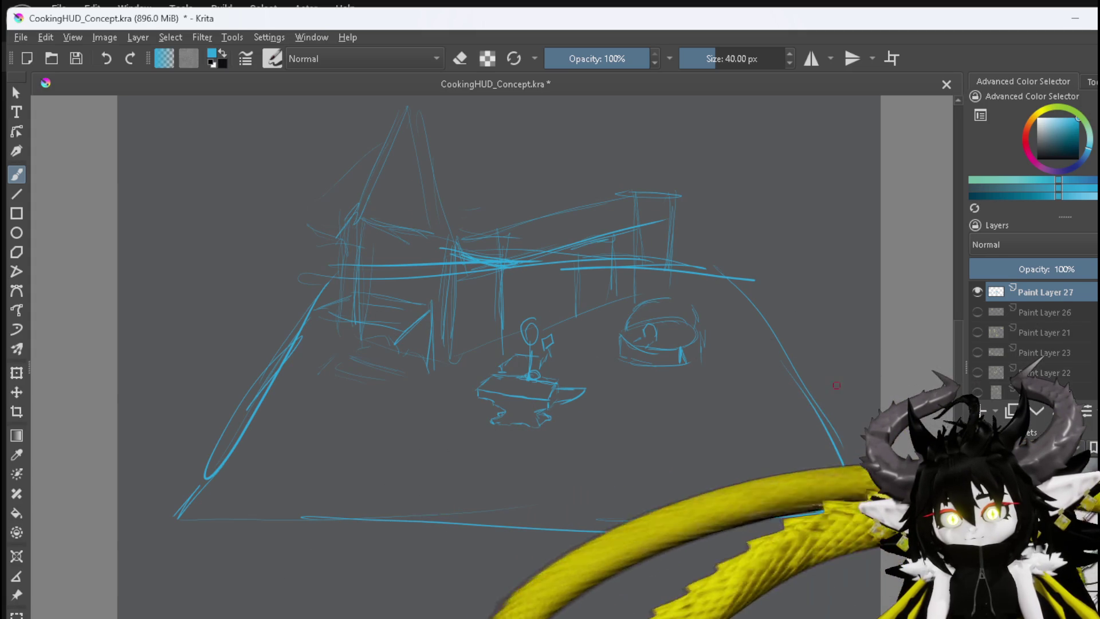
key("e")
mouse_move(466, 264)
left_mouse_down()
mouse_move(499, 268)
mouse_move(466, 263)
left_mouse_up()
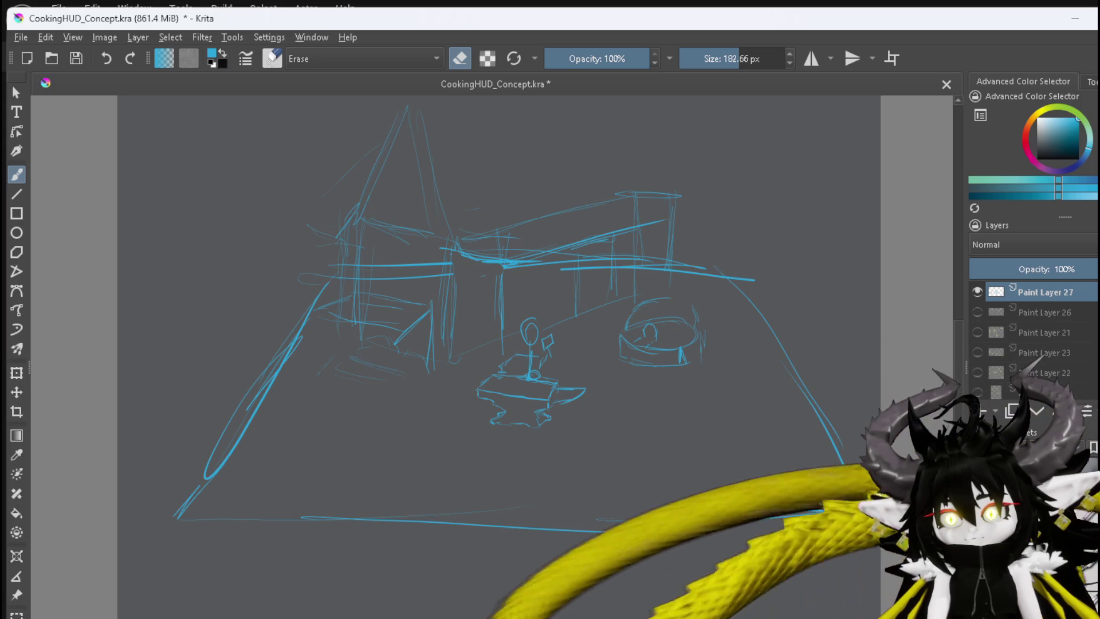
Erase the stray awning strokes and messy lines near the roof edge
key("e")
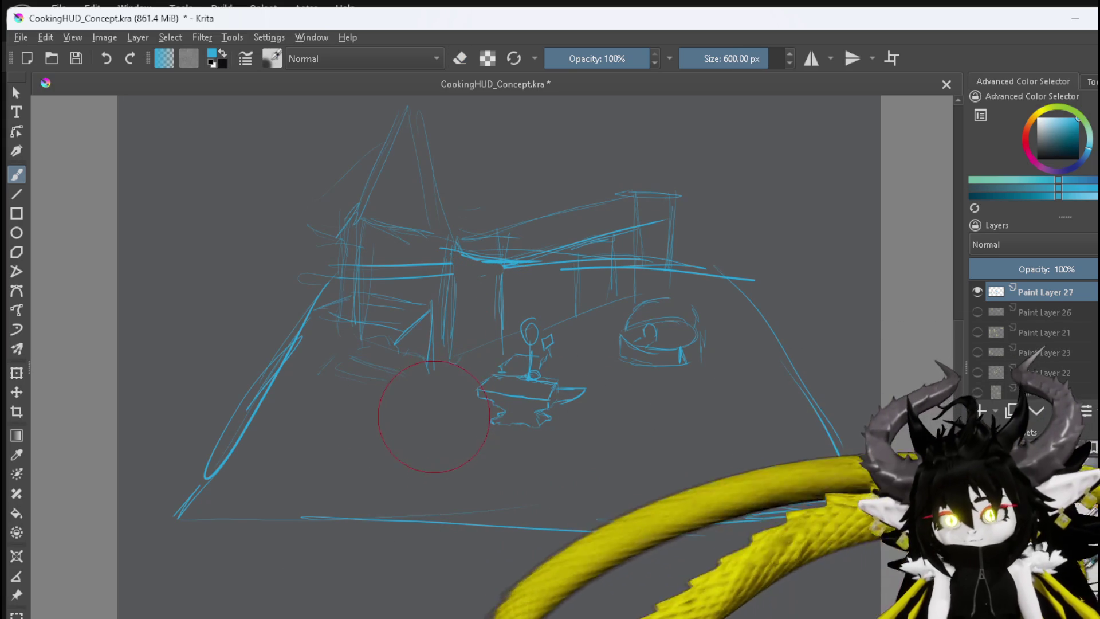
key("e")
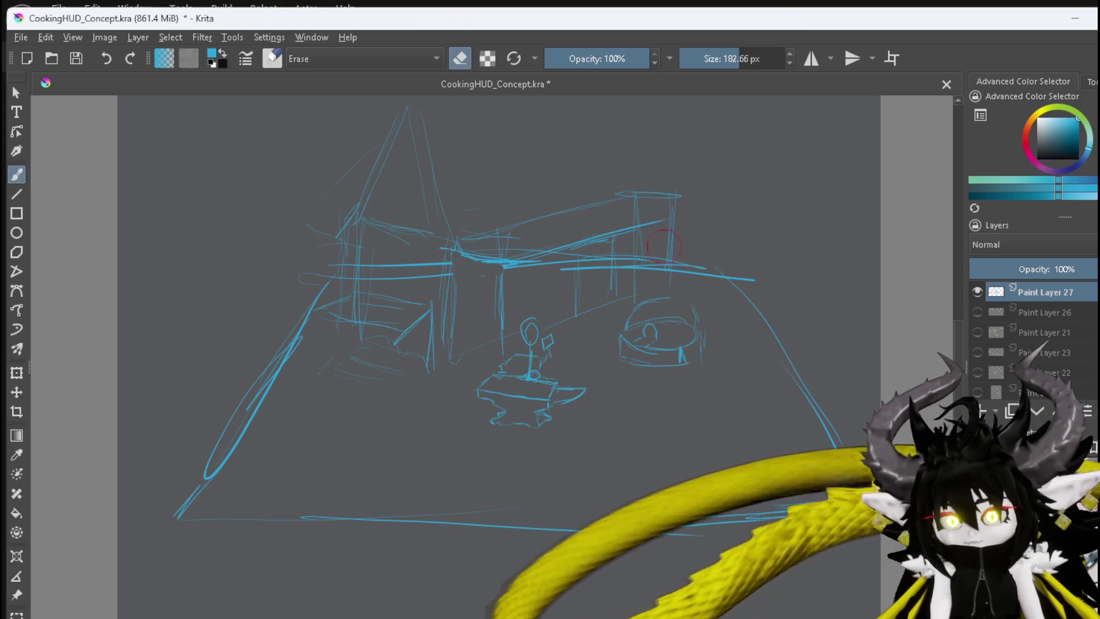
mouse_move(643, 226)
left_mouse_down()
mouse_move(644, 248)
mouse_move(696, 269)
mouse_move(585, 259)
mouse_move(580, 269)
mouse_move(623, 249)
left_mouse_up()
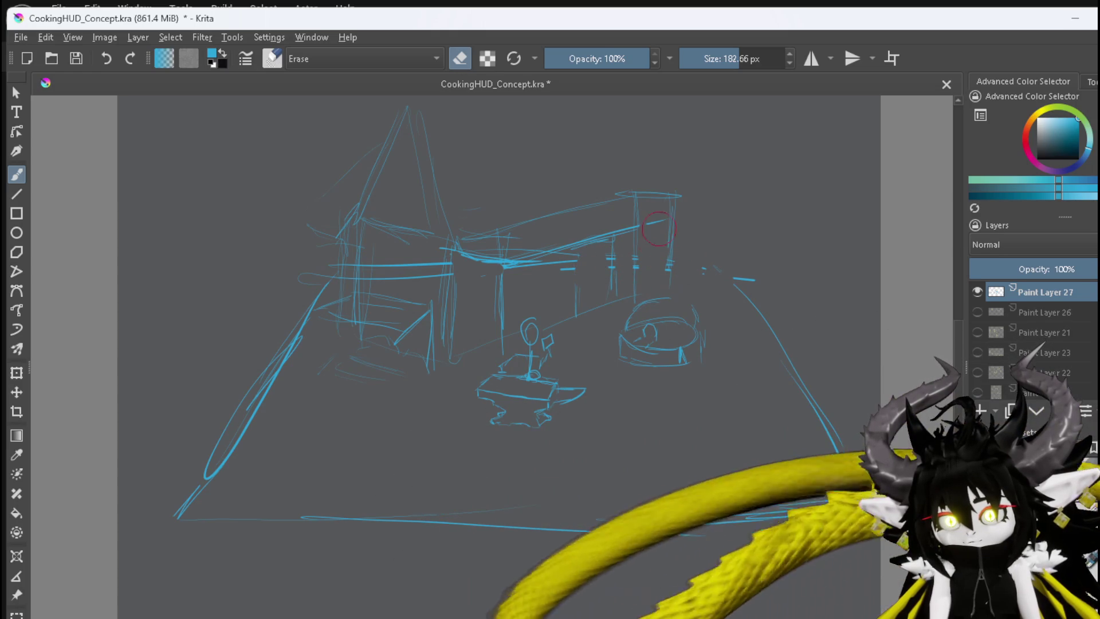
left_click_drag(636, 200, 639, 215)
mouse_move(499, 241)
left_mouse_down()
mouse_move(502, 249)
mouse_move(488, 237)
mouse_move(533, 244)
left_mouse_up()
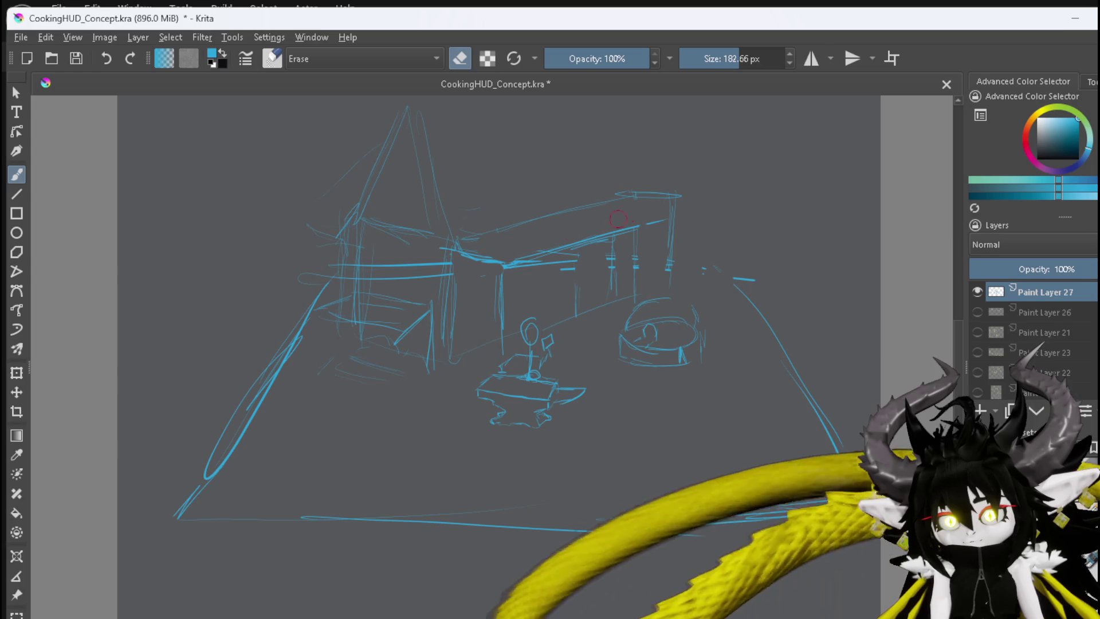
Redraw the awning's edge along the hall wall and its top edge
key("e")
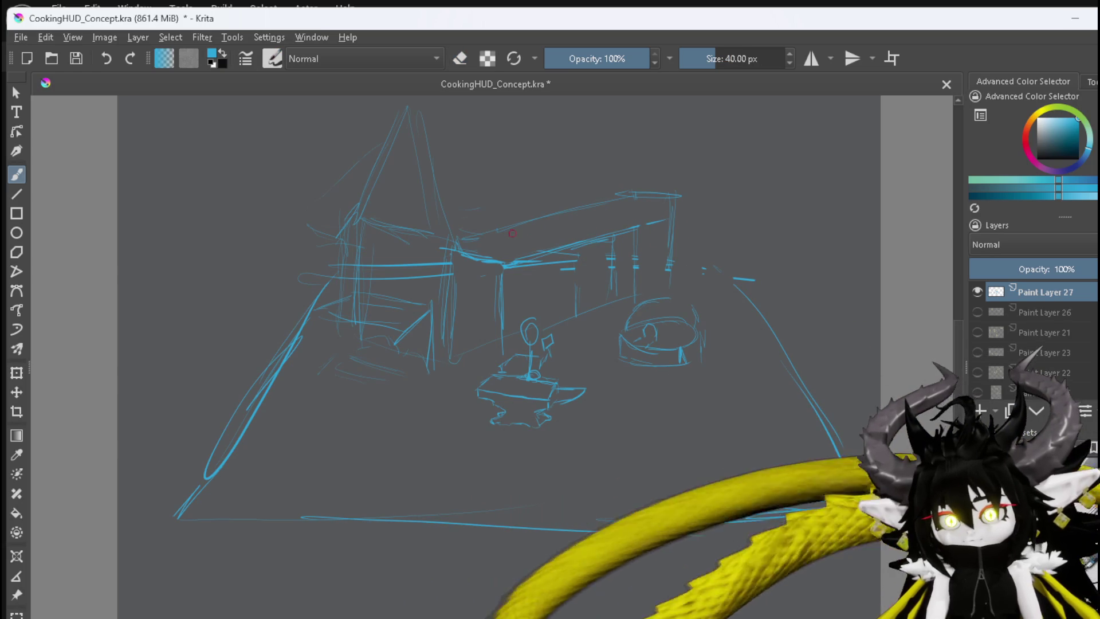
left_click_drag(522, 258, 619, 237)
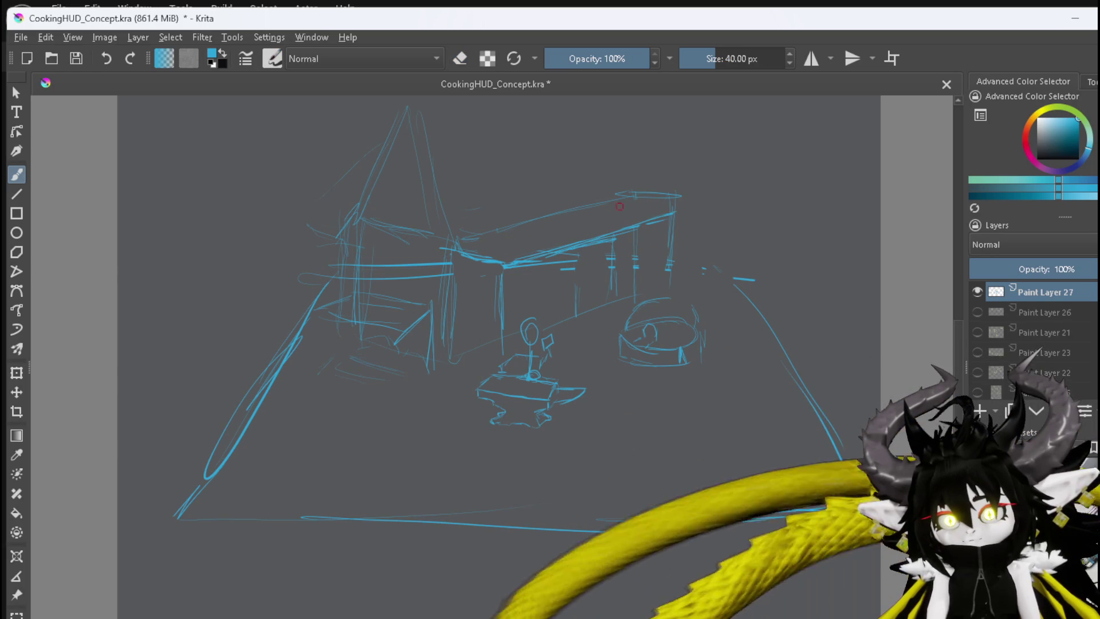
mouse_move(630, 193)
left_mouse_down()
mouse_move(674, 209)
mouse_move(599, 100)
left_mouse_up()
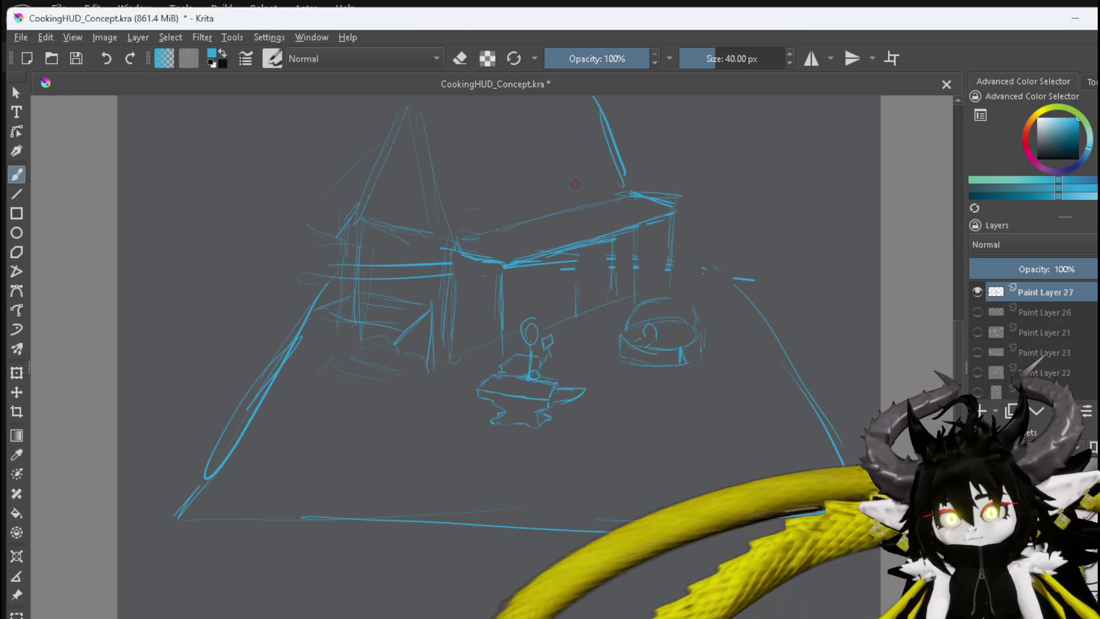
scroll(550, 139, "down", 1)
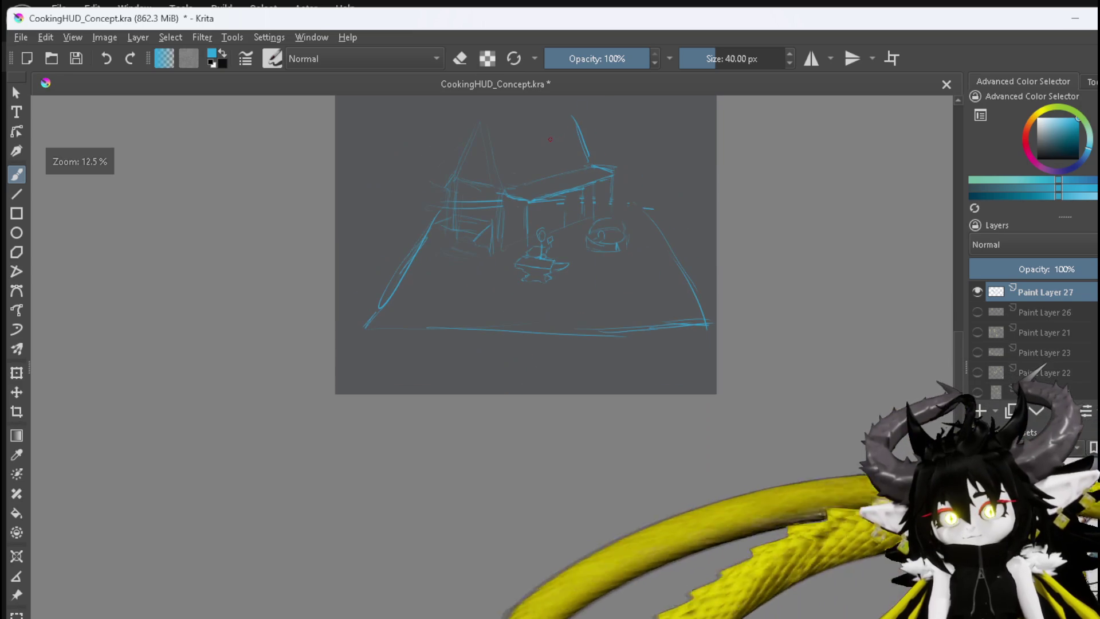
Draw the roof ridge rightward from the apex and a capped chimney at the roof's left
middle_click_drag(499, 154, 458, 251)
scroll(458, 252, "up", 2)
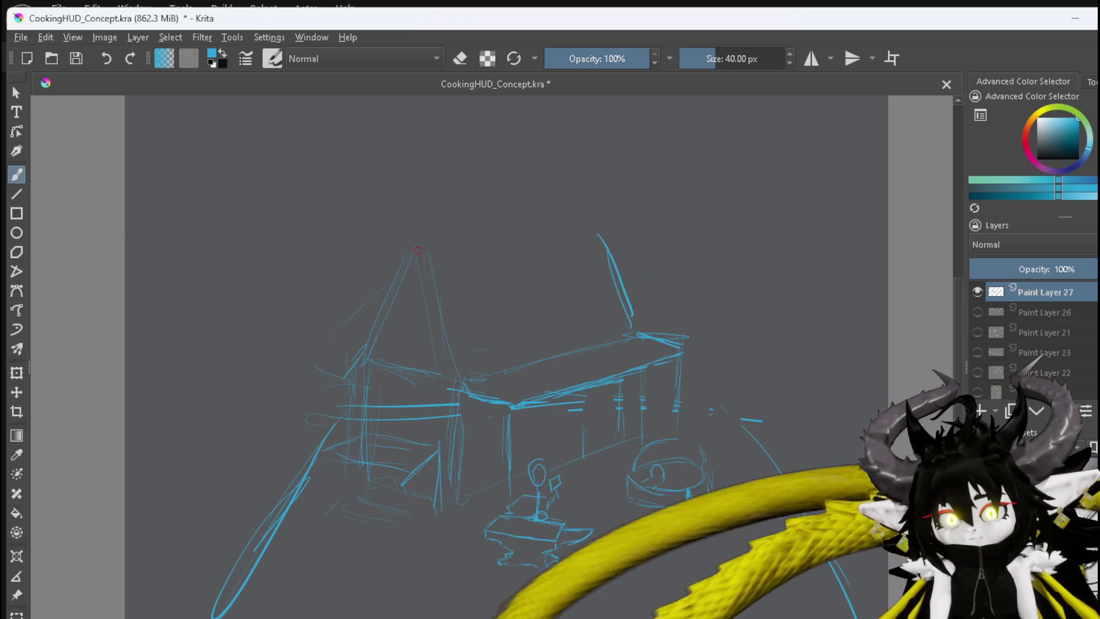
left_click_drag(416, 249, 587, 219)
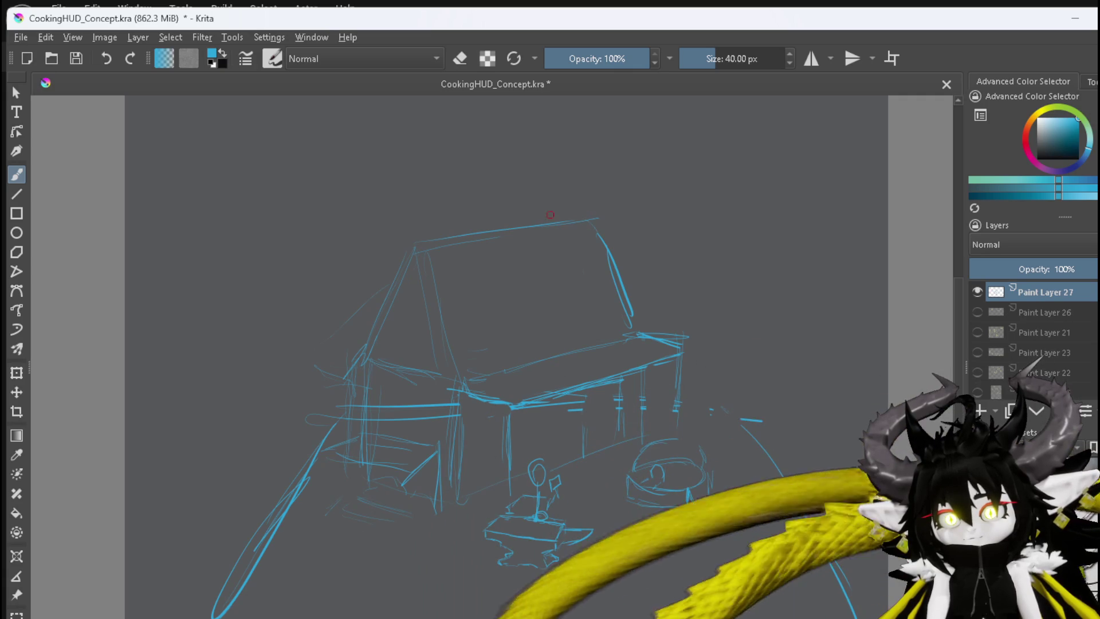
left_click_drag(384, 250, 382, 283)
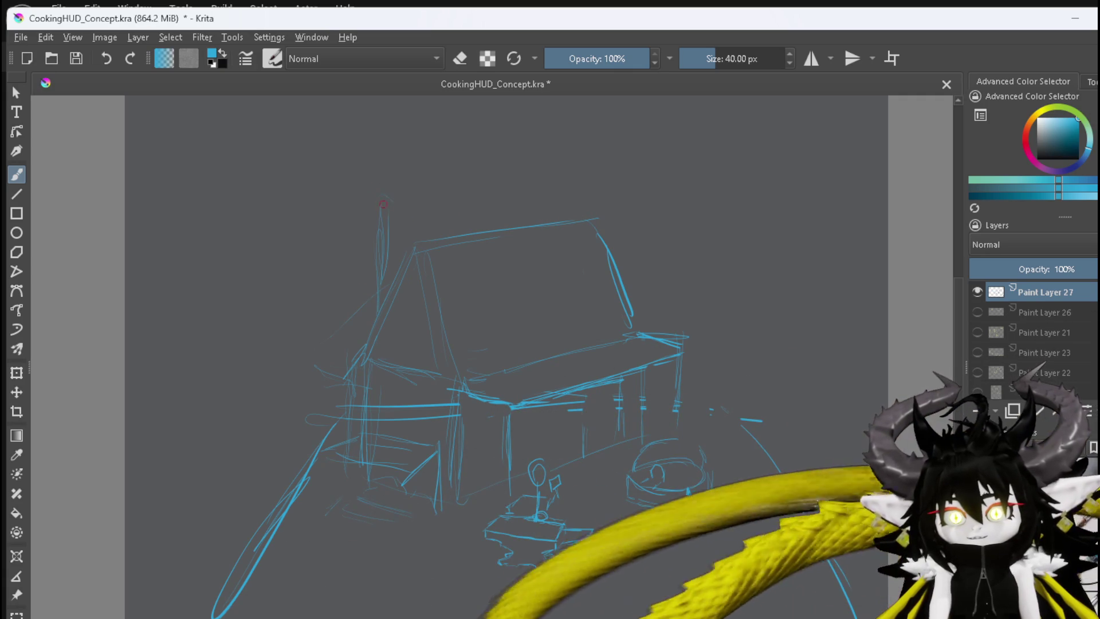
left_click_drag(383, 202, 413, 199)
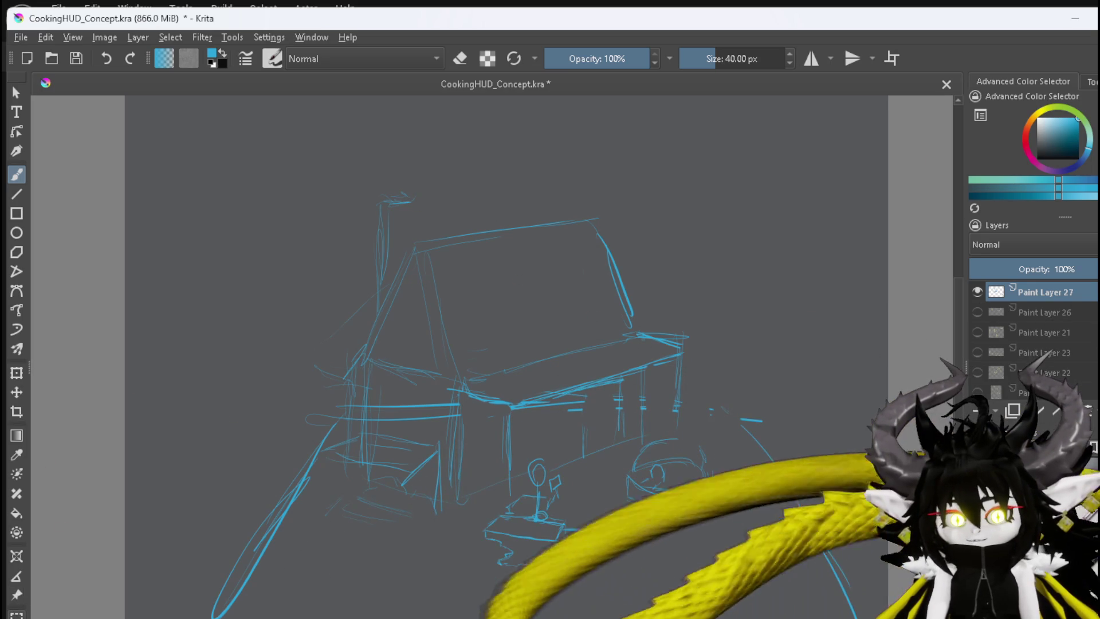
scroll(47, 568, "down", 3)
Select the oven sketch with a freehand lasso outline
scroll(236, 527, "up", 3)
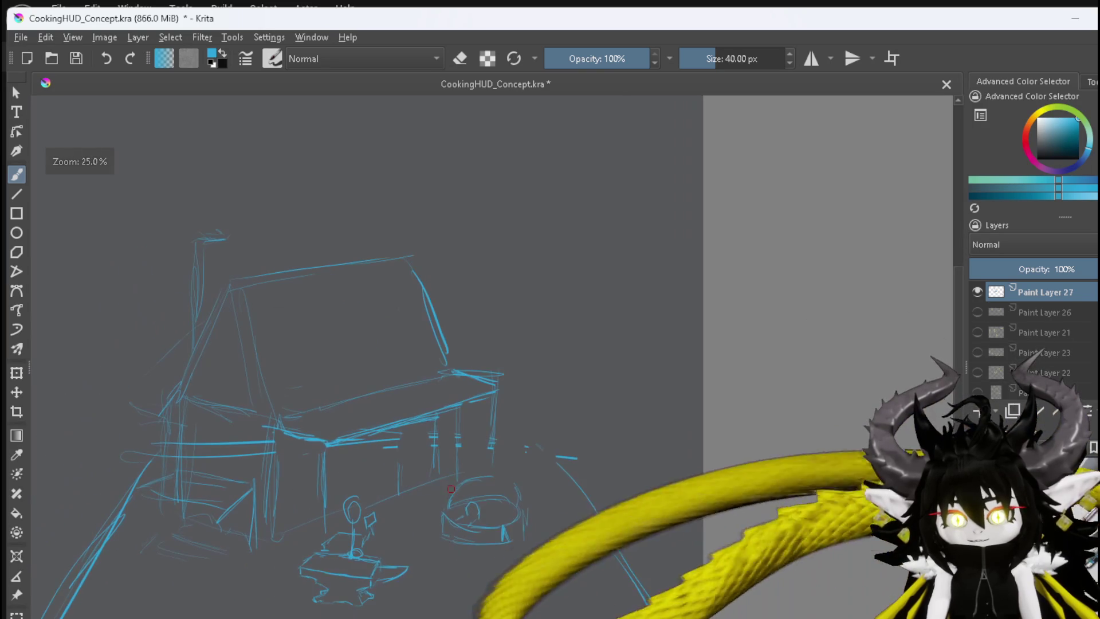
scroll(16, 510, "down", 3)
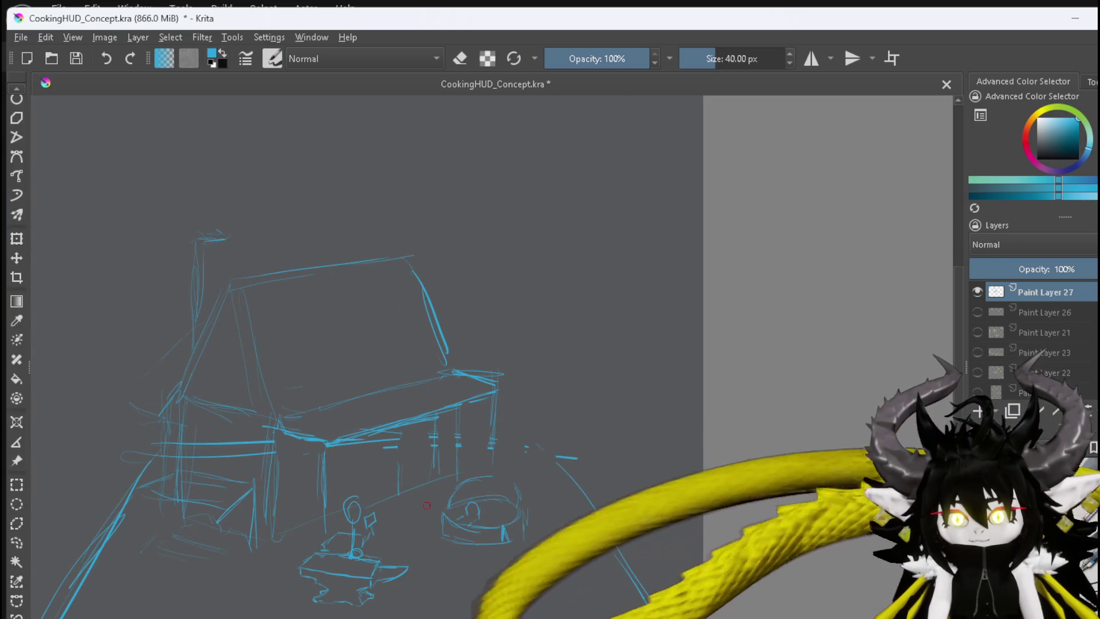
scroll(19, 551, "down", 1)
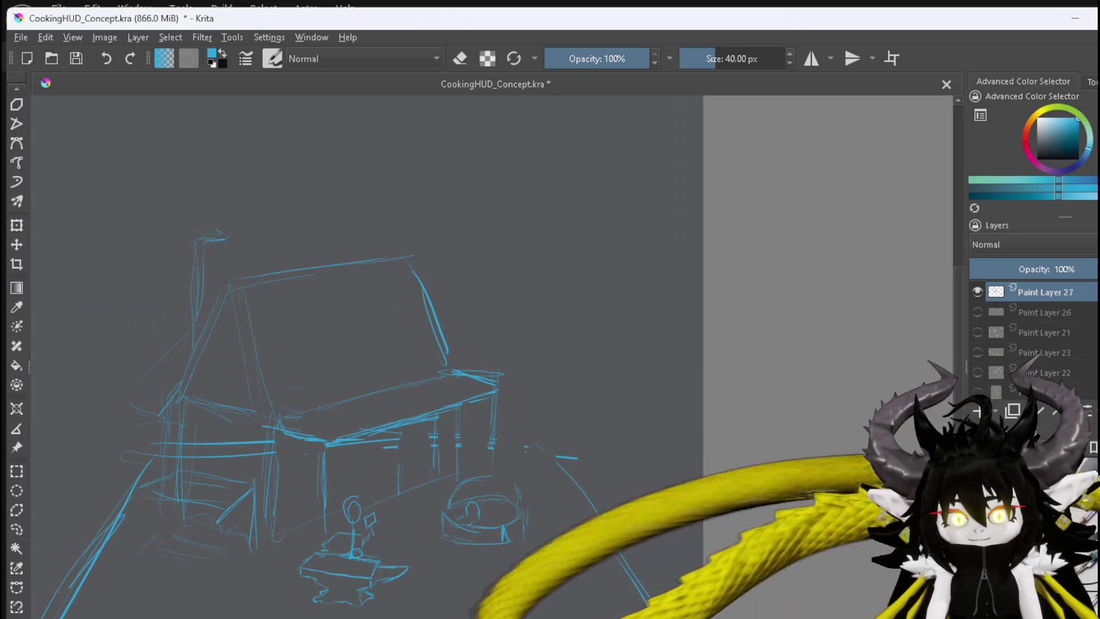
left_click(17, 510)
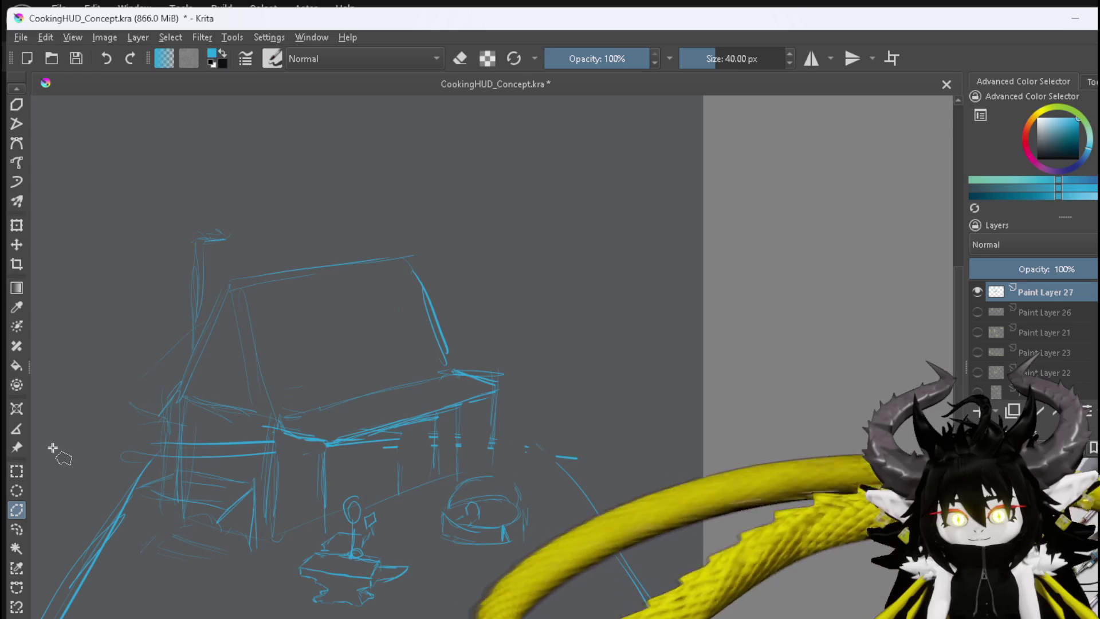
left_click(16, 529)
mouse_move(469, 477)
left_mouse_down()
mouse_move(441, 487)
mouse_move(427, 525)
mouse_move(570, 533)
mouse_move(515, 478)
left_mouse_up()
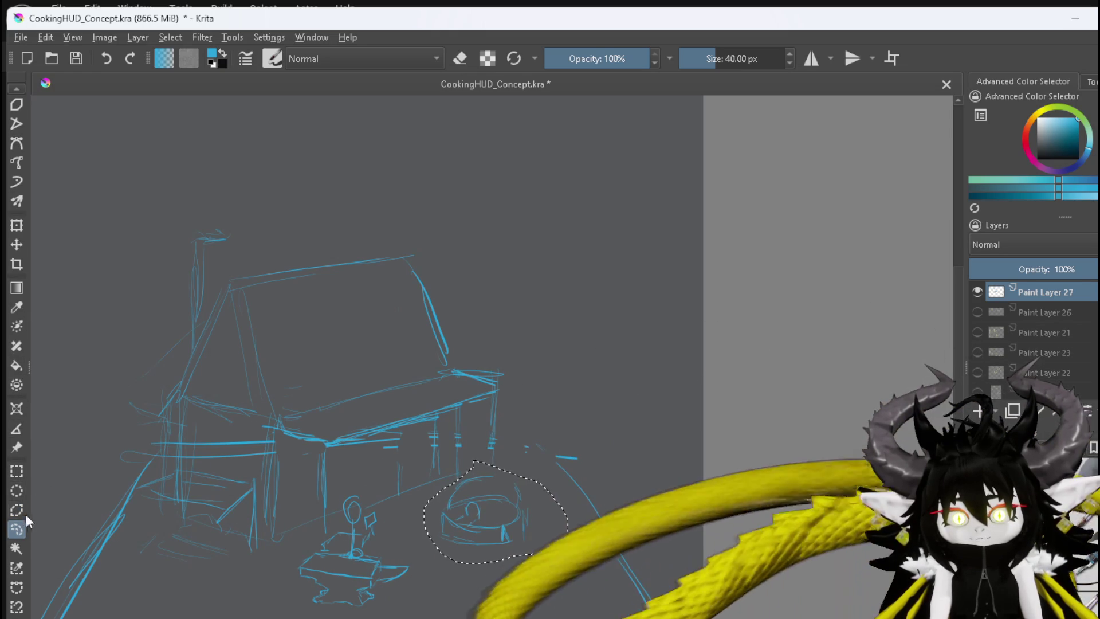
Move the oven sketch to the hall's front-left corner and deselect it
left_click(16, 225)
left_click_drag(462, 504, 189, 505)
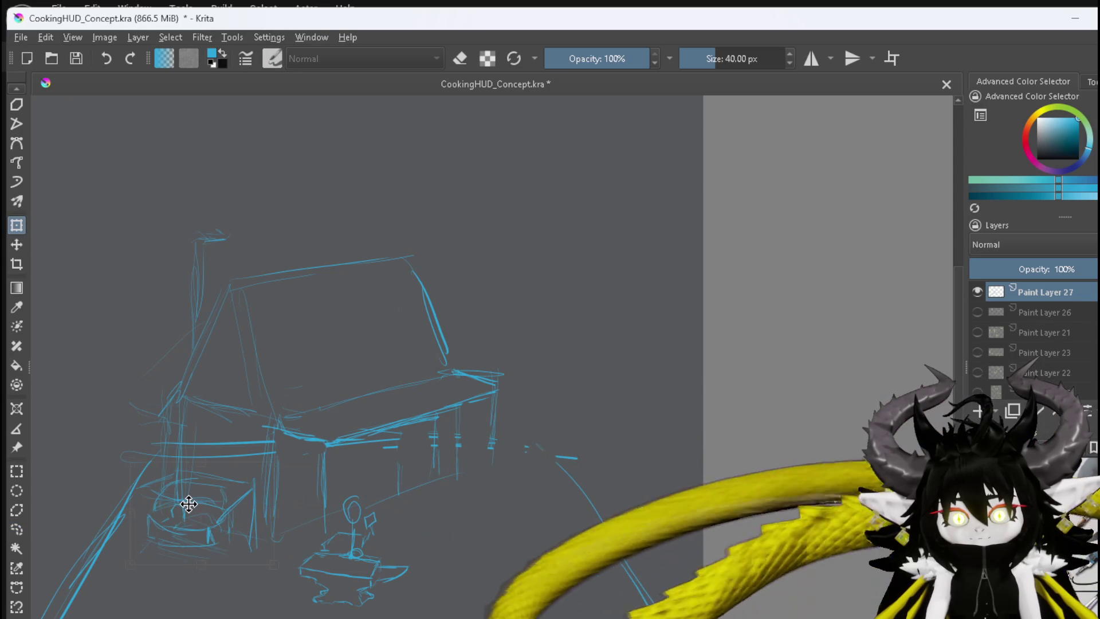
key("Return")
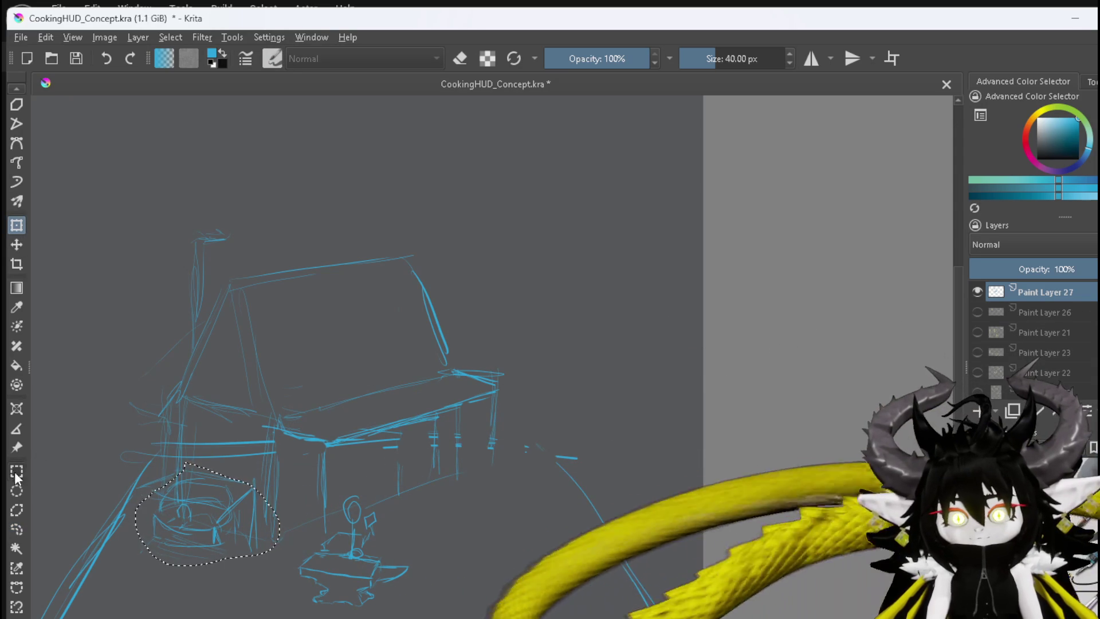
left_click(16, 471)
left_click(89, 437)
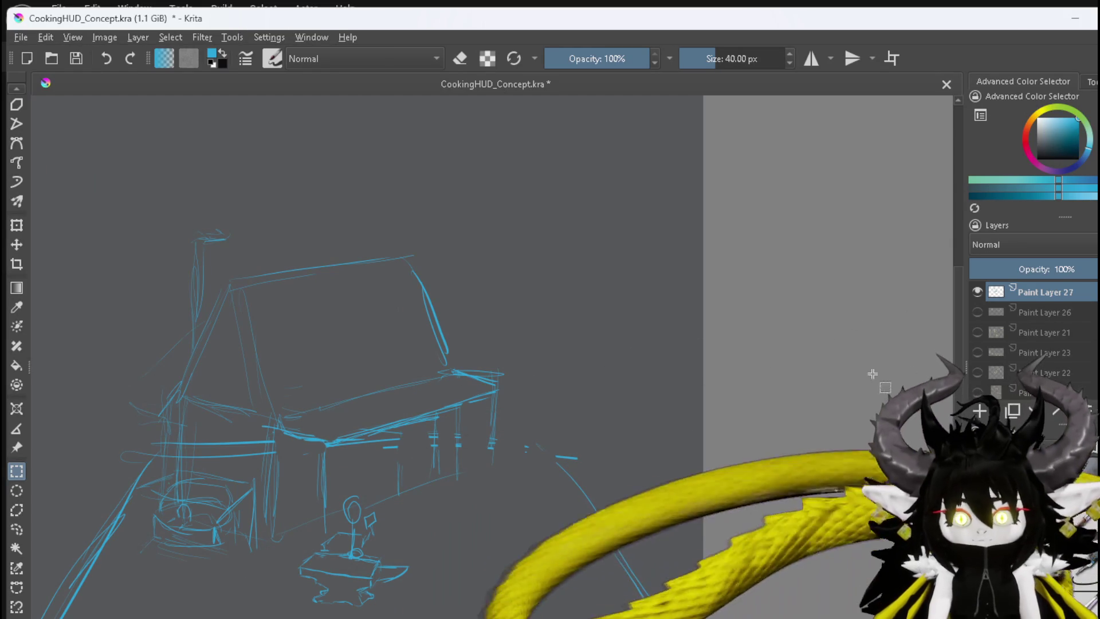
key("e")
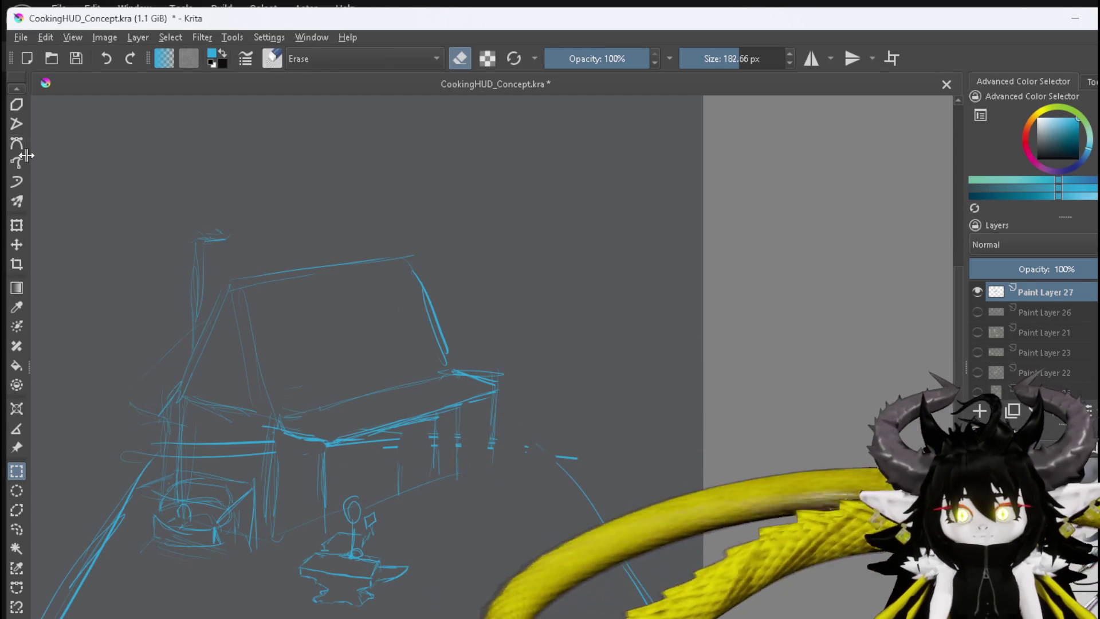
Erase the old rough strokes on the oven's top, right end and lower left
scroll(17, 114, "up", 3)
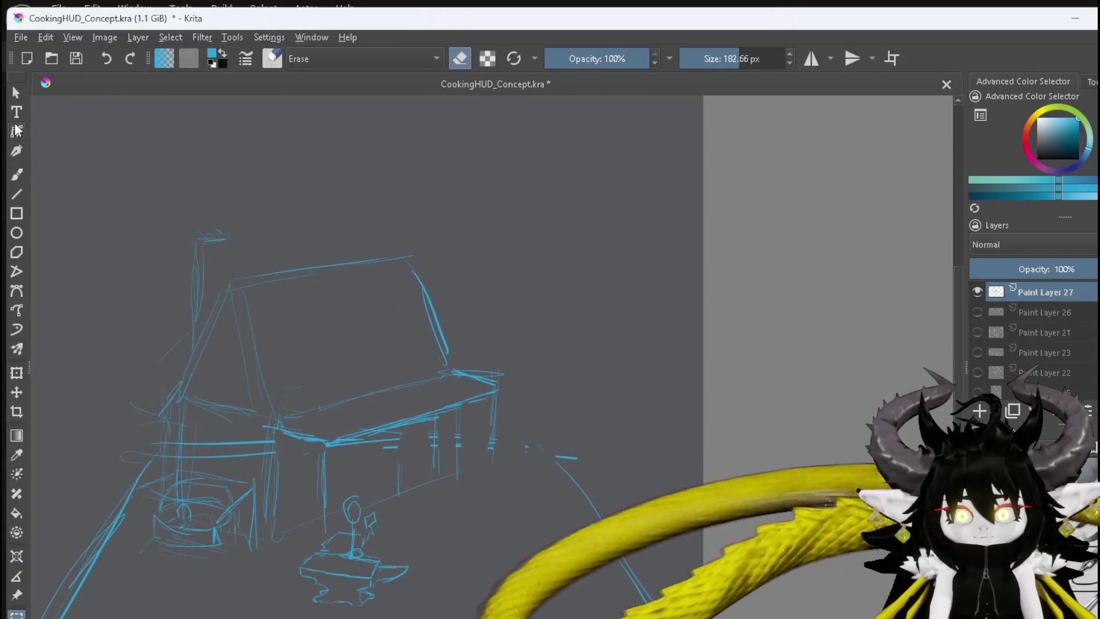
left_click(16, 175)
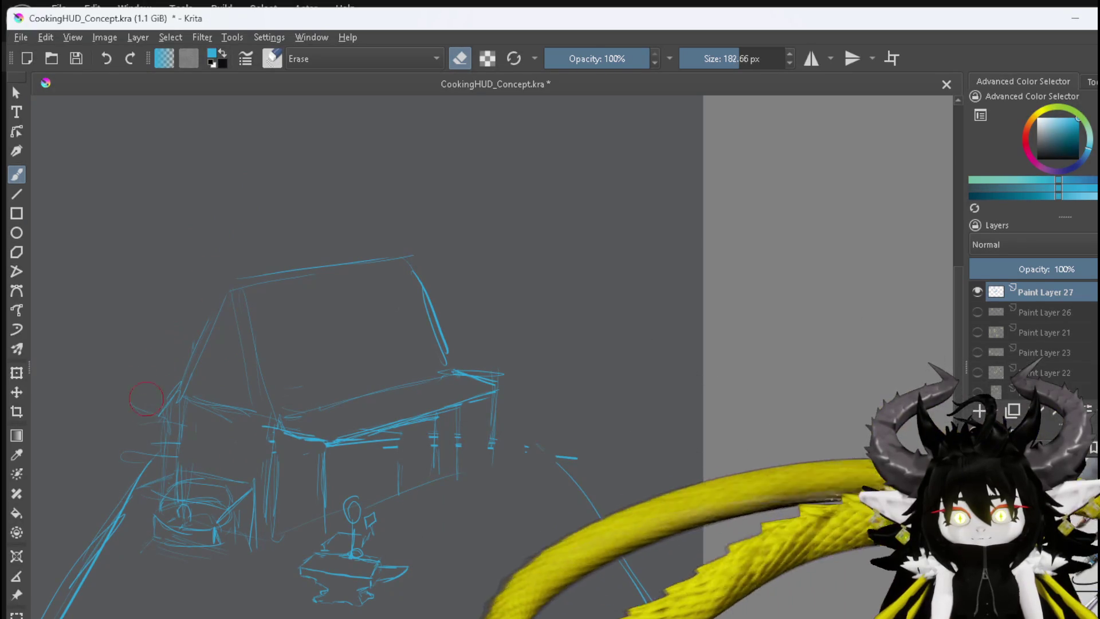
mouse_move(201, 461)
left_mouse_down()
mouse_move(206, 475)
mouse_move(246, 486)
left_mouse_up()
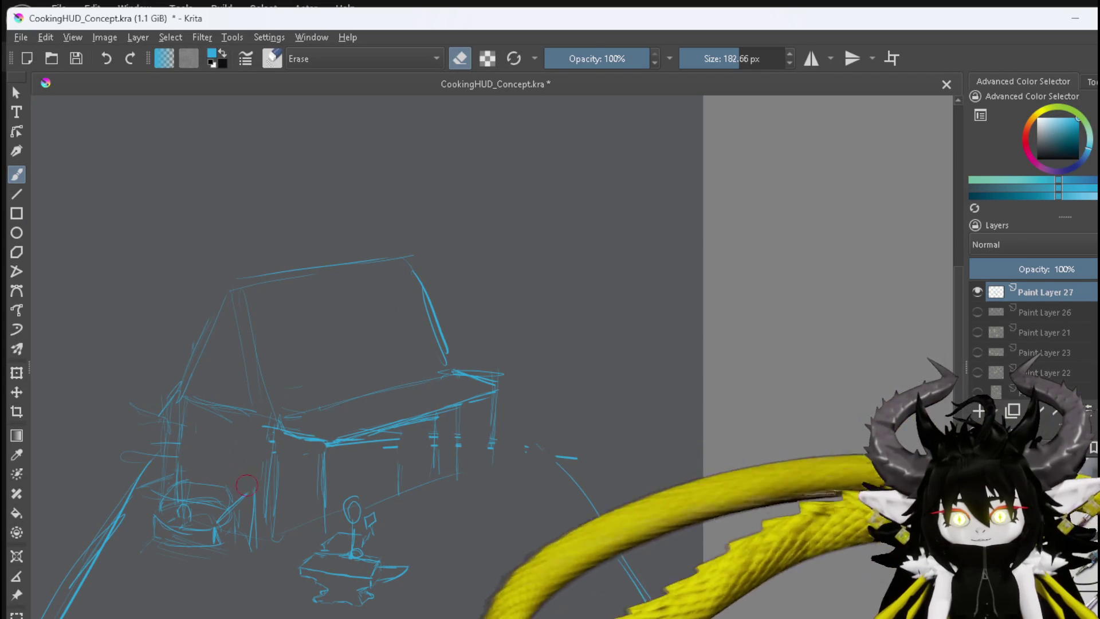
left_click_drag(233, 531, 253, 536)
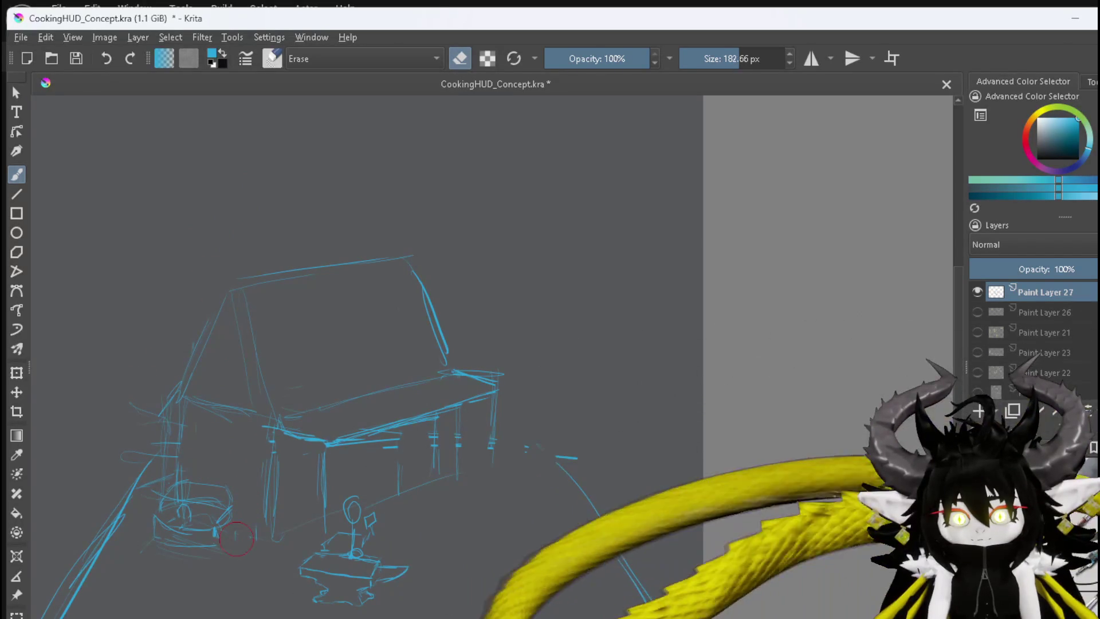
mouse_move(197, 491)
left_mouse_down()
mouse_move(198, 507)
mouse_move(219, 517)
left_mouse_up()
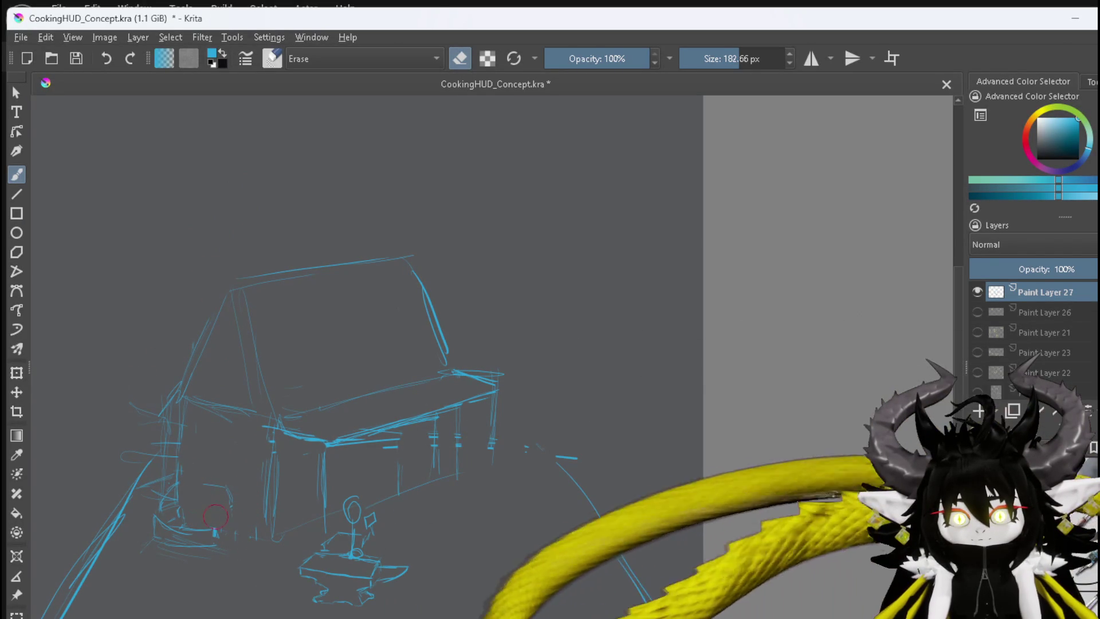
Paint the oven's curved top and a bold curved base
key("e")
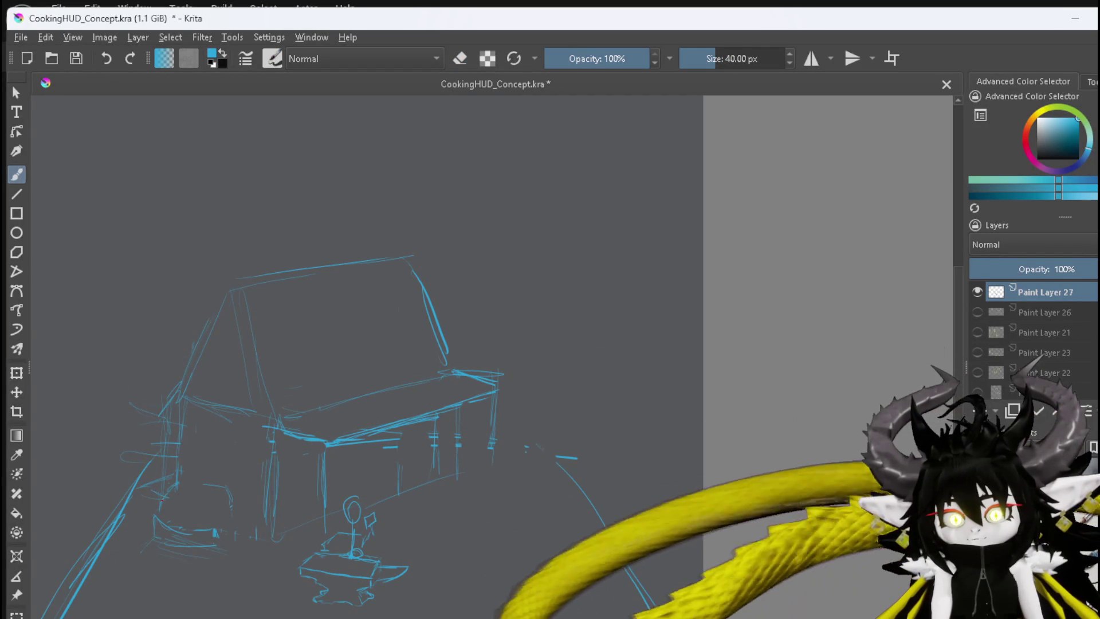
mouse_move(160, 497)
left_mouse_down()
mouse_move(201, 463)
mouse_move(256, 487)
left_mouse_up()
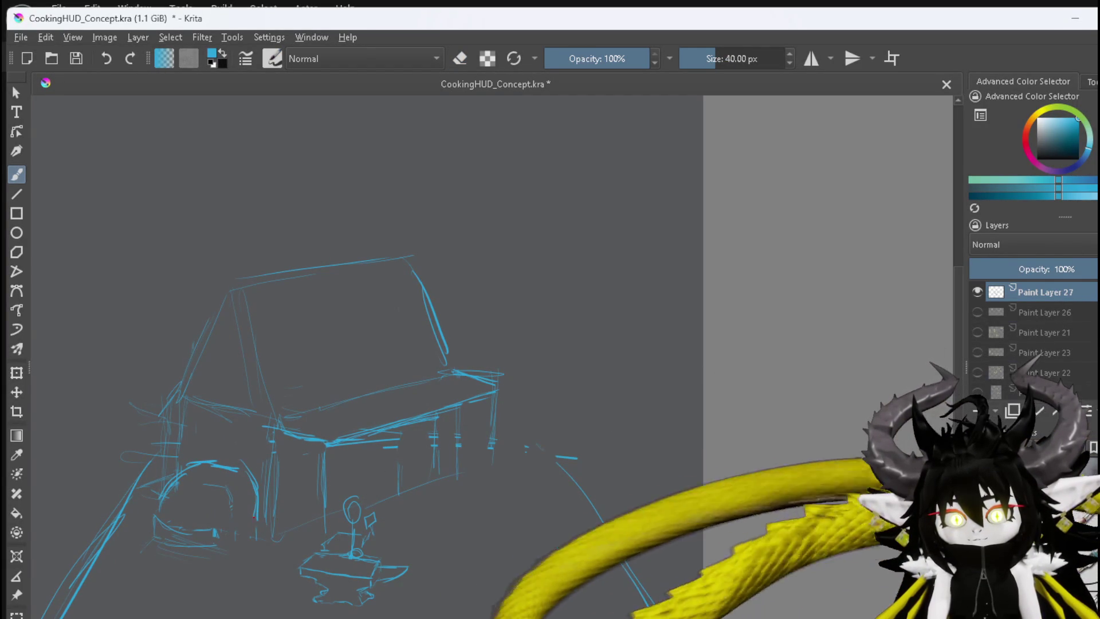
mouse_move(154, 518)
left_mouse_down()
mouse_move(215, 537)
mouse_move(163, 545)
left_mouse_up()
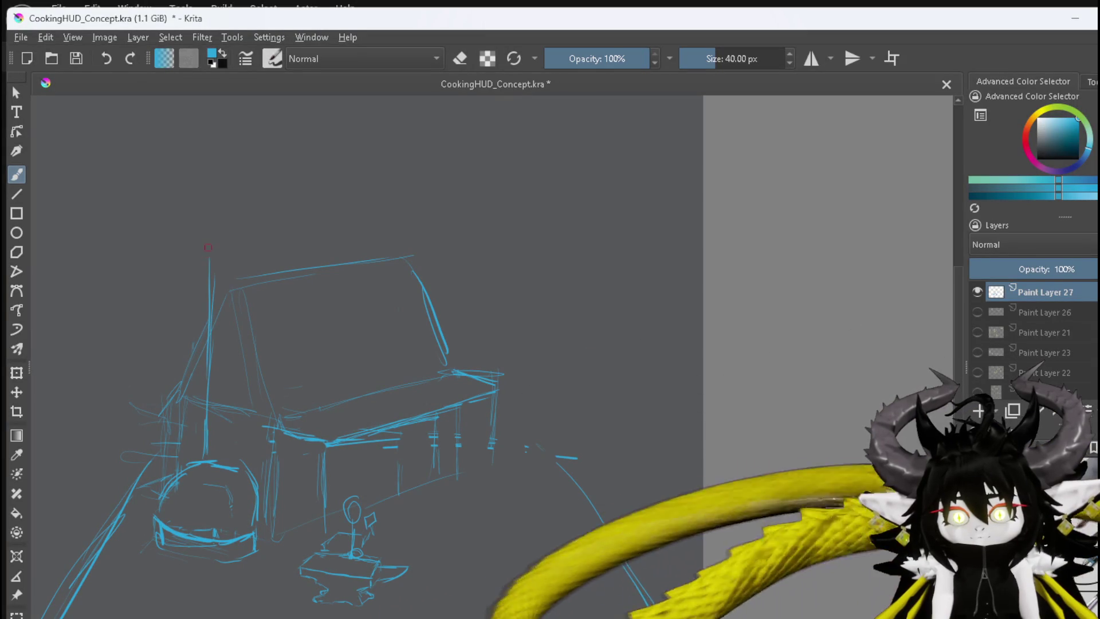
Draw the chimney down to the oven and a gabled dormer with a window on the roof
mouse_move(209, 258)
left_mouse_down()
mouse_move(232, 236)
mouse_move(247, 376)
left_mouse_up()
left_click_drag(247, 427, 246, 462)
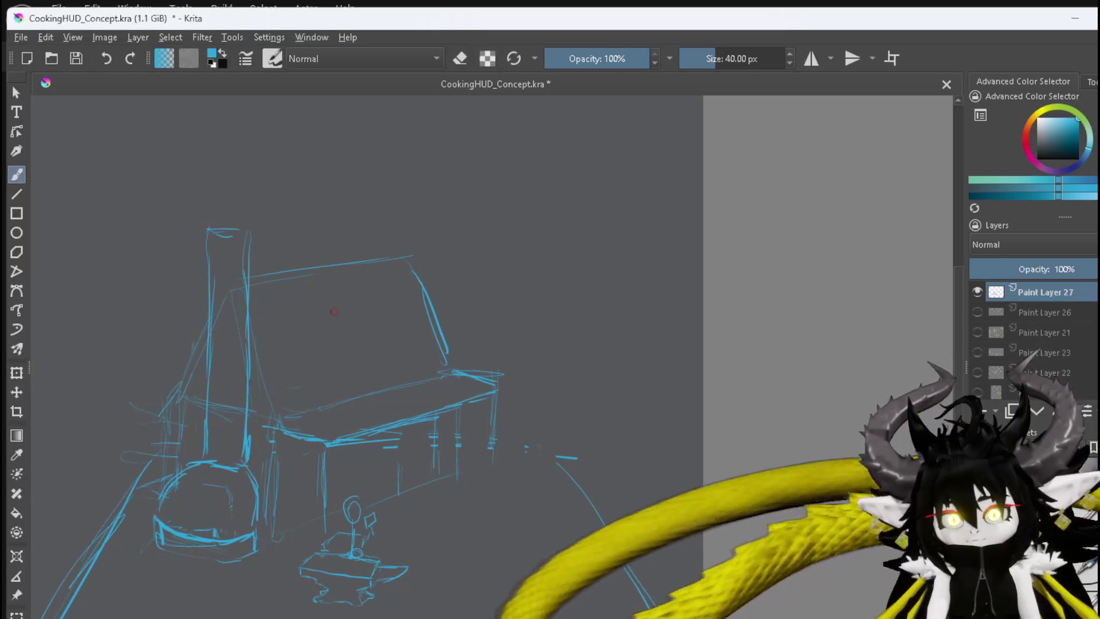
mouse_move(347, 304)
left_mouse_down()
mouse_move(403, 337)
mouse_move(370, 377)
mouse_move(340, 381)
mouse_move(331, 351)
left_mouse_up()
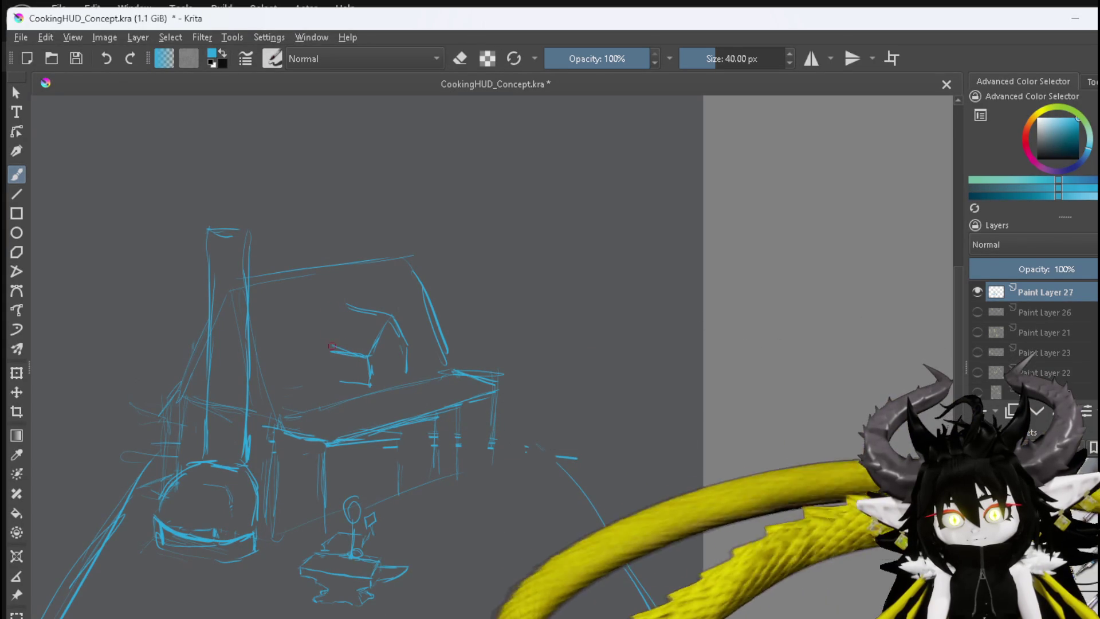
left_click_drag(322, 297, 333, 339)
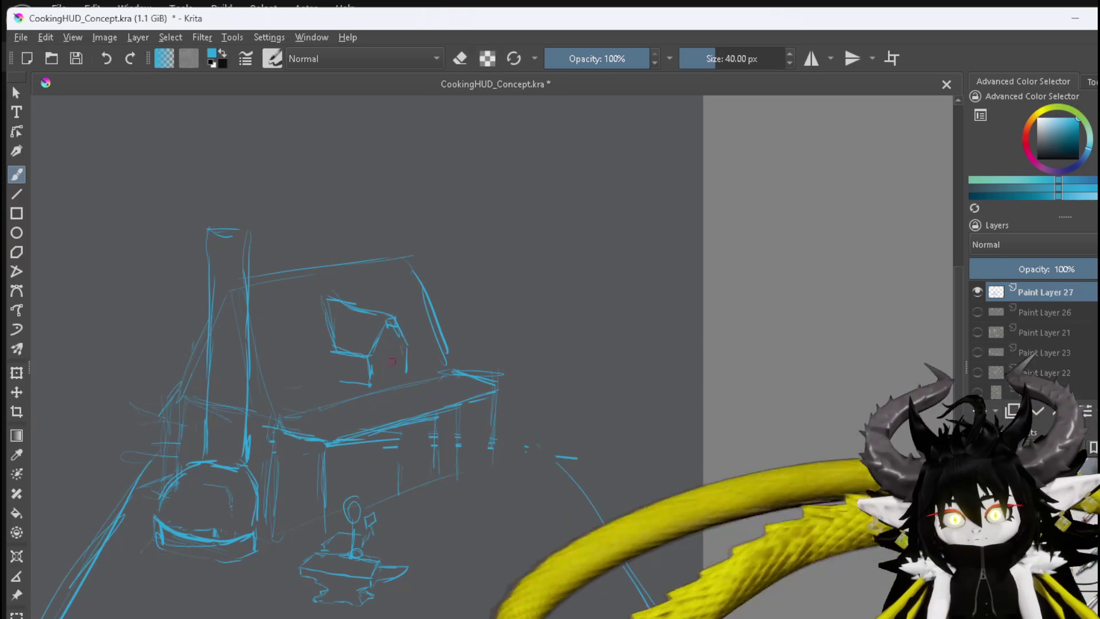
left_click_drag(396, 336, 400, 370)
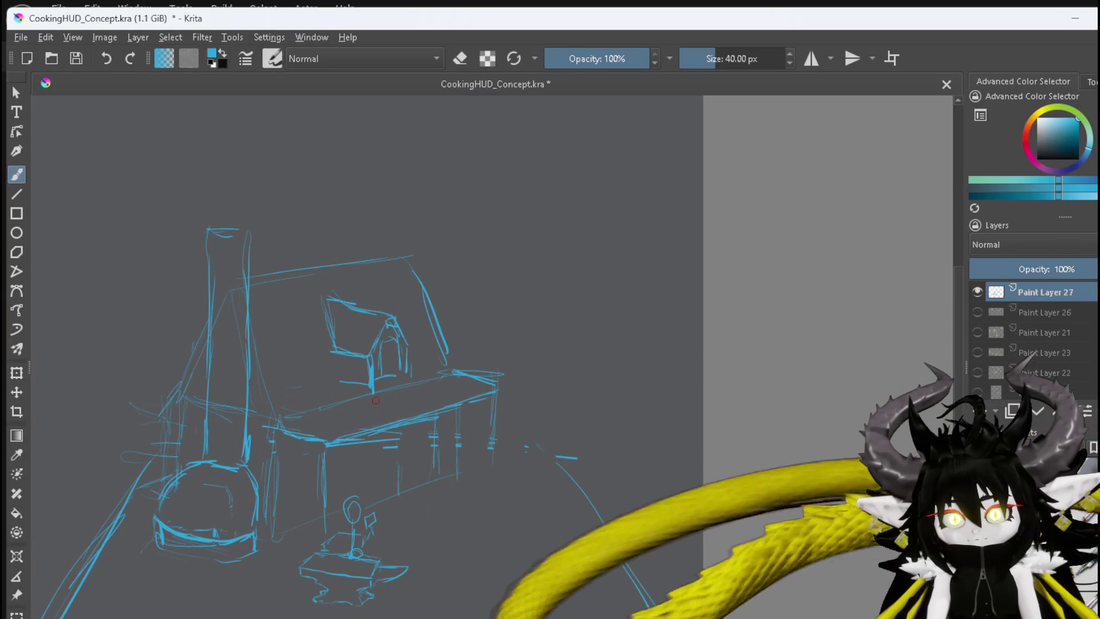
left_click_drag(371, 390, 372, 404)
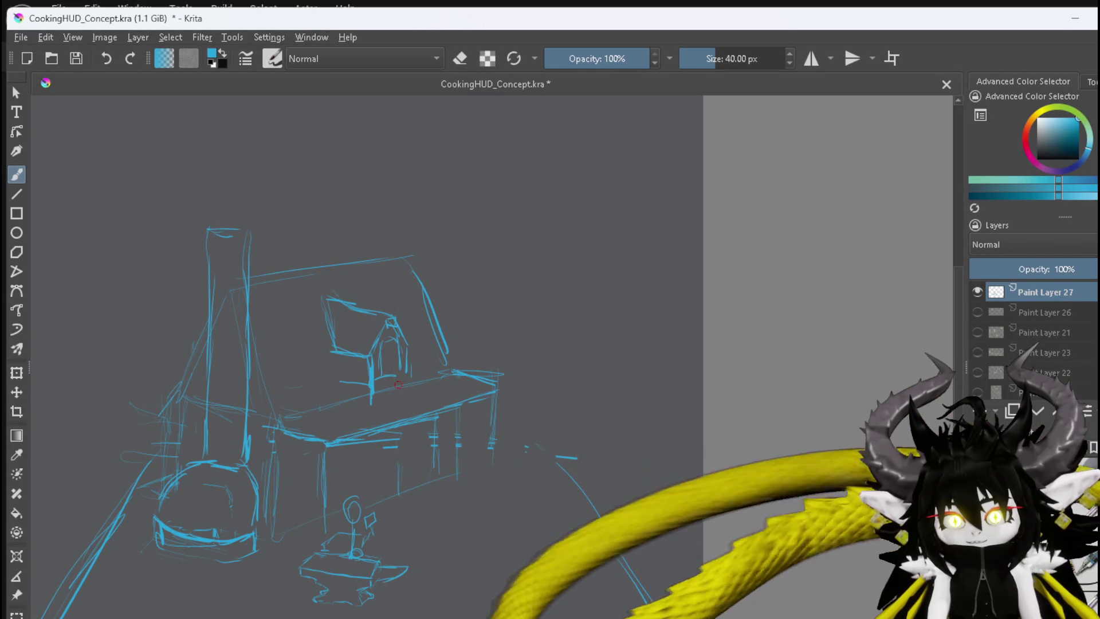
left_click_drag(409, 354, 411, 395)
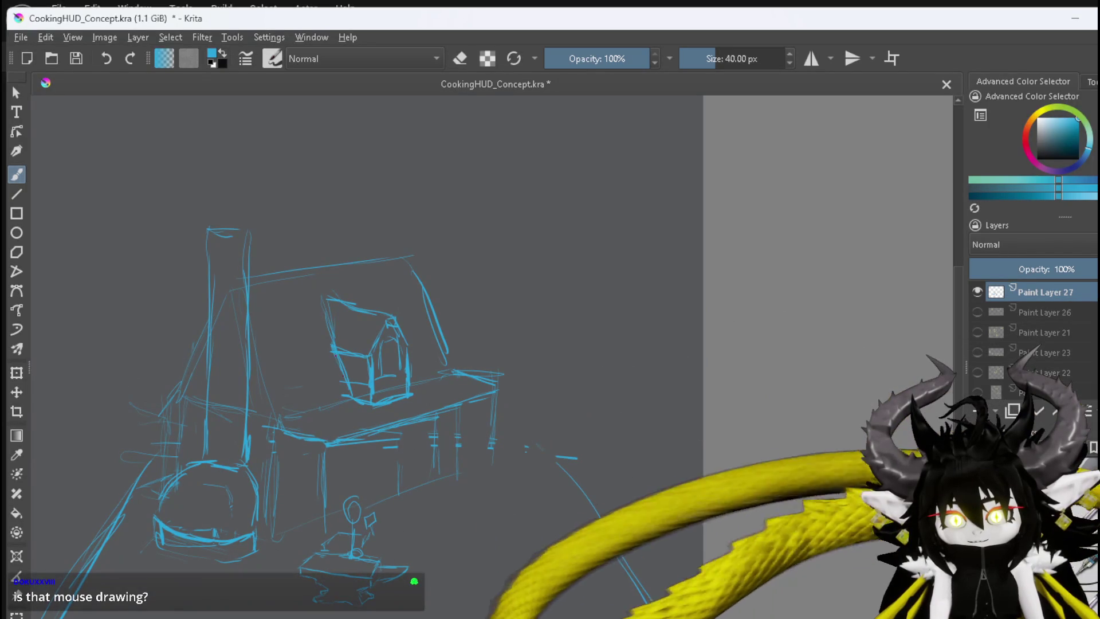
Bolden the hall's front corner line down to the ground and mark the front wall's top edge
key("e")
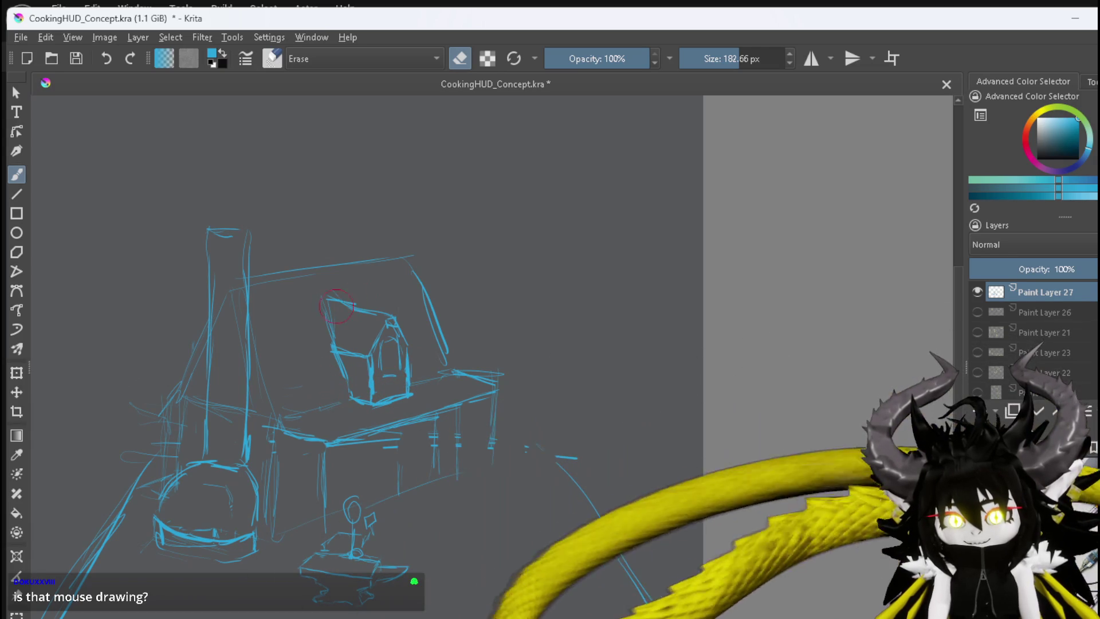
key("e")
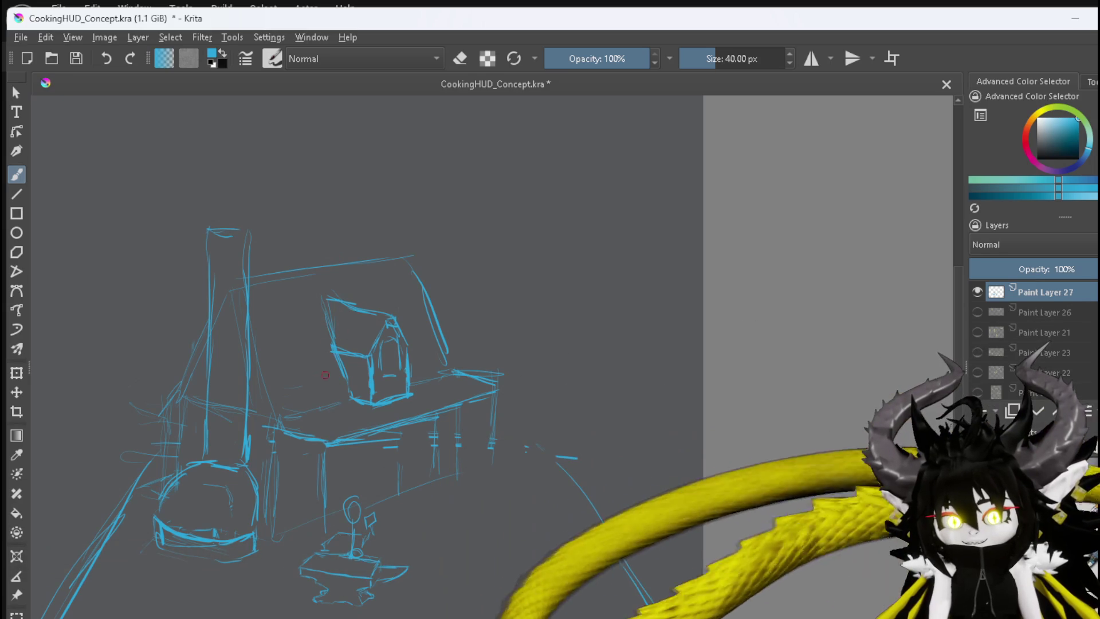
left_click_drag(275, 427, 280, 528)
left_click_drag(282, 428, 286, 525)
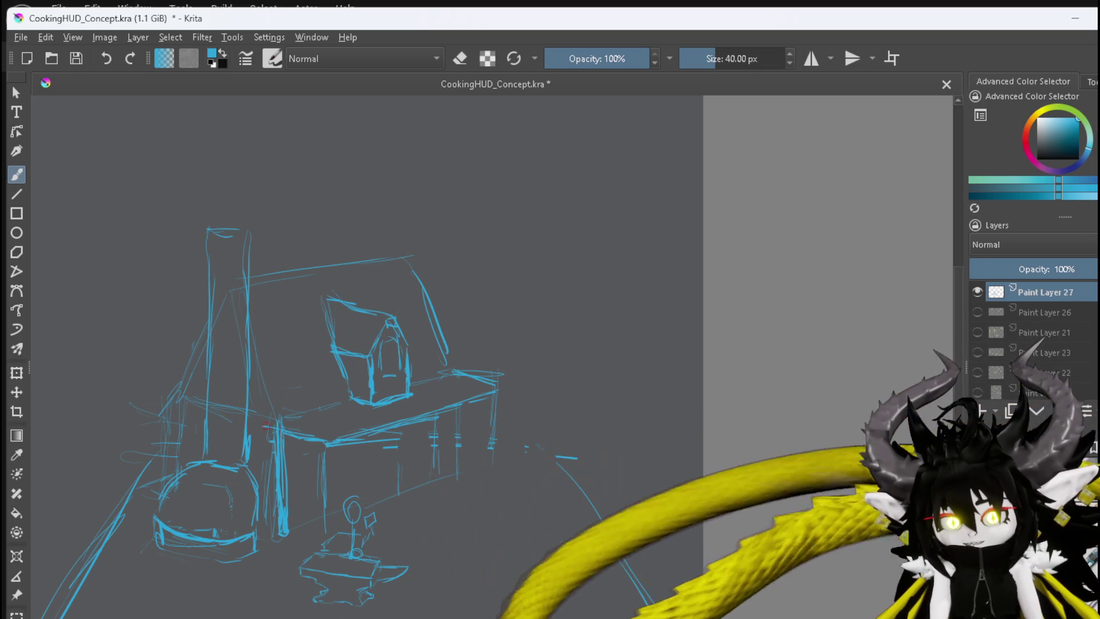
mouse_move(271, 425)
left_mouse_down()
mouse_move(173, 419)
mouse_move(193, 419)
mouse_move(173, 443)
mouse_move(177, 468)
left_mouse_up()
Ink bold lines over the wall edge behind the oven, both gable roof edges and the eave
left_click_drag(174, 420, 176, 455)
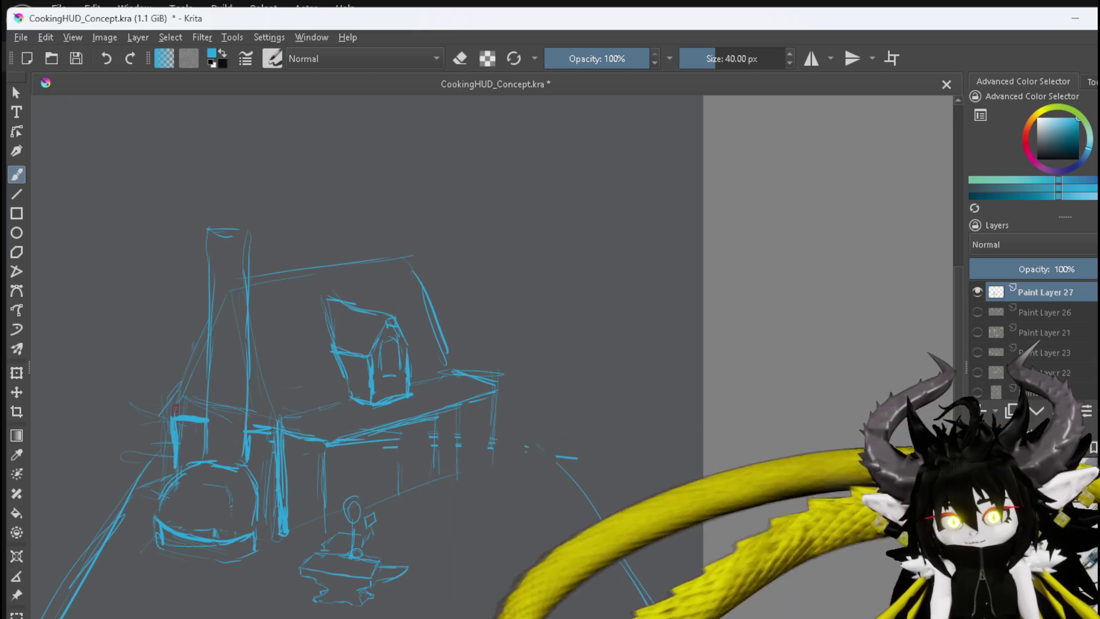
left_click_drag(184, 393, 161, 424)
left_click_drag(192, 364, 153, 428)
left_click_drag(202, 333, 188, 373)
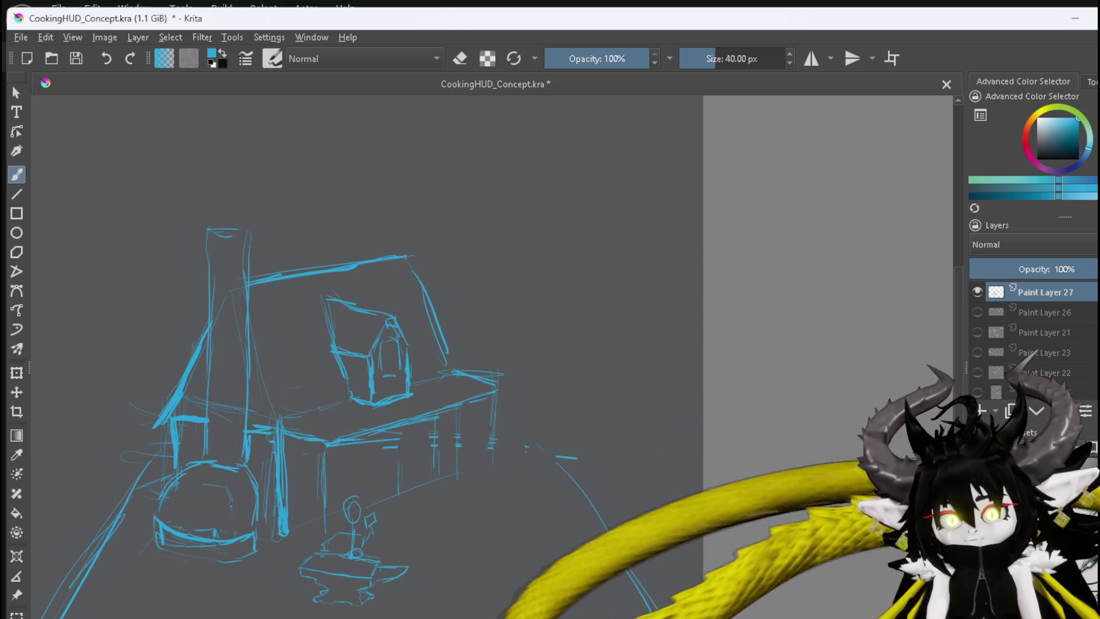
left_click_drag(449, 342, 456, 370)
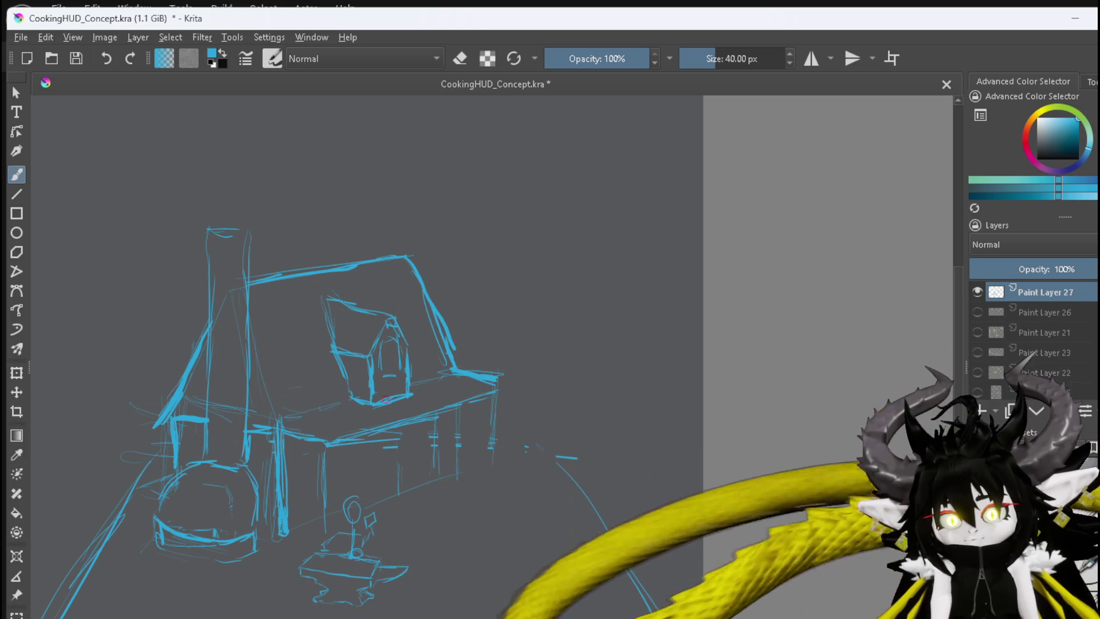
left_click_drag(283, 428, 329, 444)
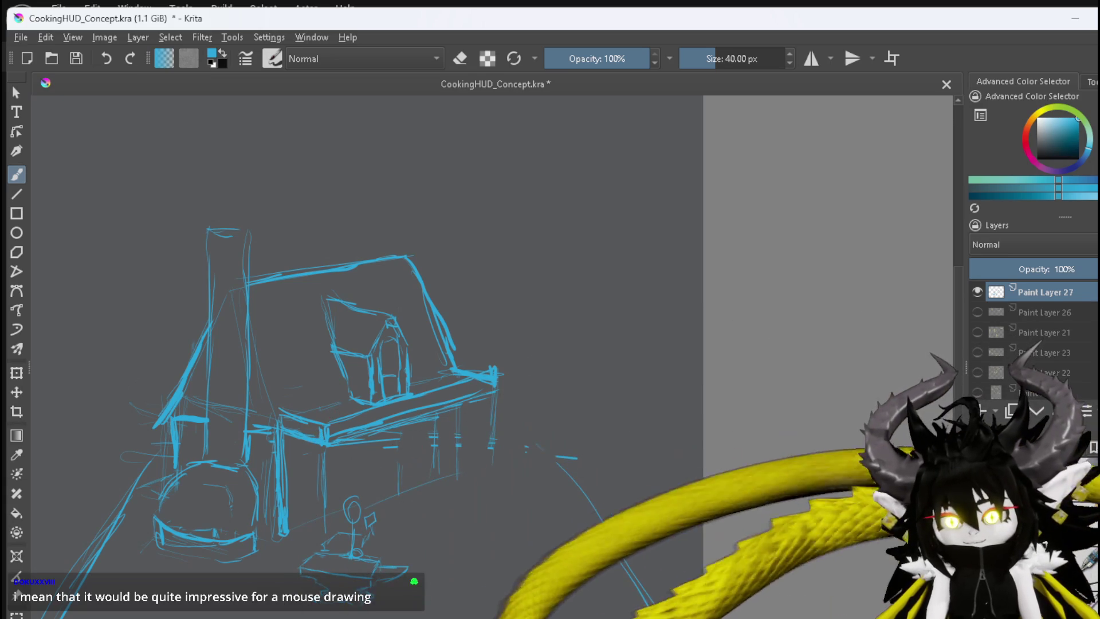
Erase the stray dashes under the eave and redraw a post along the front wall
key("e")
mouse_move(341, 448)
left_mouse_down()
mouse_move(381, 439)
mouse_move(443, 453)
mouse_move(401, 486)
mouse_move(472, 464)
left_mouse_up()
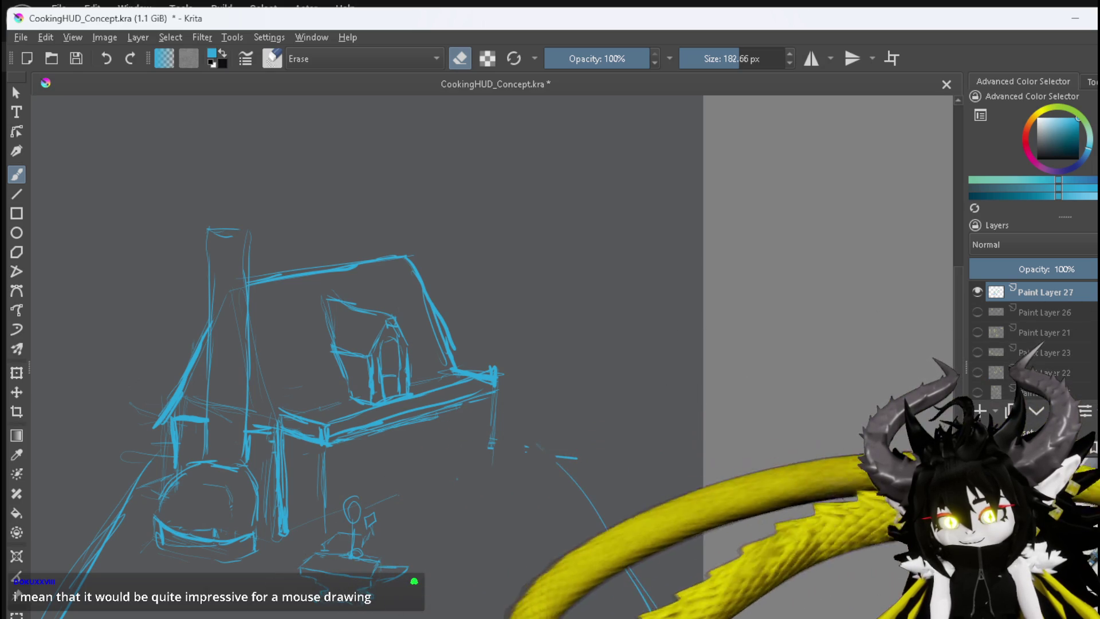
key("e")
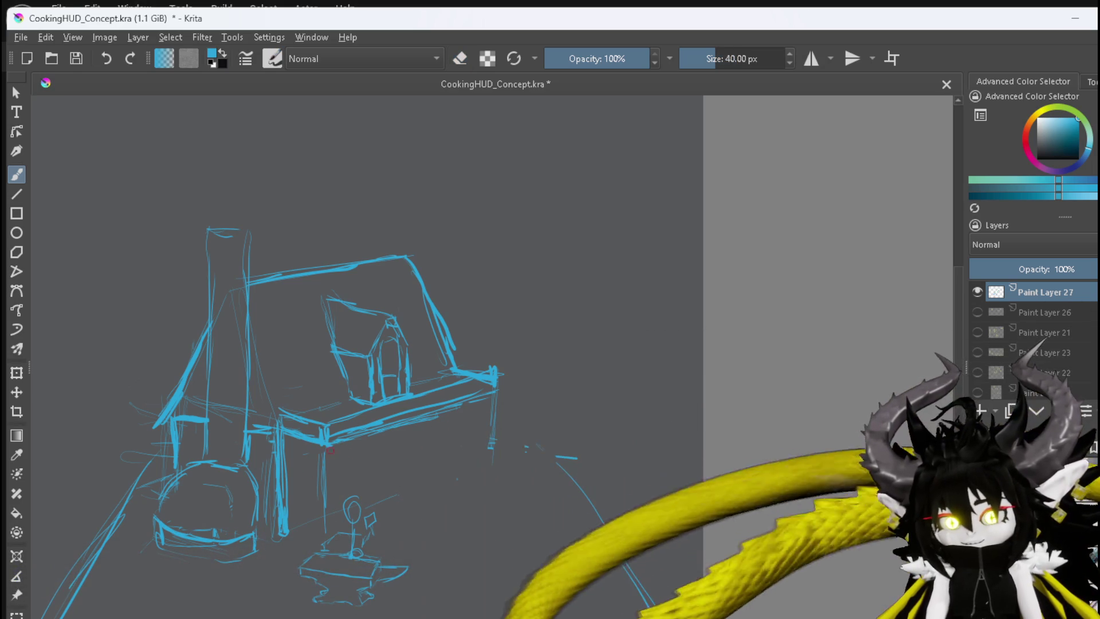
left_click_drag(324, 446, 331, 540)
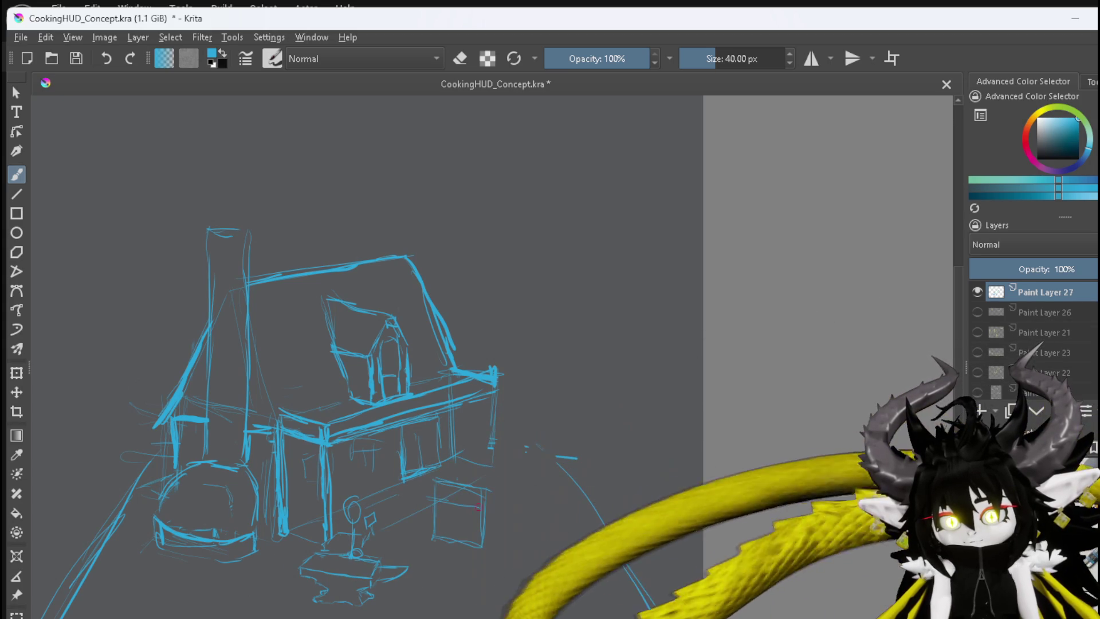
Add a crate line, then draw an arch, a short stroke and two small circles inside the oven
left_click_drag(444, 499, 480, 507)
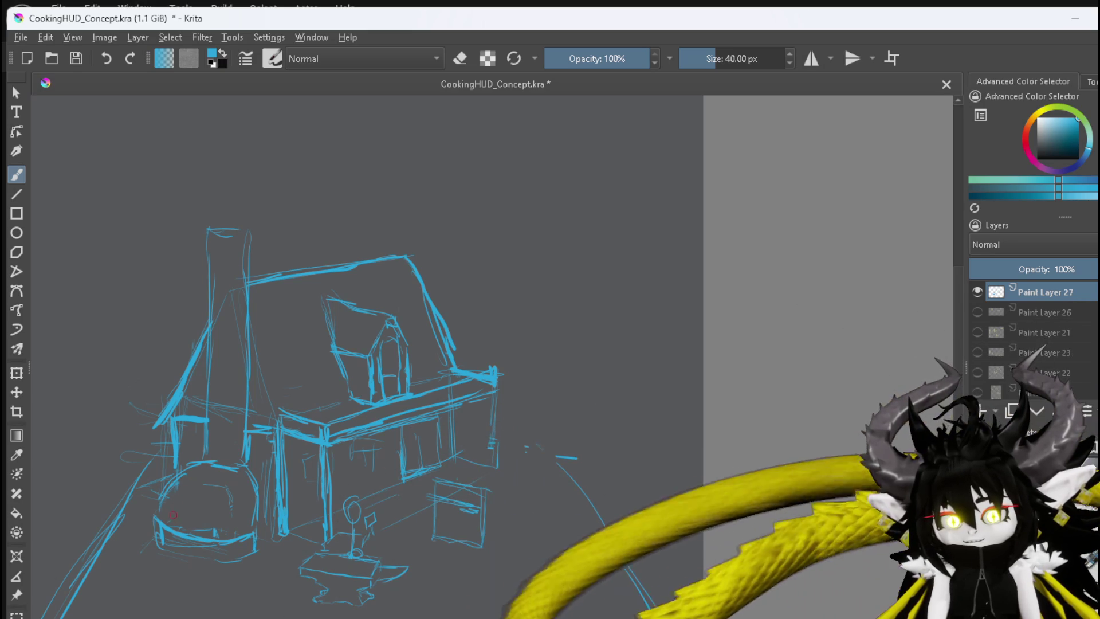
mouse_move(173, 507)
left_mouse_down()
mouse_move(192, 489)
mouse_move(205, 504)
left_mouse_up()
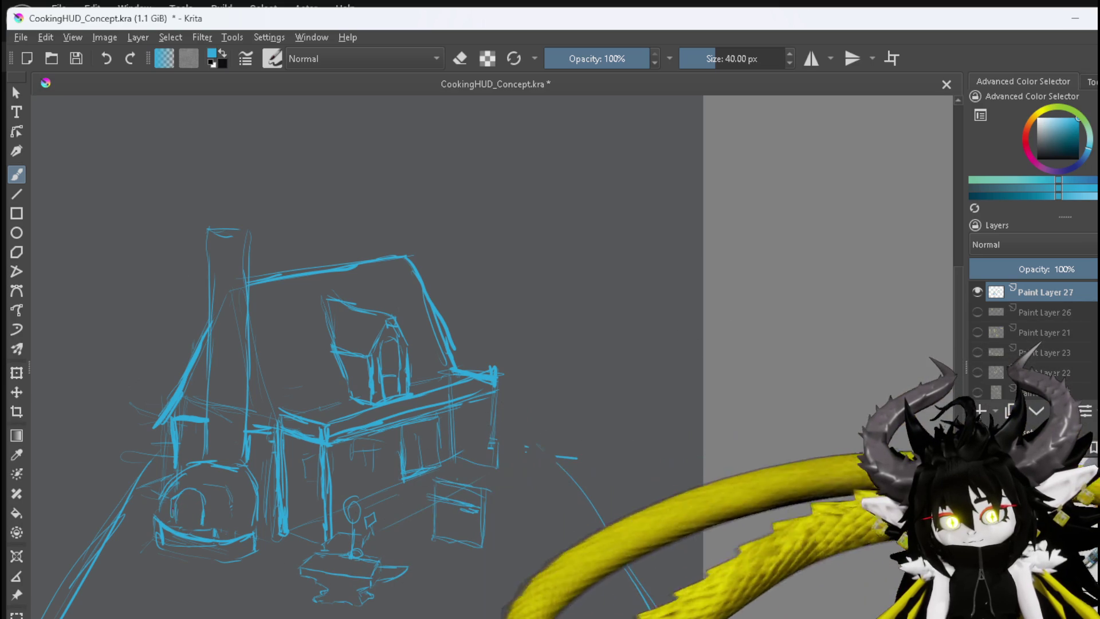
left_click_drag(193, 493, 195, 512)
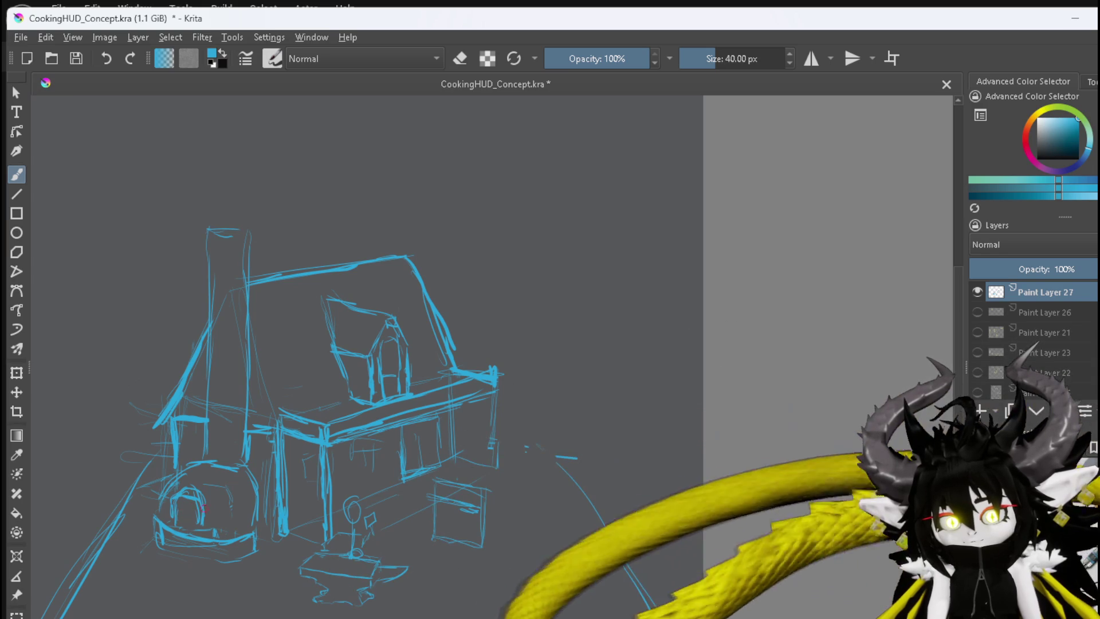
left_click_drag(184, 512, 193, 512)
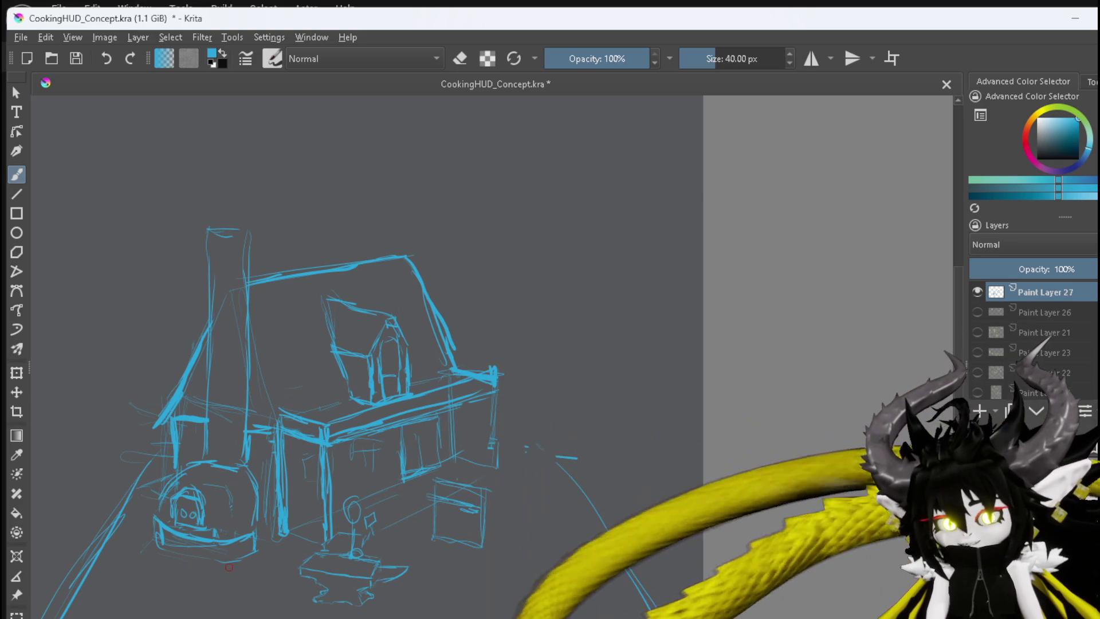
Brush curly, billowing smoke strokes above the chimney, plus a short stroke near the oven's base
left_click_drag(211, 202, 208, 226)
left_click_drag(237, 179, 224, 198)
left_click_drag(260, 166, 320, 142)
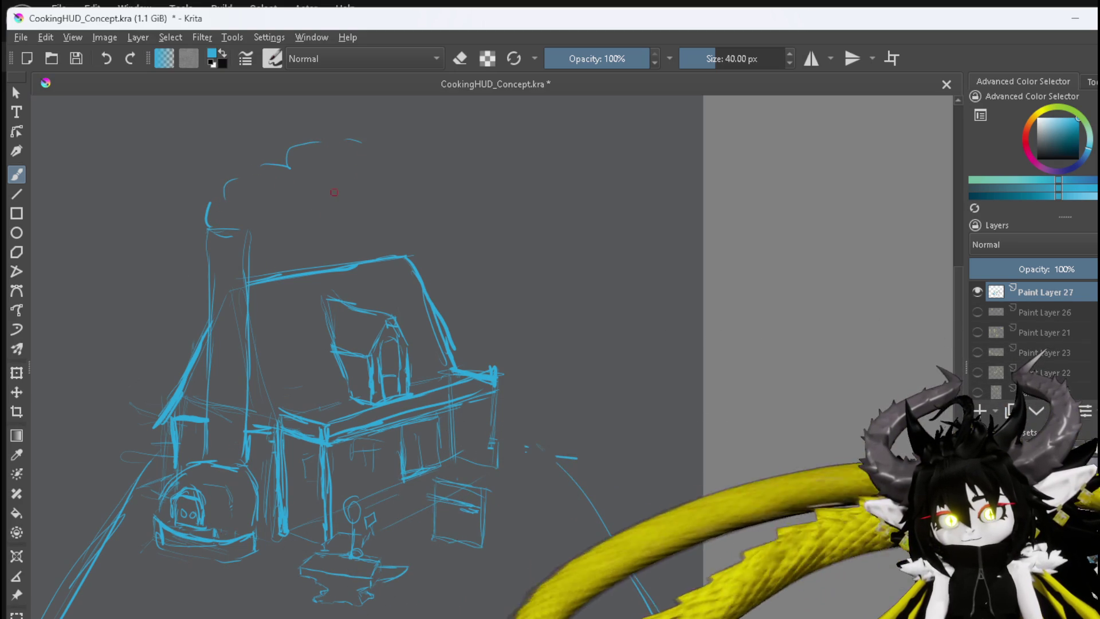
left_click_drag(264, 231, 344, 203)
mouse_move(403, 169)
left_mouse_down()
mouse_move(415, 112)
mouse_move(428, 131)
left_mouse_up()
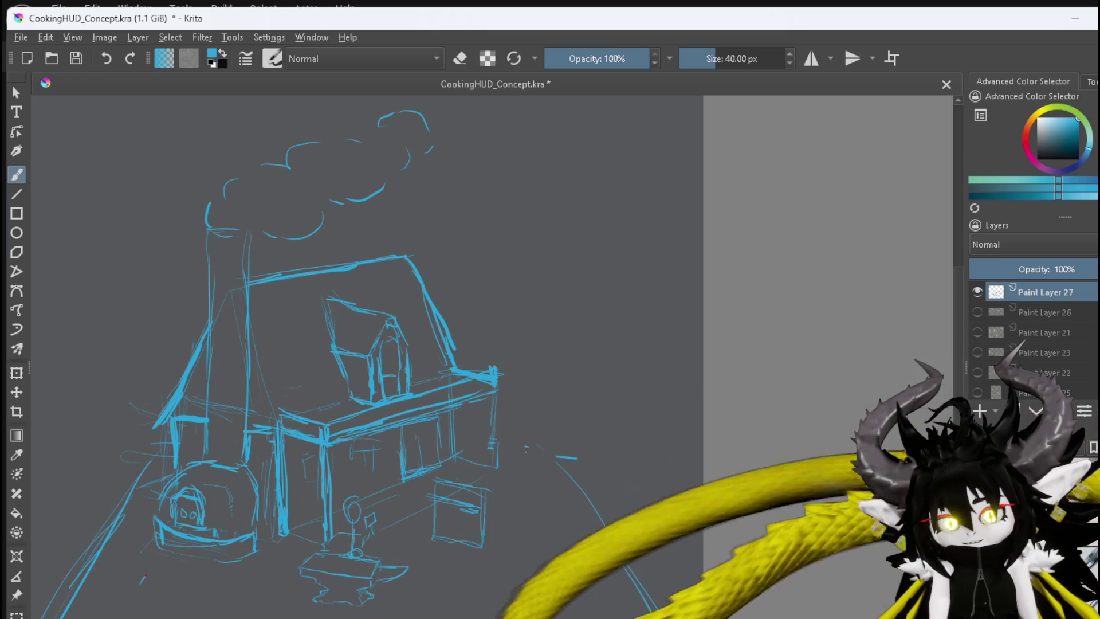
left_click_drag(147, 565, 163, 573)
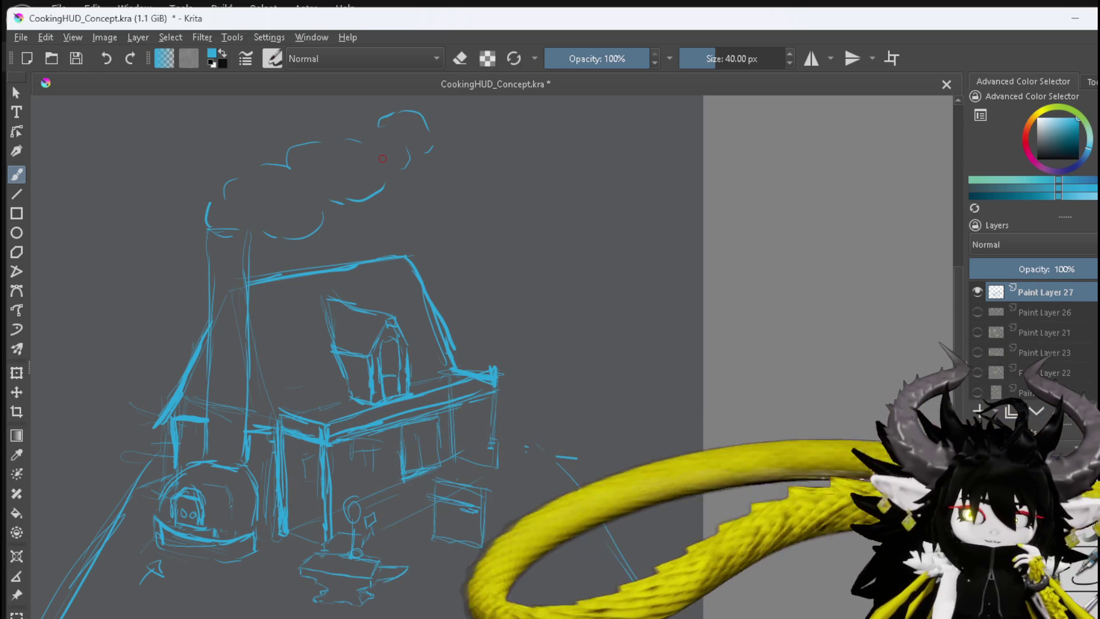
scroll(327, 293, "down", 2)
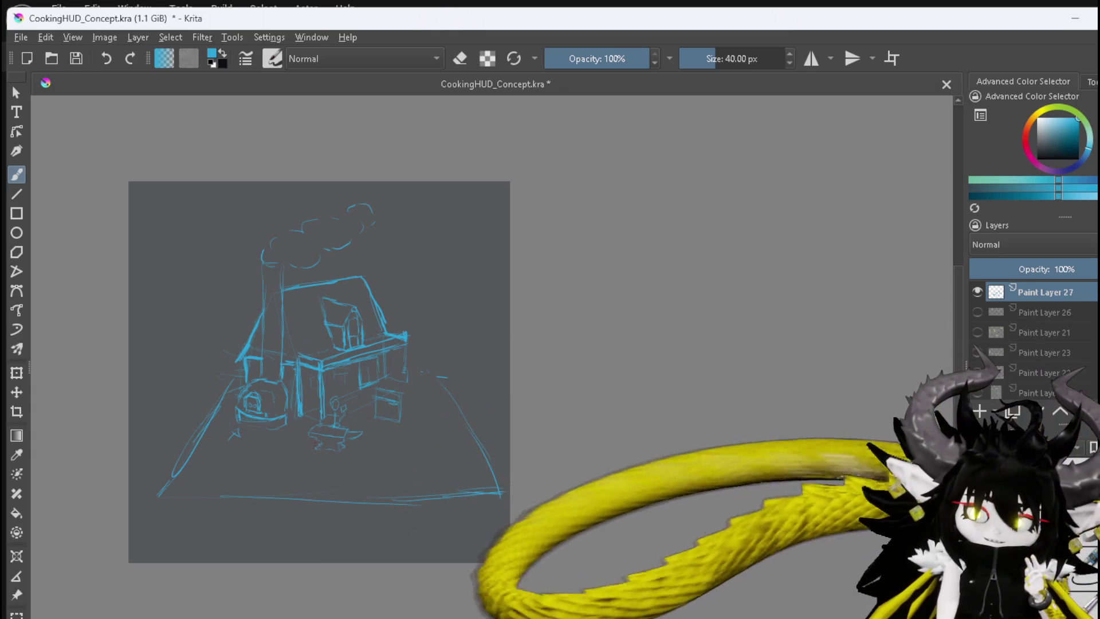
Brush two short vertical lines along the ground slab's front edge, lengthening the second
left_click_drag(297, 457, 297, 491)
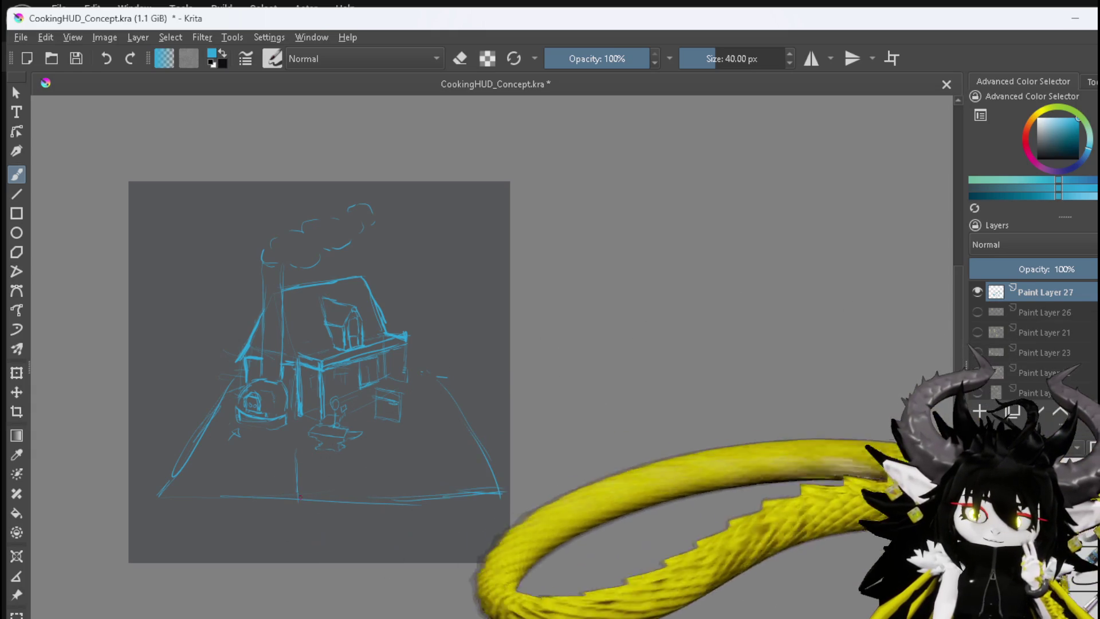
left_click_drag(377, 448, 377, 502)
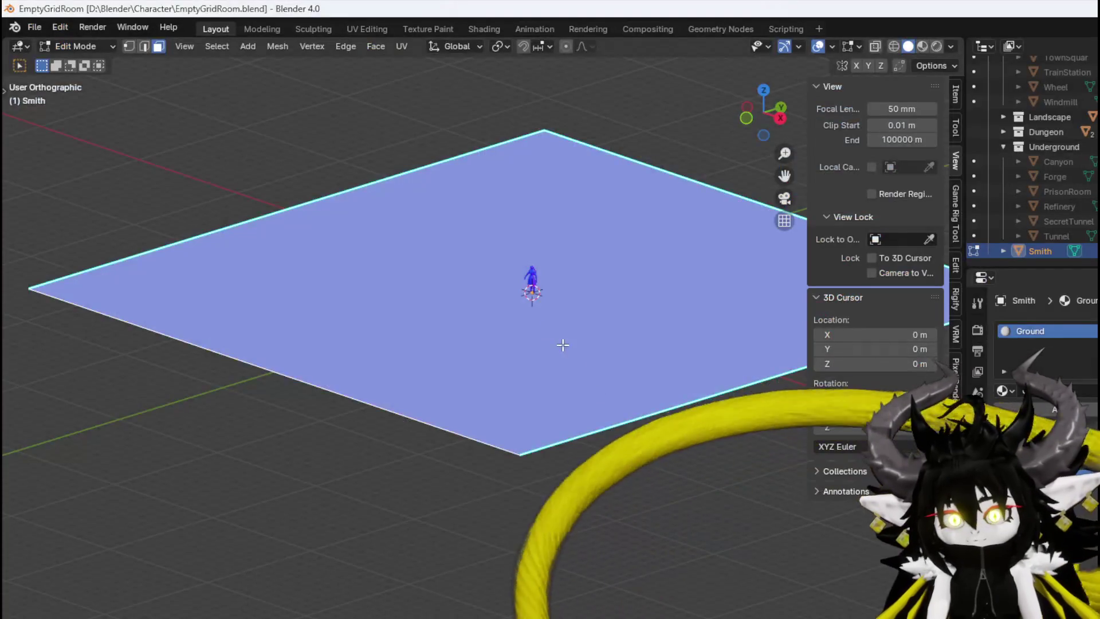
Zoom in and shift the Blender view onto the Smith mesh's ground plane
scroll(501, 270, "up", 5)
mouse_move(500, 270)
middle_mouse_down("shift")
mouse_move(494, 421)
mouse_move(524, 444)
mouse_move(511, 423)
mouse_move(488, 430)
middle_mouse_up("shift")
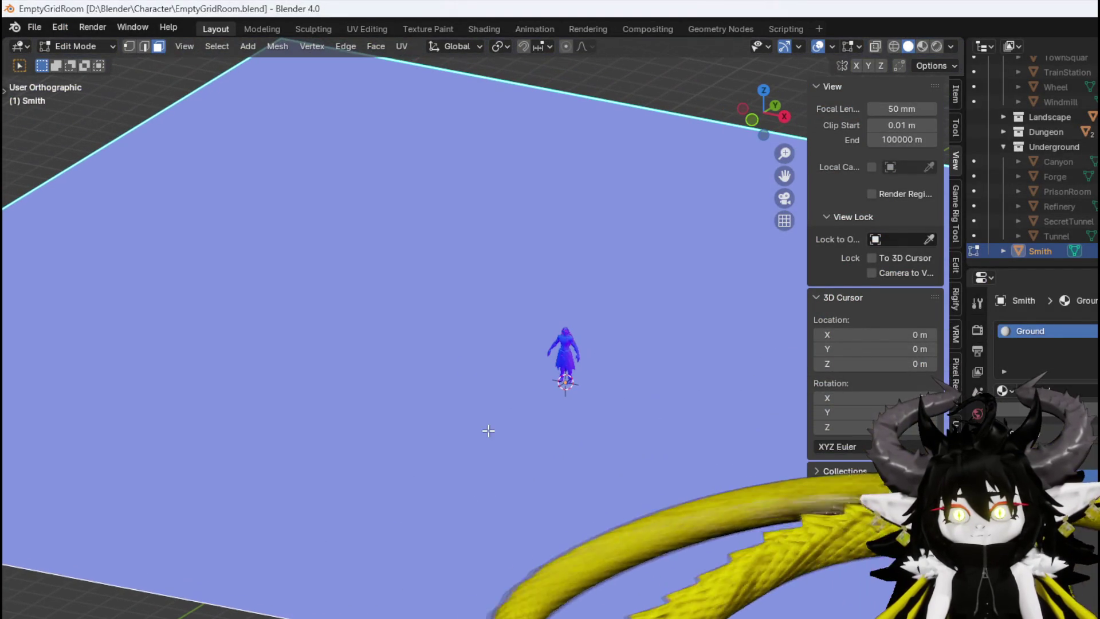
Toggle the Smith object into Object Mode and back into Edit Mode
left_click(59, 48)
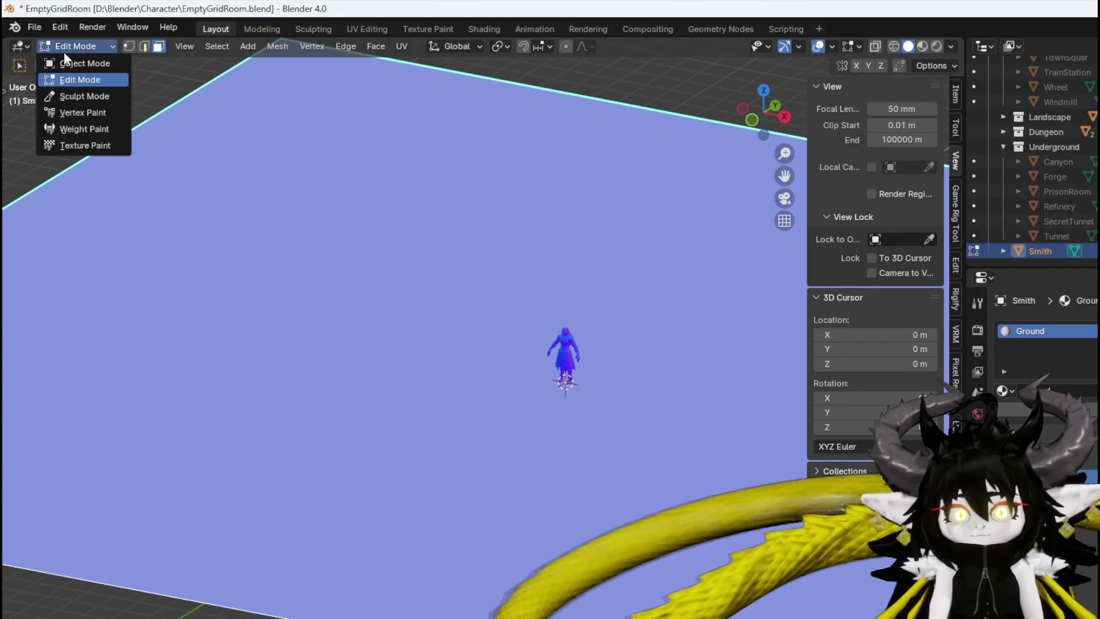
left_click(71, 63)
left_click(85, 50)
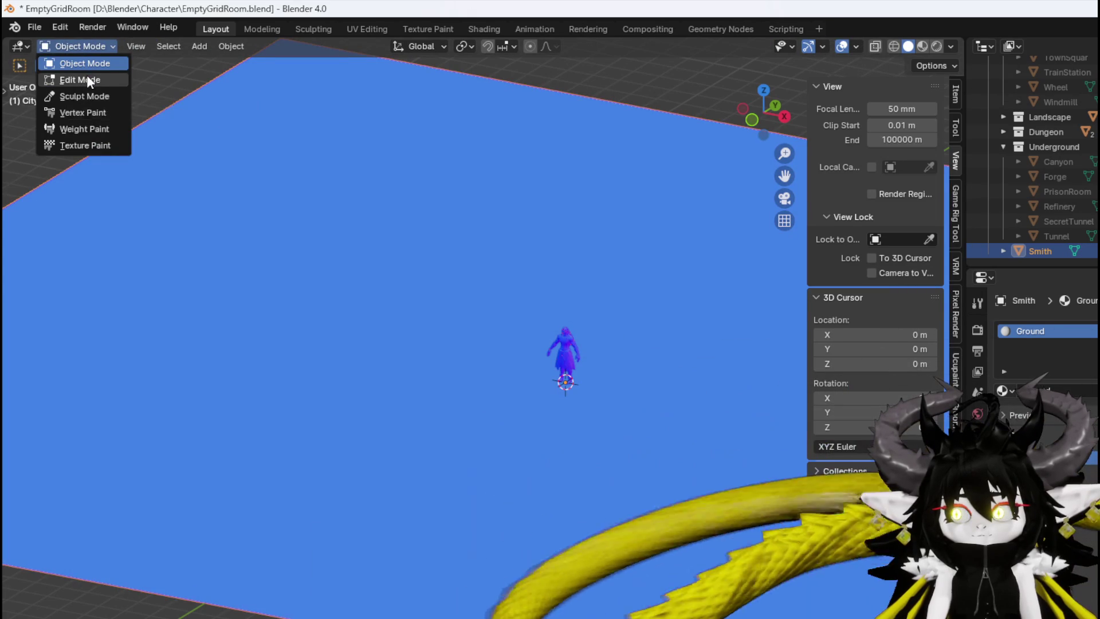
left_click(88, 76)
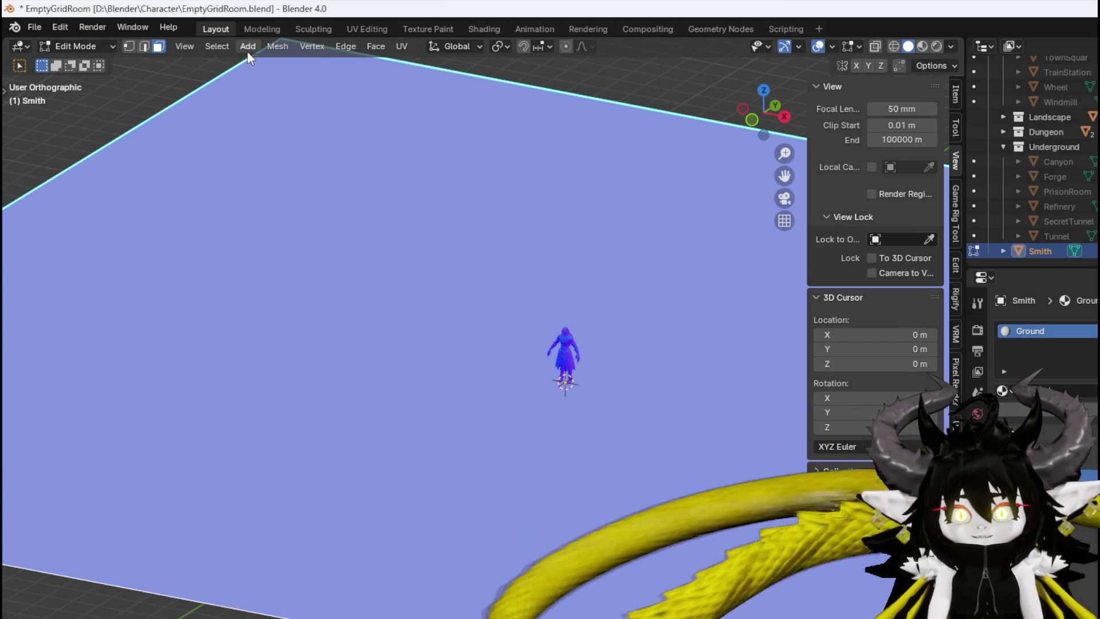
Add a 2 m cube into the Smith mesh and look it over around the character
left_click(247, 49)
left_click(269, 78)
mouse_move(486, 257)
middle_mouse_down()
mouse_move(433, 299)
mouse_move(436, 286)
mouse_move(351, 282)
mouse_move(462, 290)
mouse_move(386, 287)
mouse_move(524, 239)
mouse_move(518, 327)
middle_mouse_up()
scroll(436, 287, "down", 2)
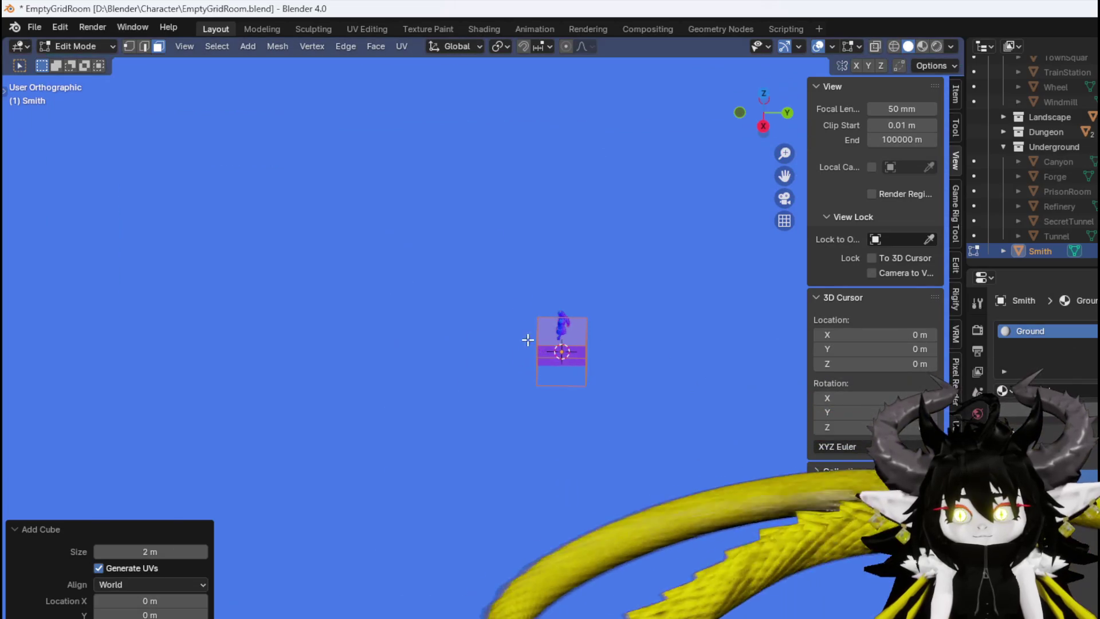
scroll(629, 369, "up", 2)
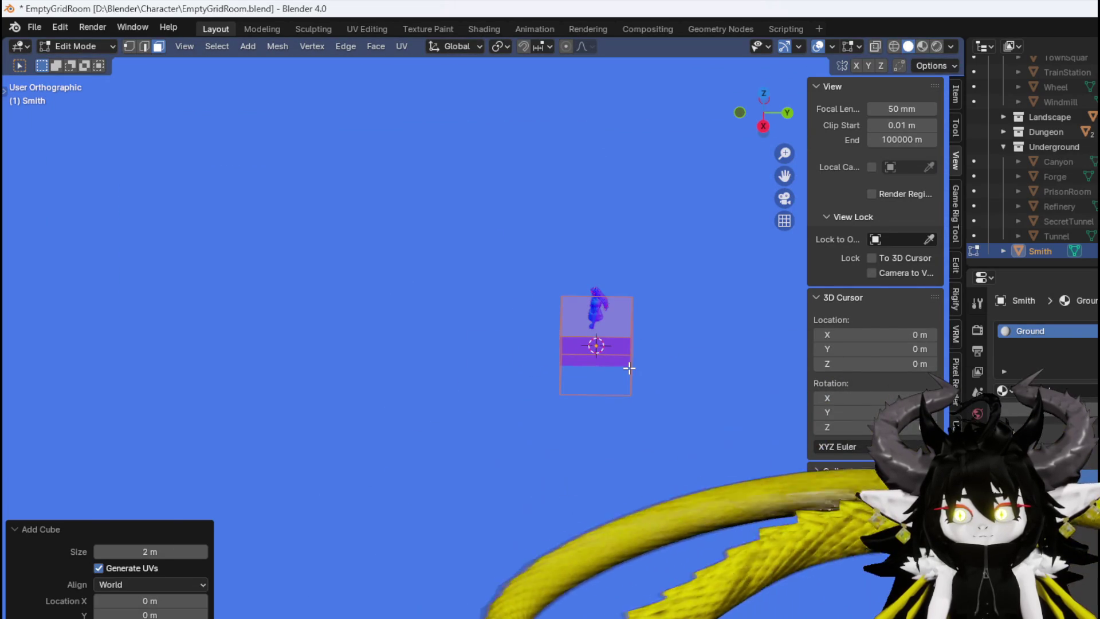
scroll(612, 357, "down", 4)
Move the cube 7.6 m along Y and switch to top view
key("g")
key("x")
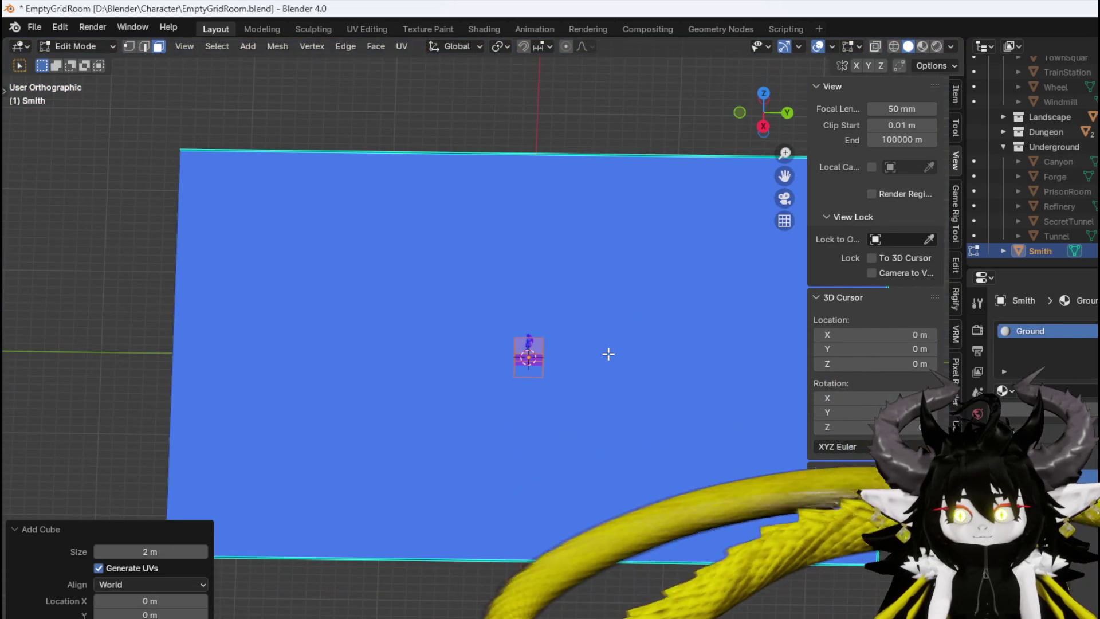
key("y")
left_click(509, 345)
mouse_move(509, 345)
middle_mouse_down()
mouse_move(560, 378)
mouse_move(518, 351)
middle_mouse_up()
key("KP_7")
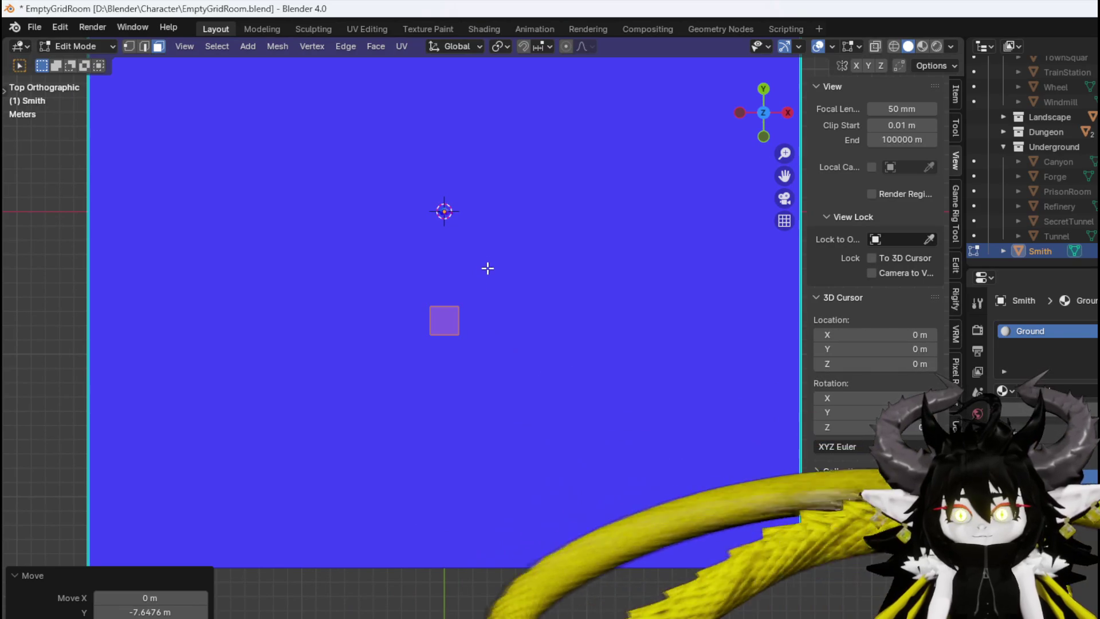
middle_click_drag(488, 268, 498, 393, "shift")
Duplicate a face, rotate it about -30°, scale it 4.4 times and reposition it
key("shift+d")
left_click(472, 263)
key("r")
left_click(464, 263)
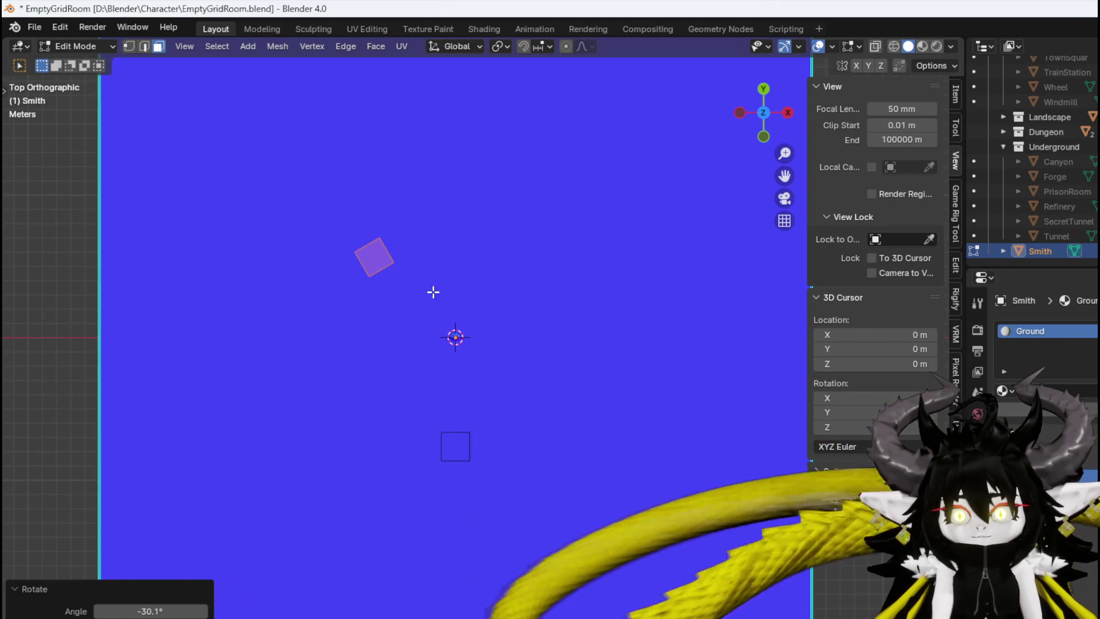
key("s")
left_click(665, 248)
middle_click_drag(432, 236, 438, 326, "shift")
key("g")
left_click(413, 348)
key("r")
left_click(415, 321)
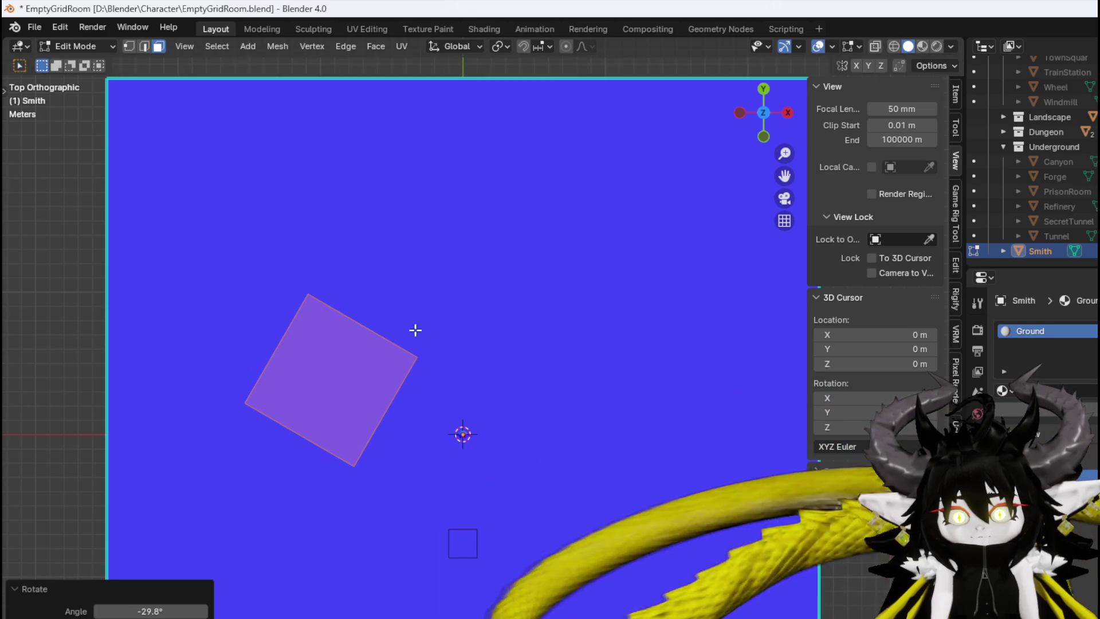
With X-ray on, extrude the face's top-right edge into a long rectangle
key("2")
left_click(367, 328)
key("e")
key("Escape")
left_click(873, 47)
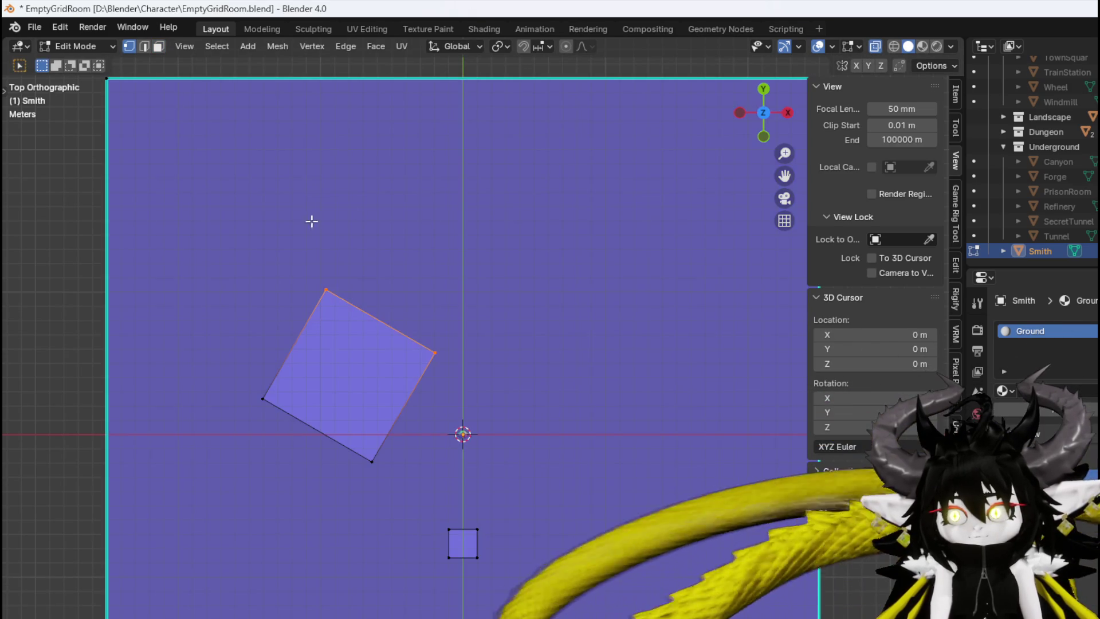
key("e")
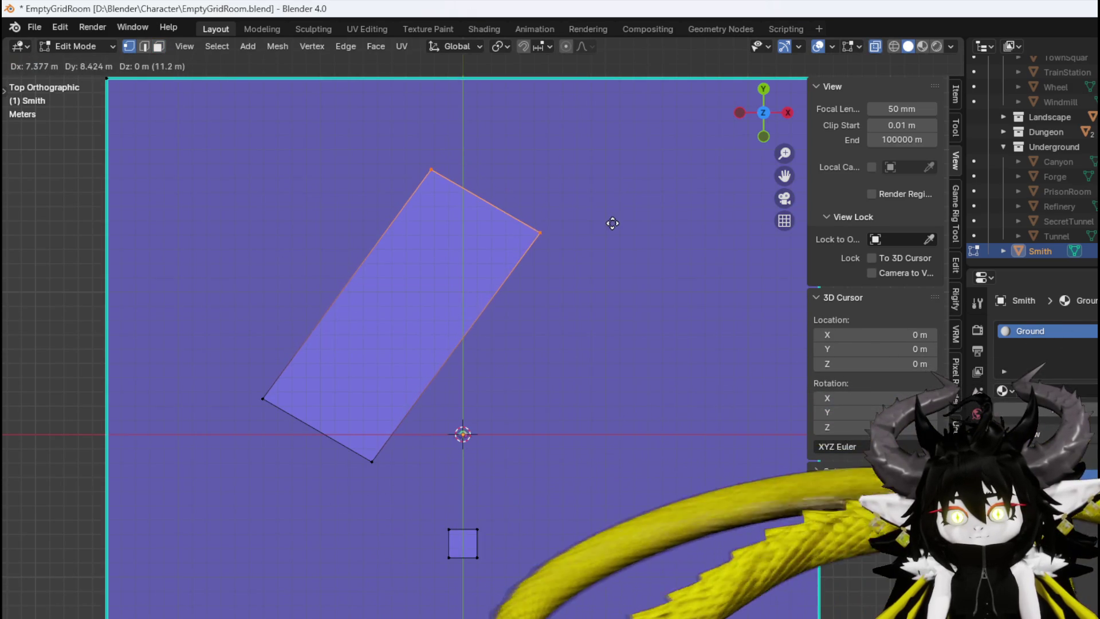
left_click(617, 202)
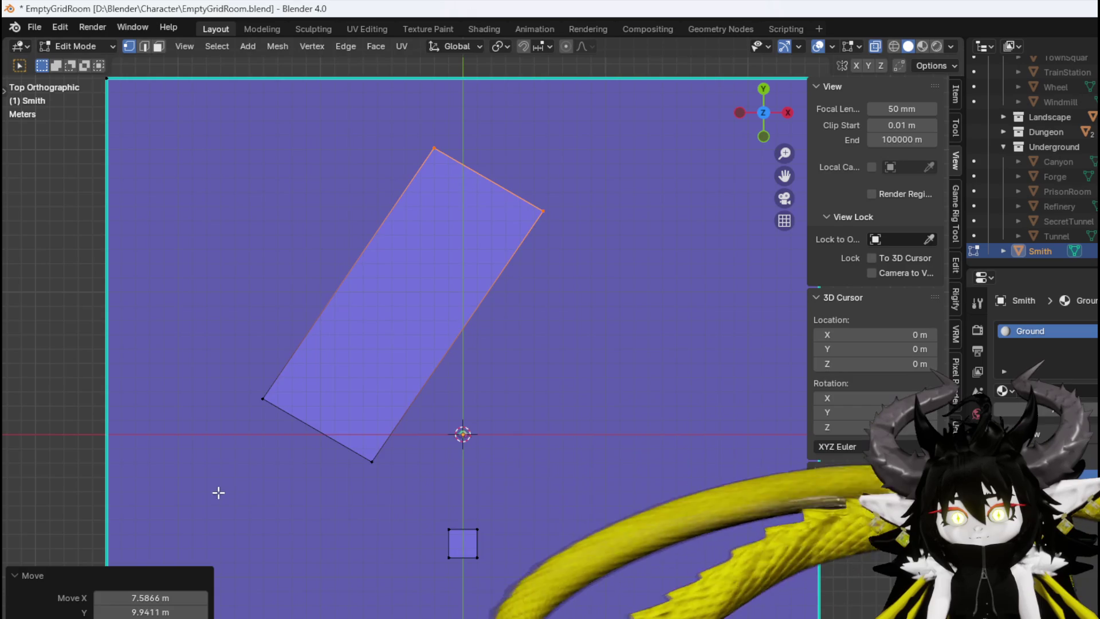
Adjust the rectangle's bottom-left edge and bottom corner vertex to shape the hall footprint
left_click(318, 431)
key("g")
left_click(430, 427)
left_click(359, 482)
key("g")
left_click(400, 474)
key("g")
left_click(587, 208)
mouse_move(587, 208)
middle_mouse_down()
mouse_move(452, 344)
mouse_move(452, 263)
mouse_move(478, 251)
mouse_move(428, 241)
mouse_move(298, 268)
mouse_move(493, 291)
mouse_move(467, 255)
middle_mouse_up()
In front view, bring the bottom vertices of the hall and small square onto the ground line
key("KP_1")
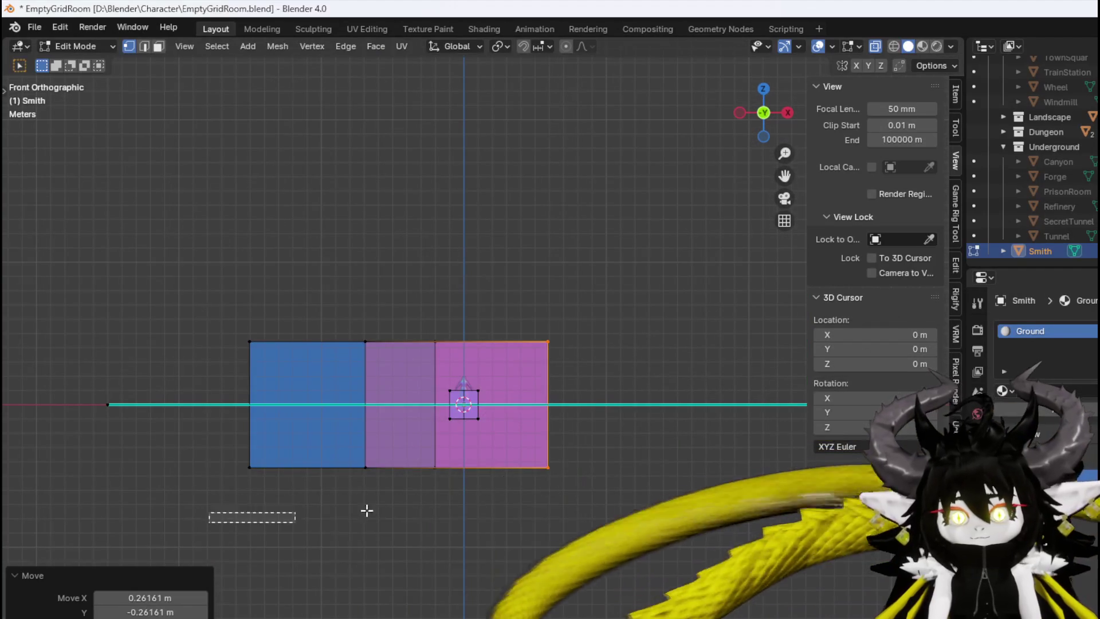
left_click_drag(236, 518, 697, 459)
key("g")
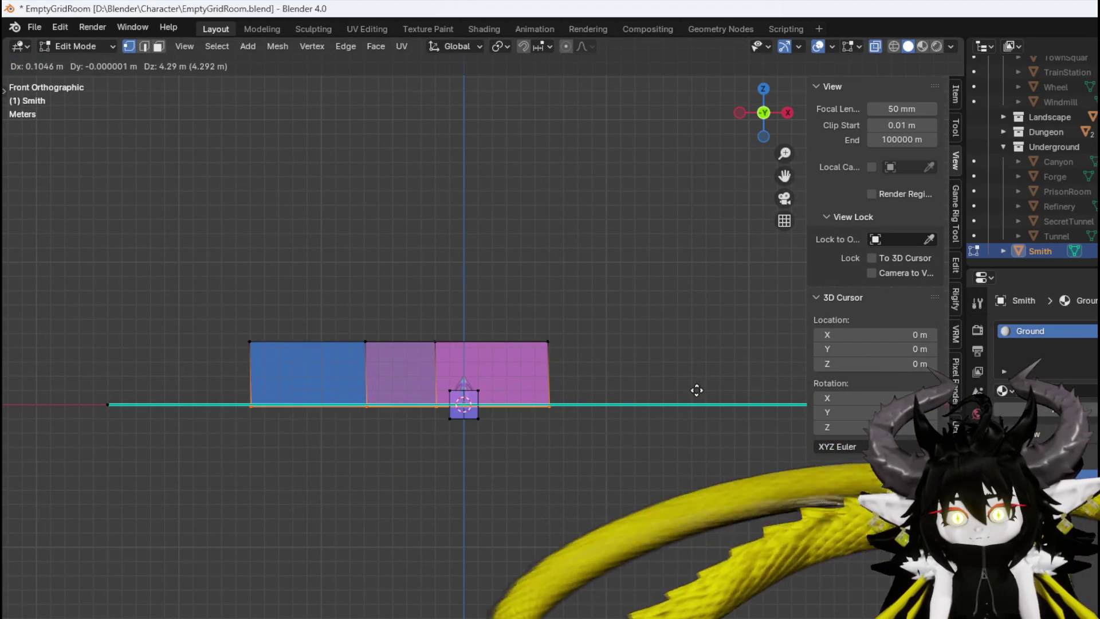
left_click(696, 389)
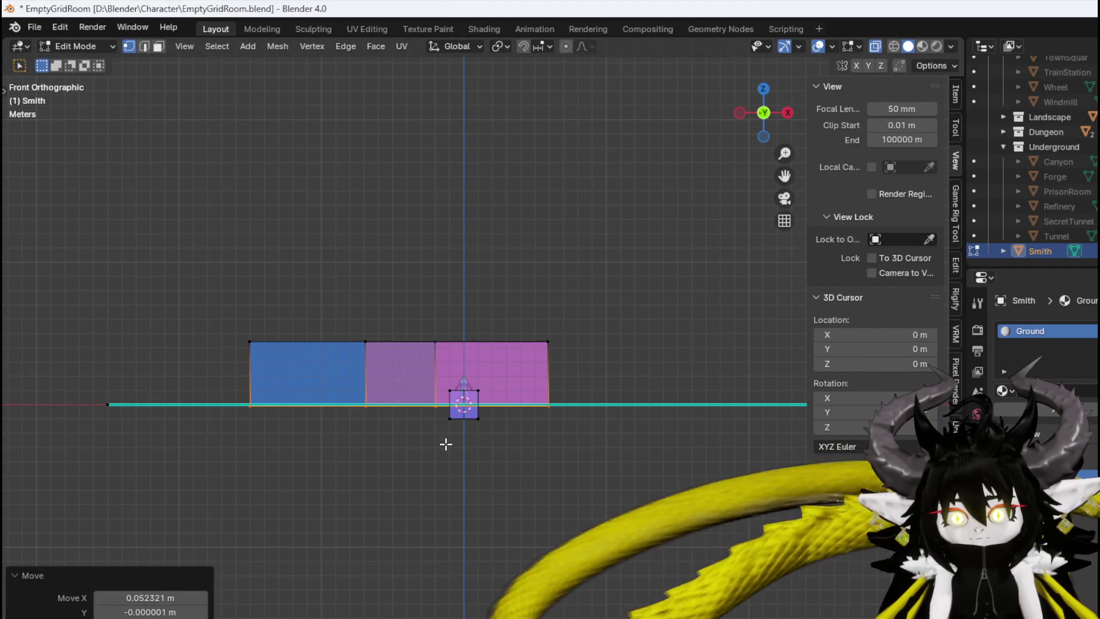
left_click_drag(446, 445, 491, 413)
key("g")
left_click(497, 394)
mouse_move(496, 394)
middle_mouse_down()
mouse_move(378, 403)
mouse_move(345, 441)
middle_mouse_up()
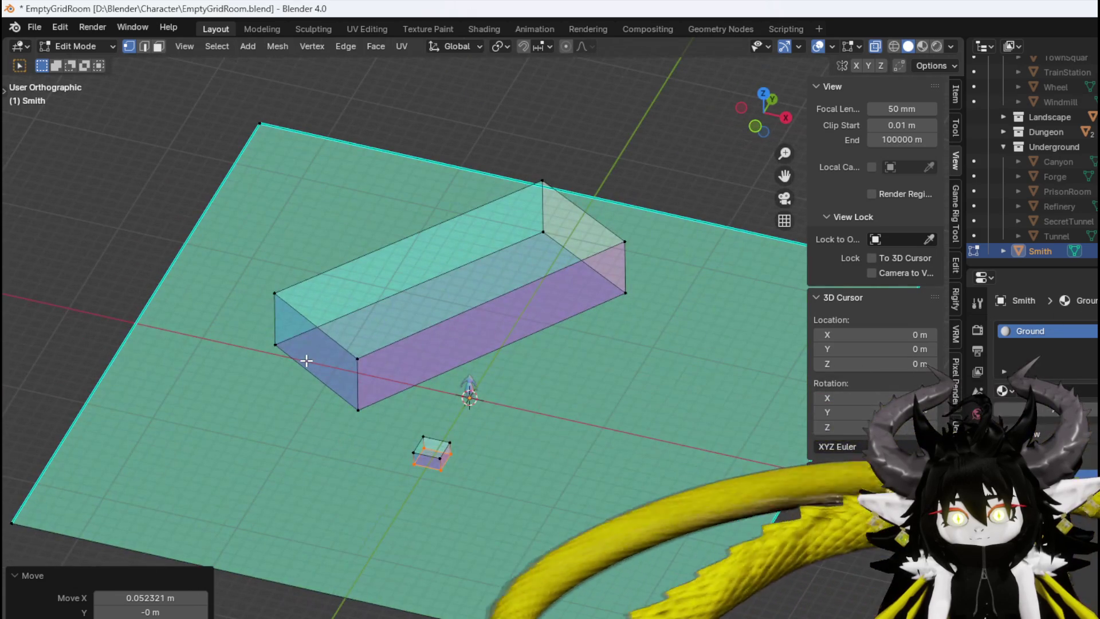
Select the small cube's faces and duplicate them, rotating the copy 34.7° to match the hall
key("3")
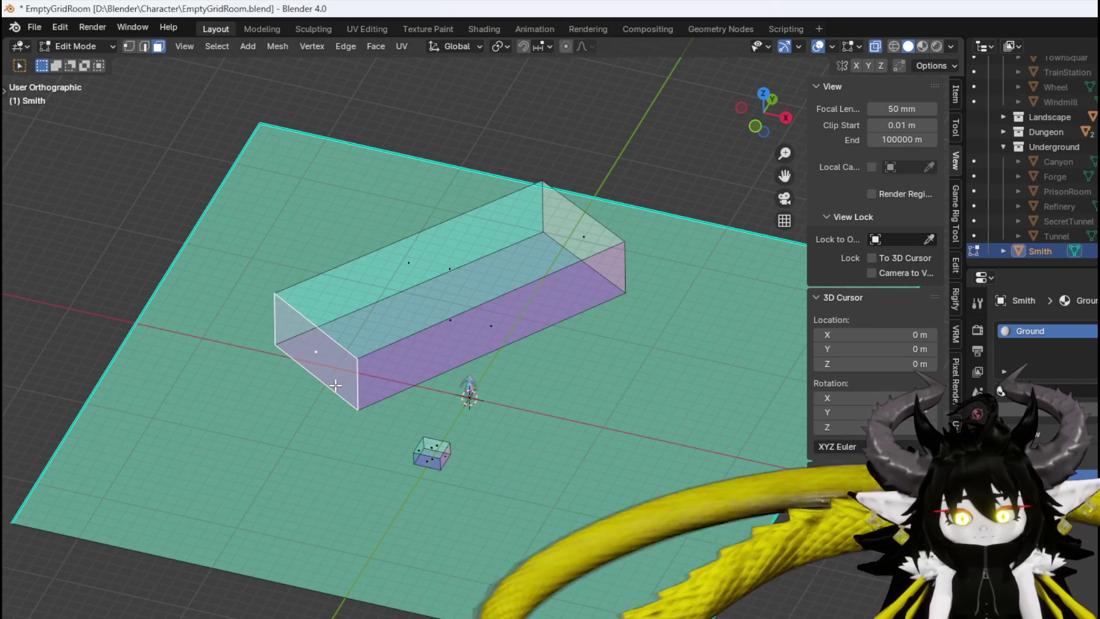
mouse_move(336, 385)
middle_mouse_down()
mouse_move(545, 314)
mouse_move(344, 408)
middle_mouse_up()
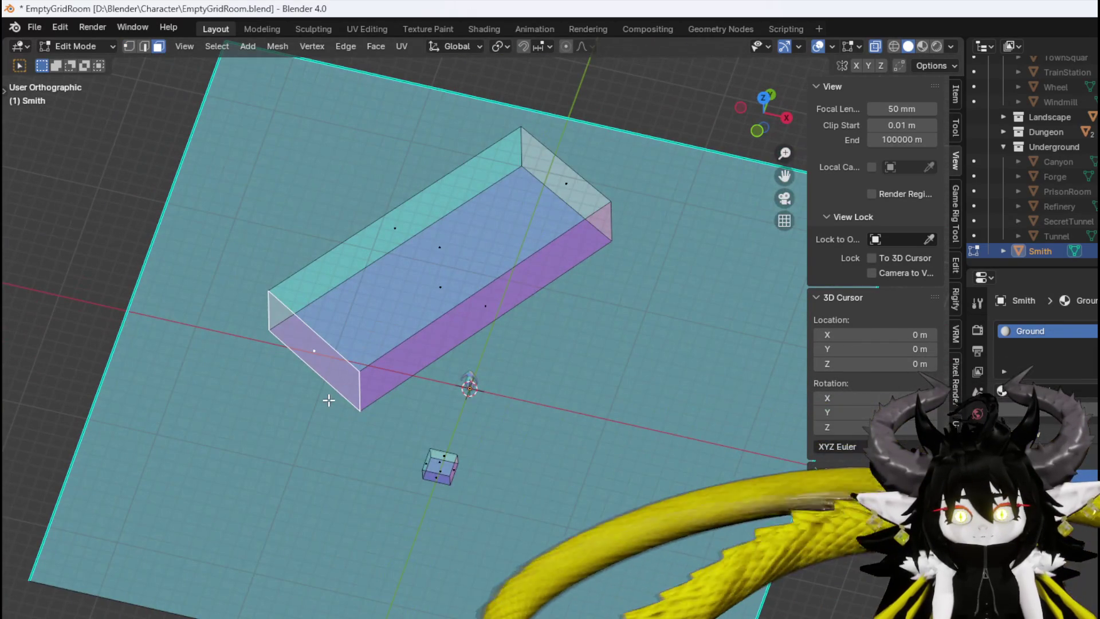
left_click_drag(324, 564, 488, 438)
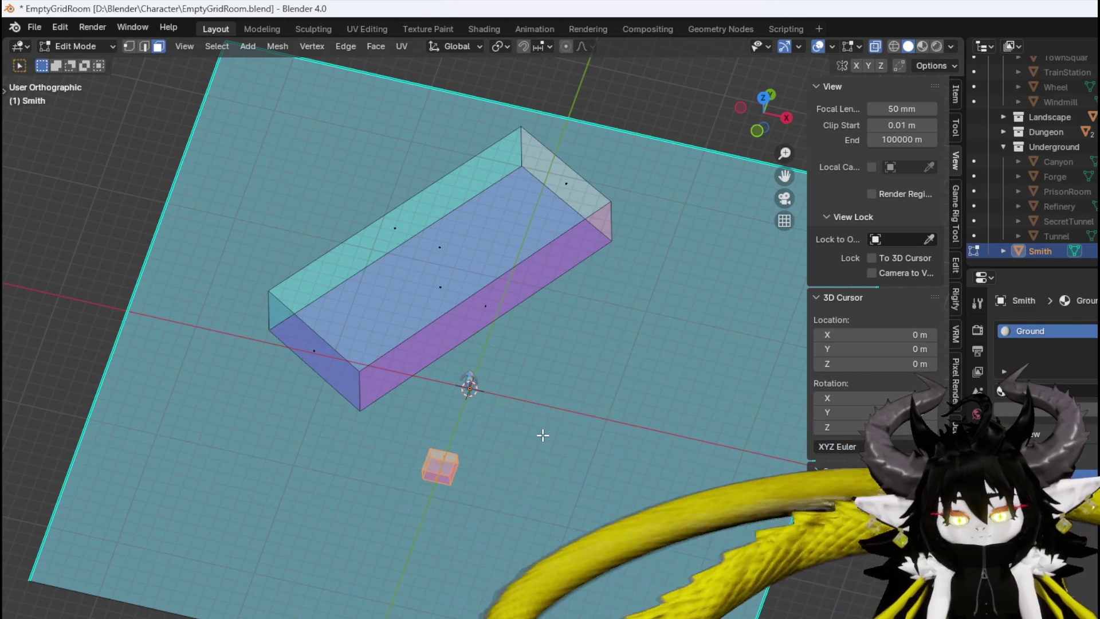
key("KP_7")
key("shift+d")
left_click(337, 383)
key("r")
left_click(380, 491)
Enlarge the copy to 1.725 scale and move it against the hall's end
key("s")
left_click(507, 497)
key("r")
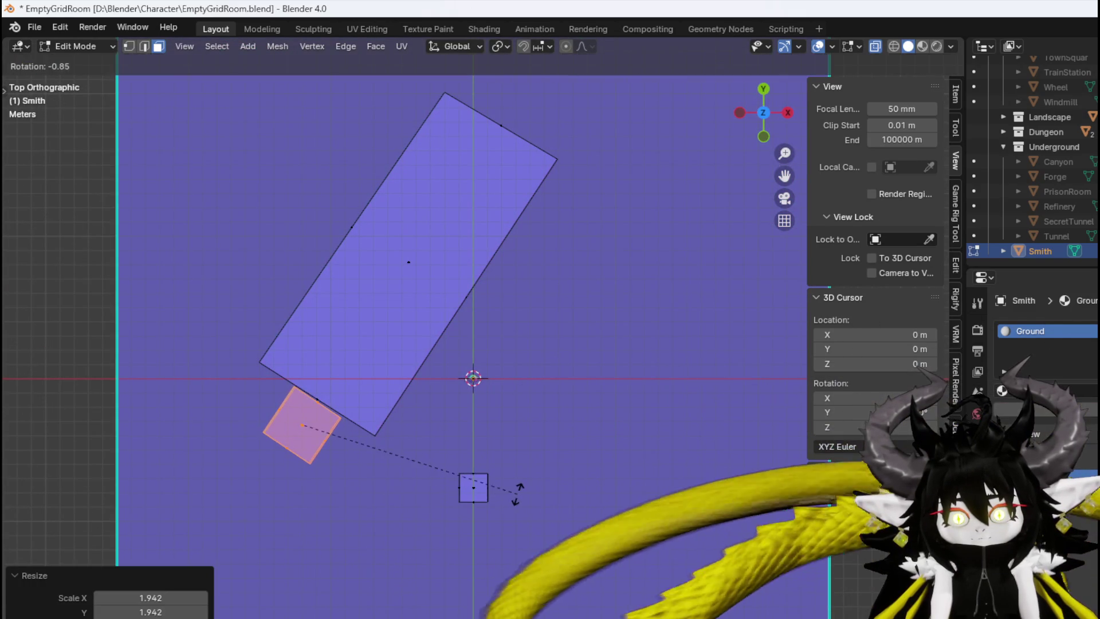
left_click(519, 490)
key("g")
left_click(534, 470)
key("s")
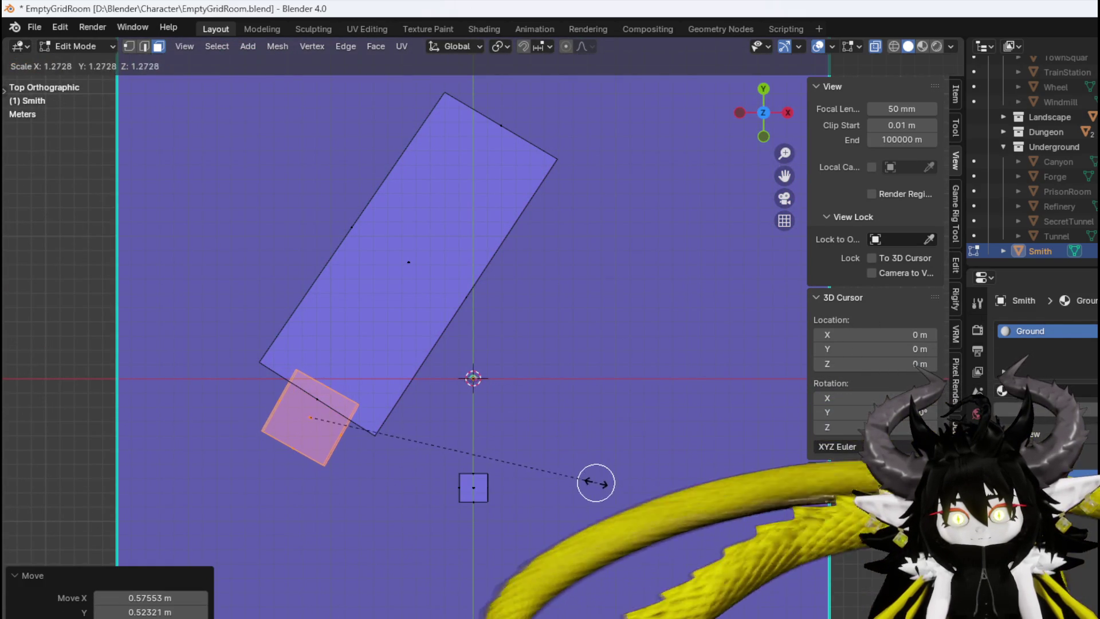
key("Escape")
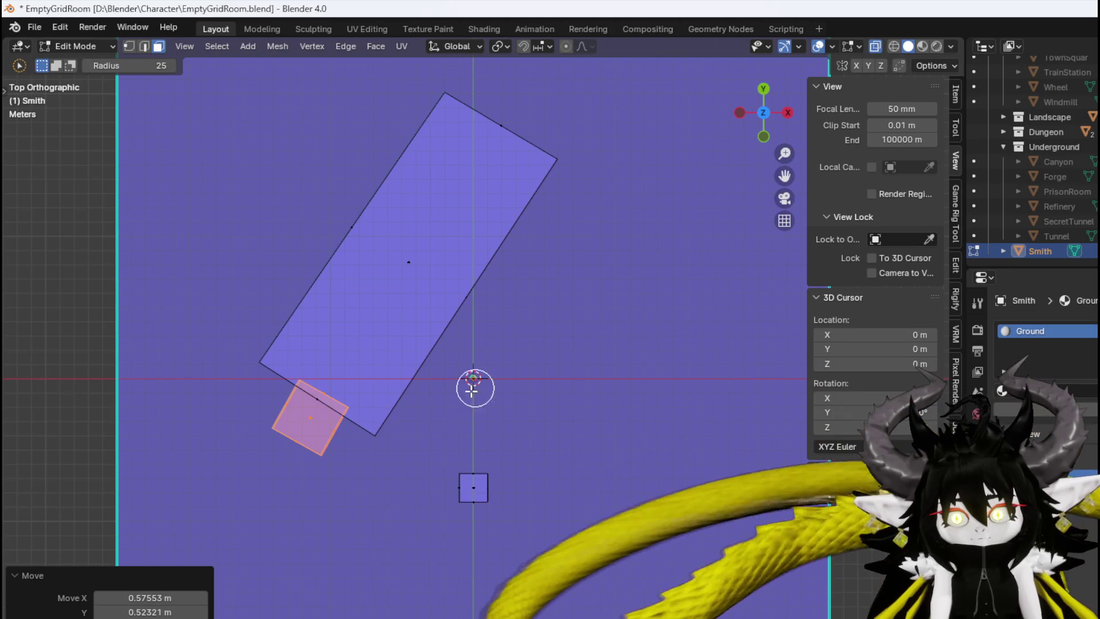
key("s")
left_click(461, 397)
Position the pink block at the hall's end in front view and select its top vertices
mouse_move(409, 356)
middle_mouse_down()
mouse_move(386, 239)
mouse_move(358, 239)
middle_mouse_up()
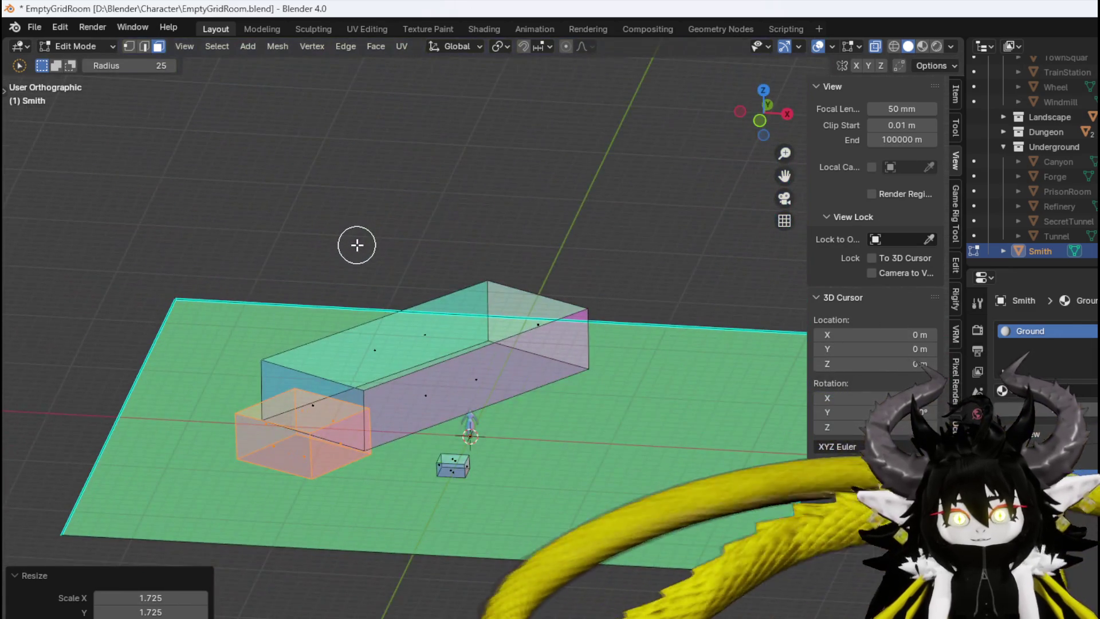
key("KP_1")
middle_click_drag(317, 351, 385, 332, "shift")
scroll(481, 369, "up", 3)
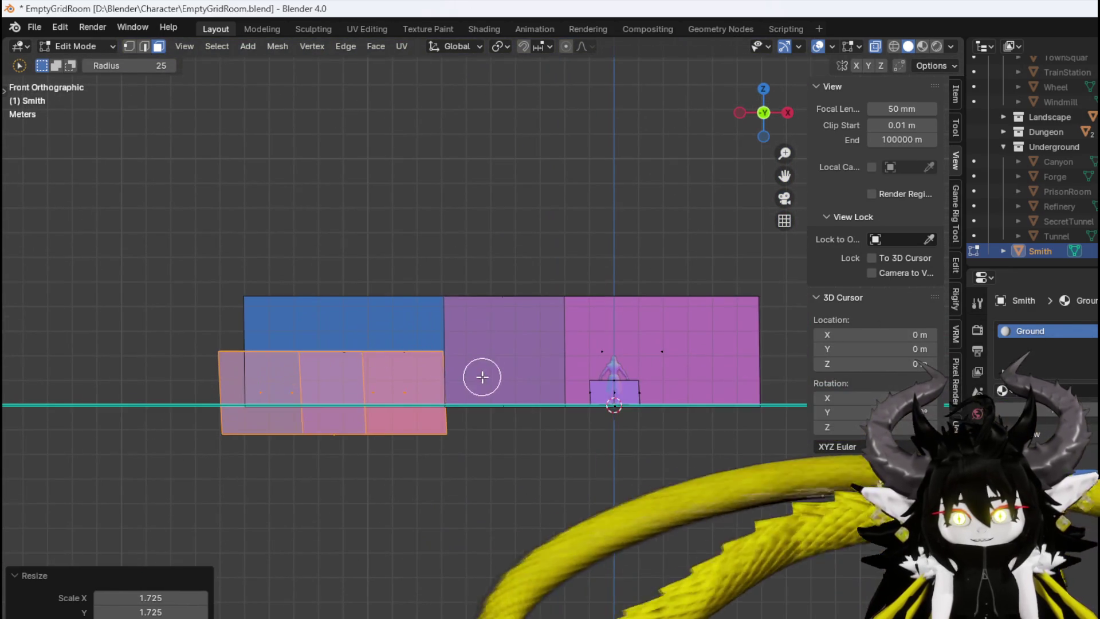
key("g")
left_click(492, 351)
key("r")
key("Escape")
mouse_move(498, 349)
middle_mouse_down()
mouse_move(424, 364)
mouse_move(474, 369)
mouse_move(482, 346)
middle_mouse_up()
key("g")
left_click(474, 356)
key("1")
left_click_drag(243, 362, 405, 330)
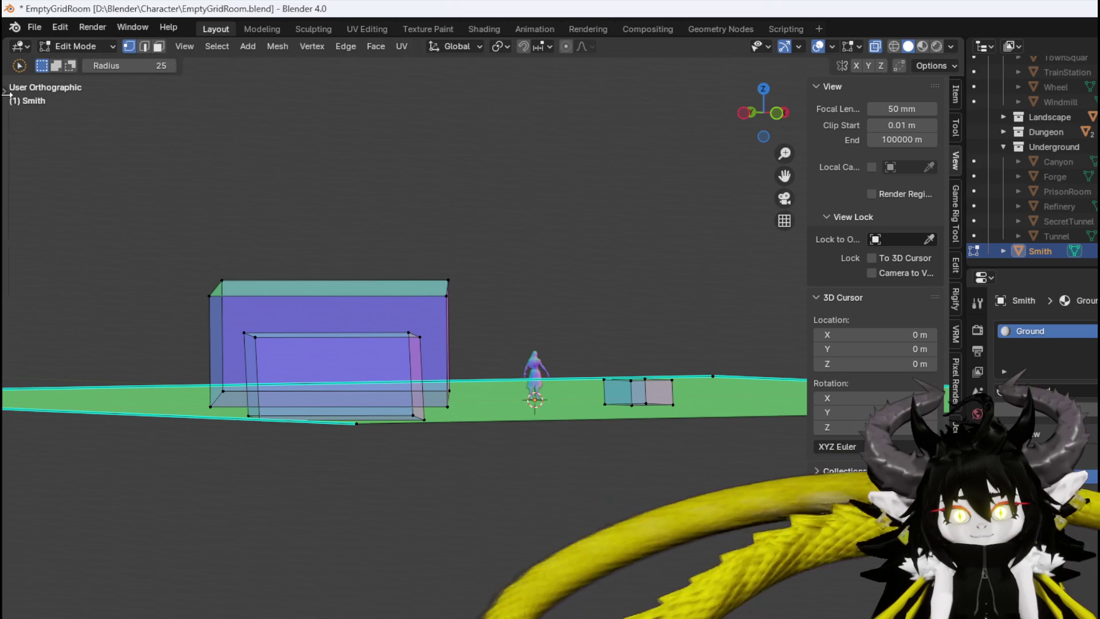
Switch to Box Select and lower the block's top vertices
left_click(5, 93)
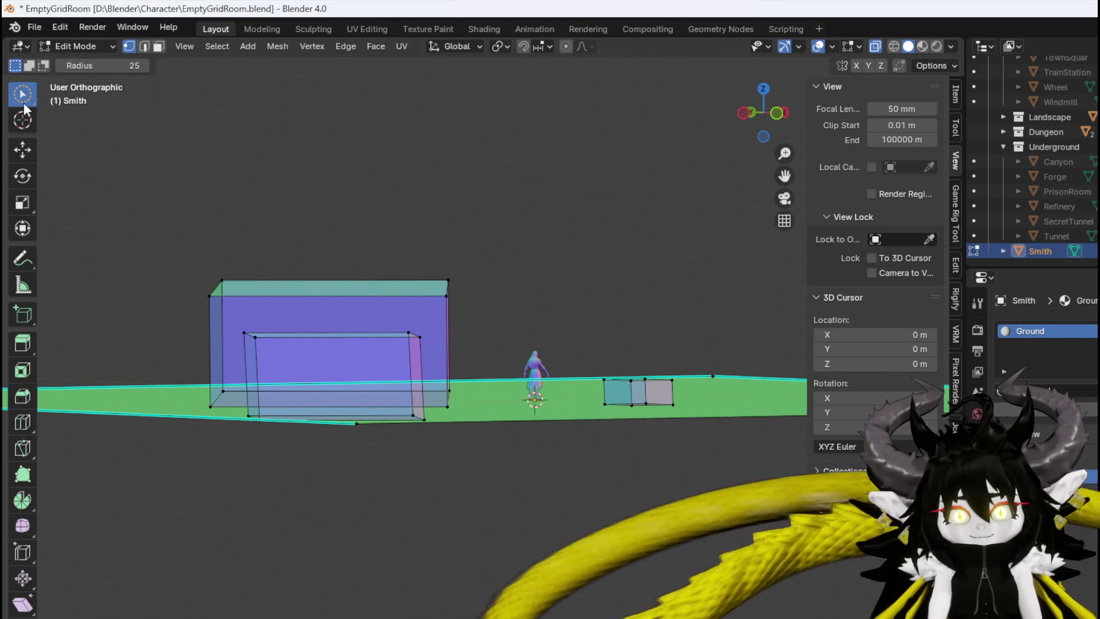
left_click(24, 109)
left_click(77, 135)
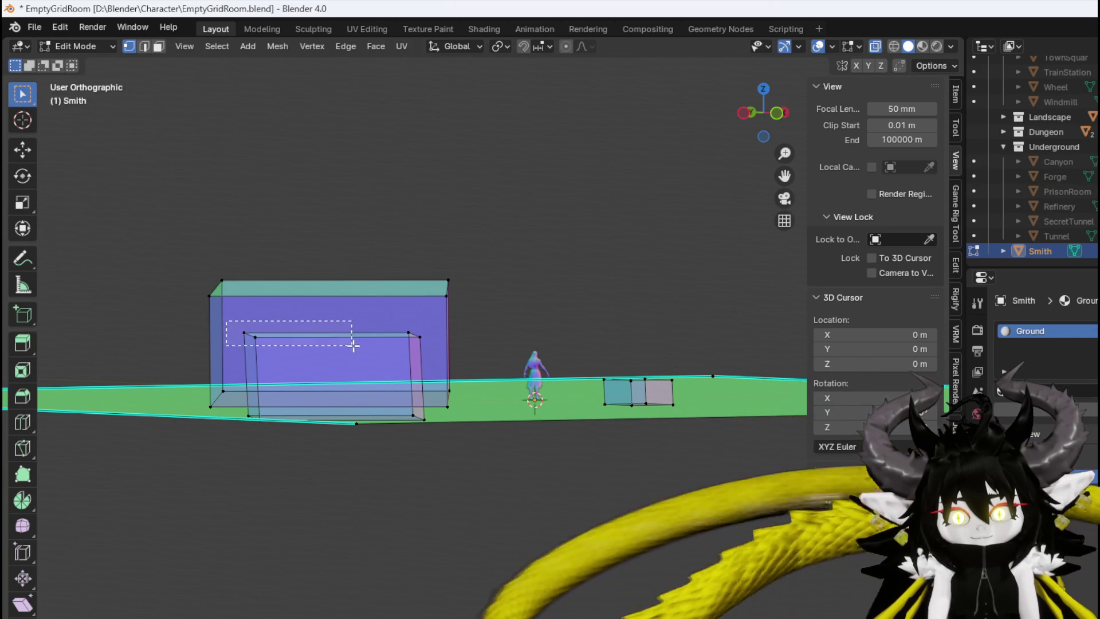
left_click_drag(421, 350, 422, 349)
key("g")
left_click(435, 344)
middle_click_drag(436, 344, 385, 400)
Add a centred loop cut across the block and move the selected vertices
key("ctrl+r")
left_click(354, 353)
right_click(354, 353)
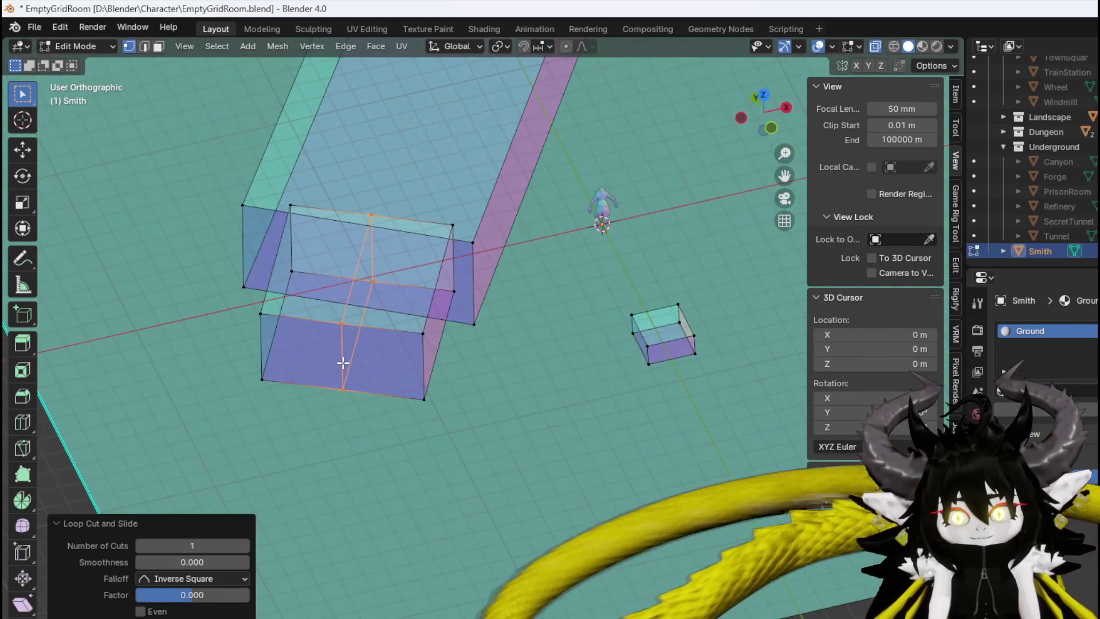
left_click_drag(352, 313, 352, 314)
mouse_move(352, 314)
middle_mouse_down()
mouse_move(356, 369)
mouse_move(450, 299)
mouse_move(553, 263)
mouse_move(277, 266)
mouse_move(516, 317)
mouse_move(355, 338)
middle_mouse_up()
key("g")
left_click(393, 384)
key("g")
left_click(498, 248)
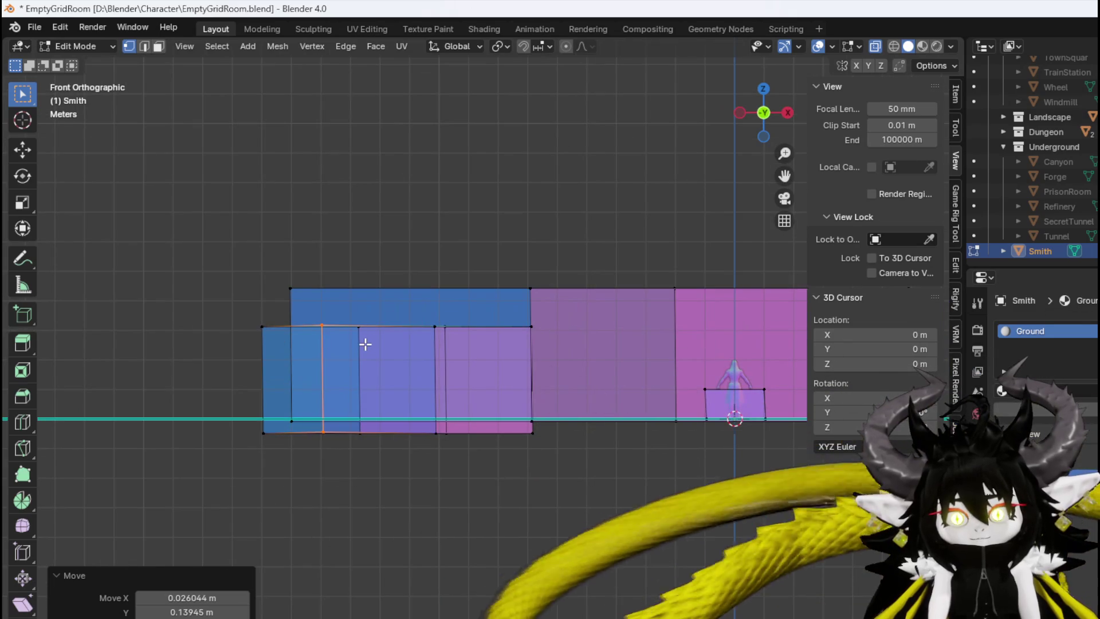
Scale the selected vertices down to 0.915, then select the small square face
key("s")
left_click(508, 352)
key("g")
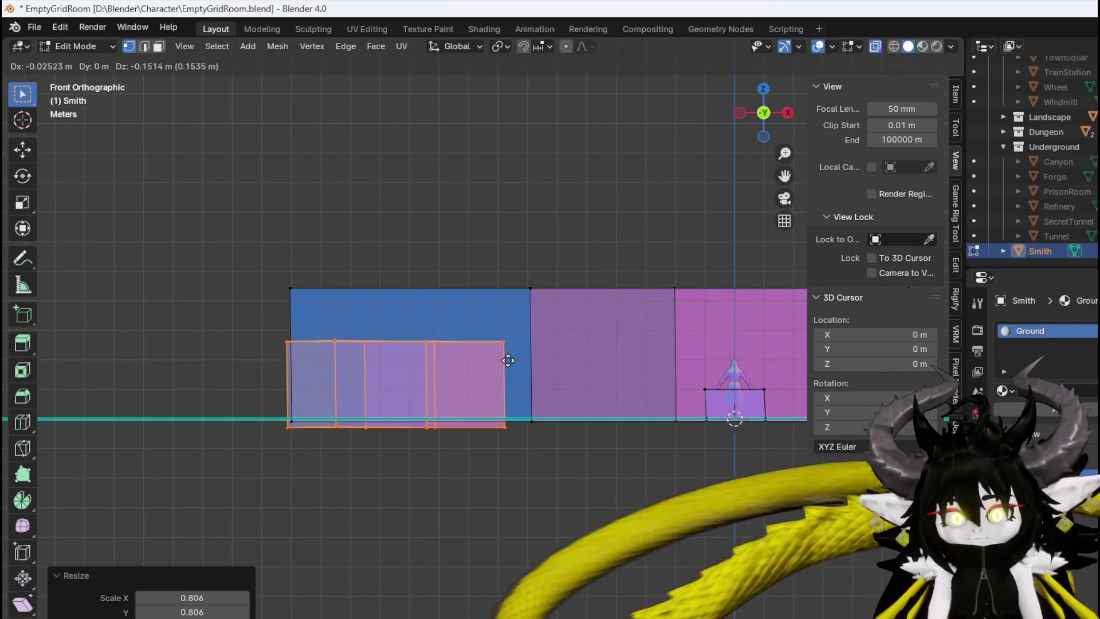
key("s")
left_click(528, 361)
mouse_move(528, 361)
middle_mouse_down()
mouse_move(494, 455)
mouse_move(554, 423)
middle_mouse_up()
key("s")
left_click(487, 394)
mouse_move(483, 393)
middle_mouse_down()
mouse_move(633, 312)
mouse_move(642, 323)
mouse_move(554, 327)
middle_mouse_up()
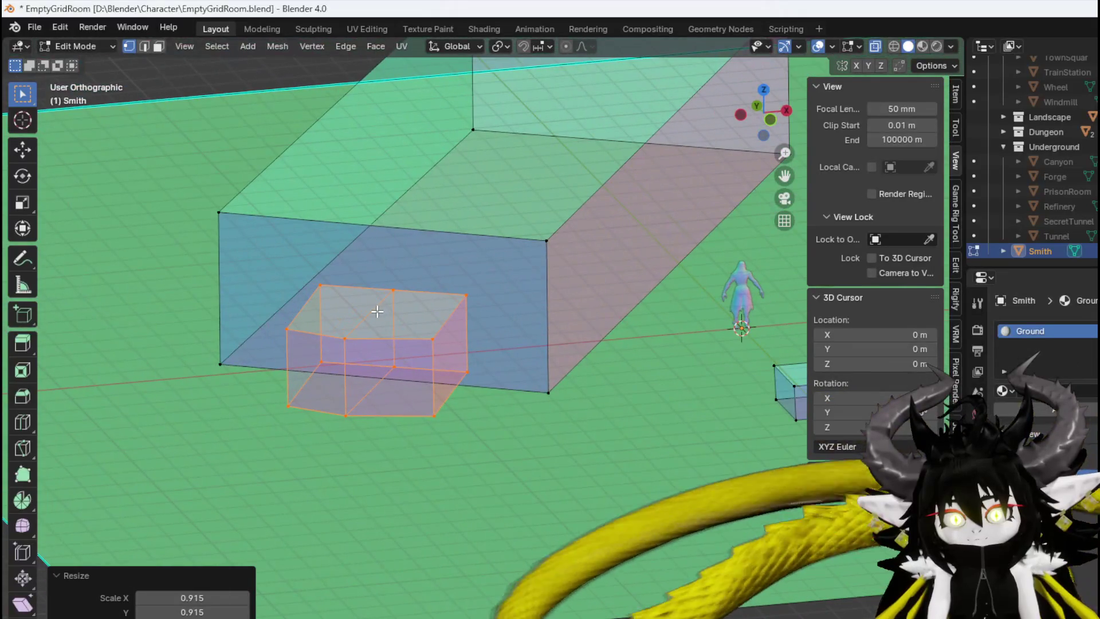
mouse_move(489, 358)
middle_mouse_down()
mouse_move(457, 423)
mouse_move(683, 545)
mouse_move(656, 542)
middle_mouse_up()
middle_click_drag(682, 503, 577, 509, "shift")
left_click_drag(633, 542, 725, 442)
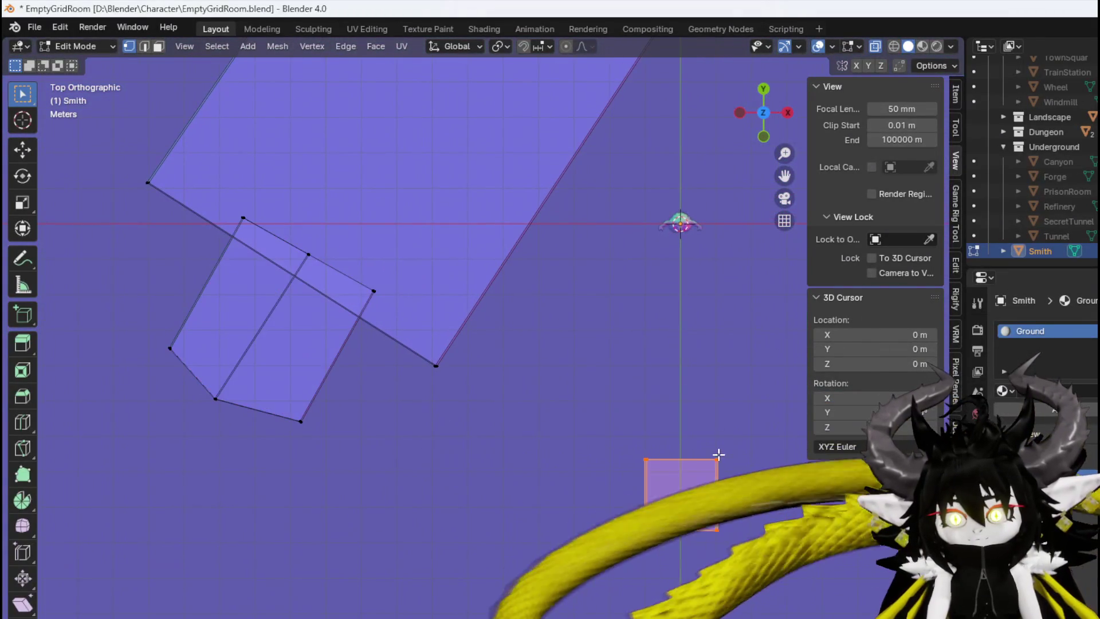
Duplicate the small square face into the low block and rotate the copy 32.1°
key("shift+d")
left_click(189, 268)
key("r")
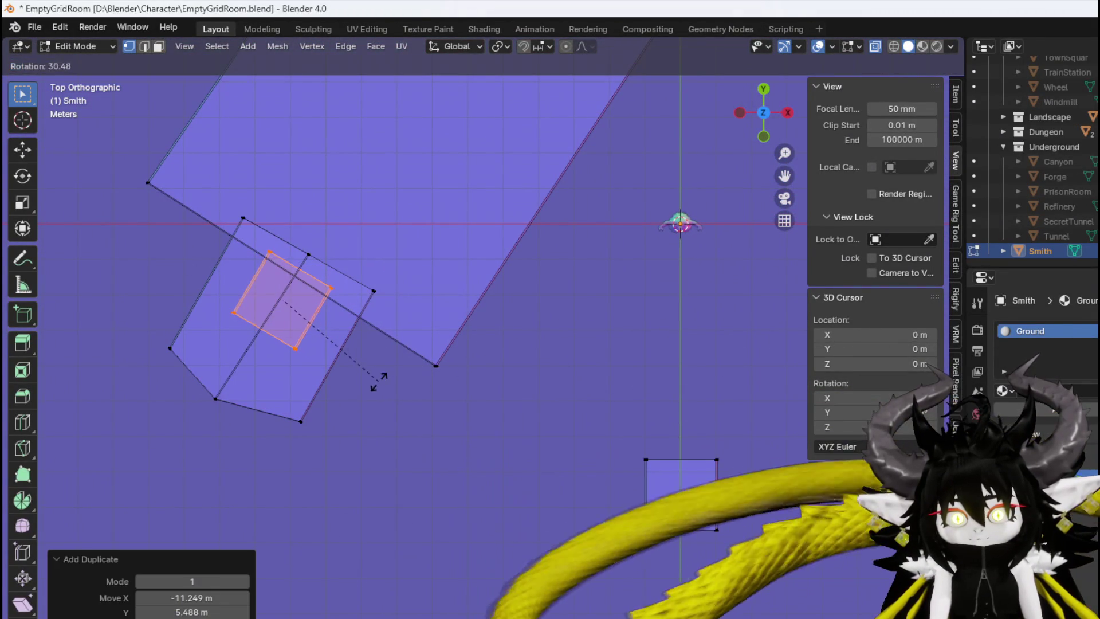
left_click(382, 378)
key("KP_1")
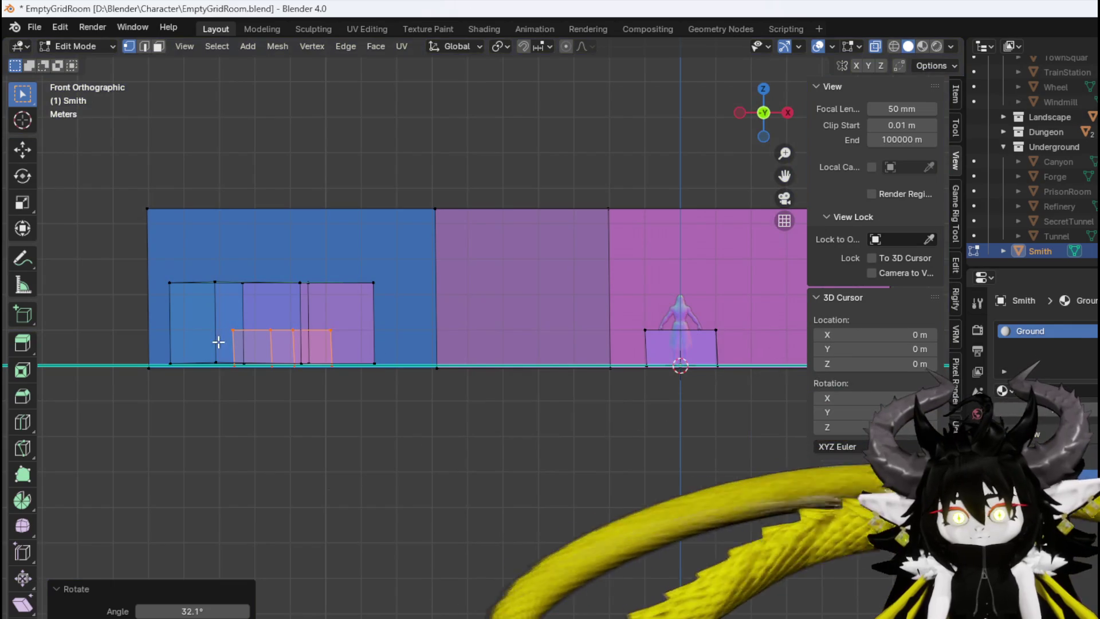
Raise the copied faces into a tall column and narrow it to 0.763 scale
left_click_drag(380, 314, 380, 316)
key("g")
left_click(386, 72)
key("g")
scroll(485, 199, "down", 4)
left_click(485, 126)
key("s")
left_click(480, 255)
Orbit around the new chimney, then return to front view in face-select mode
scroll(481, 361, "up", 3)
scroll(412, 343, "down", 3)
middle_click_drag(450, 292, 629, 363)
scroll(389, 337, "up", 3)
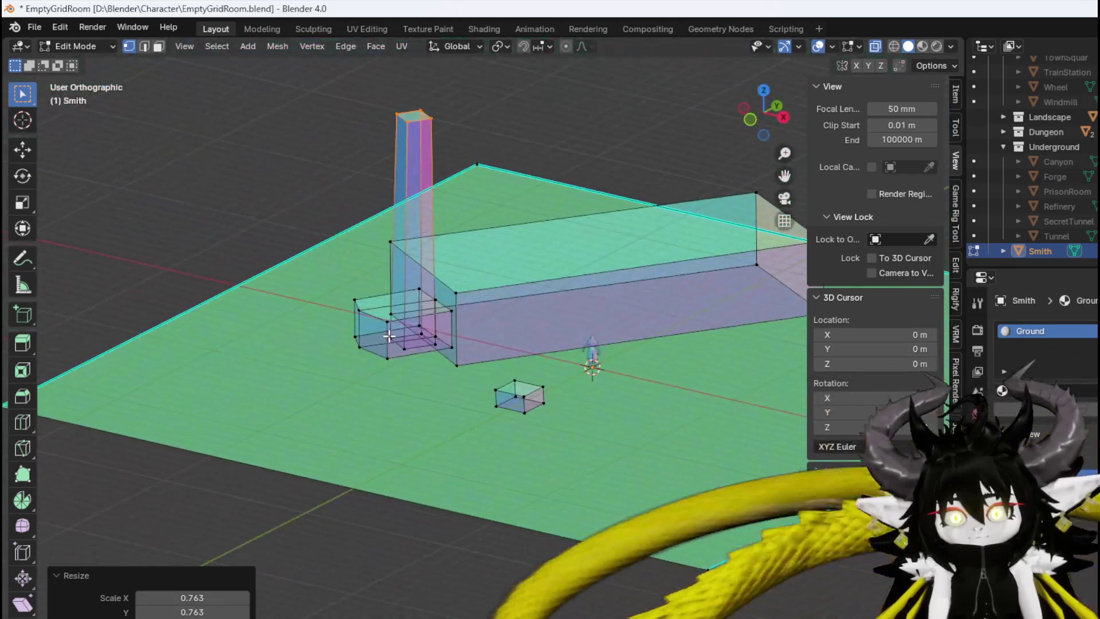
mouse_move(390, 337)
middle_mouse_down()
mouse_move(449, 375)
mouse_move(449, 287)
middle_mouse_up()
key("3")
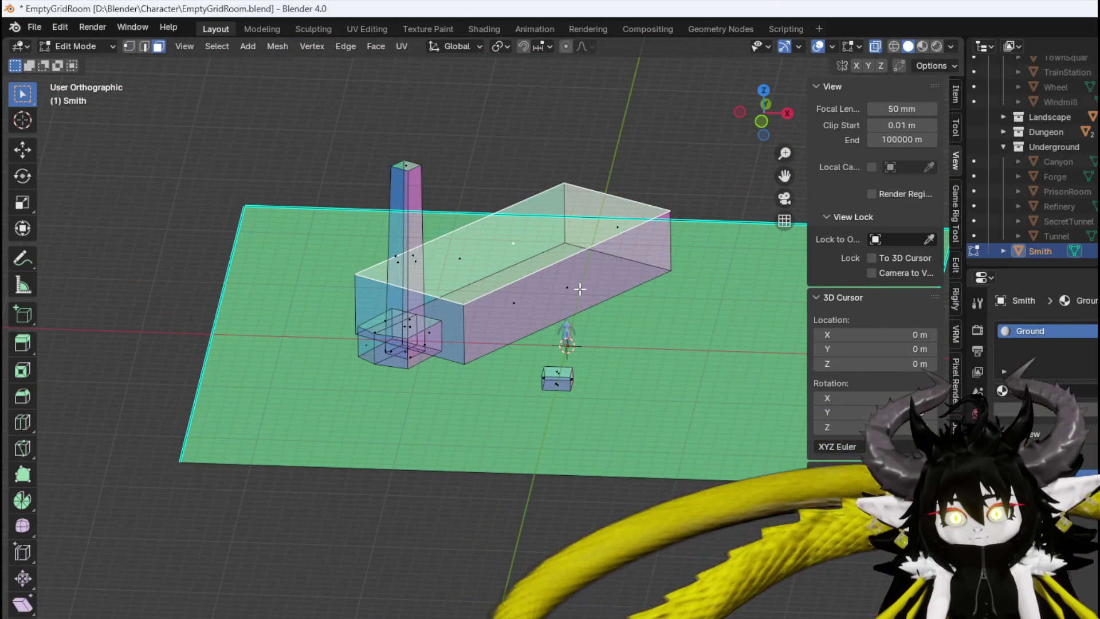
key("KP_1")
Extrude the hall's top face upward and scale its inner edge into a pinched ridge
key("e")
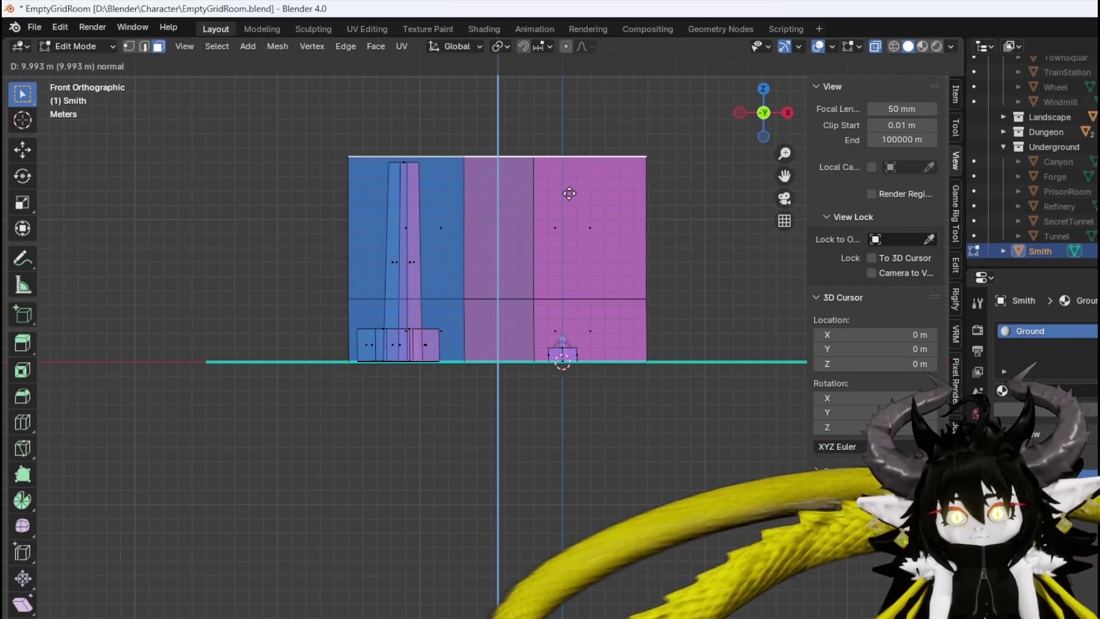
left_click(564, 237)
middle_click_drag(514, 223, 510, 190)
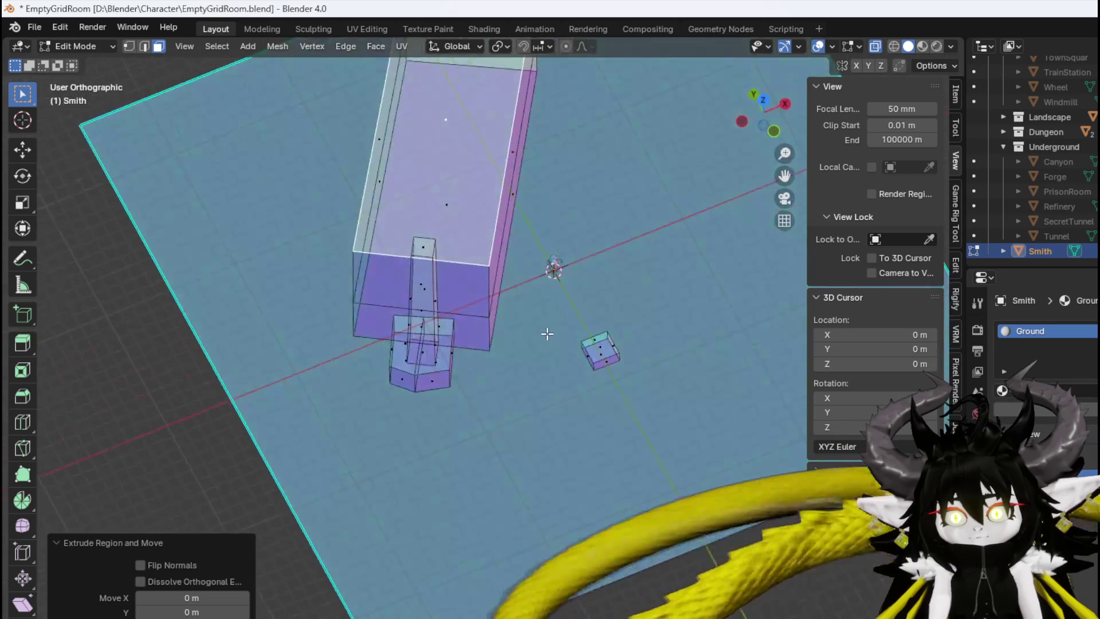
key("2")
left_click(507, 174)
left_click(503, 169)
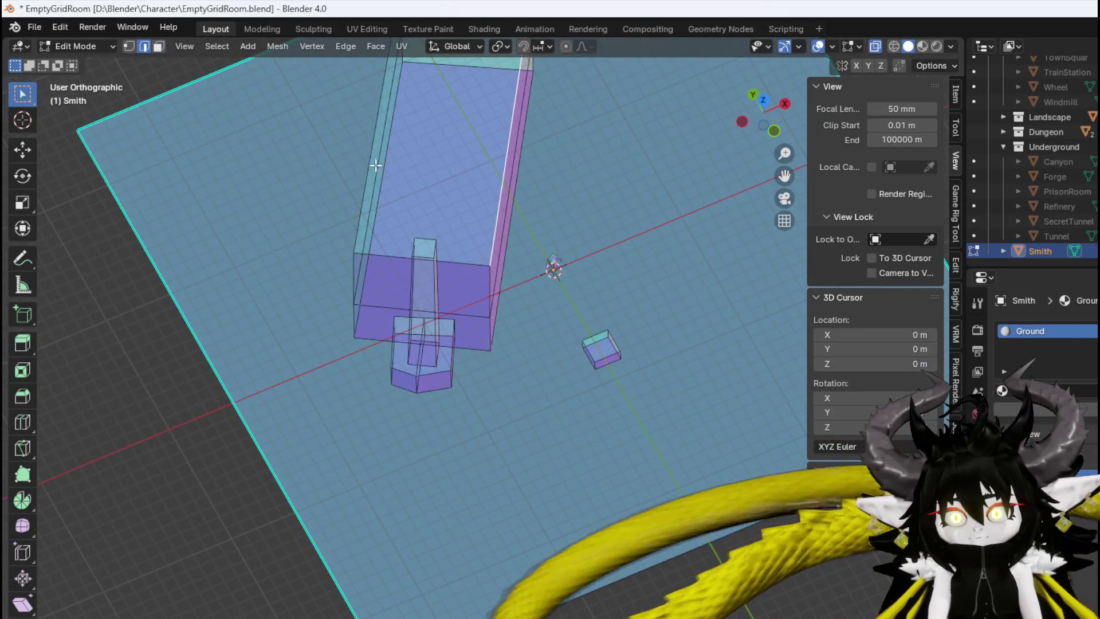
middle_click_drag(364, 159, 406, 285, "shift")
key("s")
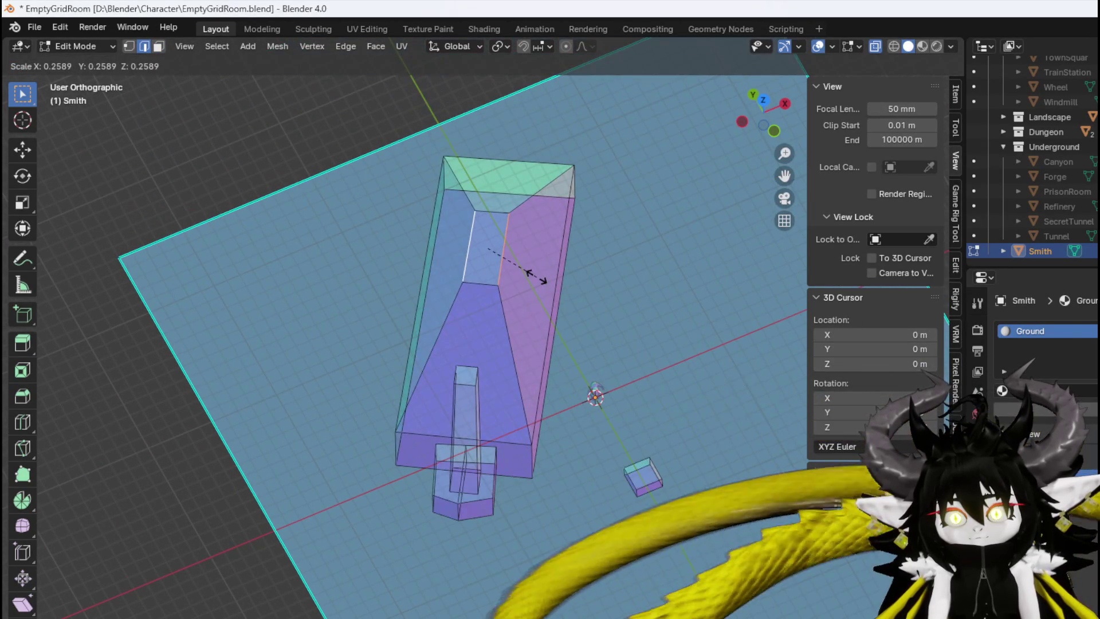
left_click(519, 260)
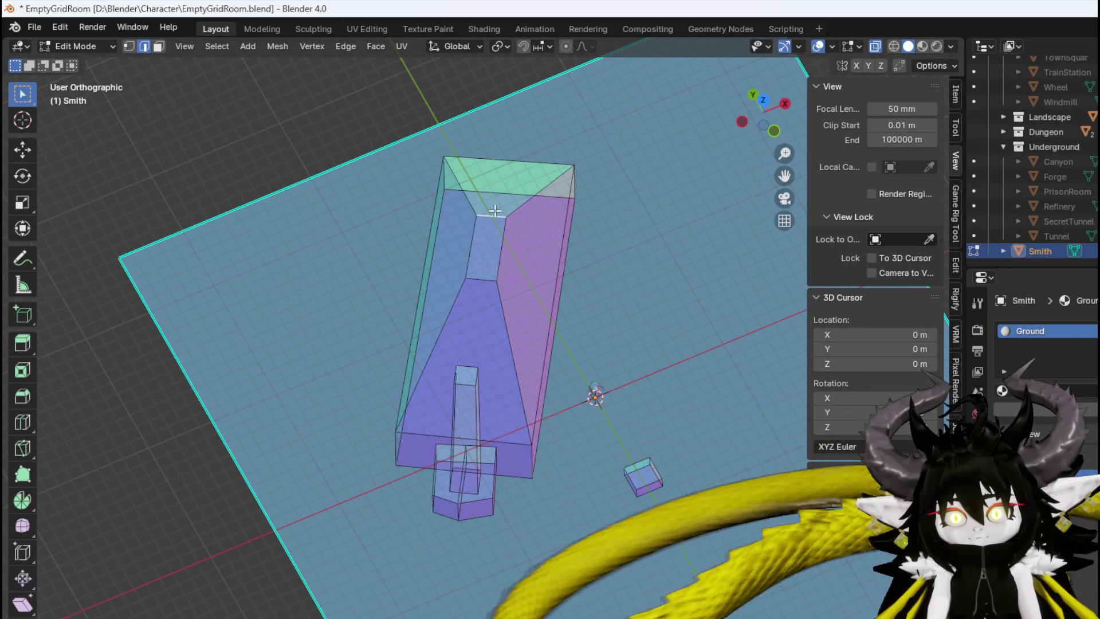
Reposition and rescale the ridge edge, undoing a trial tilt, to finish the gable
mouse_move(488, 277)
middle_mouse_down()
mouse_move(472, 246)
mouse_move(468, 184)
middle_mouse_up()
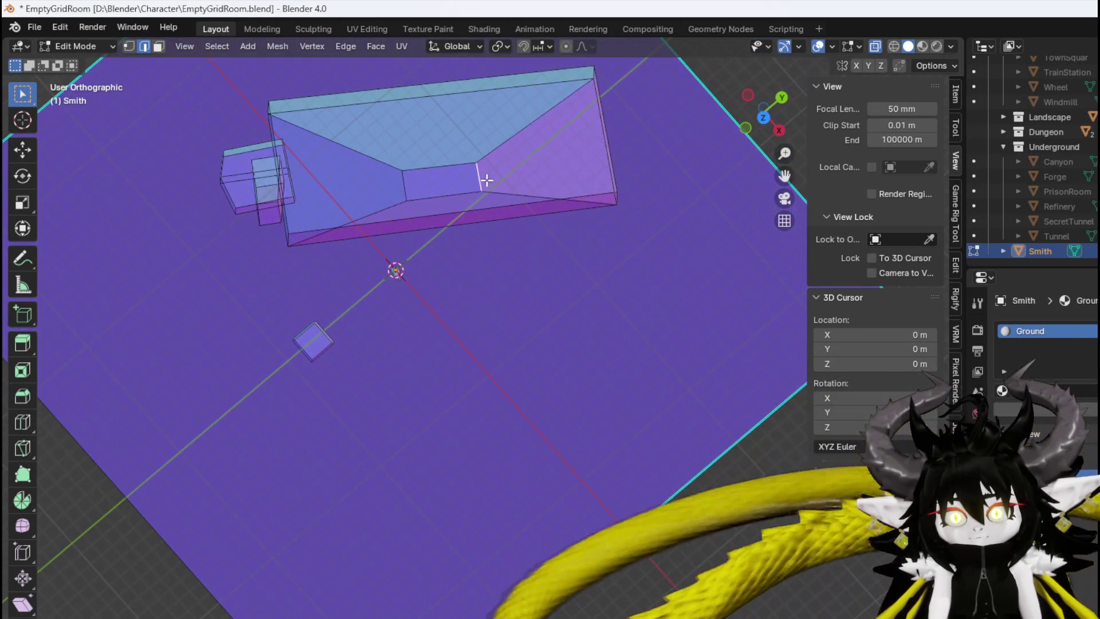
key("g")
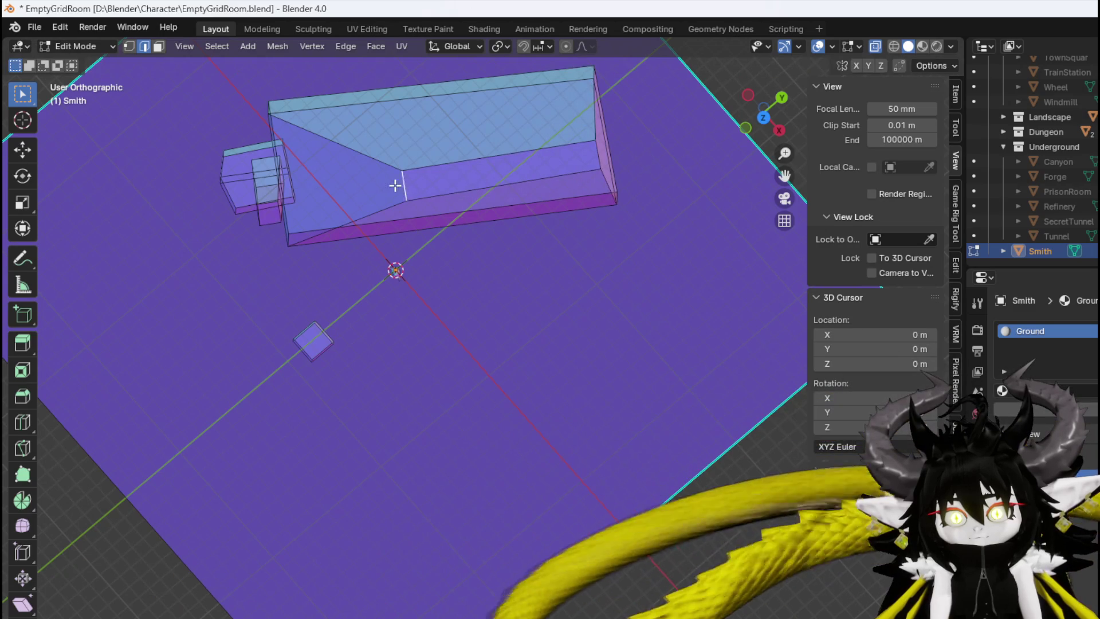
left_click(271, 190)
key("r")
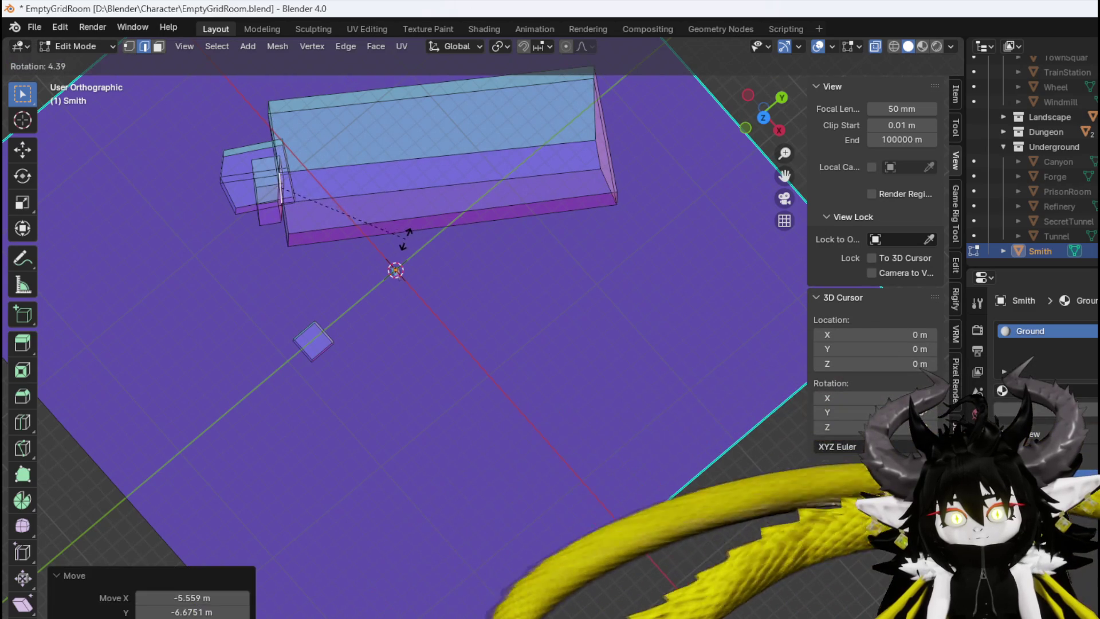
left_click(399, 228)
key("ctrl+z")
middle_click_drag(390, 226, 382, 166)
key("s")
left_click(388, 150)
key("g")
left_click(401, 169)
mouse_move(401, 169)
middle_mouse_down()
mouse_move(535, 143)
mouse_move(455, 273)
middle_mouse_up()
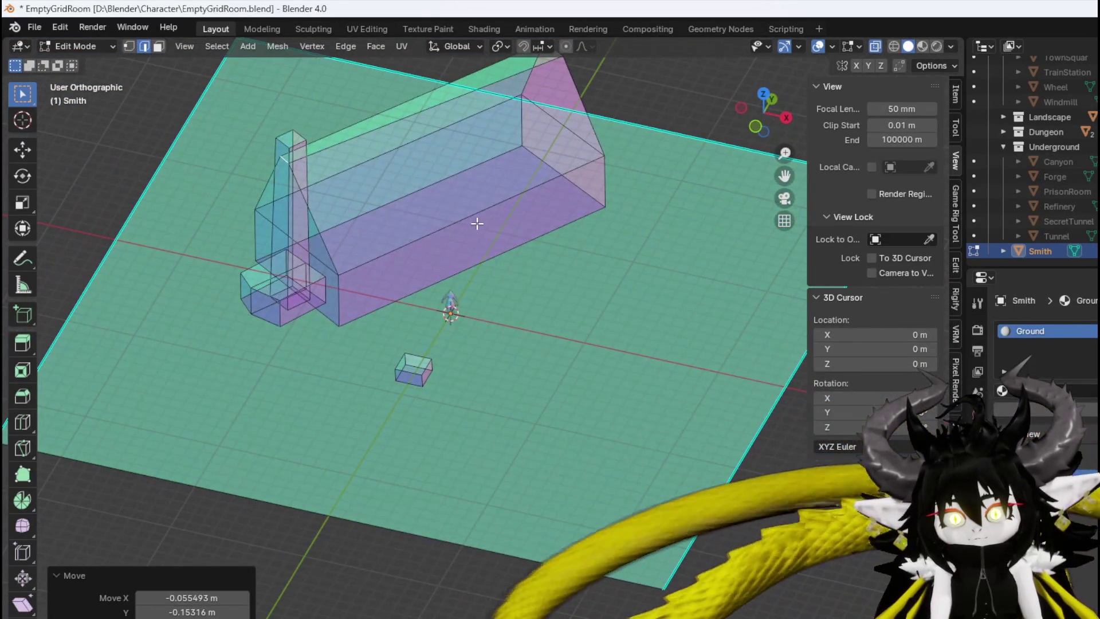
Add a loop cut along the hall and extrude its long side face outward as an awning
key("ctrl+r")
left_click(593, 179)
left_click(590, 172)
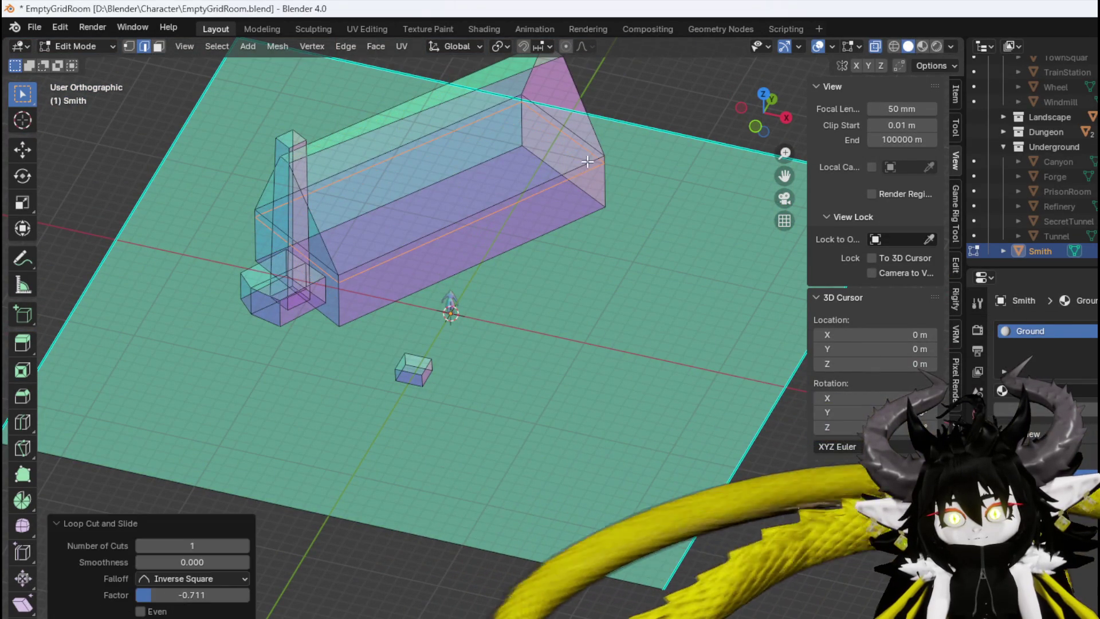
key("3")
left_click(557, 179)
middle_click_drag(557, 179, 618, 199)
left_click(519, 249)
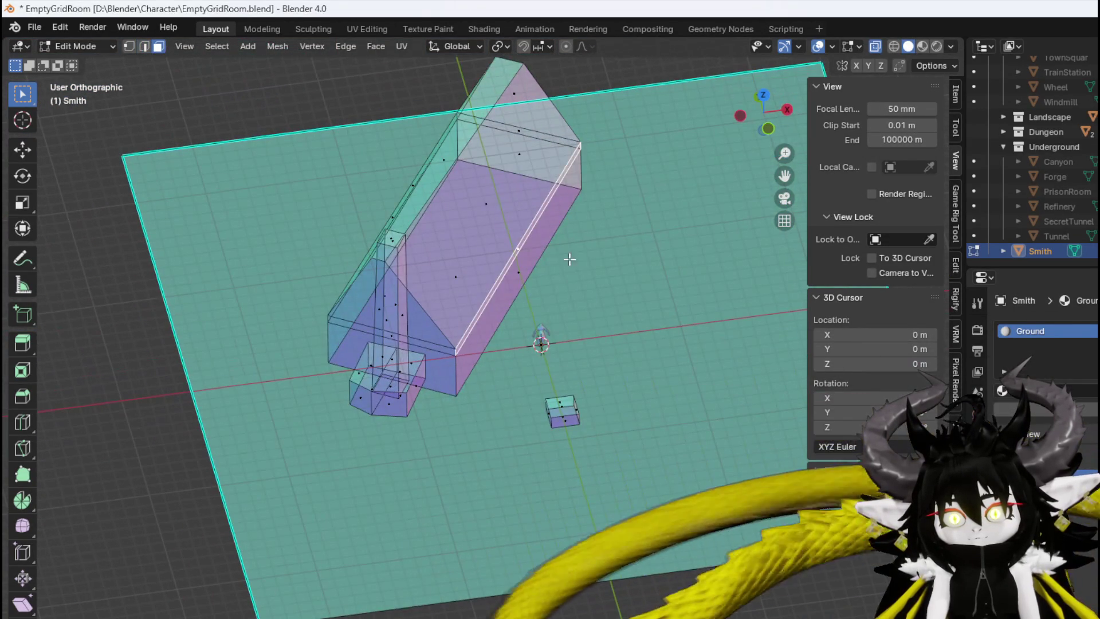
key("e")
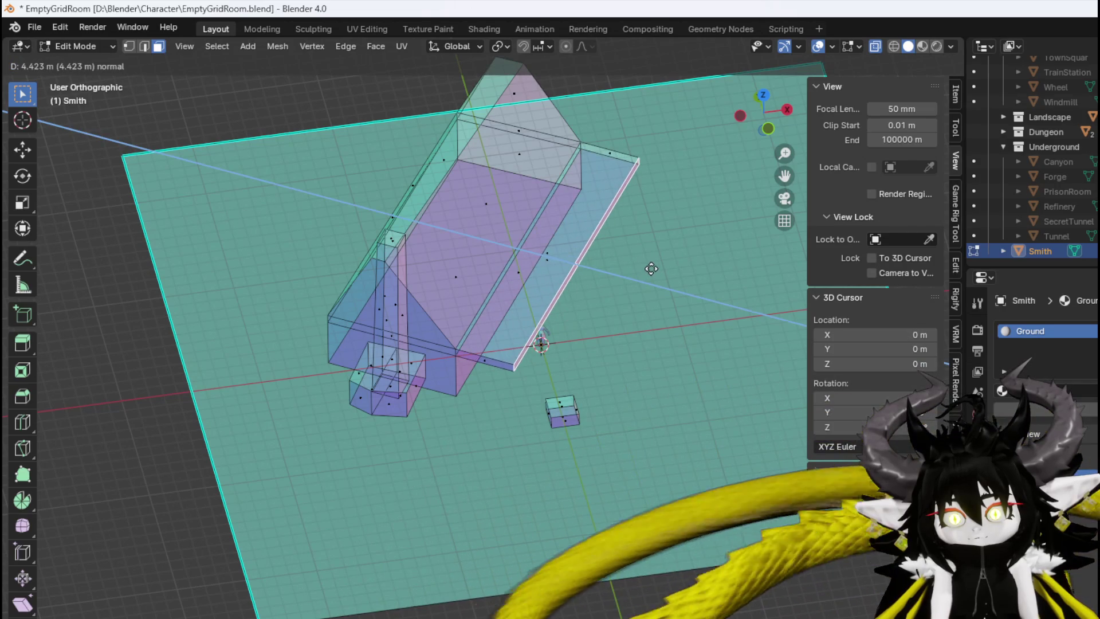
left_click(610, 266)
mouse_move(609, 265)
middle_mouse_down()
mouse_move(636, 202)
mouse_move(590, 222)
middle_mouse_up()
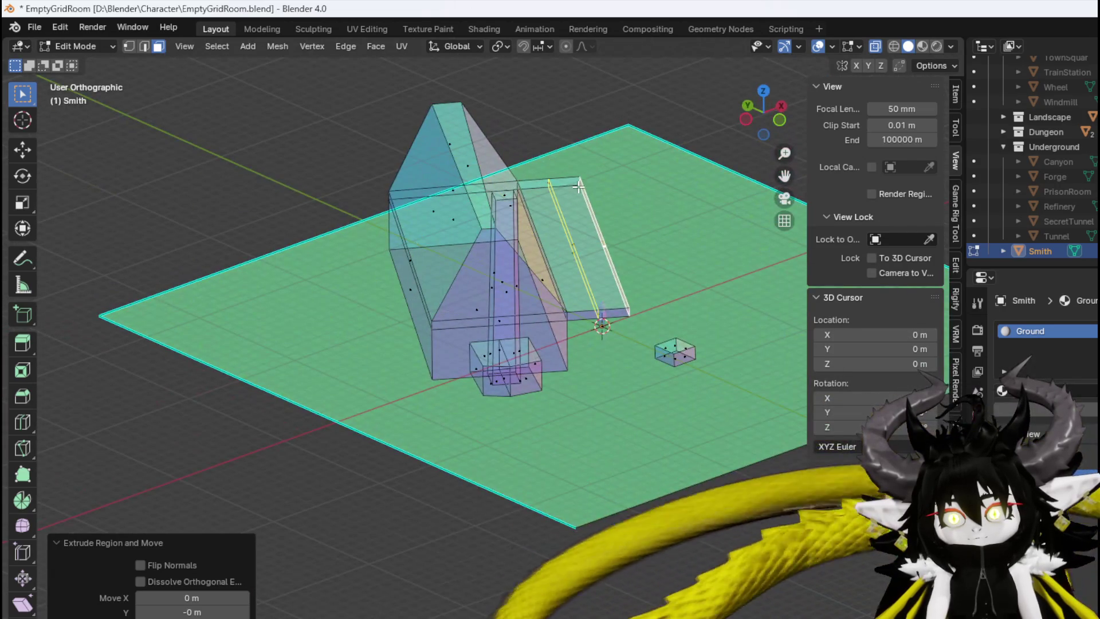
Add loop cuts near the awning's left and right ends
key("2")
key("g")
key("g")
left_click(599, 180)
middle_click_drag(599, 181, 406, 254)
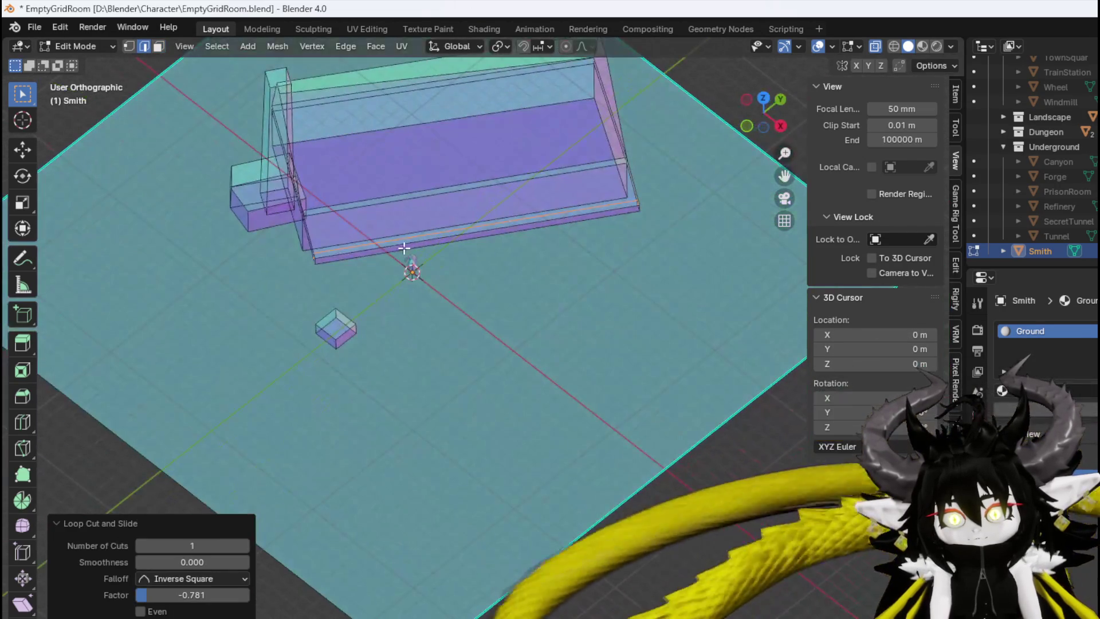
left_click(333, 235)
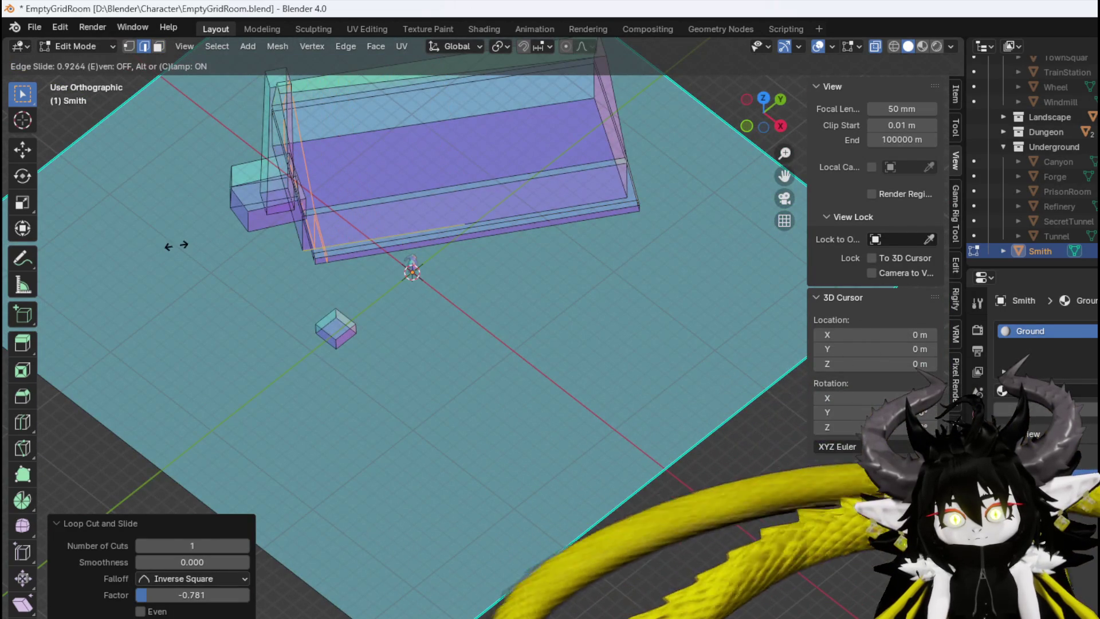
left_click(177, 244)
left_click(572, 179)
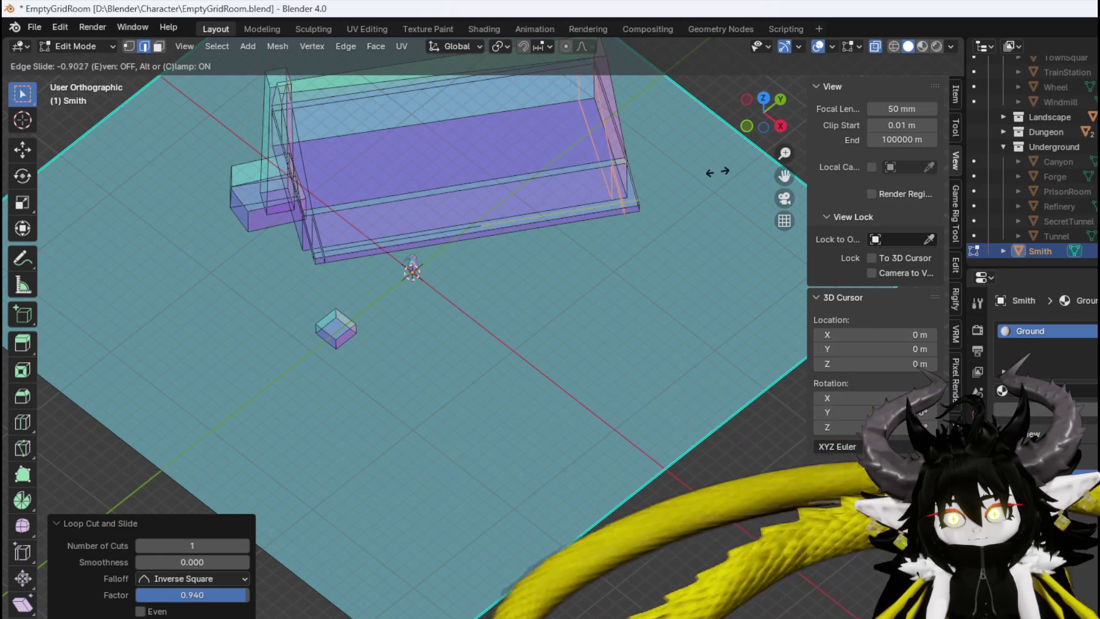
left_click(725, 168)
middle_click_drag(724, 168, 460, 145)
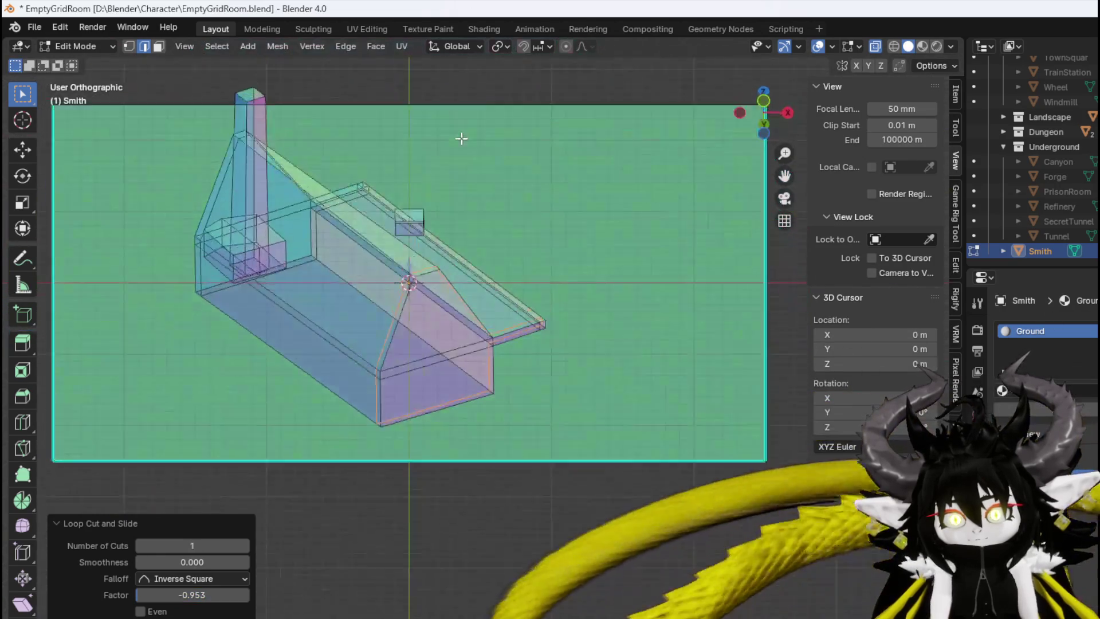
scroll(460, 145, "up", 4)
middle_click_drag(265, 62, 283, 175, "shift")
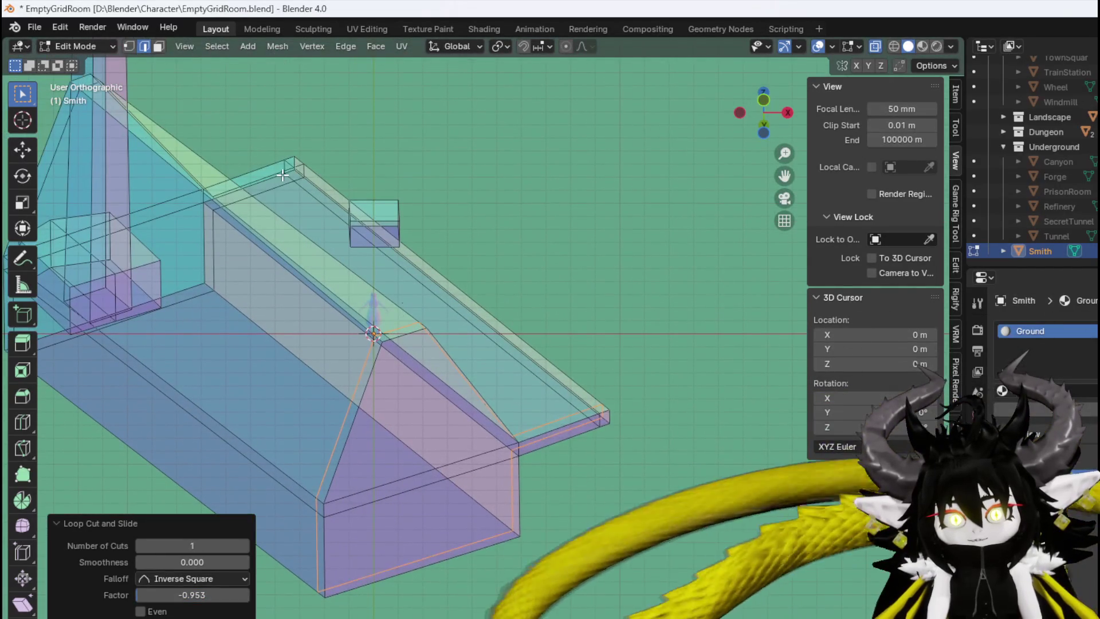
Extrude the awning's end face down into a post reaching the floor
key("3")
middle_click_drag(601, 421, 655, 448, "alt")
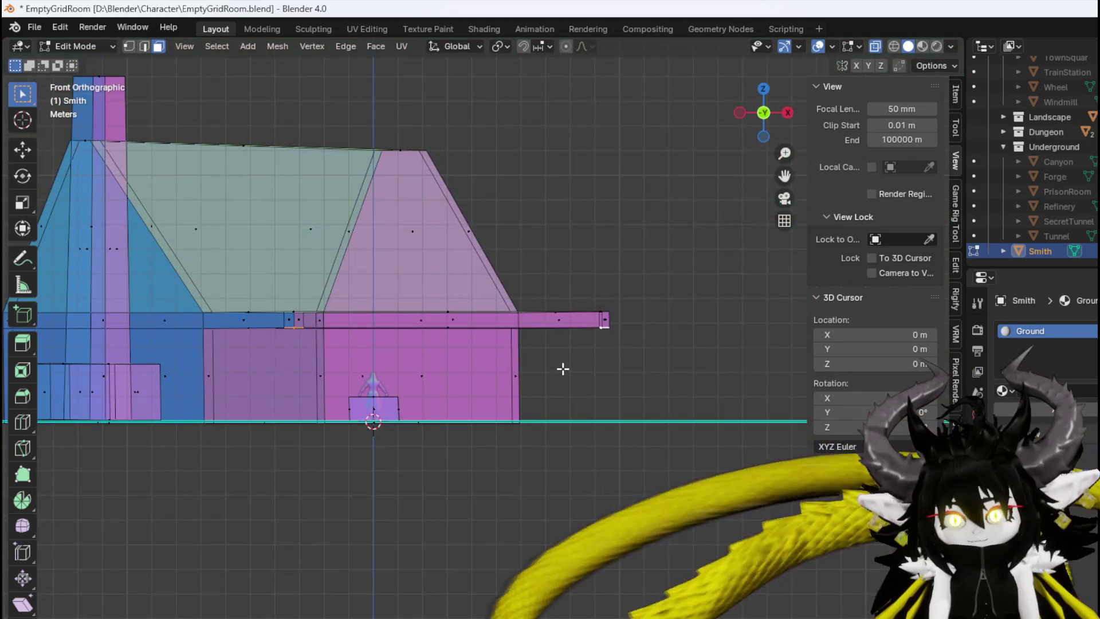
key("e")
left_click(562, 403)
mouse_move(562, 403)
middle_mouse_down()
mouse_move(596, 449)
mouse_move(498, 452)
mouse_move(504, 532)
middle_mouse_up()
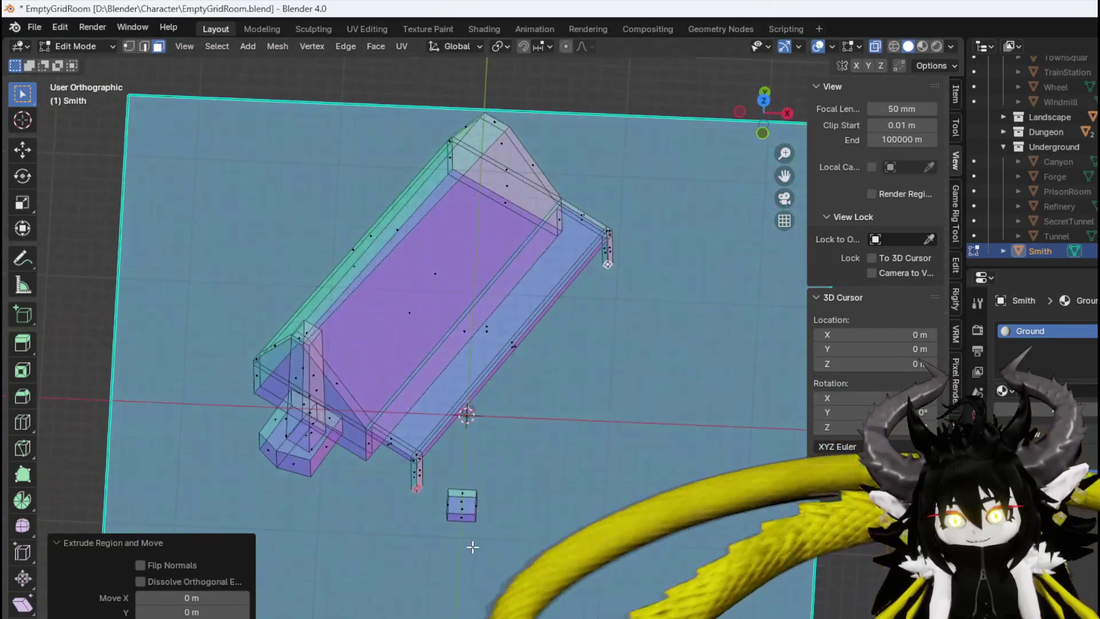
Select the small square block and move it further below the building in top view
key("1")
right_click(416, 547)
key("Escape")
left_click_drag(423, 557, 499, 484)
key("KP_7")
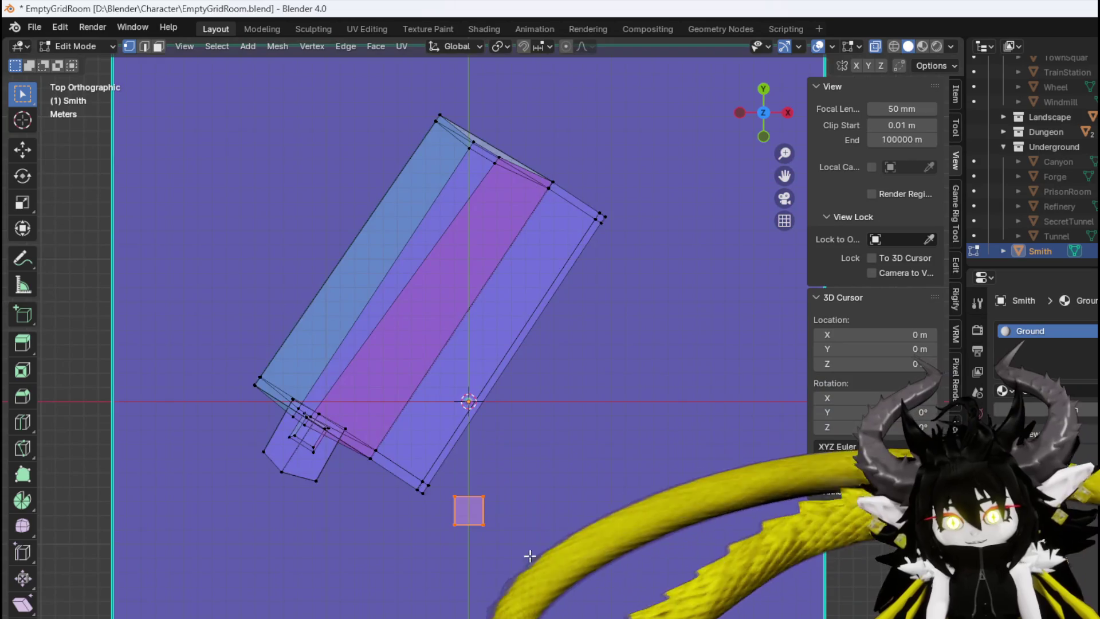
middle_click_drag(530, 556, 516, 388, "shift")
key("g")
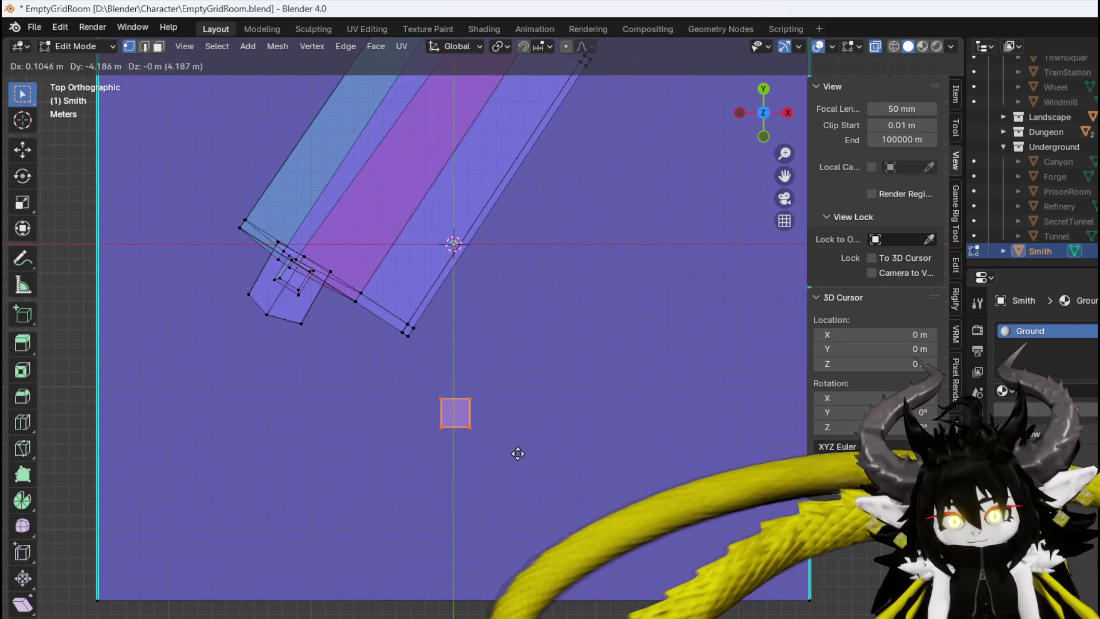
left_click(516, 453)
Duplicate the square just below the original and scale the upper copy to 0.854
key("shift+d")
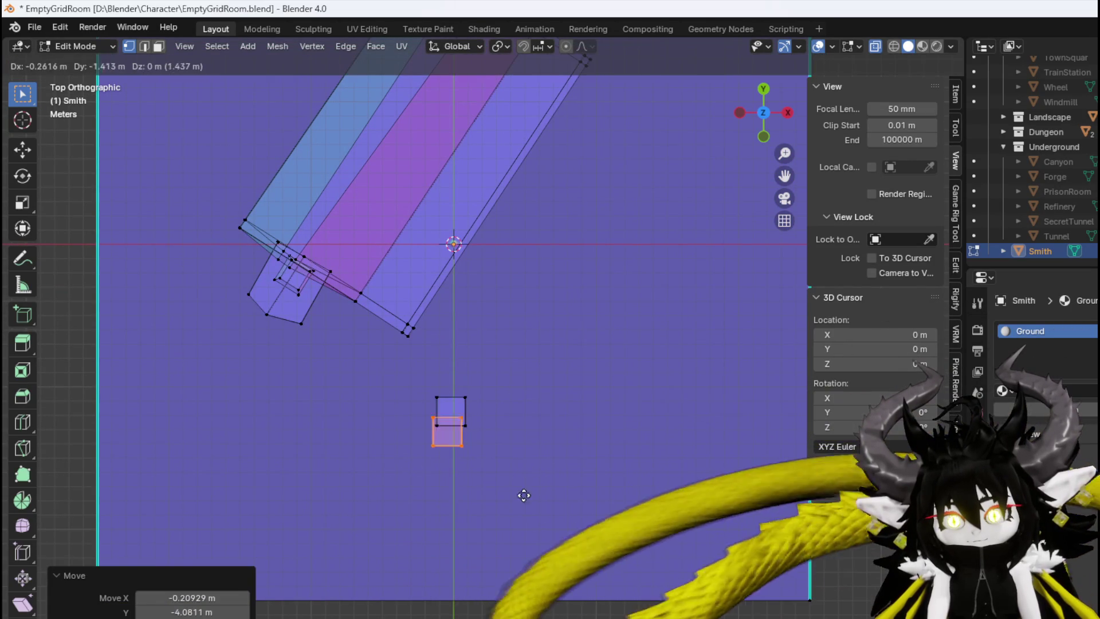
left_click(506, 491)
scroll(464, 450, "up", 4)
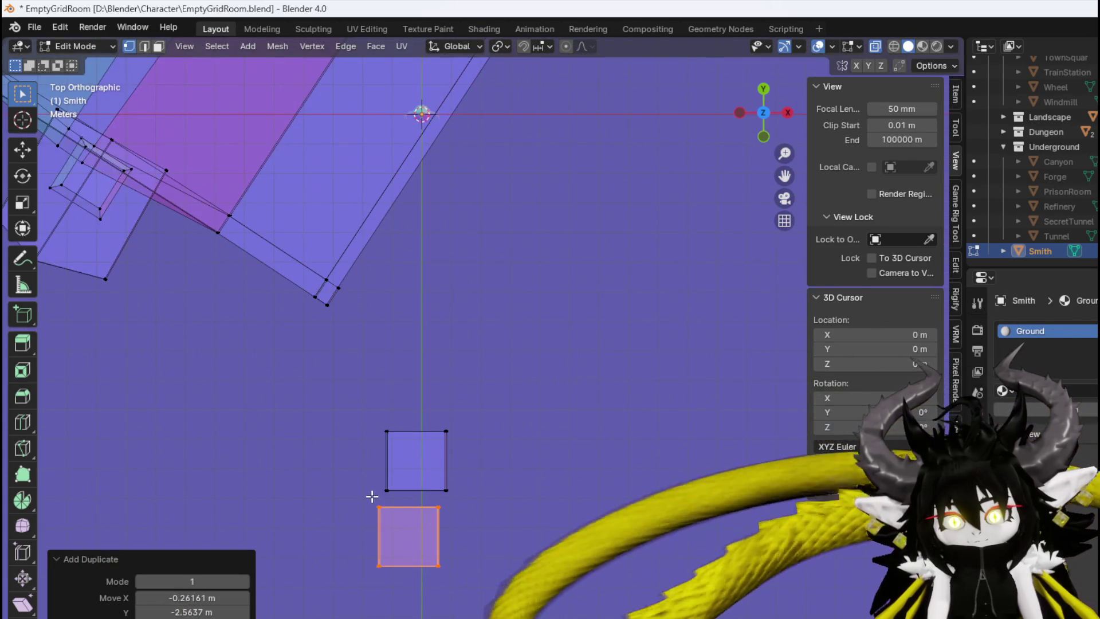
key("l")
key("s")
left_click(491, 447)
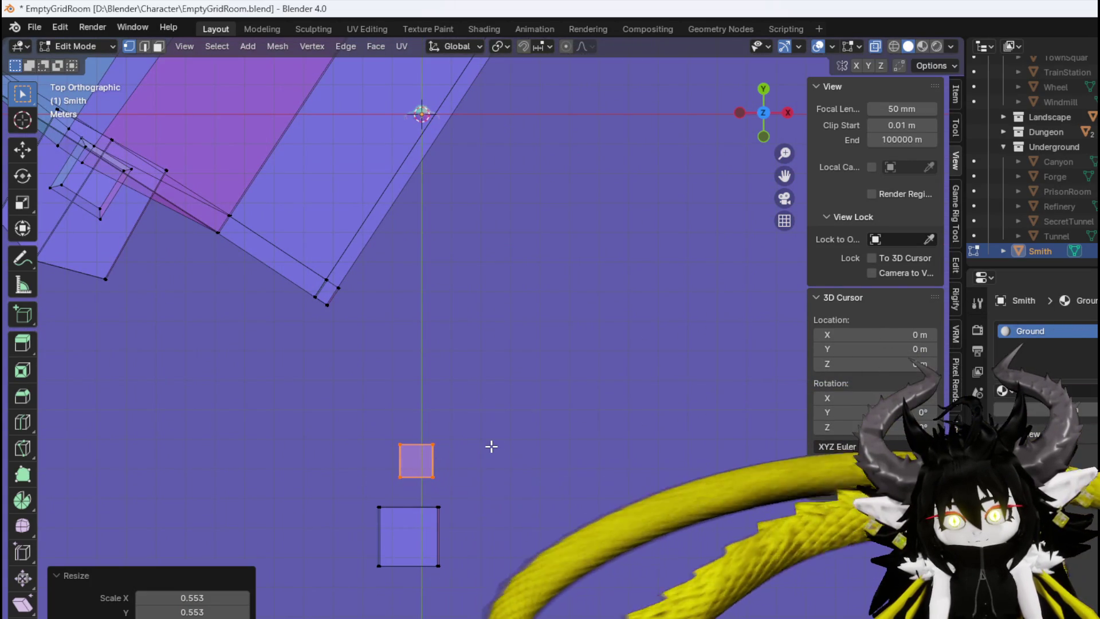
key("s")
left_click(515, 474)
mouse_move(516, 474)
middle_mouse_down()
mouse_move(462, 393)
mouse_move(545, 336)
mouse_move(461, 363)
middle_mouse_up()
key("KP_1")
scroll(462, 435, "up", 5)
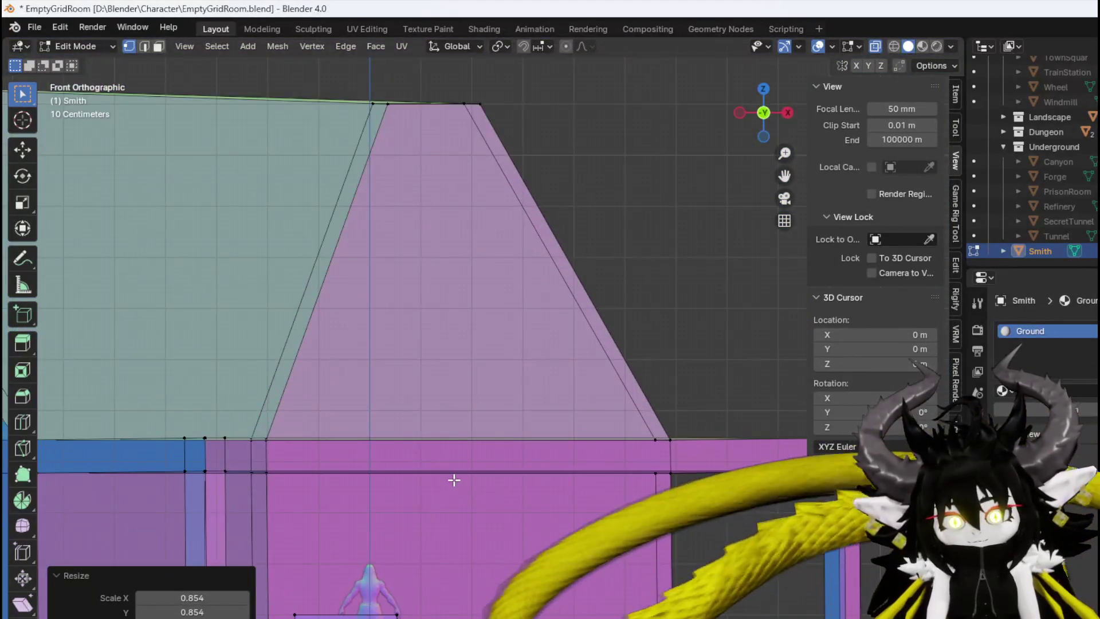
Select the smaller block's bottom edge and lower it
middle_click_drag(454, 481, 536, 302, "shift")
scroll(430, 419, "up", 4)
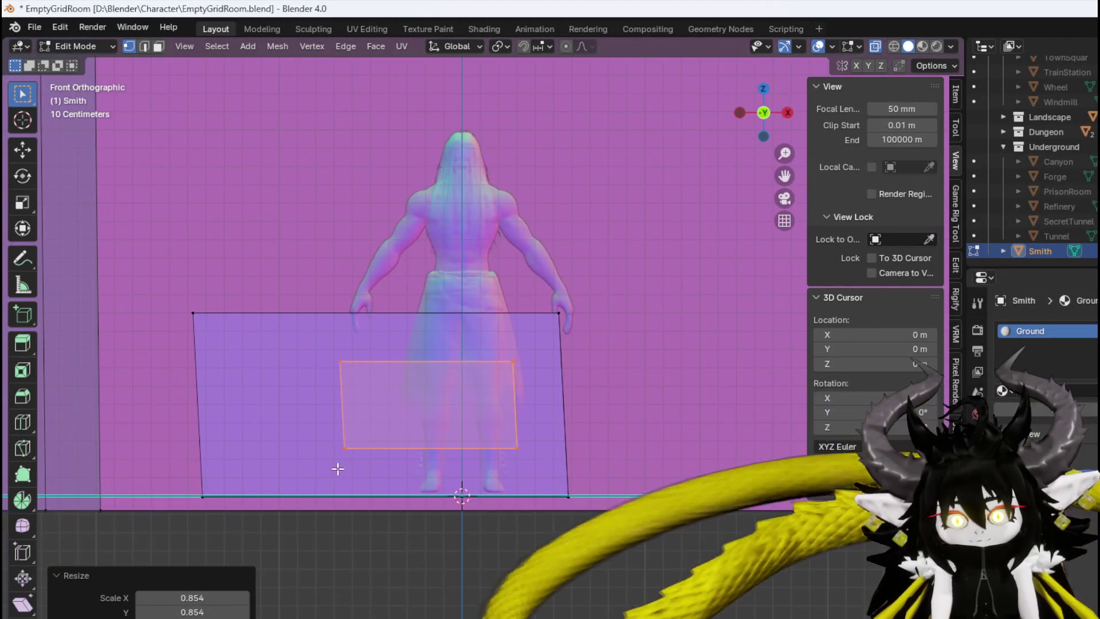
left_click_drag(497, 425, 499, 427)
key("g")
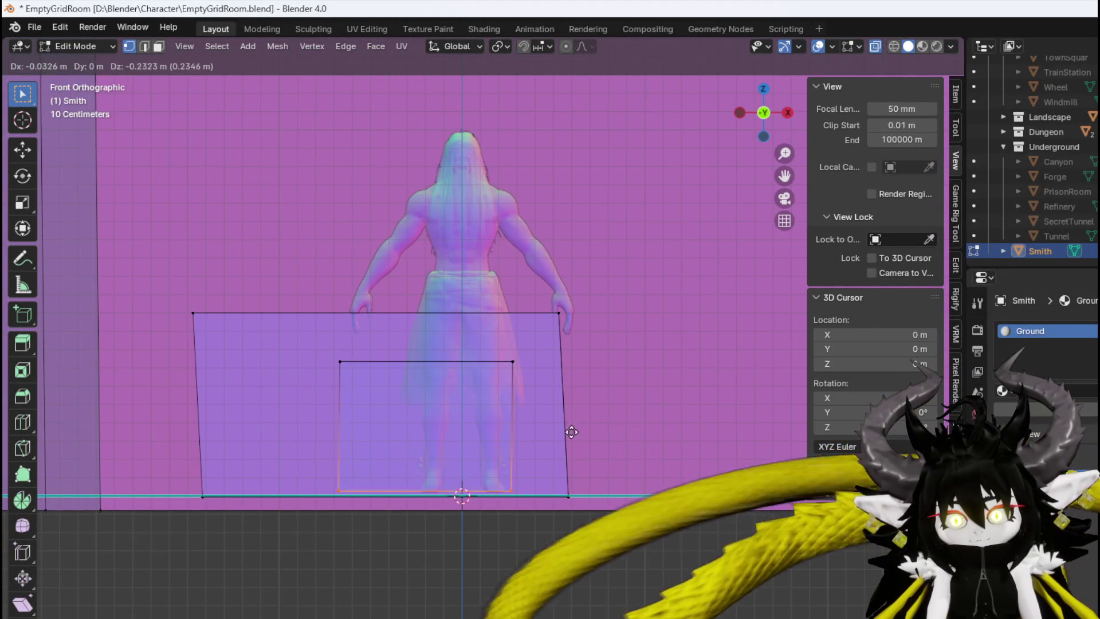
left_click(576, 440)
Narrow the block's top edge and shift it along Z to form the taper
left_click_drag(541, 338, 541, 338)
key("s")
left_click(560, 369)
key("g")
key("z")
left_click(562, 418)
mouse_move(562, 418)
middle_mouse_down()
mouse_move(505, 395)
mouse_move(486, 400)
mouse_move(513, 347)
mouse_move(489, 356)
mouse_move(564, 360)
mouse_move(481, 367)
mouse_move(444, 427)
middle_mouse_up()
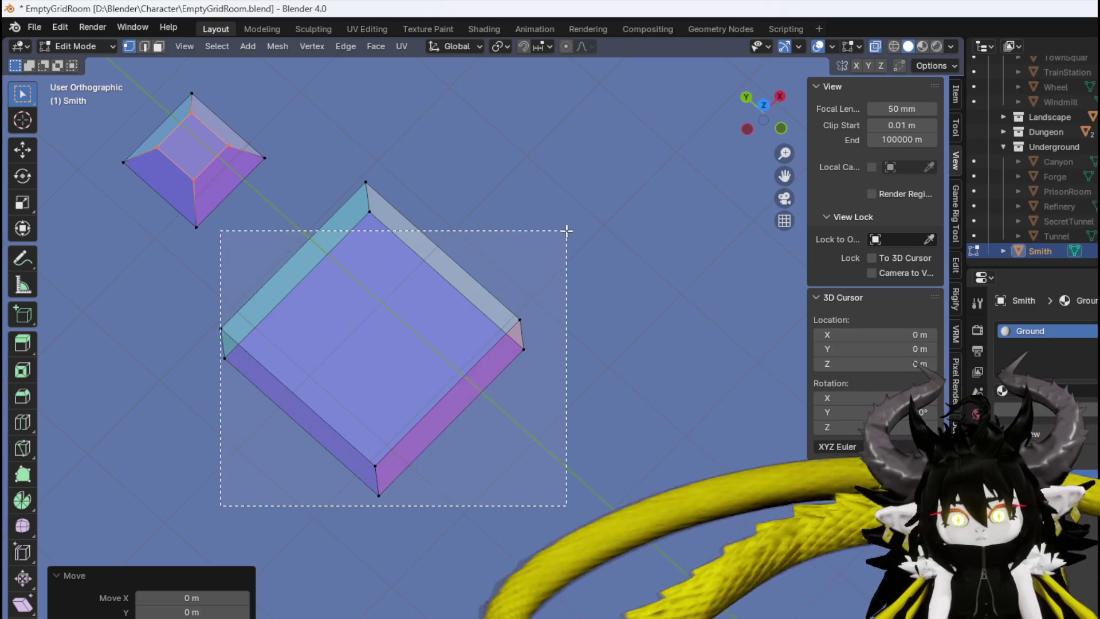
Shorten the larger box, tilt its face 9.85°, and shift it upward
left_click_drag(566, 231, 566, 231)
mouse_move(529, 296)
middle_mouse_down("alt")
mouse_move(604, 307)
mouse_move(558, 429)
middle_mouse_up("alt")
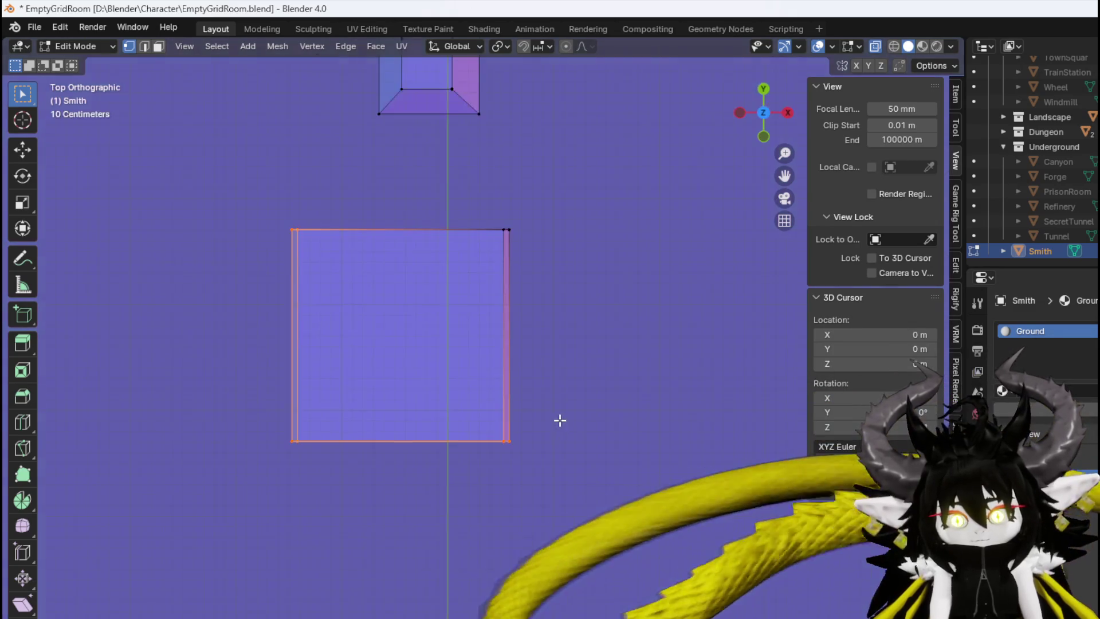
key("g")
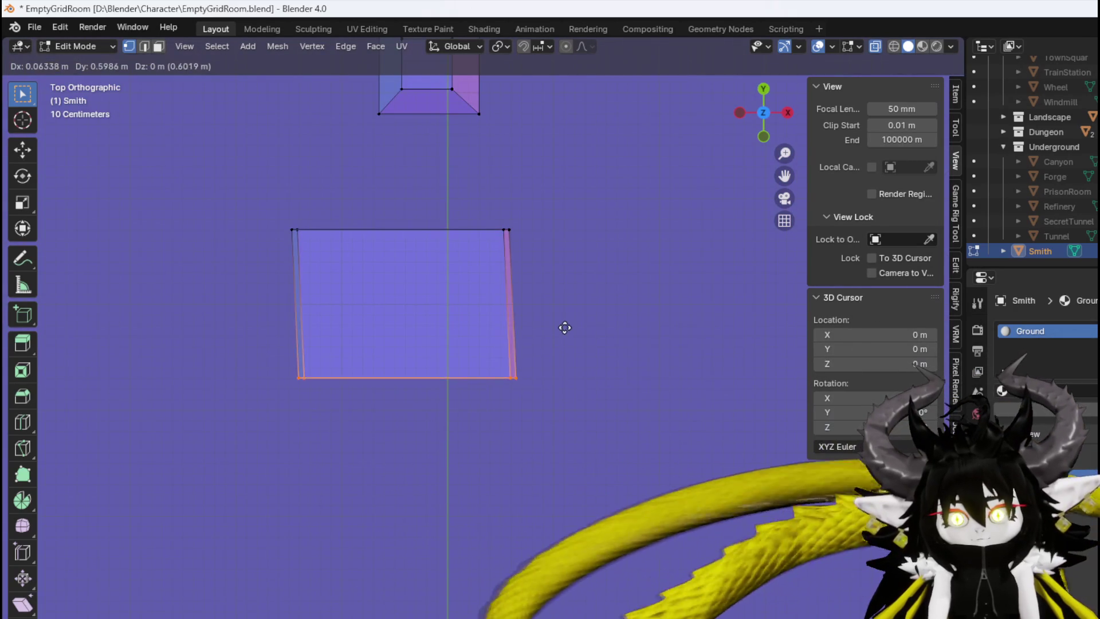
left_click(559, 305)
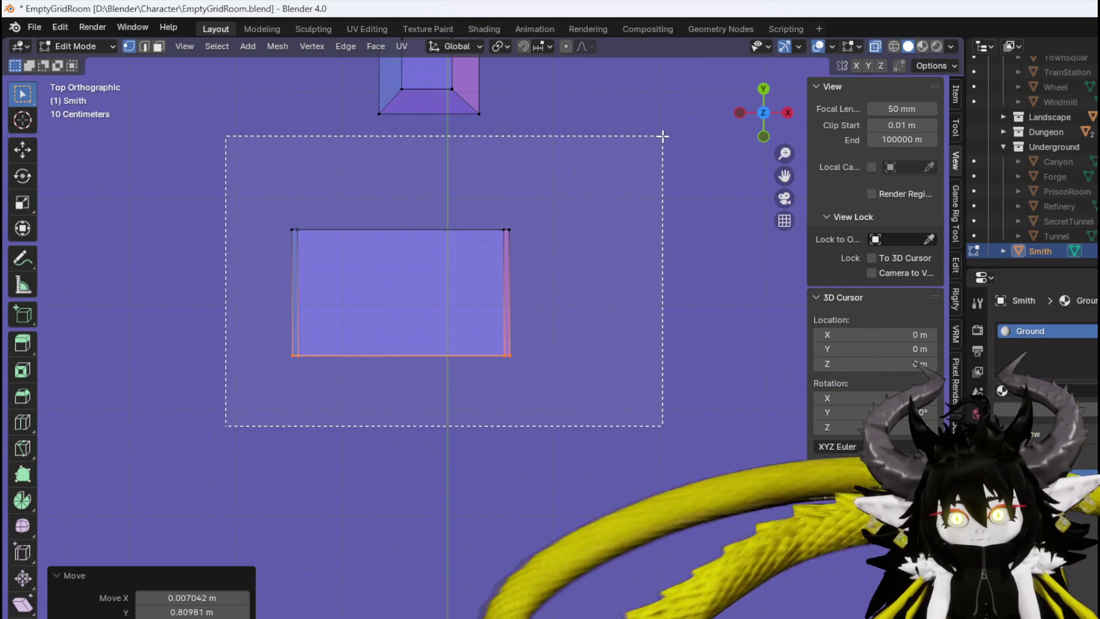
left_click_drag(663, 135, 663, 137)
key("r")
left_click(656, 252)
key("g")
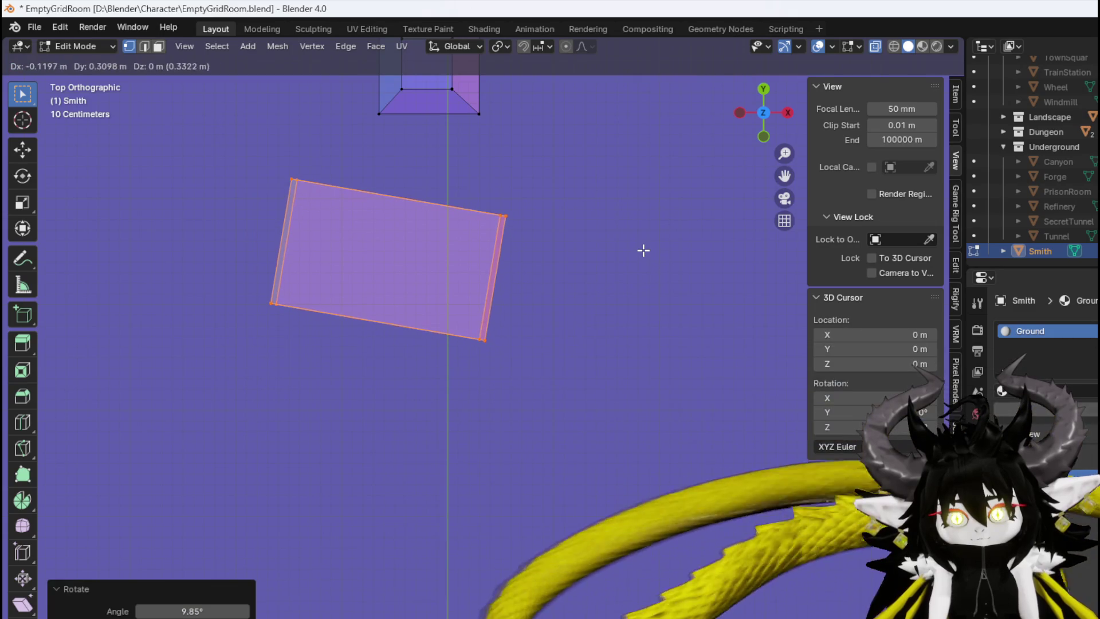
left_click(648, 231)
mouse_move(624, 245)
middle_mouse_down()
mouse_move(663, 93)
mouse_move(728, 100)
middle_mouse_up()
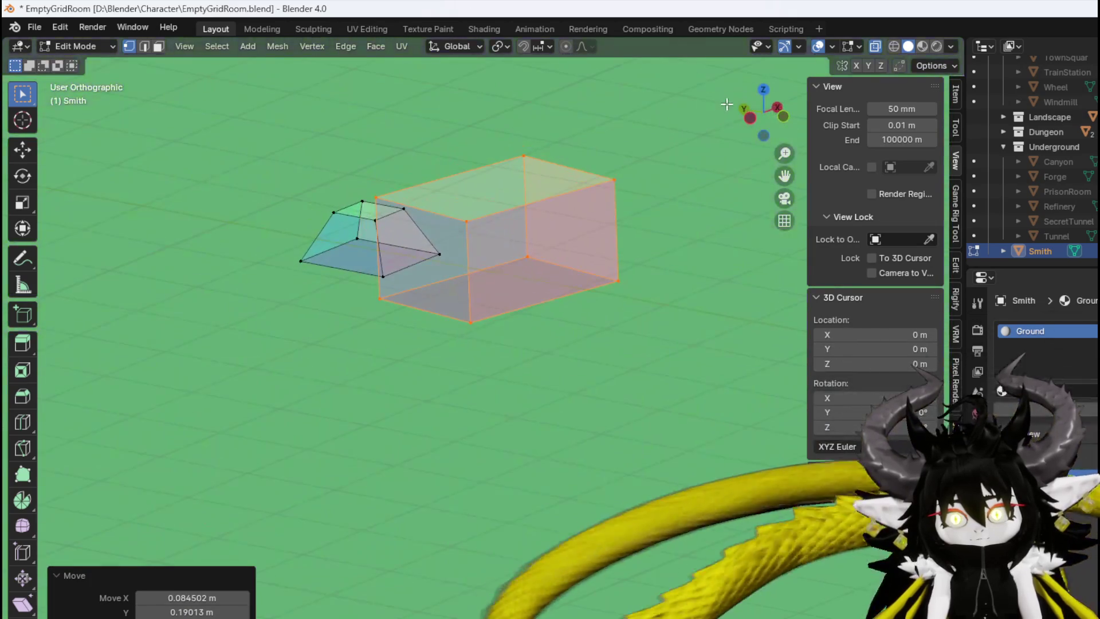
Add a centred horizontal loop cut around the anvil box
mouse_move(506, 194)
middle_mouse_down()
mouse_move(562, 255)
mouse_move(408, 271)
middle_mouse_up()
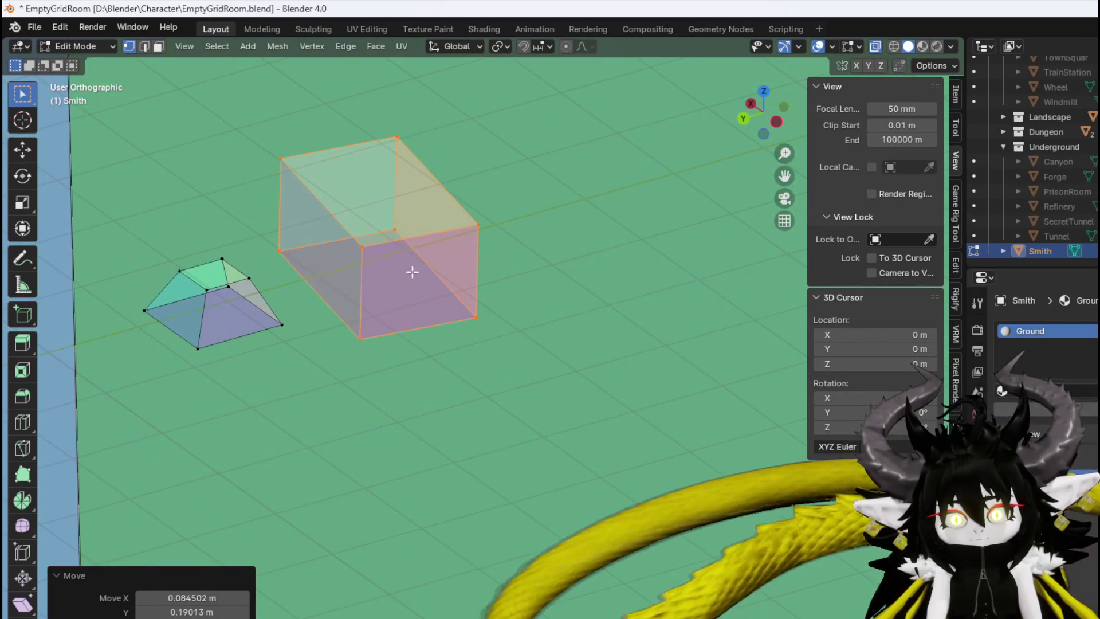
left_click(418, 271)
left_click(472, 290)
right_click(453, 275)
key("3")
mouse_move(418, 260)
middle_mouse_down()
mouse_move(499, 300)
mouse_move(563, 304)
middle_mouse_up()
Extrude the end face twice into a horn, taper its tip to 0.2887, and reposition it
key("e")
left_click(372, 247)
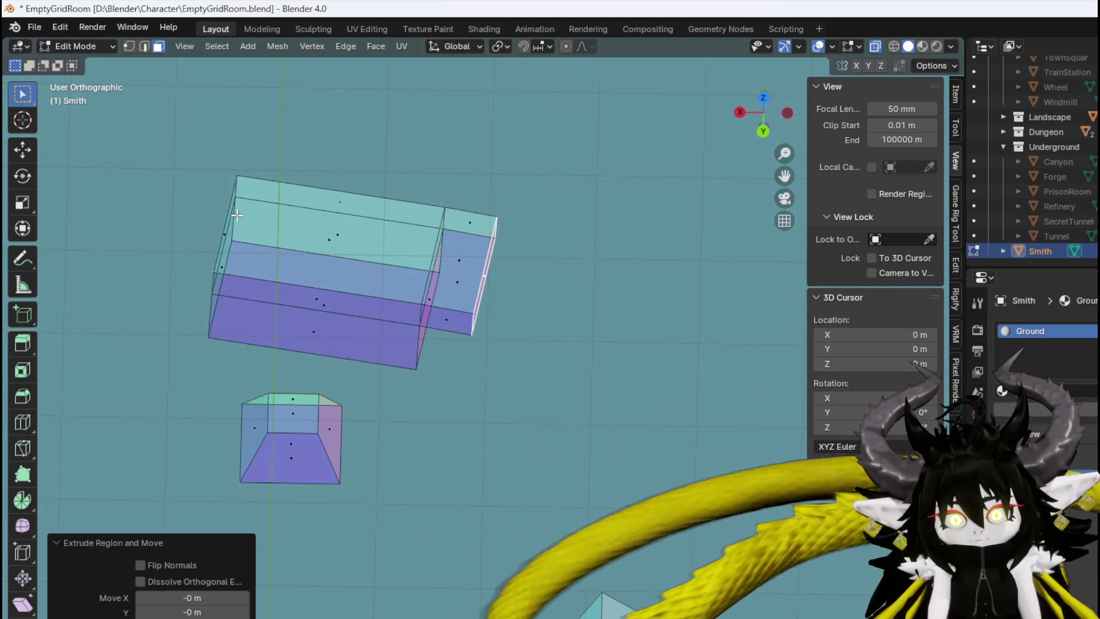
middle_click_drag(373, 246, 371, 208)
key("e")
left_click(270, 271)
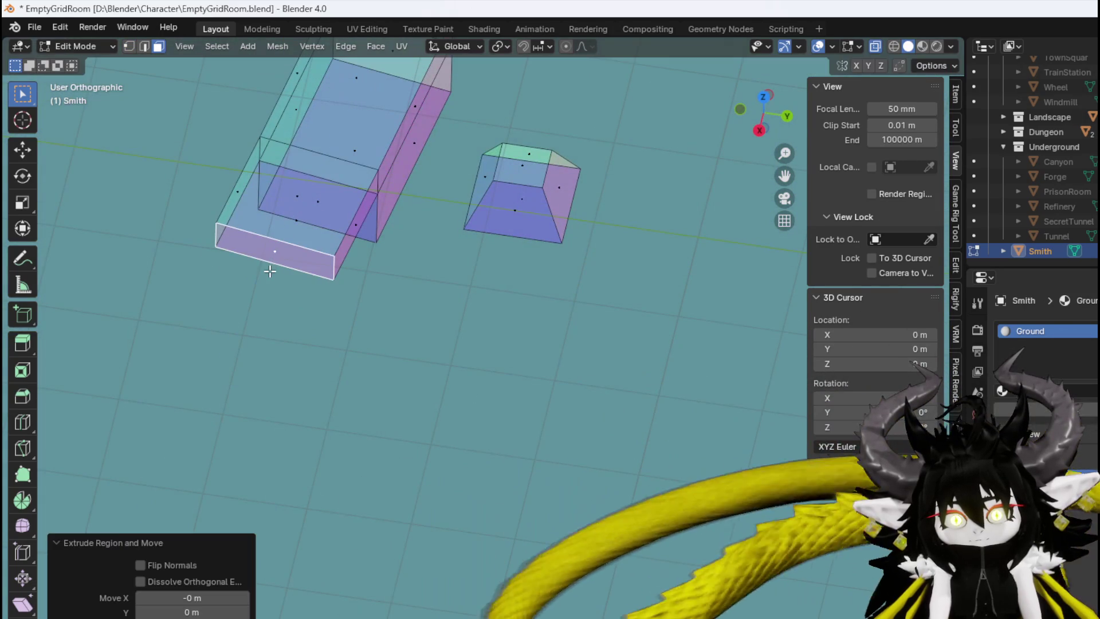
key("2")
key("s")
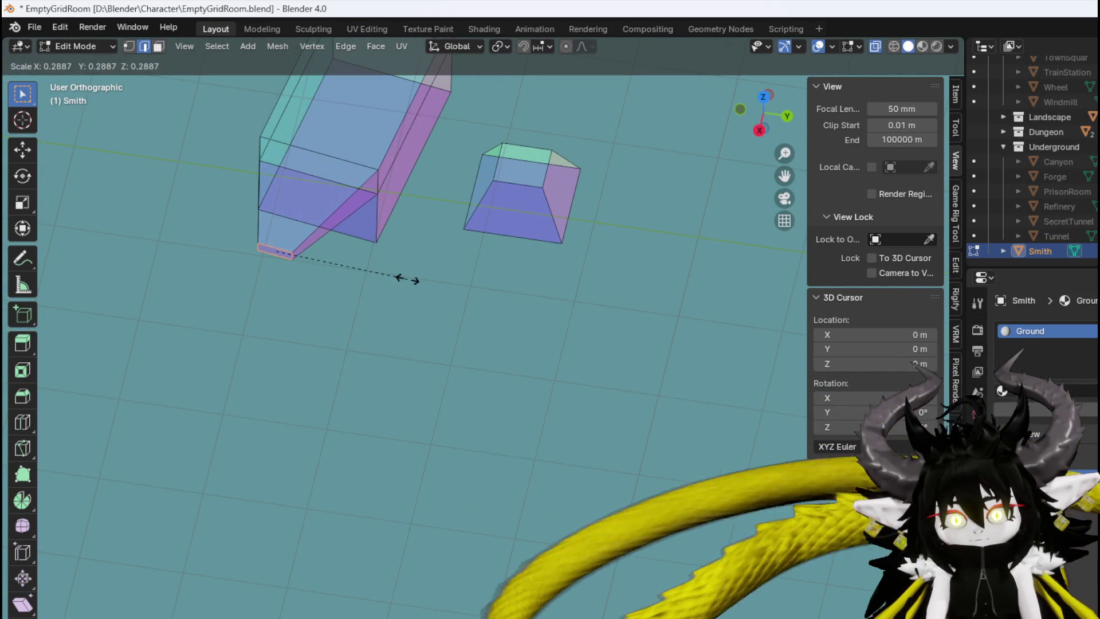
left_click(407, 279)
key("1")
key("KP_1")
key("g")
left_click(512, 200)
mouse_move(484, 201)
middle_mouse_down()
mouse_move(477, 259)
mouse_move(543, 384)
middle_mouse_up()
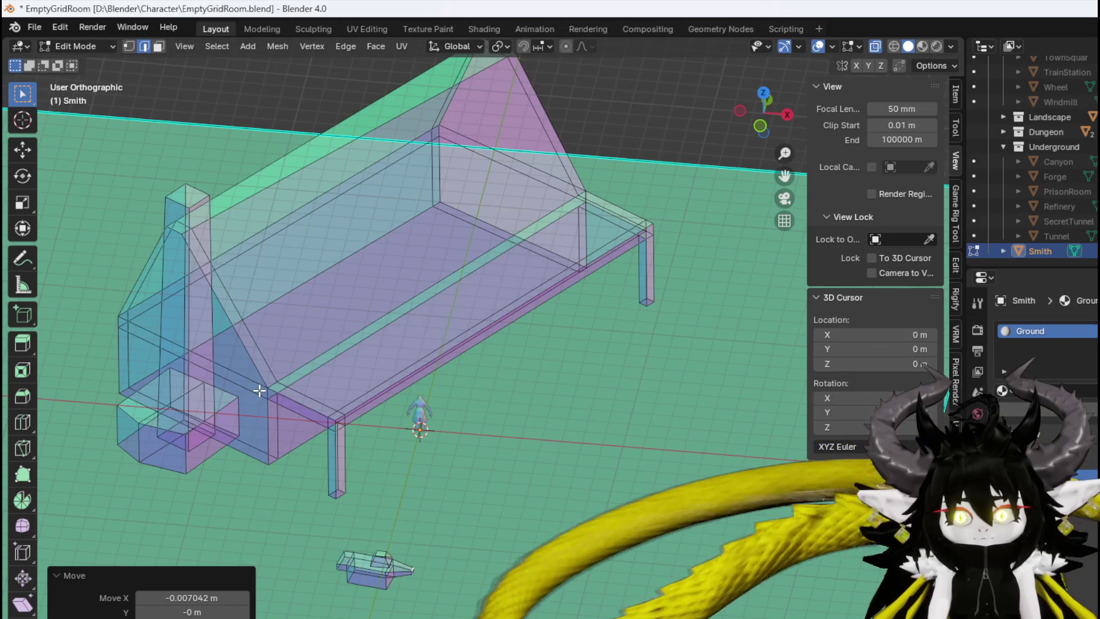
Add a centred loop cut across the hall, then a two-cut loop across the roof
mouse_move(259, 391)
middle_mouse_down()
mouse_move(449, 373)
mouse_move(379, 413)
middle_mouse_up()
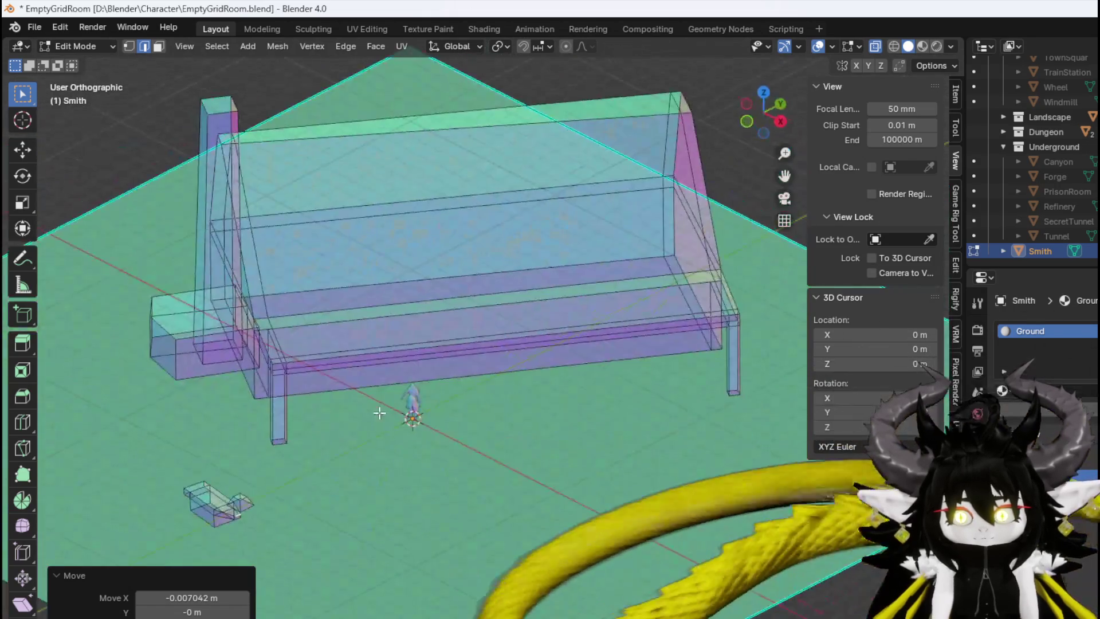
left_click(503, 148)
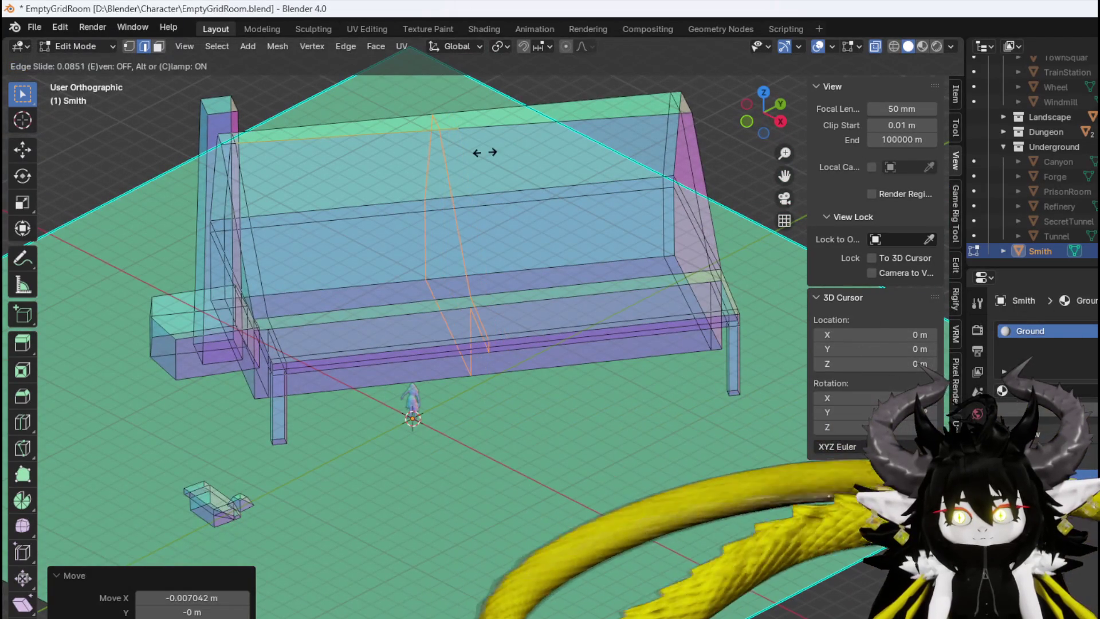
right_click(488, 155)
key("ctrl+r")
scroll(487, 156, "up", 1)
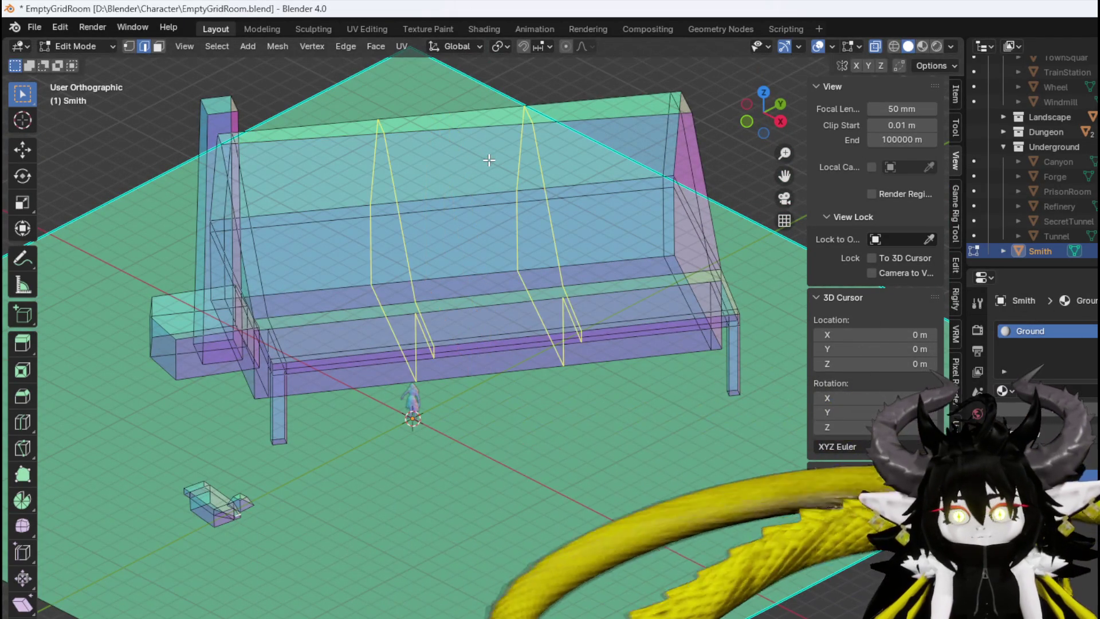
left_click(488, 158)
right_click(488, 163)
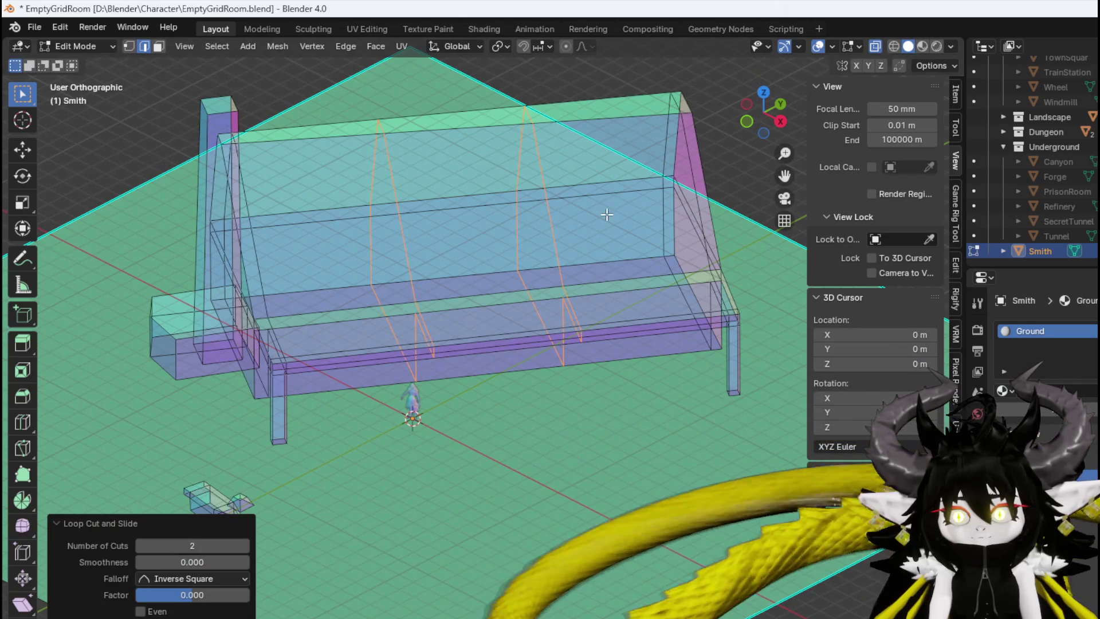
Add one more edge loop across the hall and select the new loop
middle_click_drag(452, 237, 523, 258)
left_click(546, 264)
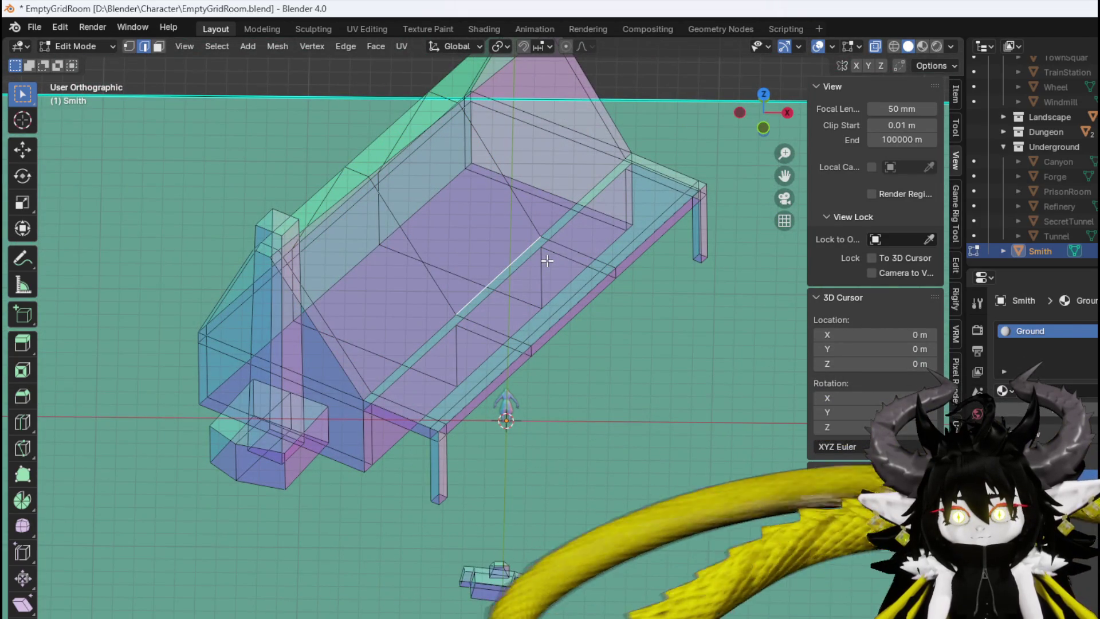
middle_click_drag(547, 261, 471, 257)
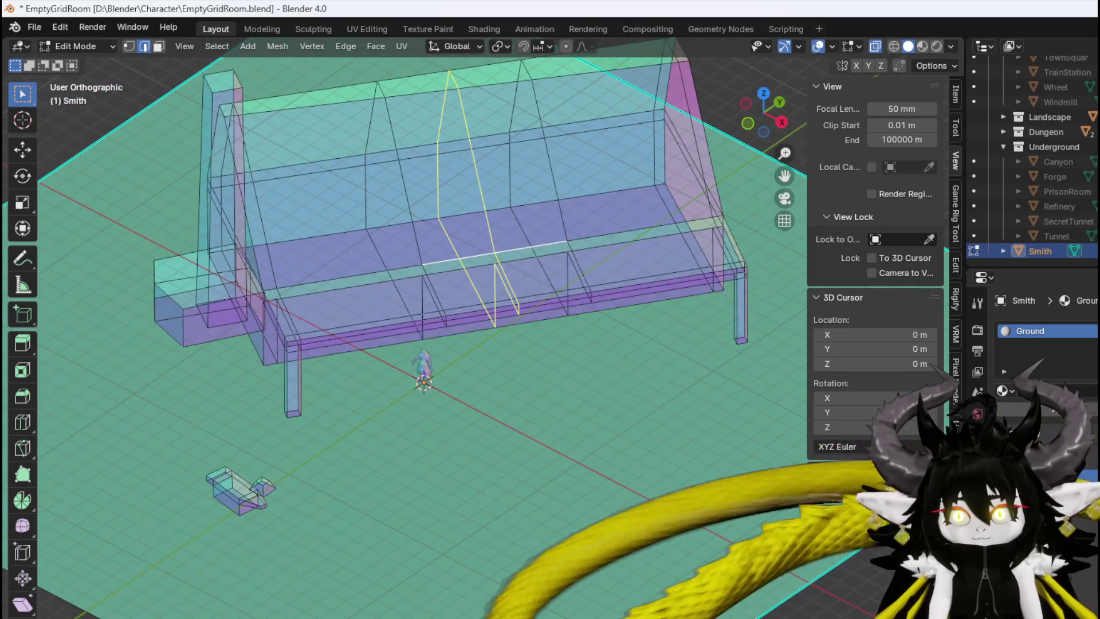
left_click(471, 154)
middle_click_drag(509, 184, 602, 177)
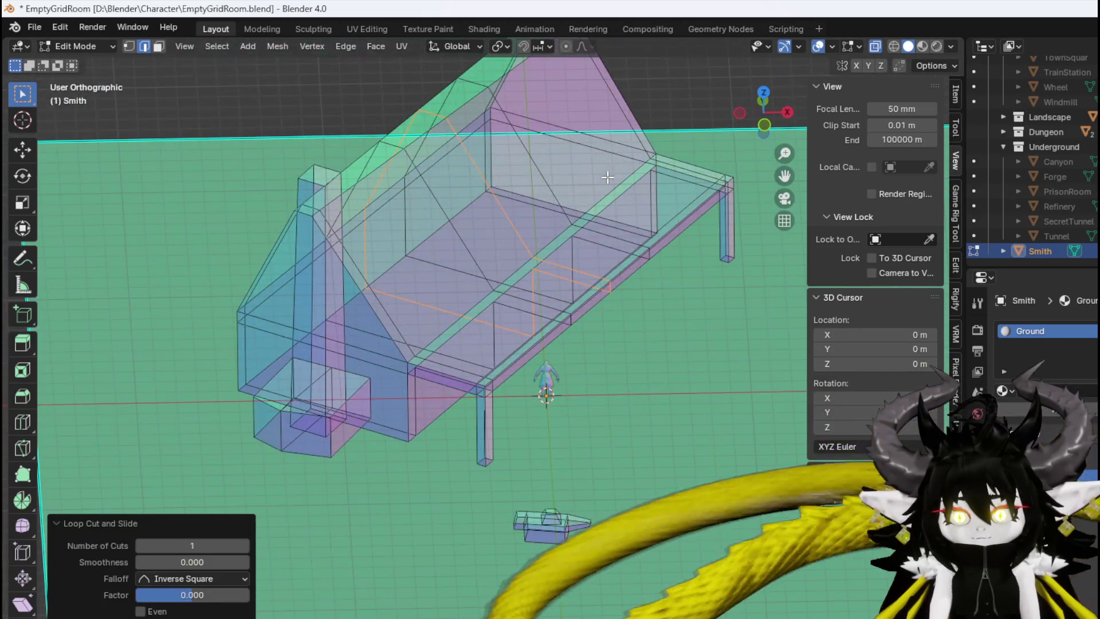
left_click(579, 103, "alt")
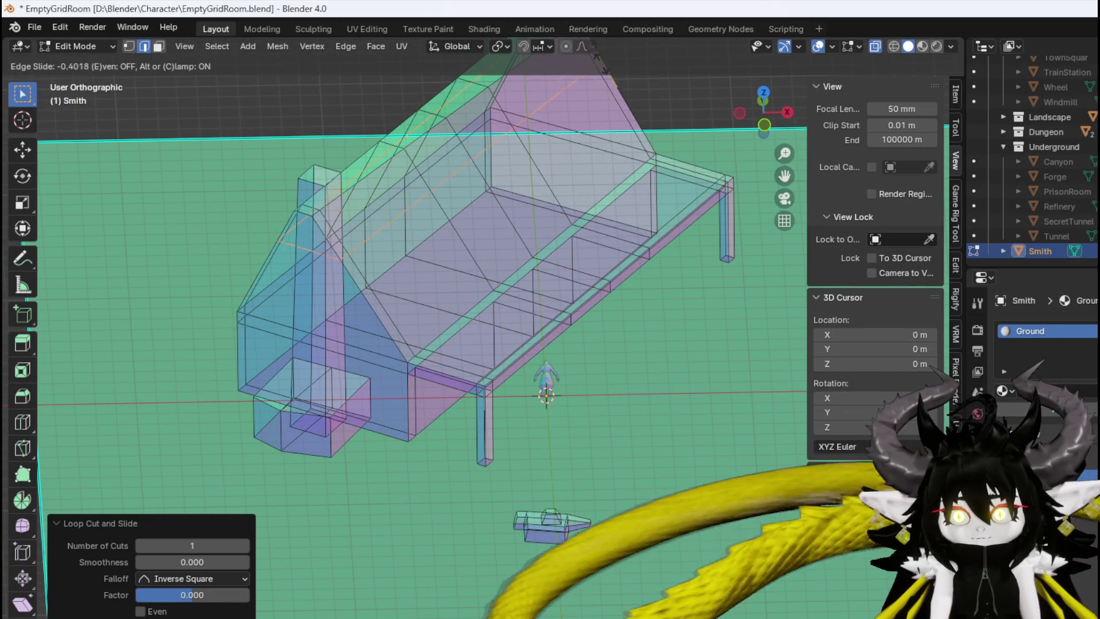
Select the roof face where the dormer will go and check it from the front
key("3")
left_click(486, 188)
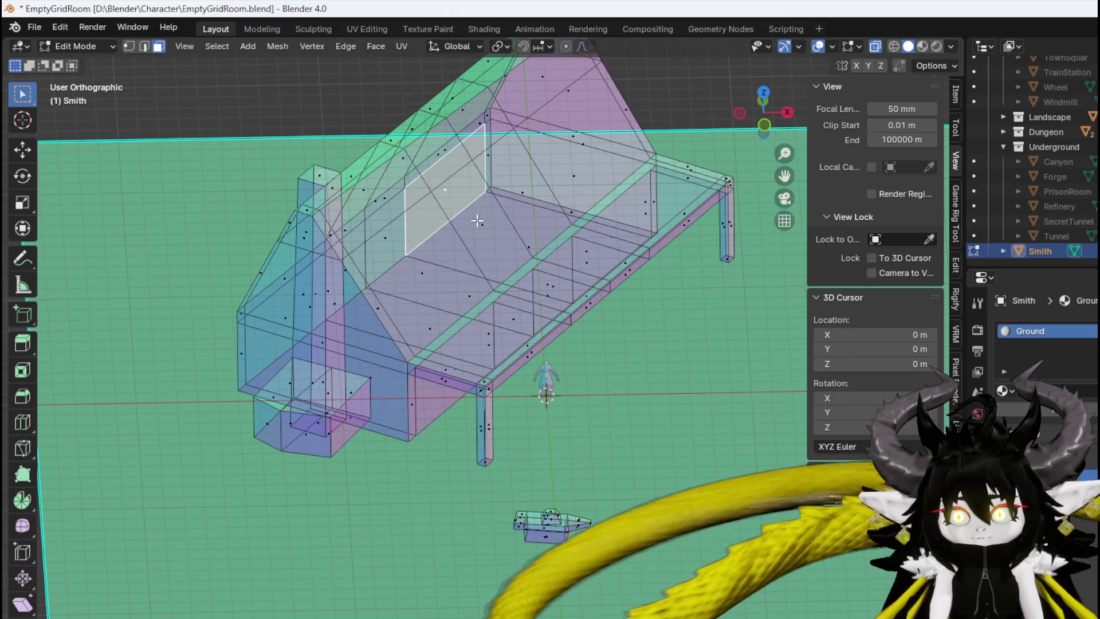
left_click(499, 208)
key("KP_1")
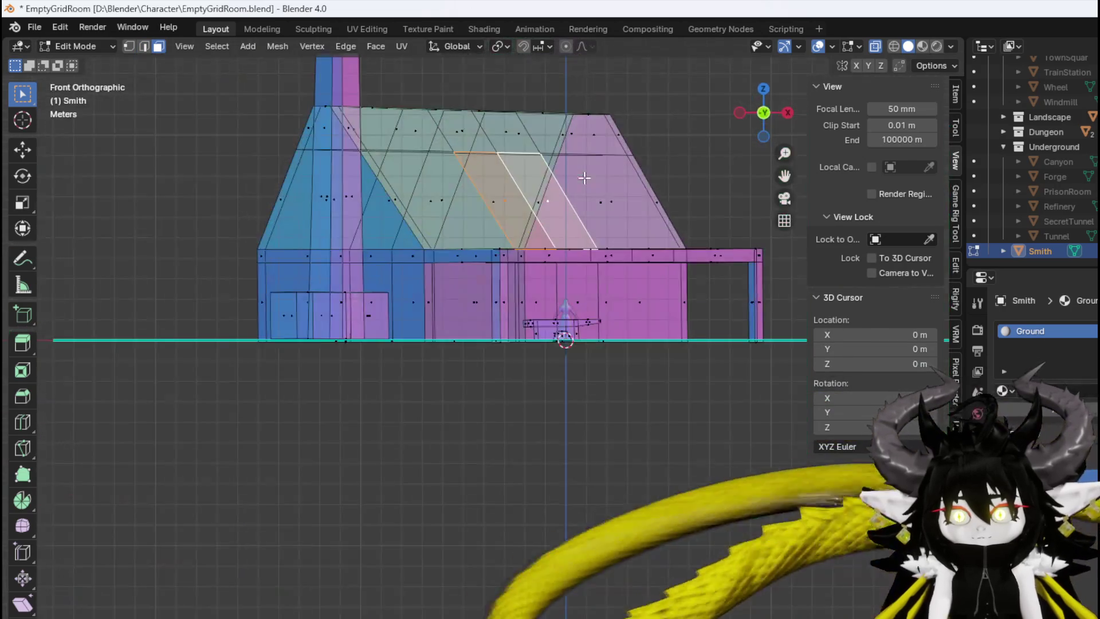
mouse_move(526, 195)
middle_mouse_down()
mouse_move(600, 201)
mouse_move(590, 196)
middle_mouse_up()
Extrude the selected roof face and move it outward from the roof
key("e")
left_click(678, 206)
key("g")
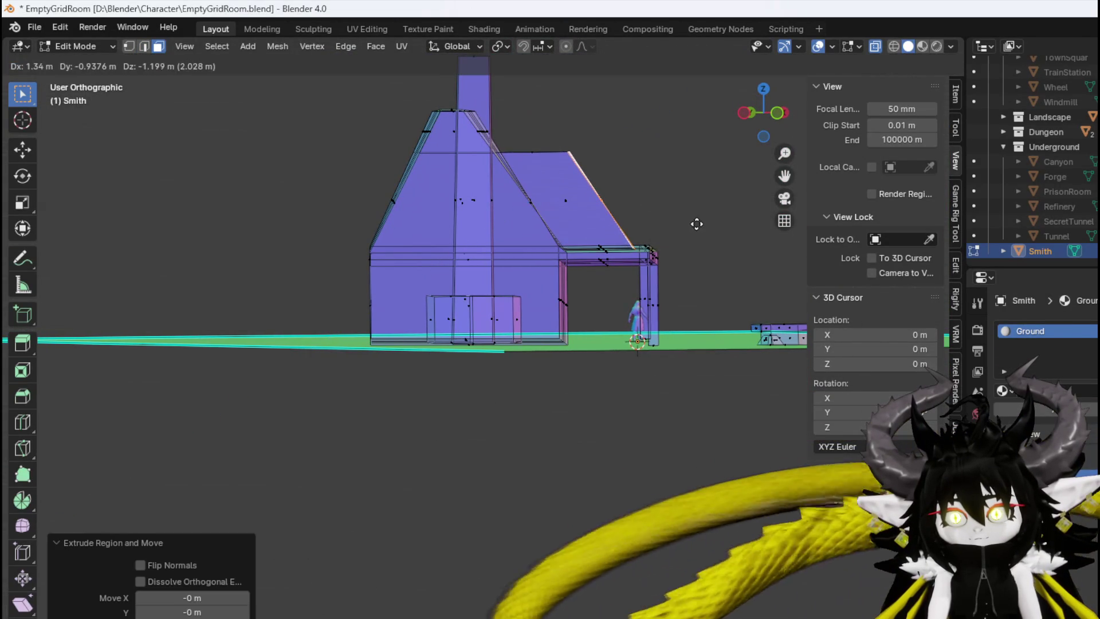
left_click(694, 227)
key("r")
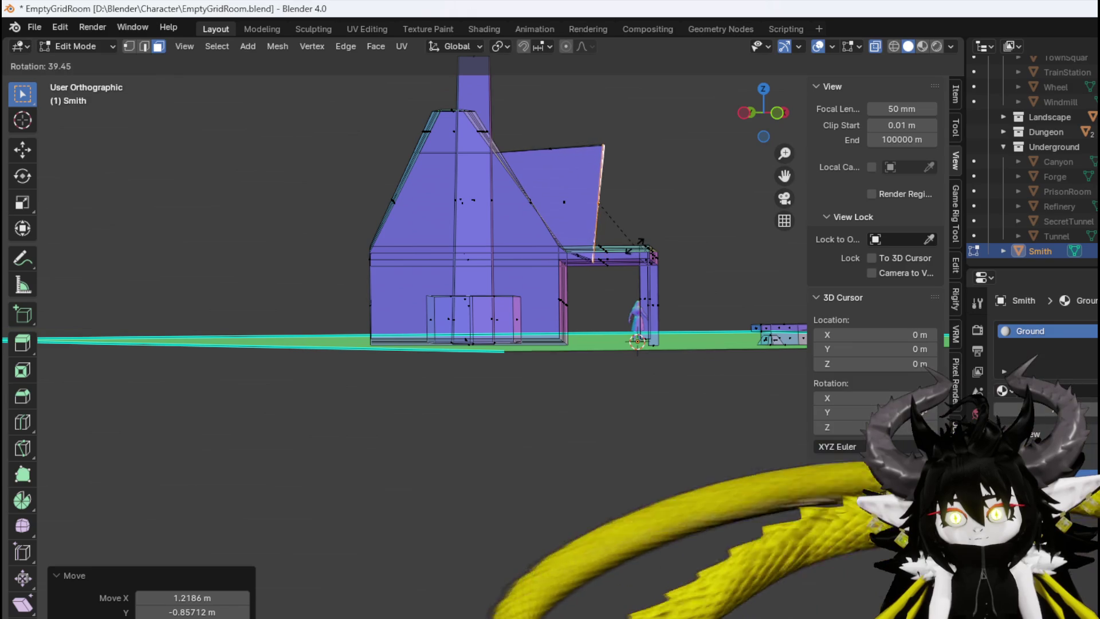
key("Escape")
Raise a dormer vertex upward in vertex mode
key("1")
middle_click_drag(594, 297, 593, 297)
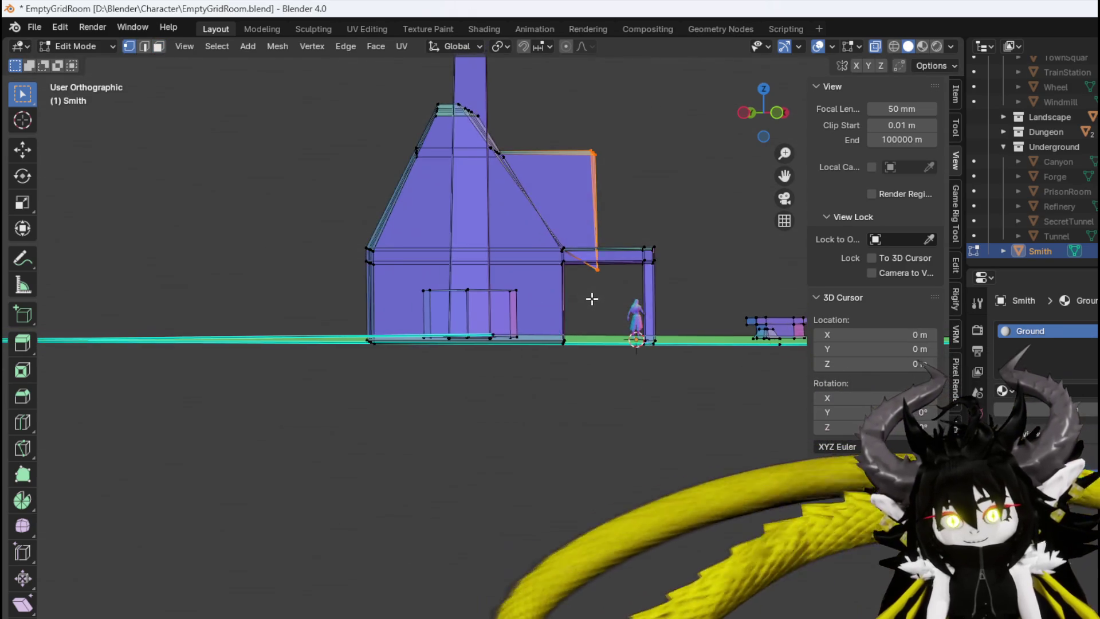
scroll(593, 297, "up", 4)
key("KP_8")
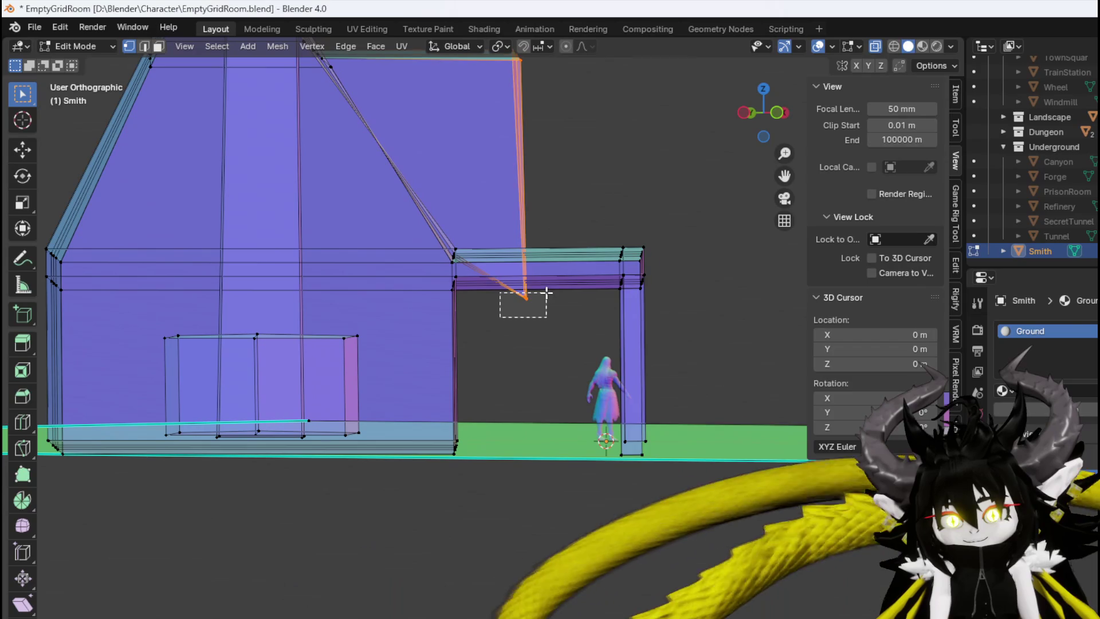
key("g")
left_click(566, 286)
mouse_move(566, 286)
middle_mouse_down()
mouse_move(516, 258)
mouse_move(398, 294)
mouse_move(401, 321)
mouse_move(450, 361)
middle_mouse_up()
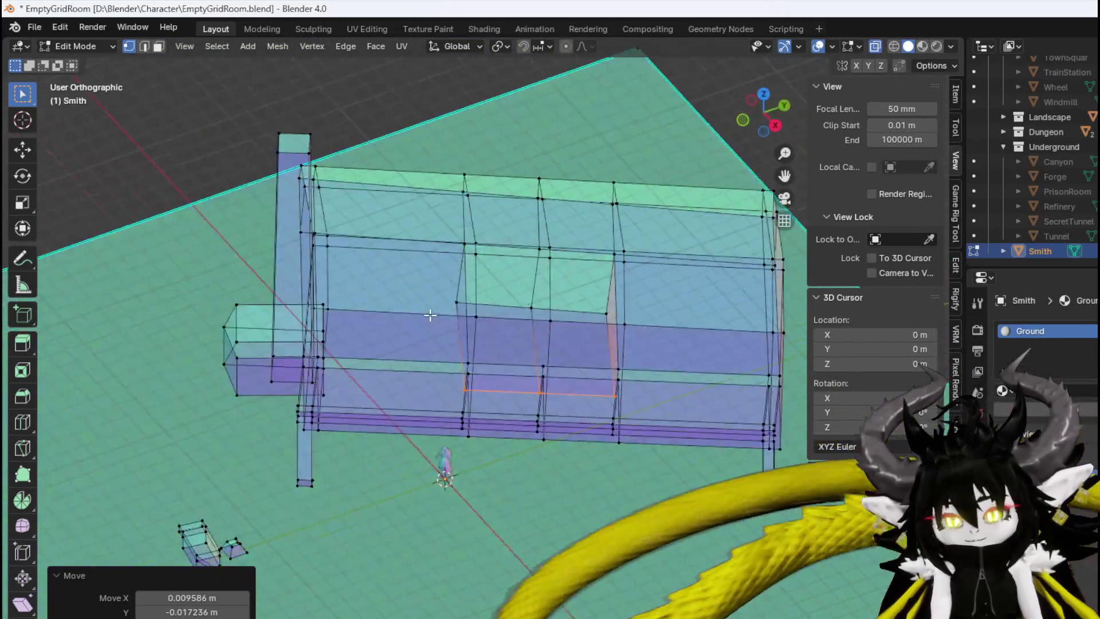
scroll(450, 361, "up", 5)
Shift another dormer vertex to the right and reposition the dormer's upper edge
left_click(442, 323)
key("g")
left_click(567, 353)
left_click(577, 319)
key("g")
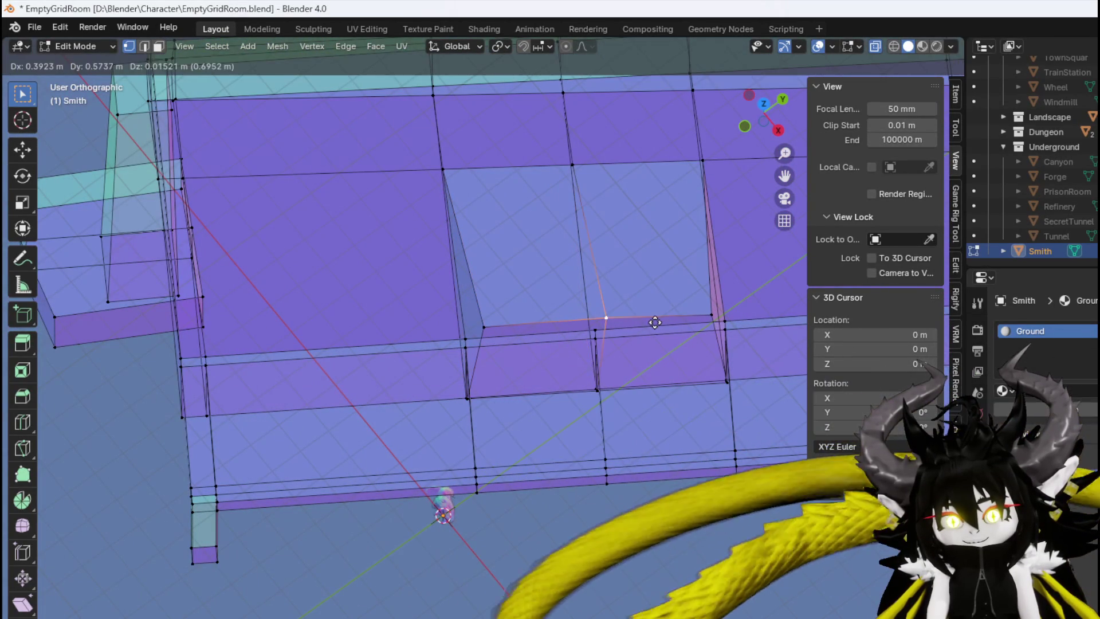
left_click(636, 321)
key("g")
right_click(637, 317)
Raise the dormer's top edge in front view to form a peaked gable
key("3")
left_click(530, 255)
mouse_move(580, 253)
middle_mouse_down()
mouse_move(688, 218)
mouse_move(621, 182)
mouse_move(580, 214)
middle_mouse_up()
key("2")
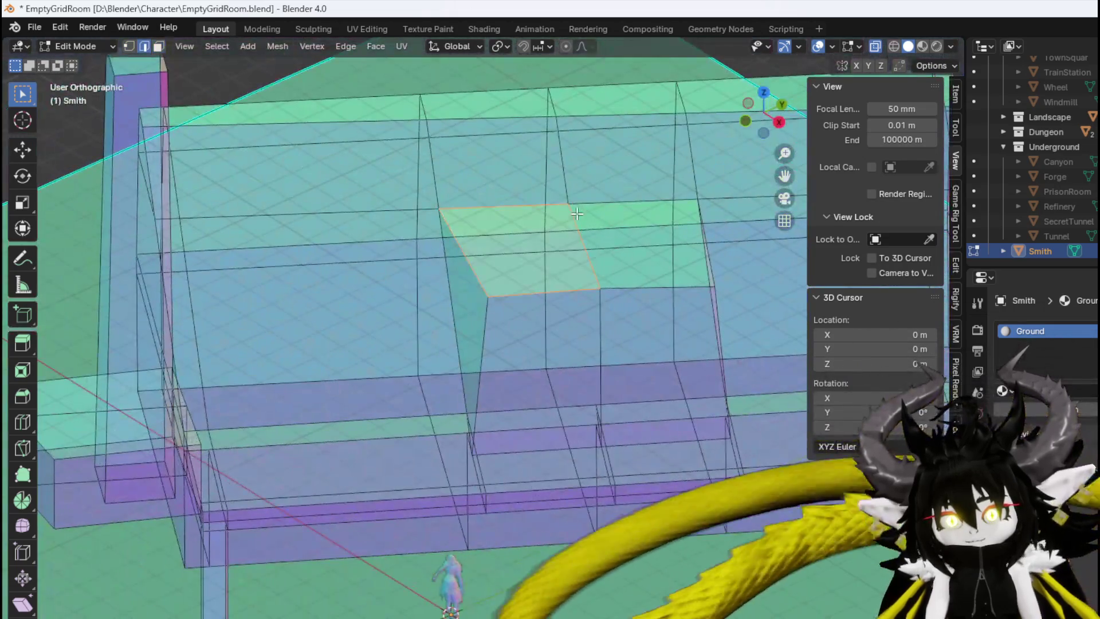
key("KP_1")
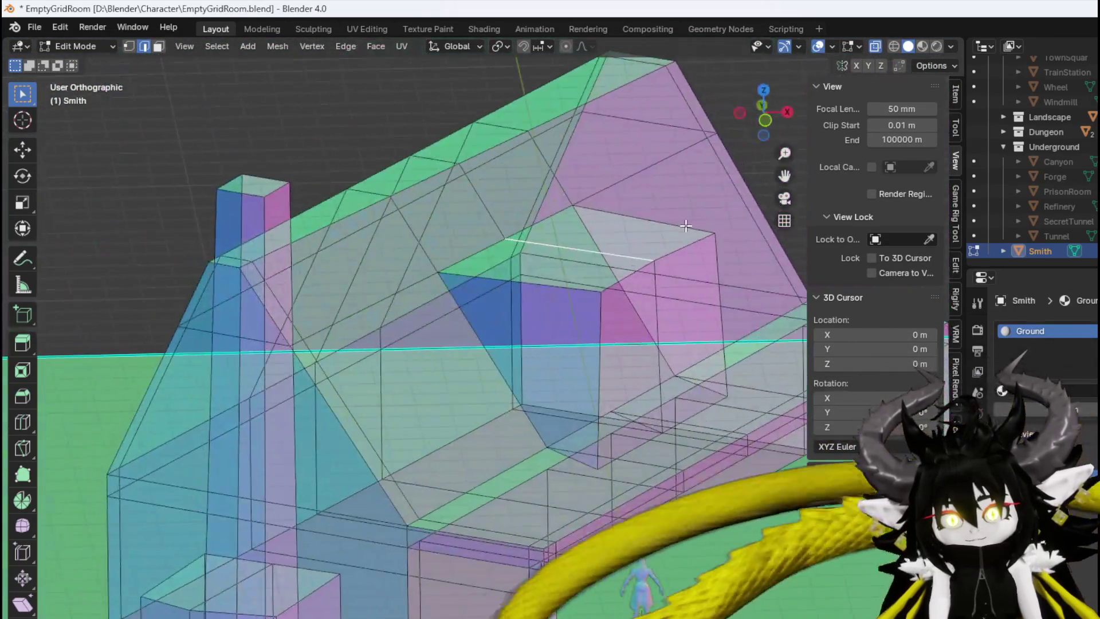
key("g")
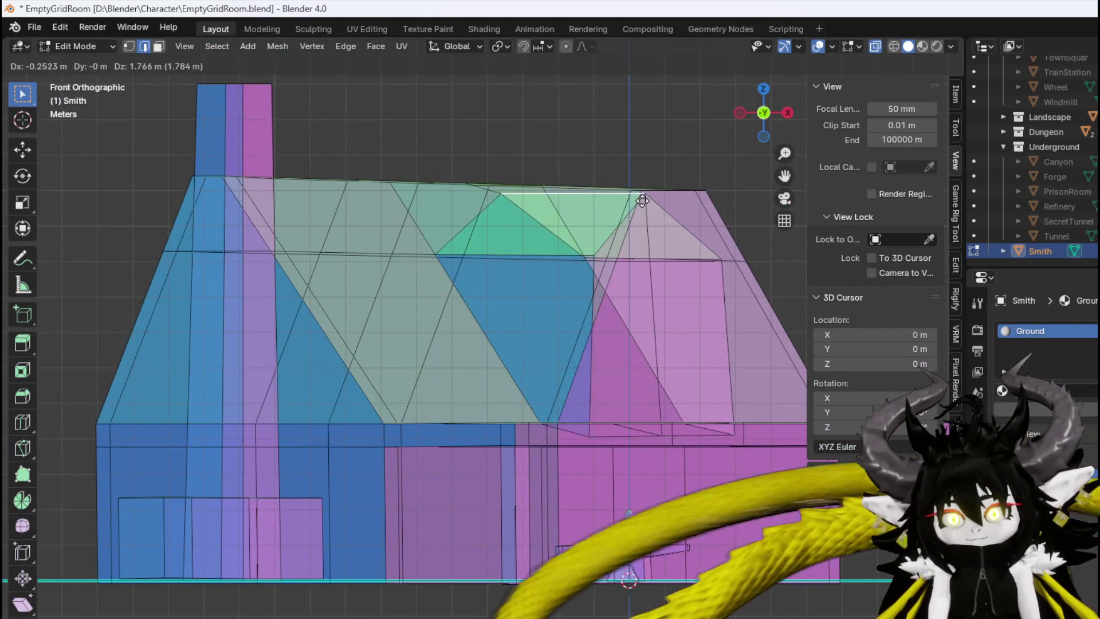
left_click(637, 203)
middle_click_drag(637, 203, 569, 209)
Move the dormer's corner vertex into place along the roof slope and check from the front
key("g")
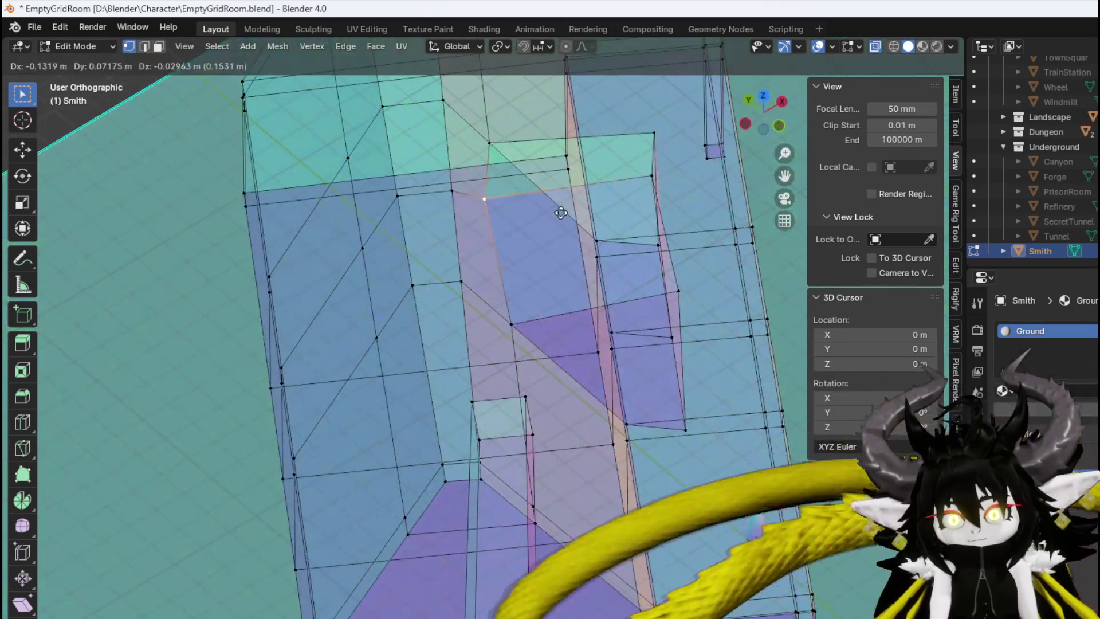
left_click(555, 213)
left_click(654, 176)
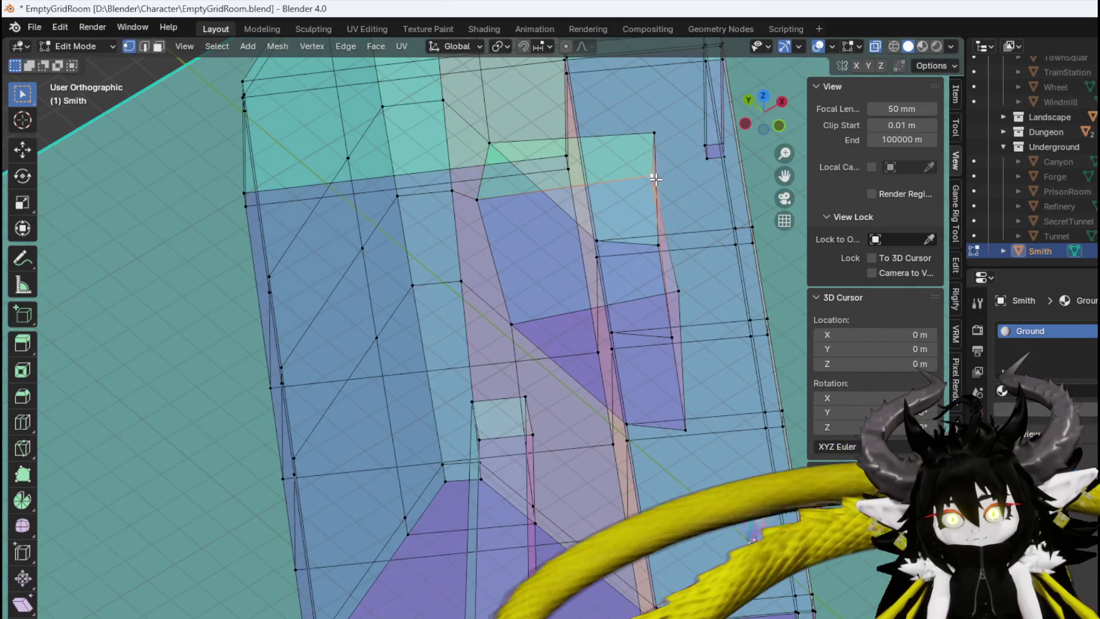
key("g")
left_click(721, 181)
scroll(659, 172, "down", 5)
mouse_move(659, 172)
middle_mouse_down()
mouse_move(596, 149)
mouse_move(579, 229)
mouse_move(590, 223)
middle_mouse_up()
key("KP_1")
scroll(595, 238, "up", 2)
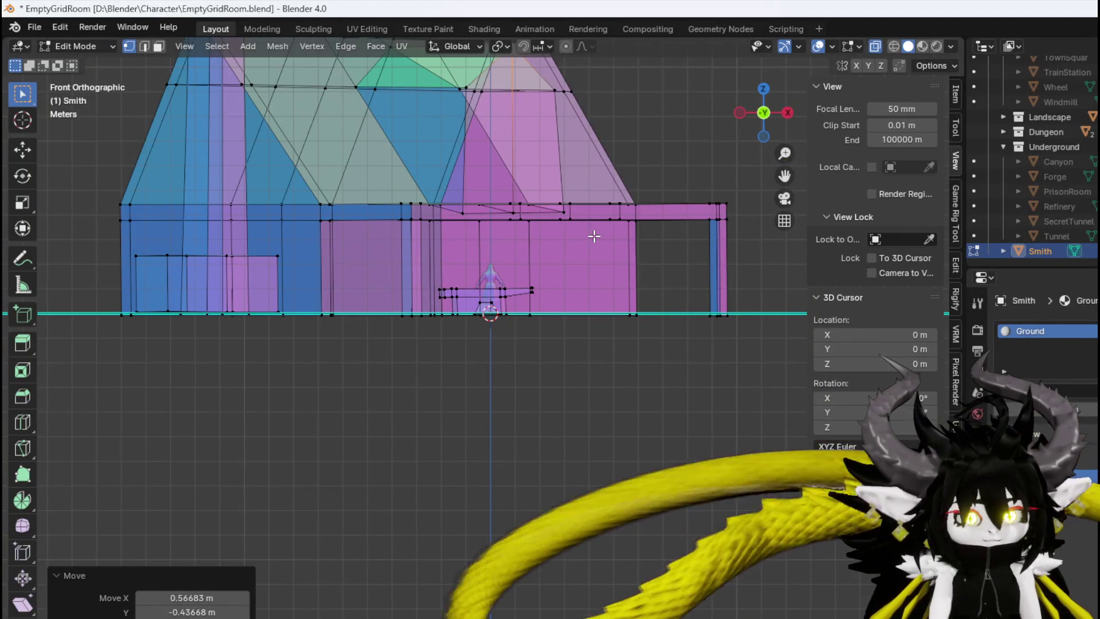
middle_click_drag(592, 294, 550, 409)
Select the thin strip face along the hall in face mode and view it from the top
middle_click_drag(461, 414, 485, 252, "shift")
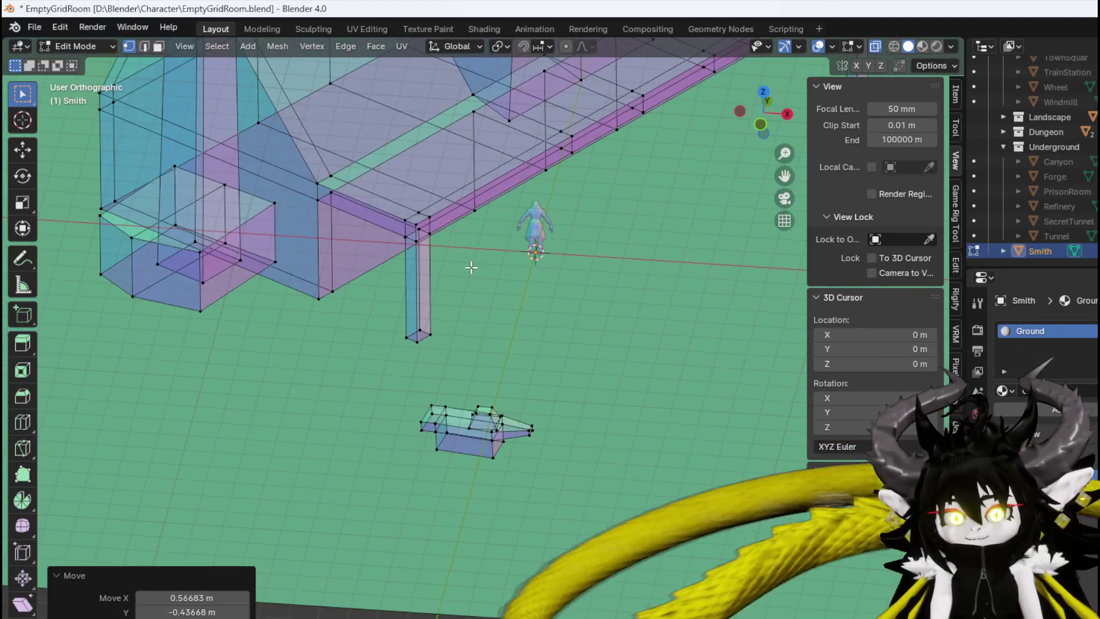
key("3")
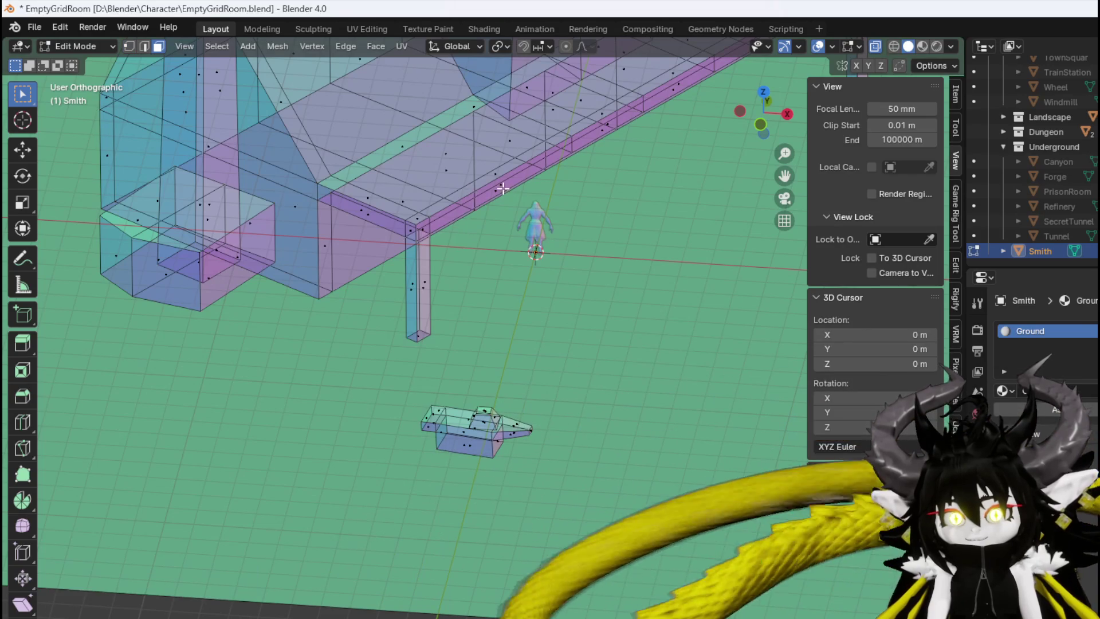
middle_click_drag(492, 191, 532, 293)
mouse_move(590, 314)
middle_mouse_down()
mouse_move(471, 256)
mouse_move(469, 282)
middle_mouse_up()
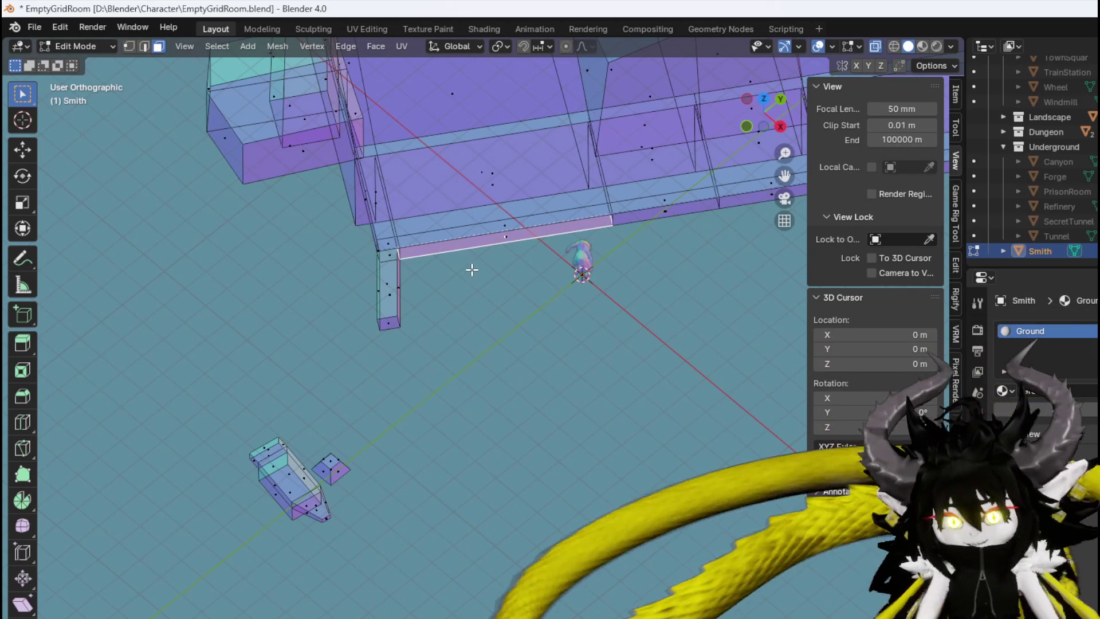
left_click(489, 225)
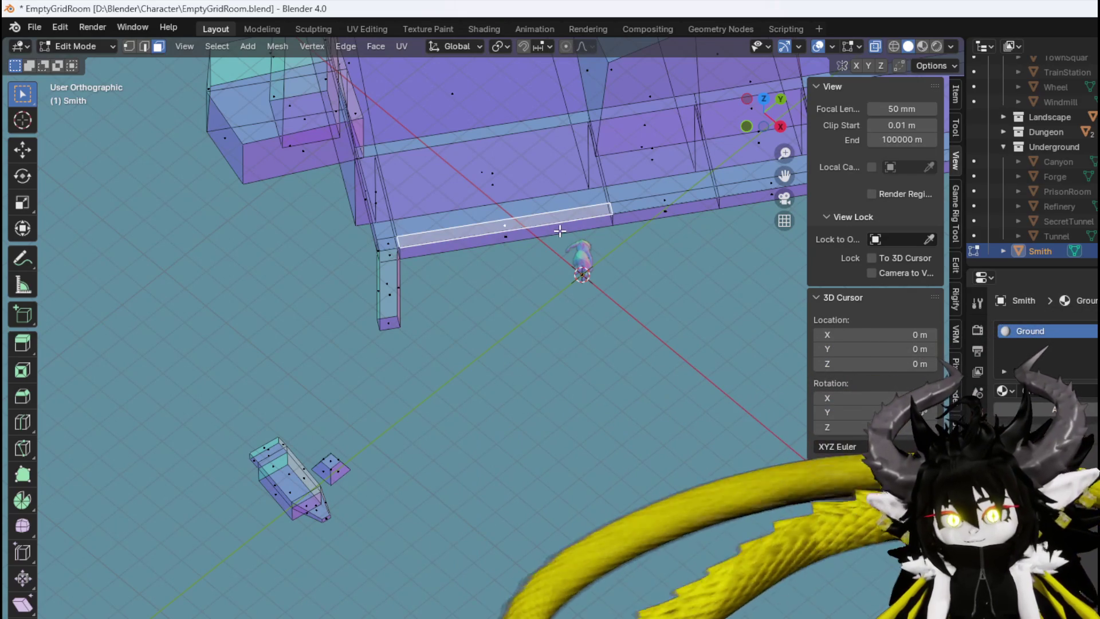
key("KP_7")
middle_click_drag(516, 338, 466, 241, "shift")
Duplicate the strip, rotate it 69.7°, scale it to 0.49 and place it beside the anvil
key("shift+d")
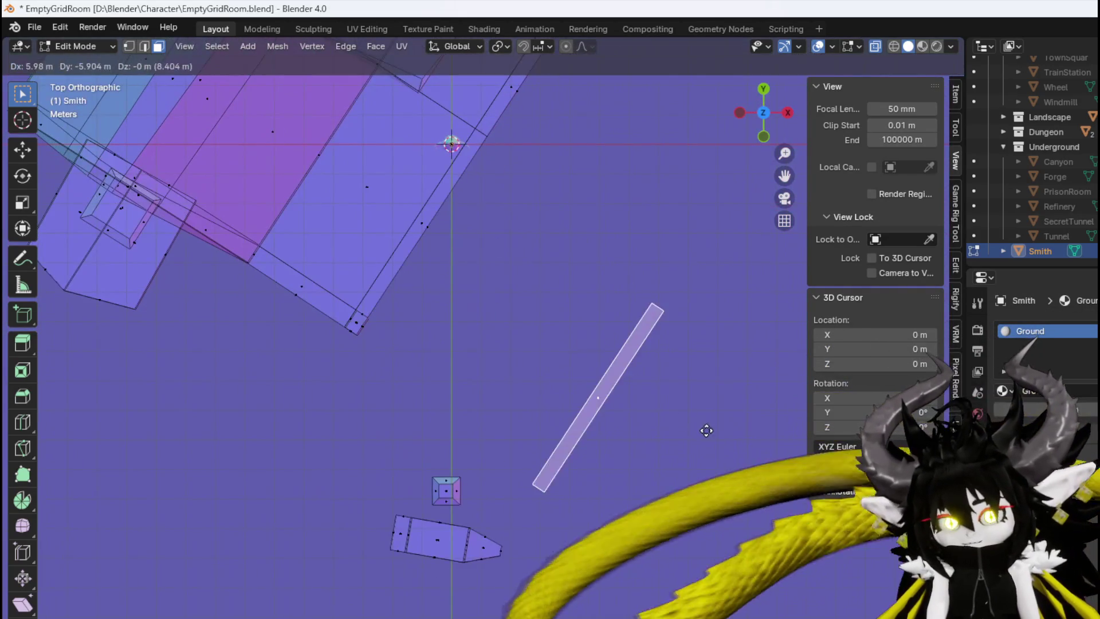
left_click(680, 418)
key("r")
left_click(580, 449)
key("s")
left_click(617, 435)
key("g")
left_click(582, 432)
Lower the strip's edge to the ground and extrude it 3 m up into a wall panel
key("KP_1")
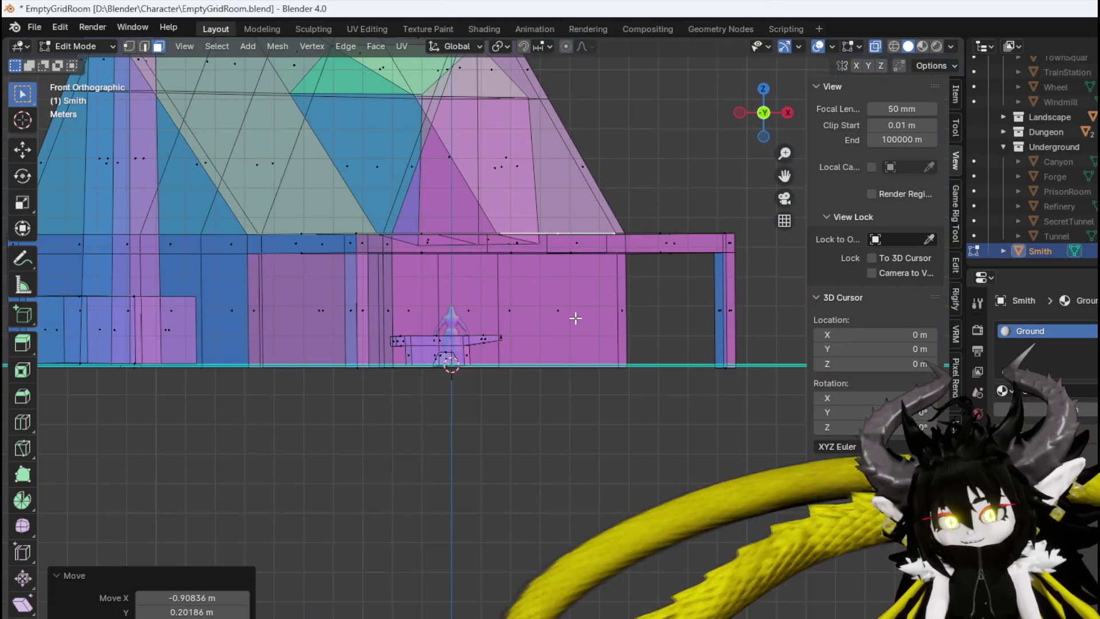
key("g")
left_click(578, 451)
key("e")
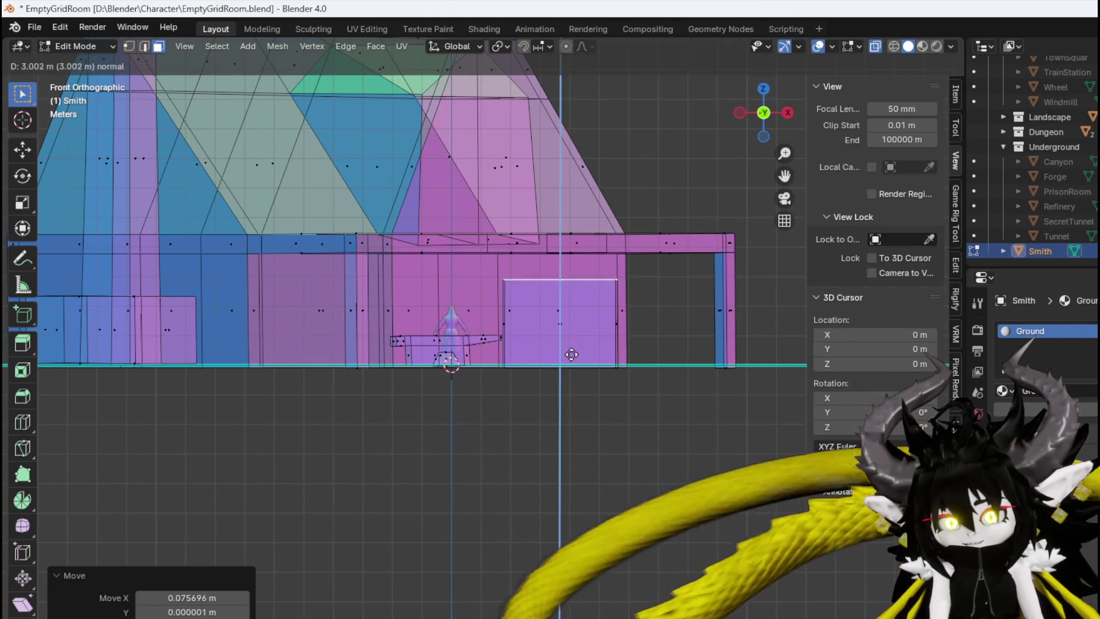
left_click(574, 281)
middle_click_drag(573, 281, 570, 421)
middle_click_drag(632, 397, 569, 387)
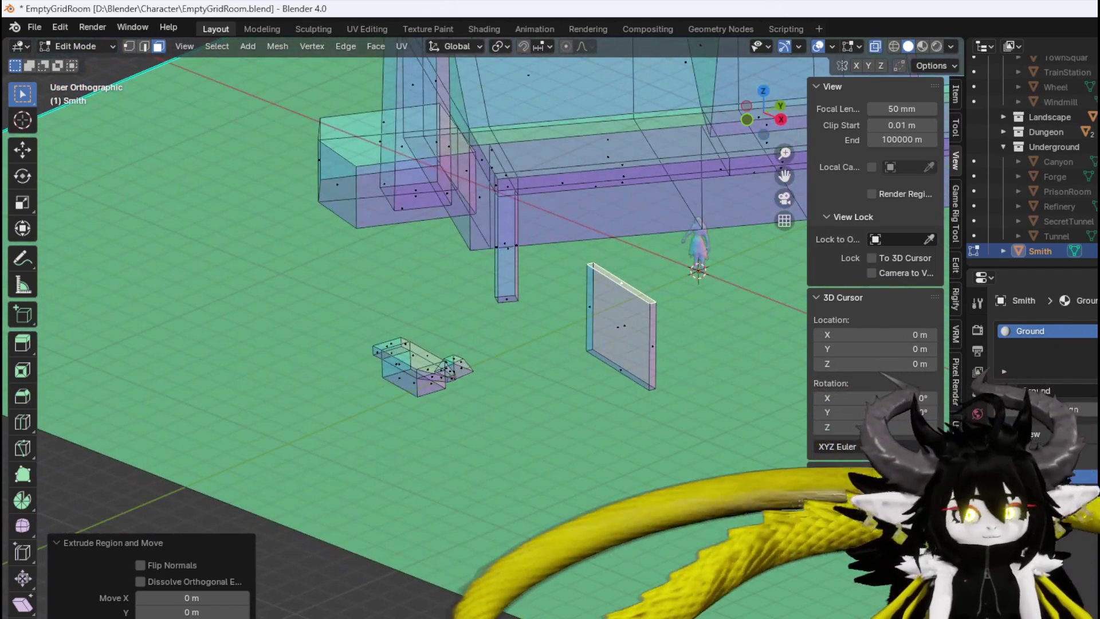
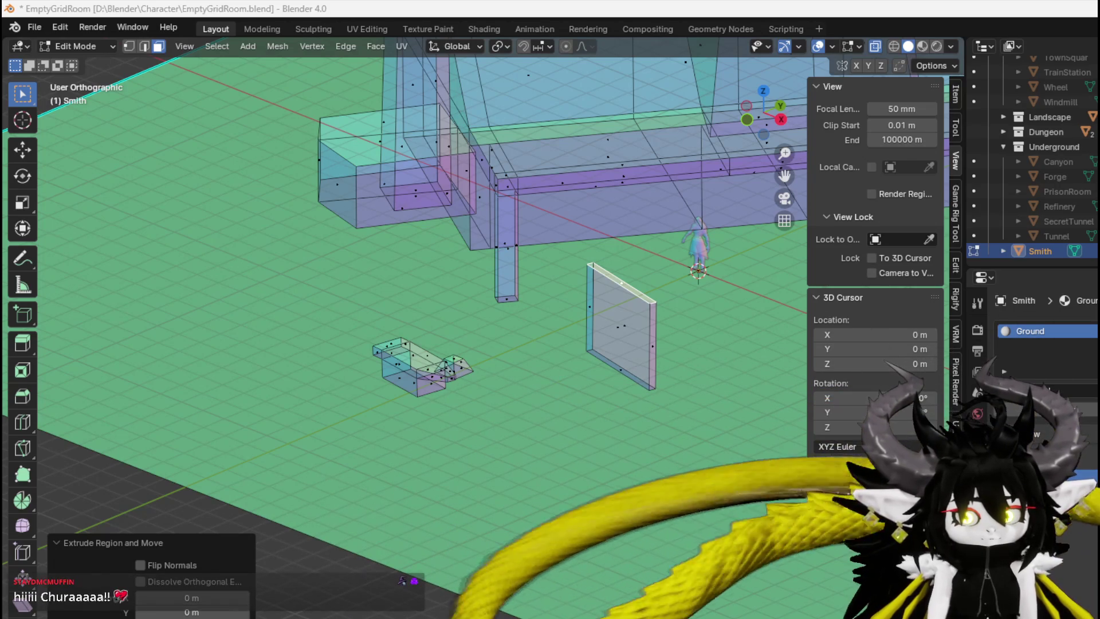
In front view, slide the wall panel's selected edge upward
mouse_move(415, 323)
middle_mouse_down()
mouse_move(602, 369)
mouse_move(621, 322)
middle_mouse_up()
key("KP_1")
scroll(622, 304, "up", 5)
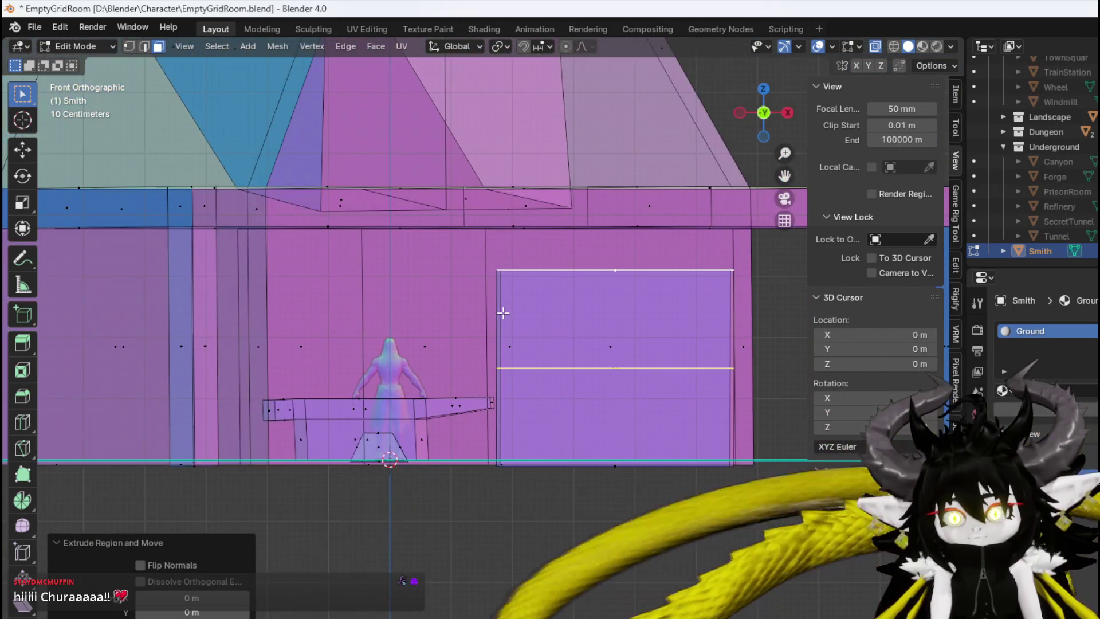
key("2")
key("g")
key("g")
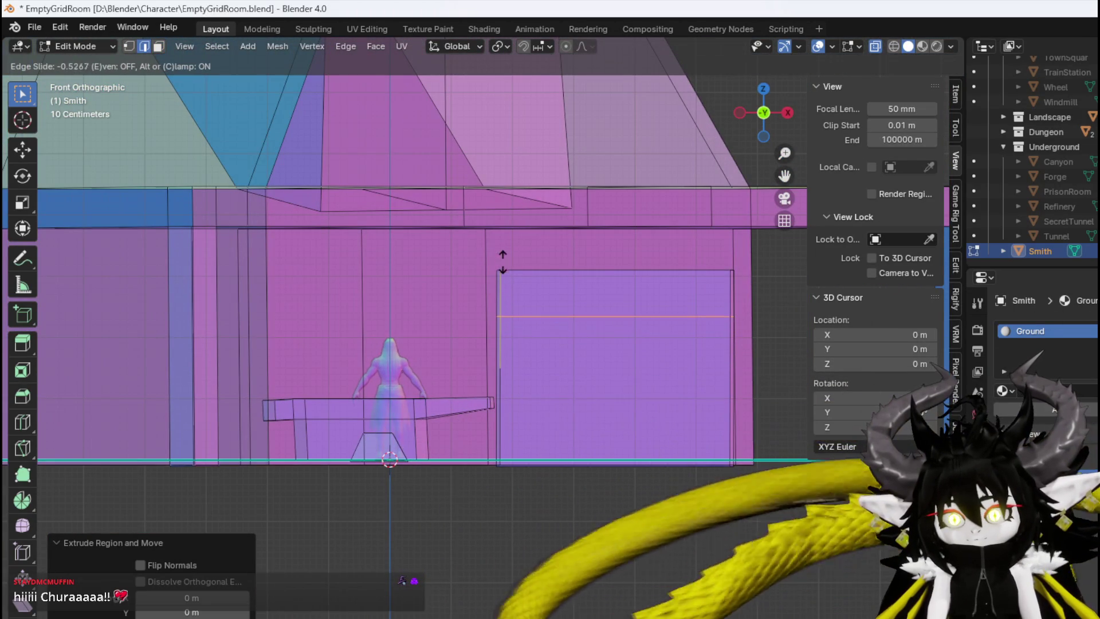
left_click(501, 278)
Add an edge loop across the panel and extrude the face strip outward as a rail
key("ctrl+r")
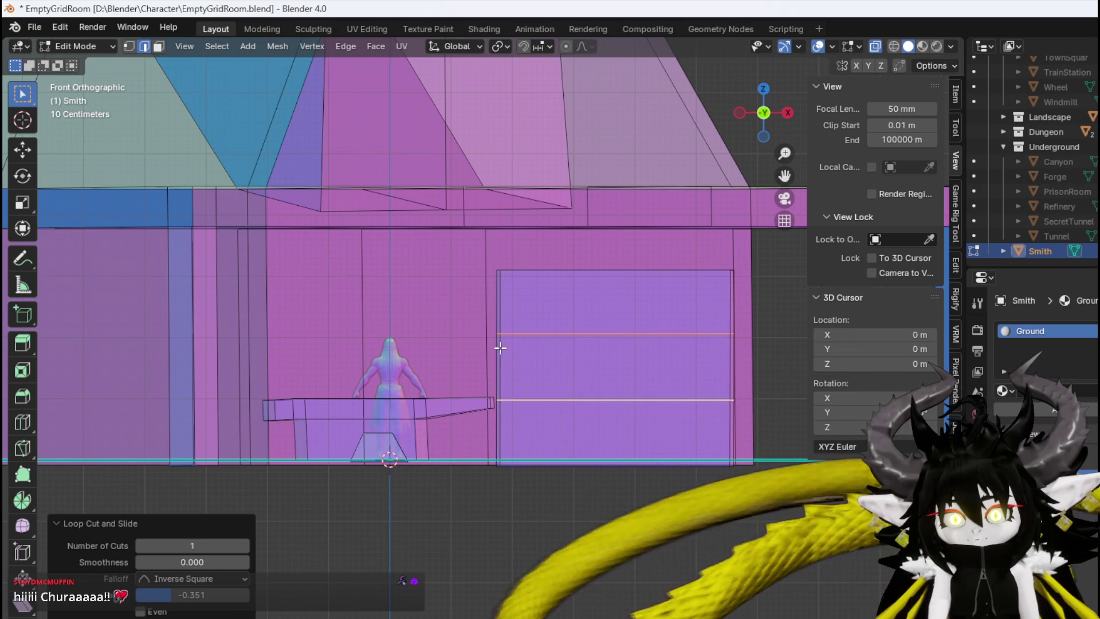
left_click(500, 348)
left_click(563, 347)
mouse_move(567, 344)
middle_mouse_down()
mouse_move(596, 375)
mouse_move(610, 354)
mouse_move(570, 405)
mouse_move(546, 410)
mouse_move(444, 351)
mouse_move(452, 326)
mouse_move(462, 341)
mouse_move(626, 373)
mouse_move(484, 380)
mouse_move(555, 363)
mouse_move(636, 402)
mouse_move(626, 363)
mouse_move(538, 335)
mouse_move(564, 433)
middle_mouse_up()
left_click(609, 355, "alt")
key("e")
left_click(536, 415)
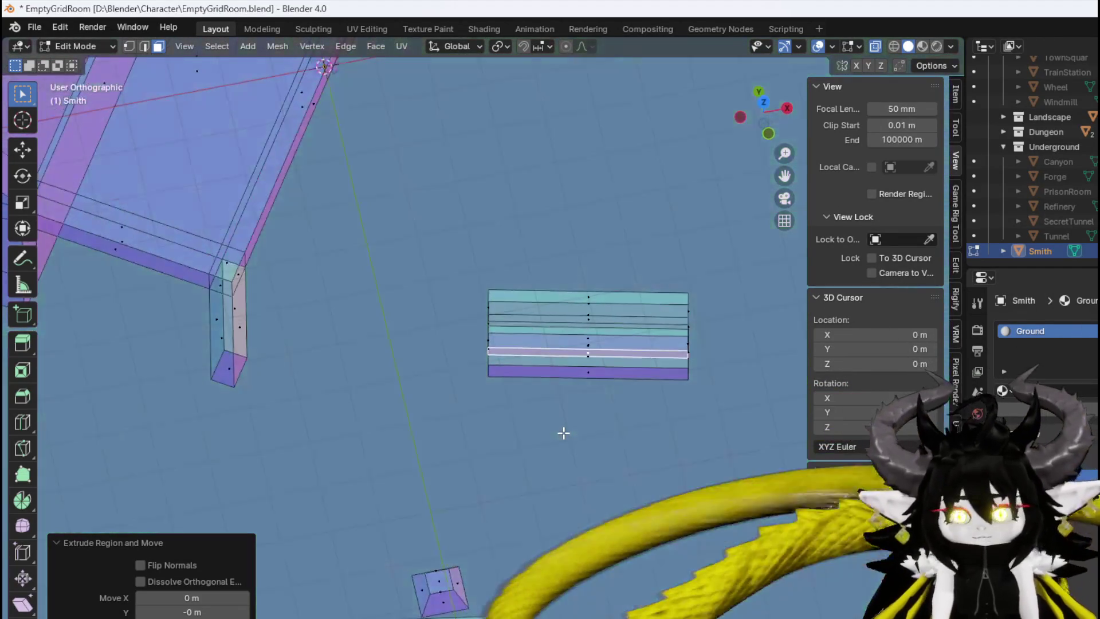
In top view, pull the rail's right end edge inward to shorten it
key("KP_7")
left_click_drag(699, 383, 698, 384)
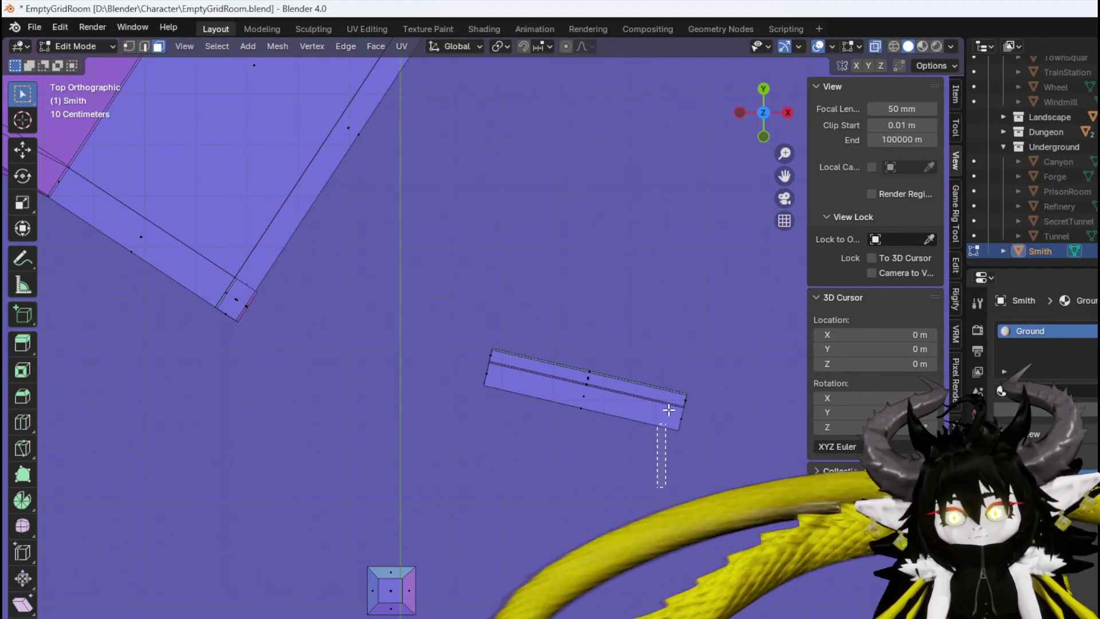
key("g")
left_click(662, 358)
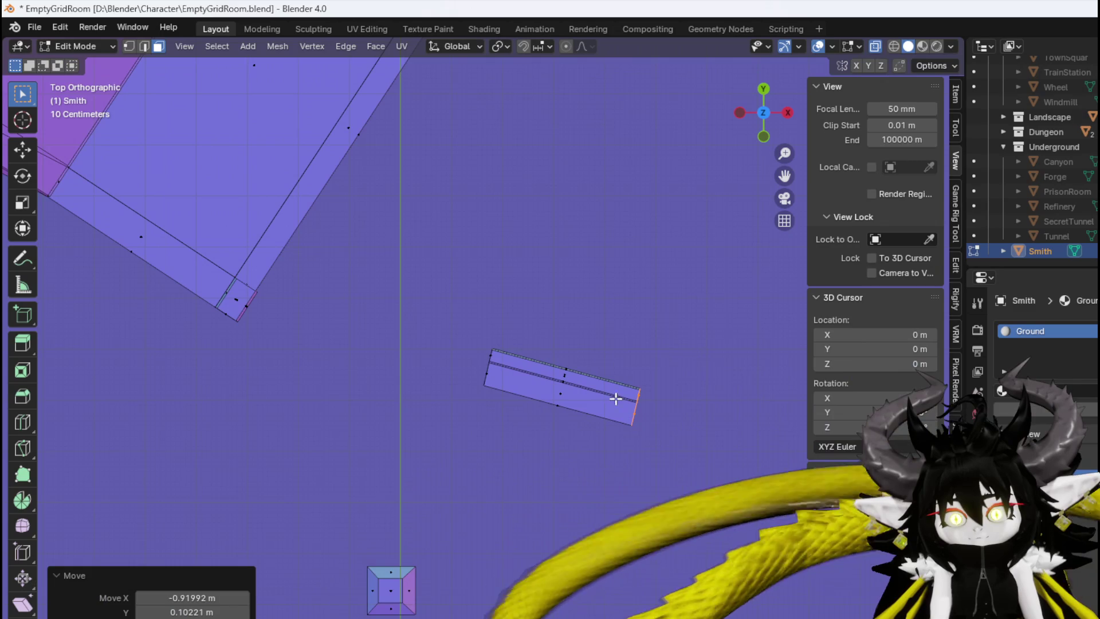
left_click_drag(498, 412, 707, 298)
left_click(530, 462)
mouse_move(531, 462)
middle_mouse_down()
mouse_move(491, 373)
mouse_move(482, 386)
mouse_move(457, 366)
middle_mouse_up()
scroll(482, 386, "down", 3)
scroll(457, 365, "down", 2)
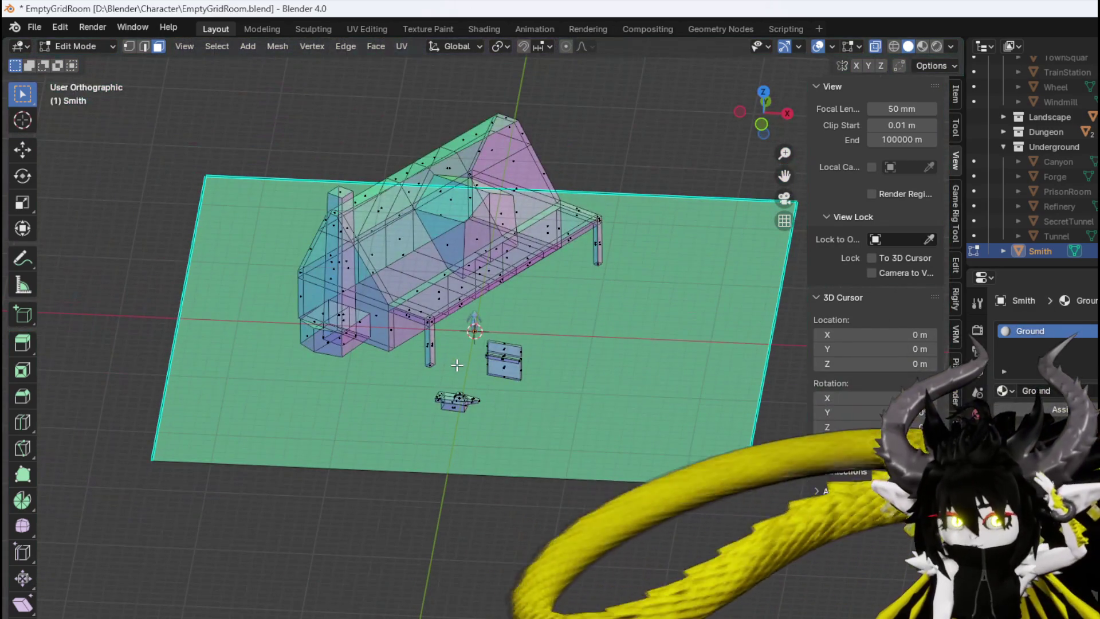
Save the cottage blend file
mouse_move(458, 365)
middle_mouse_down()
mouse_move(563, 337)
mouse_move(516, 321)
middle_mouse_up()
left_click(36, 32)
left_click(62, 123)
Export the Smith model as Smithy.fbx into the Character folder
left_click(29, 27)
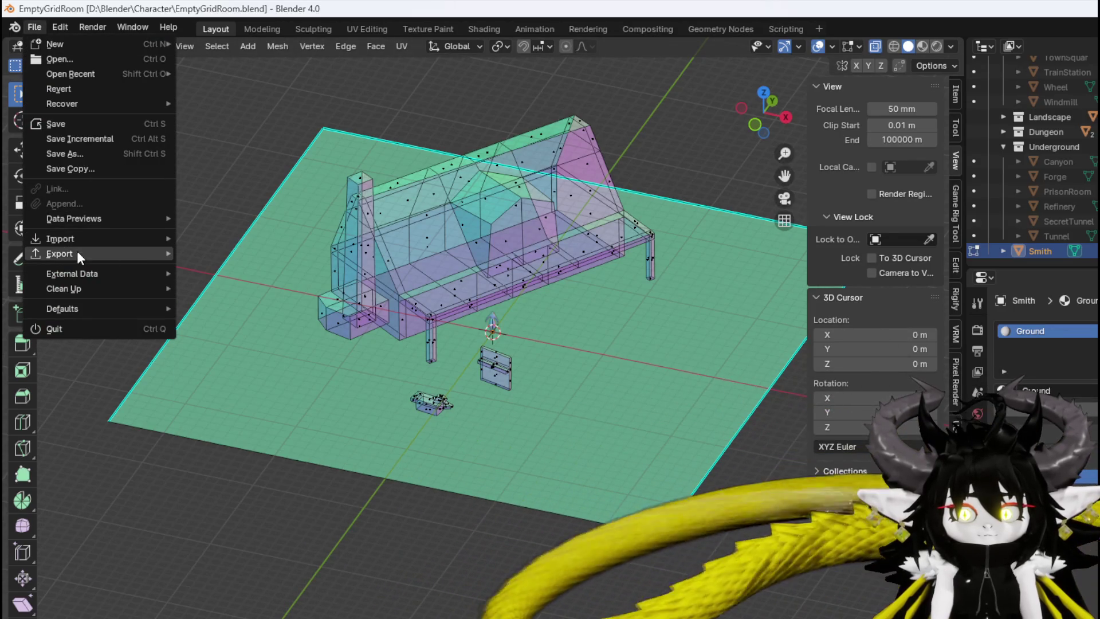
mouse_move(77, 253)
left_click(230, 383)
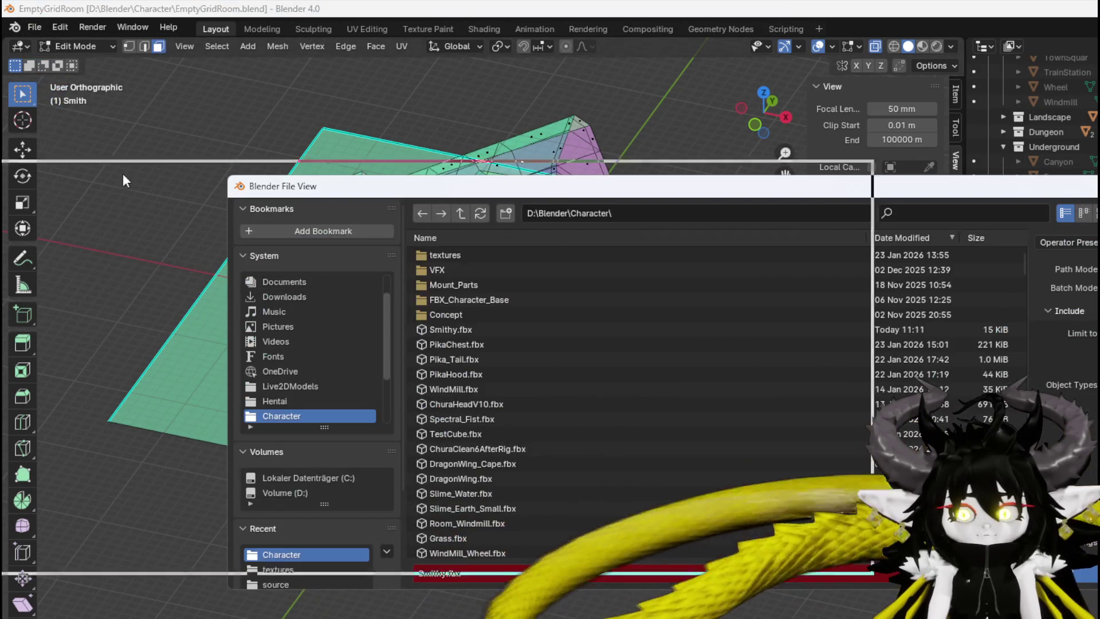
key("Escape")
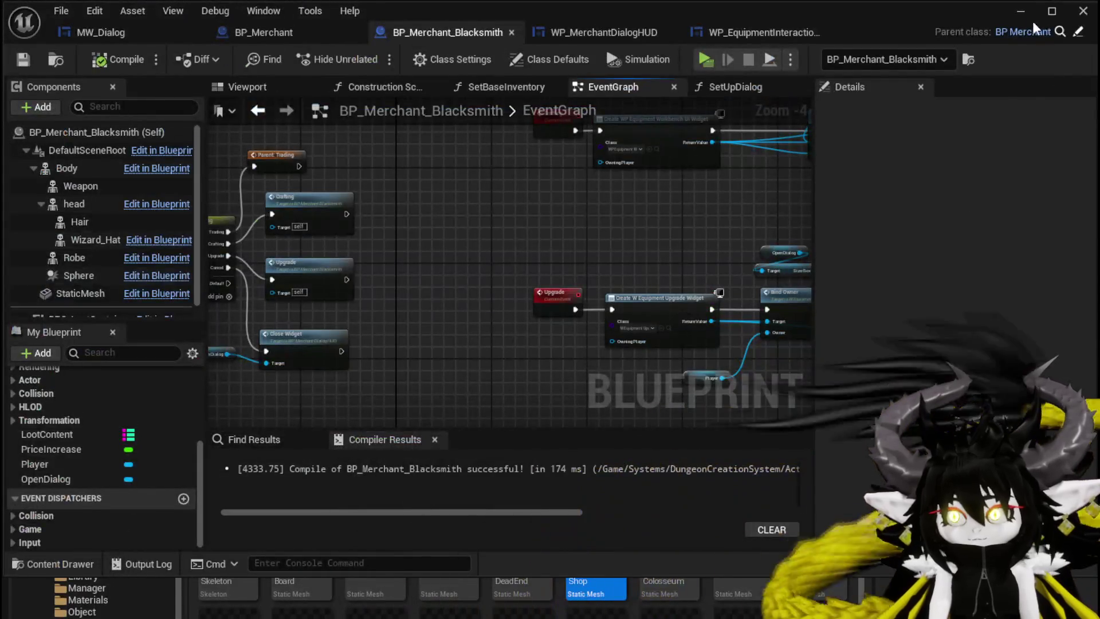
left_click(1020, 11)
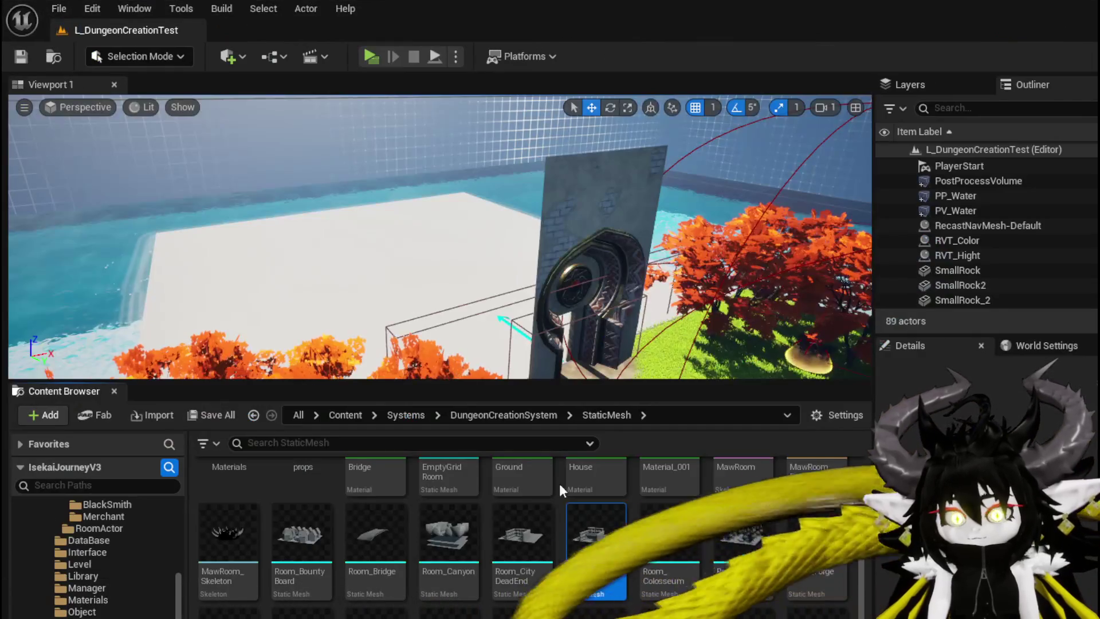
Re-import Smithy.fbx over the existing asset, save all changes, and launch the Play preview
left_click(138, 417)
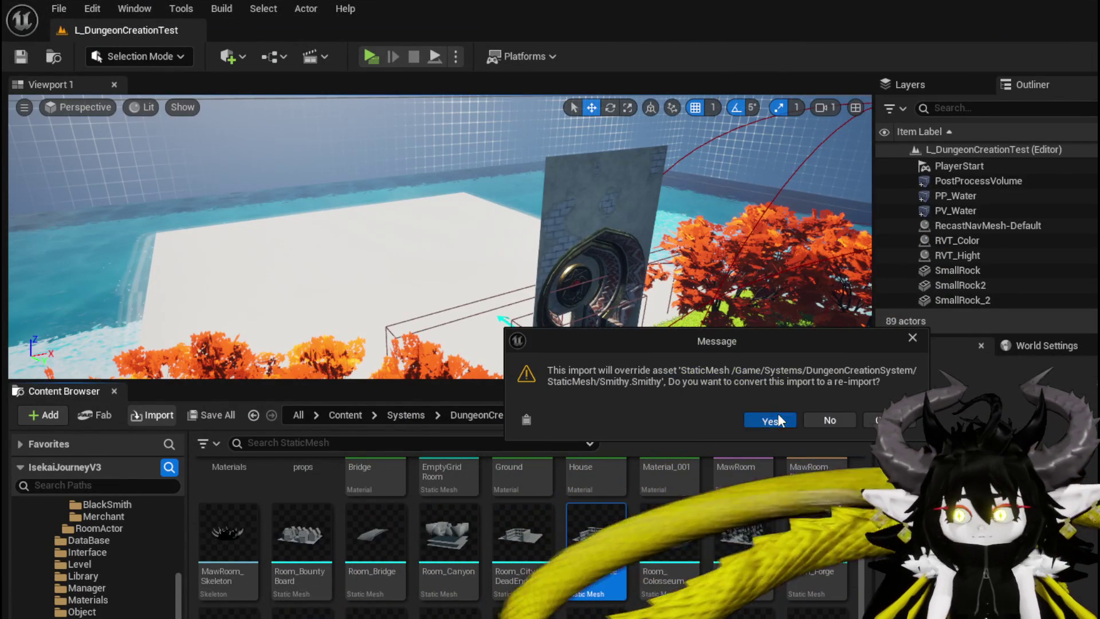
left_click(771, 419)
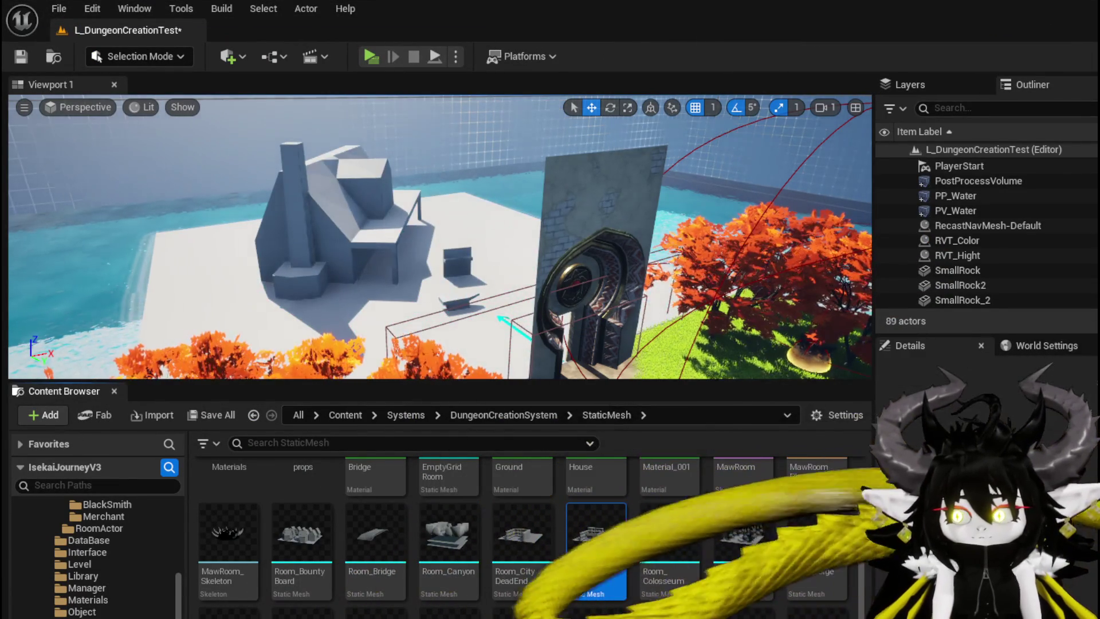
key("ctrl+shift+s")
key("Return")
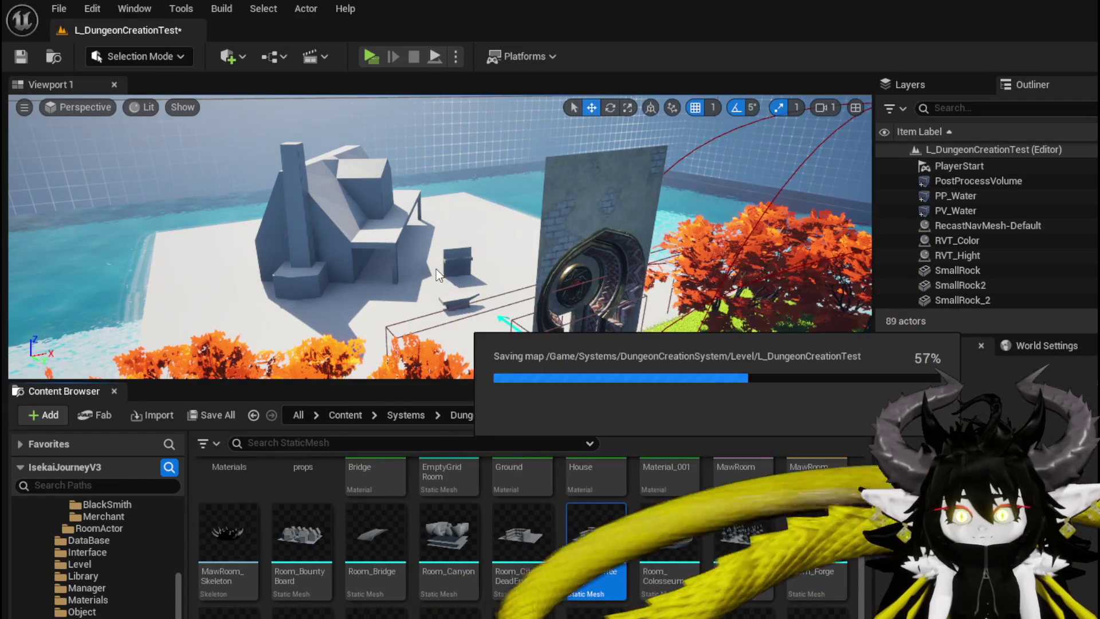
left_click(370, 57)
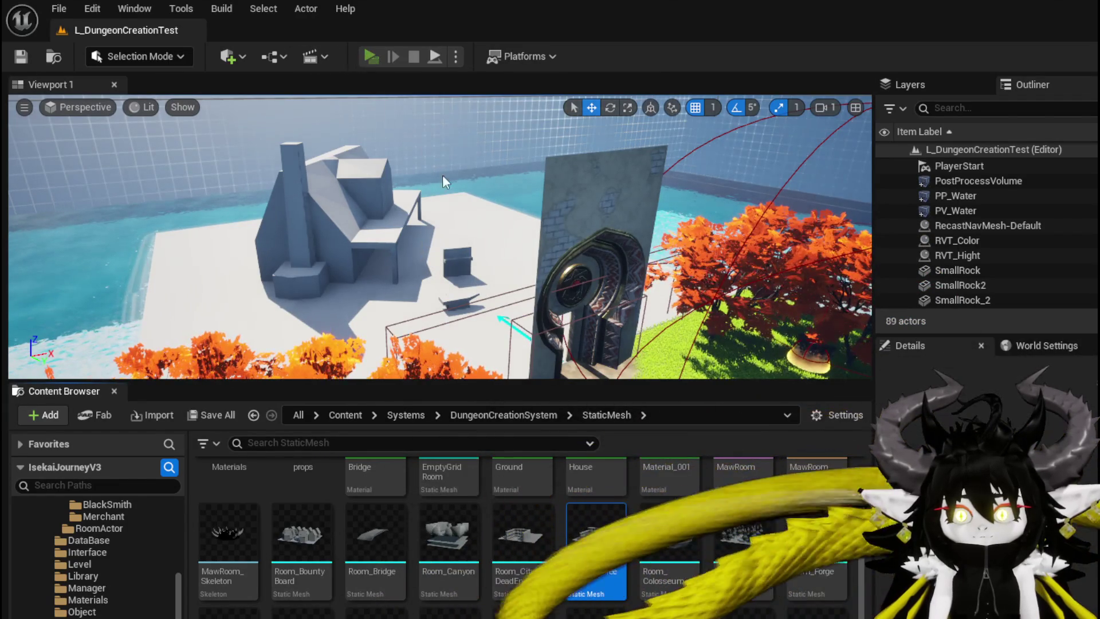
key("space")
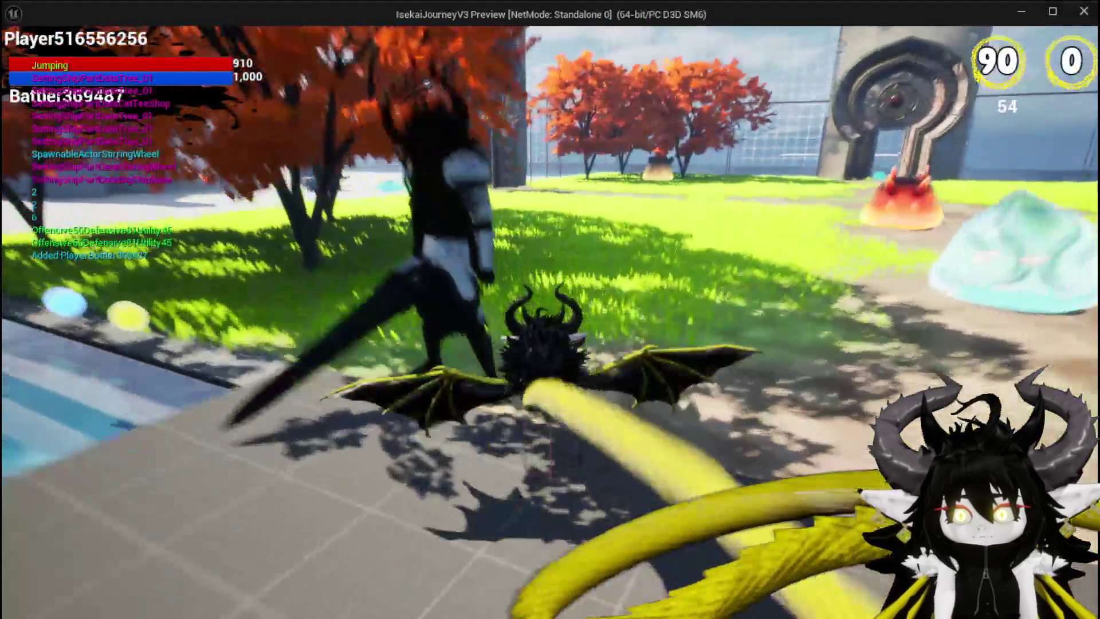
Run and double-jump the character around the blacksmith cottage blocks, then stop the preview
key("w")
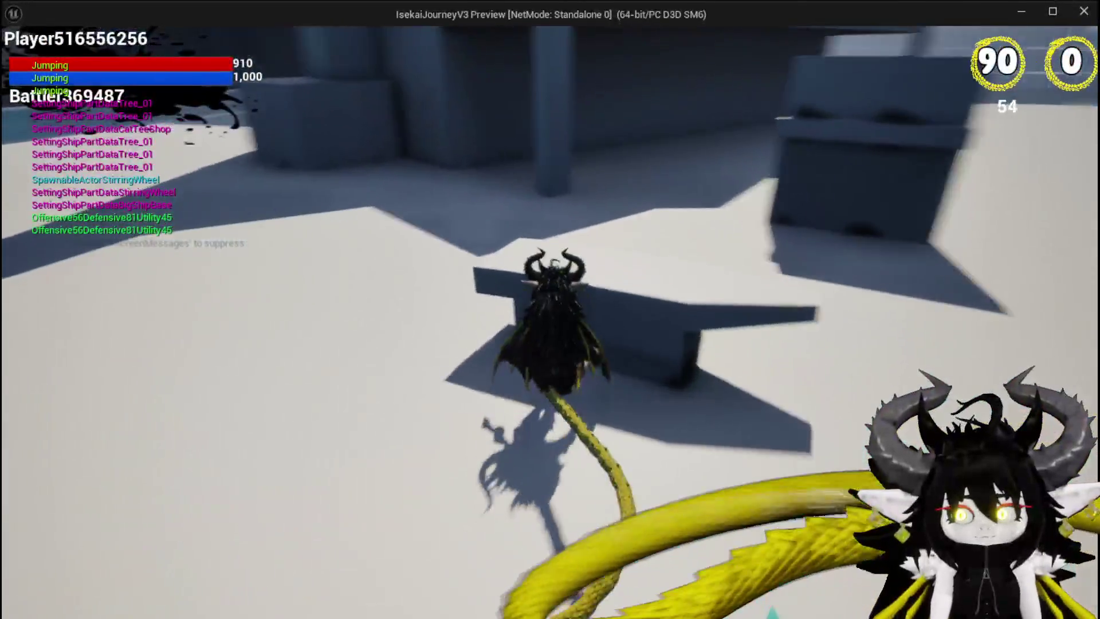
key("space")
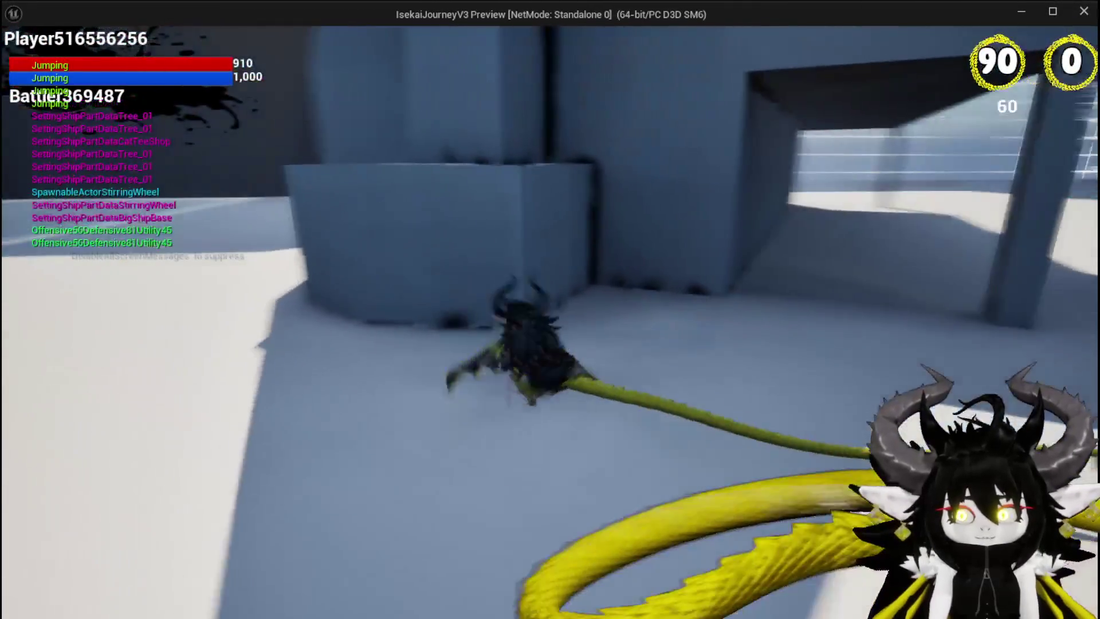
key("space")
key("space")
key("space")
key("w")
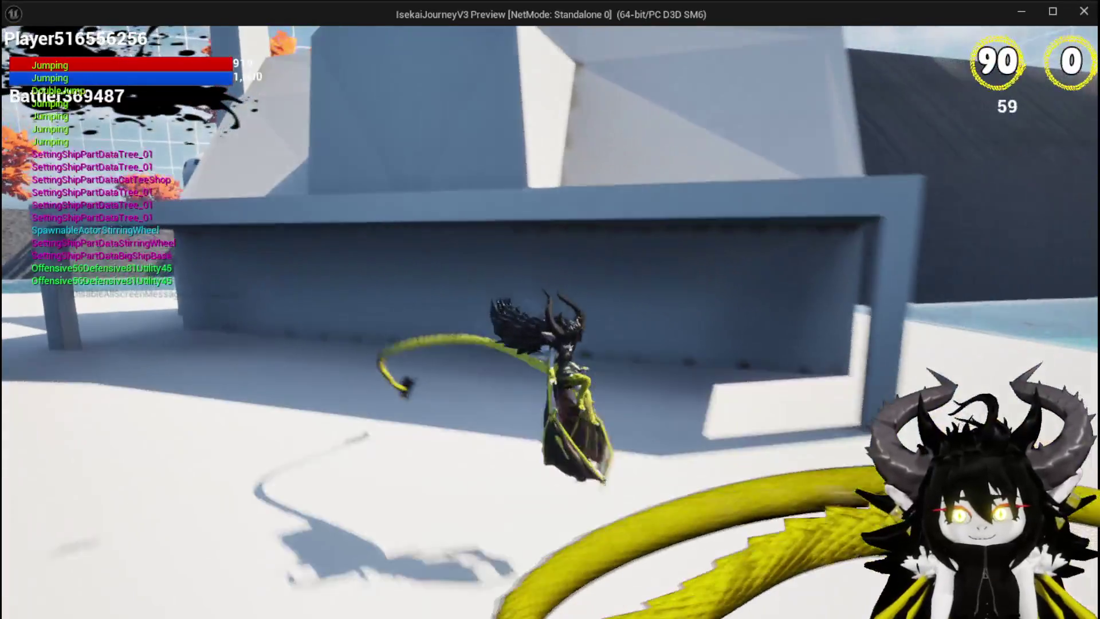
key("w")
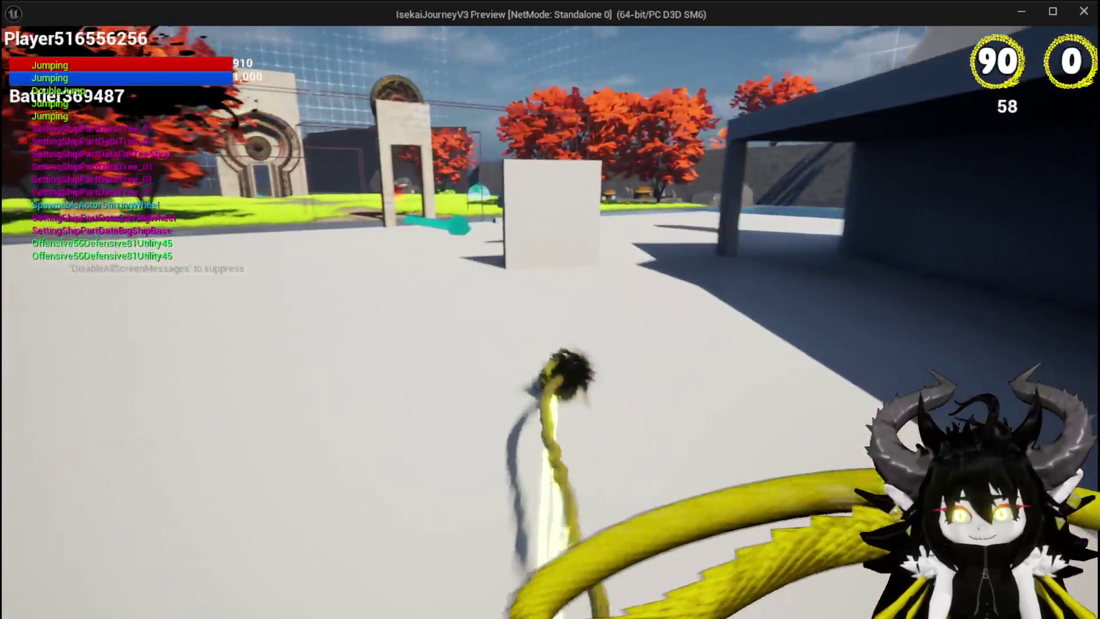
key("w")
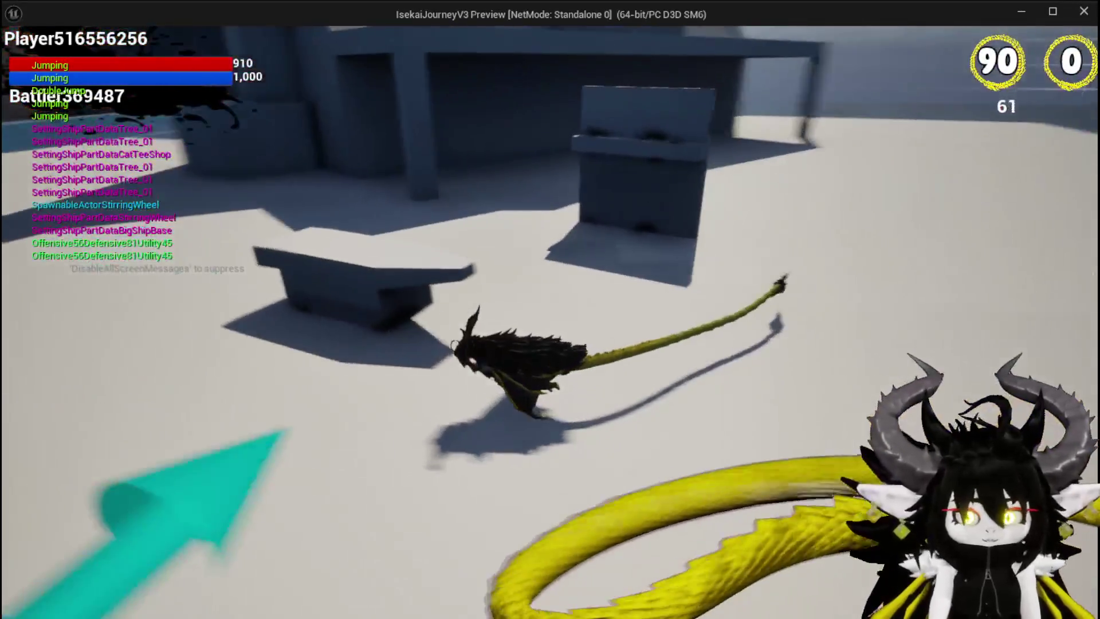
key("w")
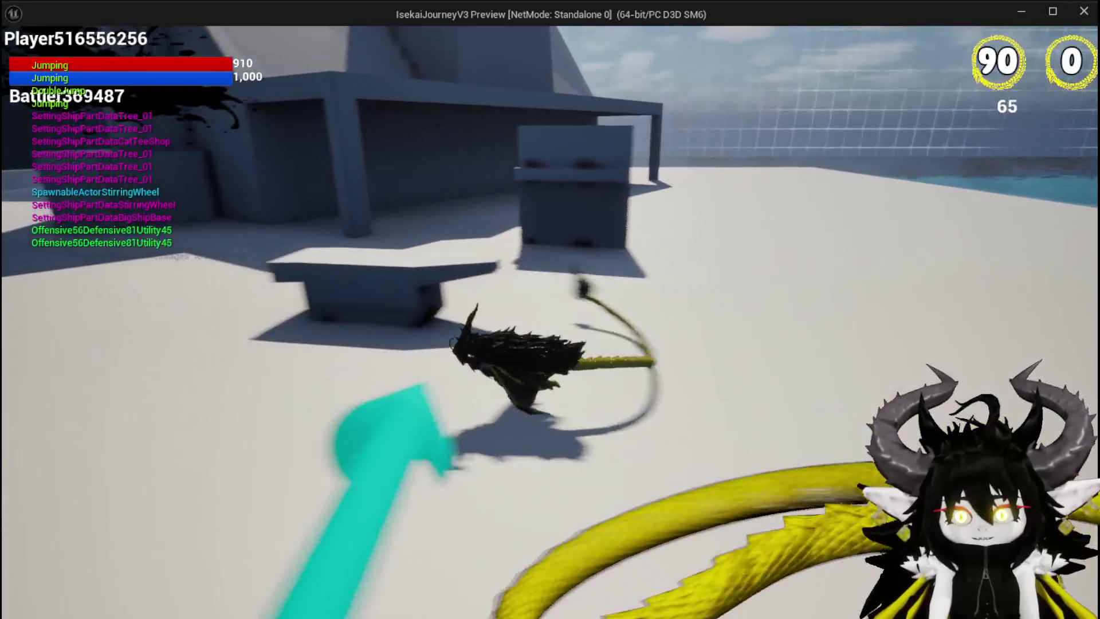
key("w")
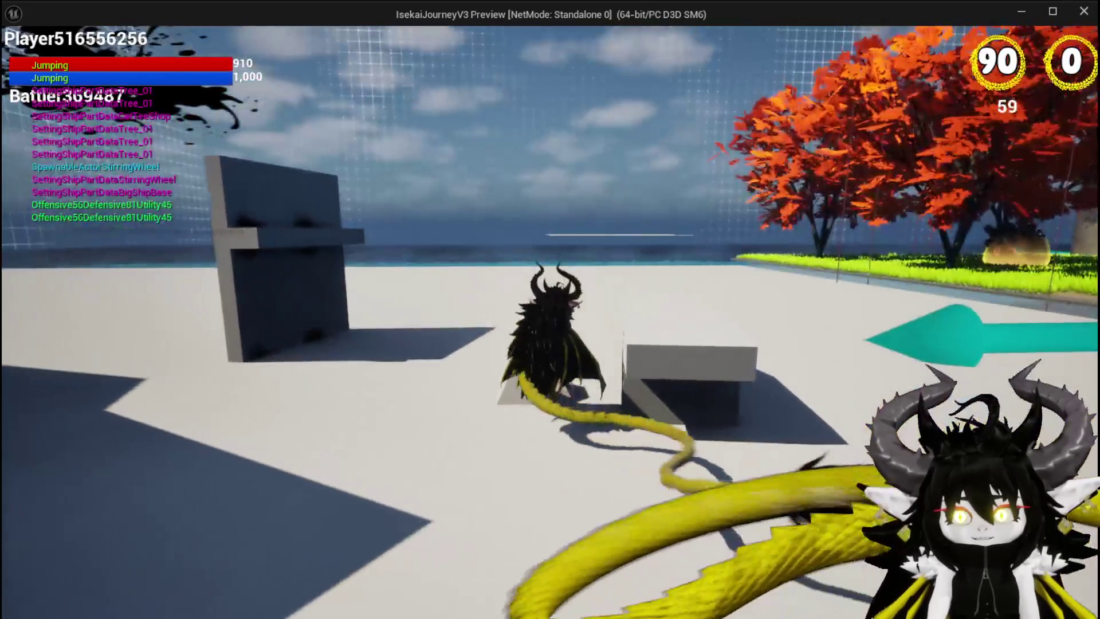
key("Escape")
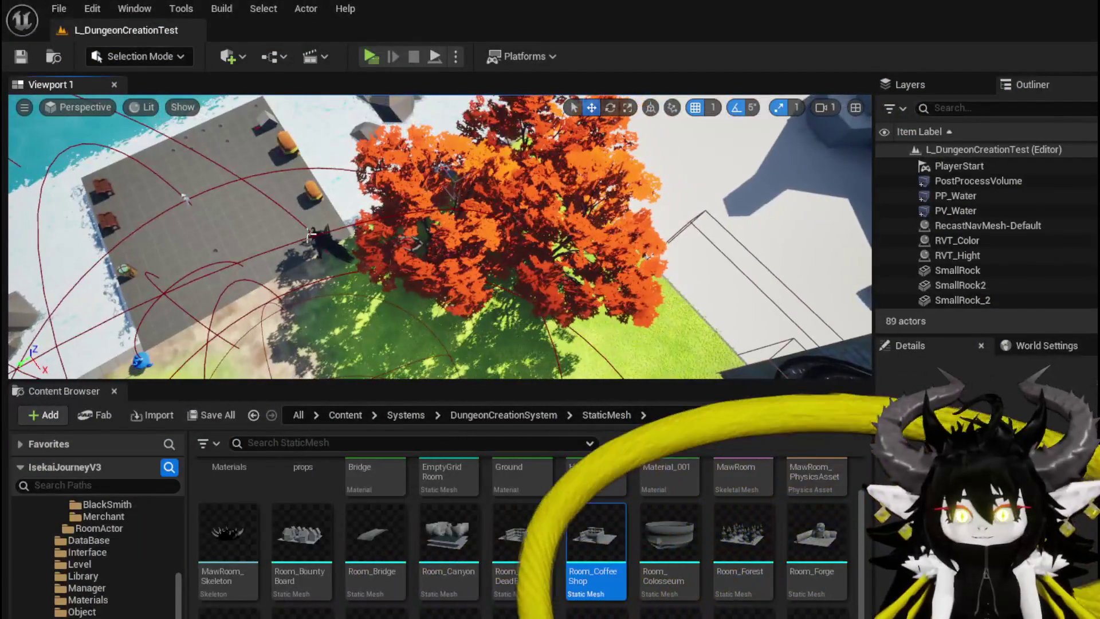
Select and frame BP_Merchant_Blacksmith, then orbit around it beside the cottage
left_click(310, 235)
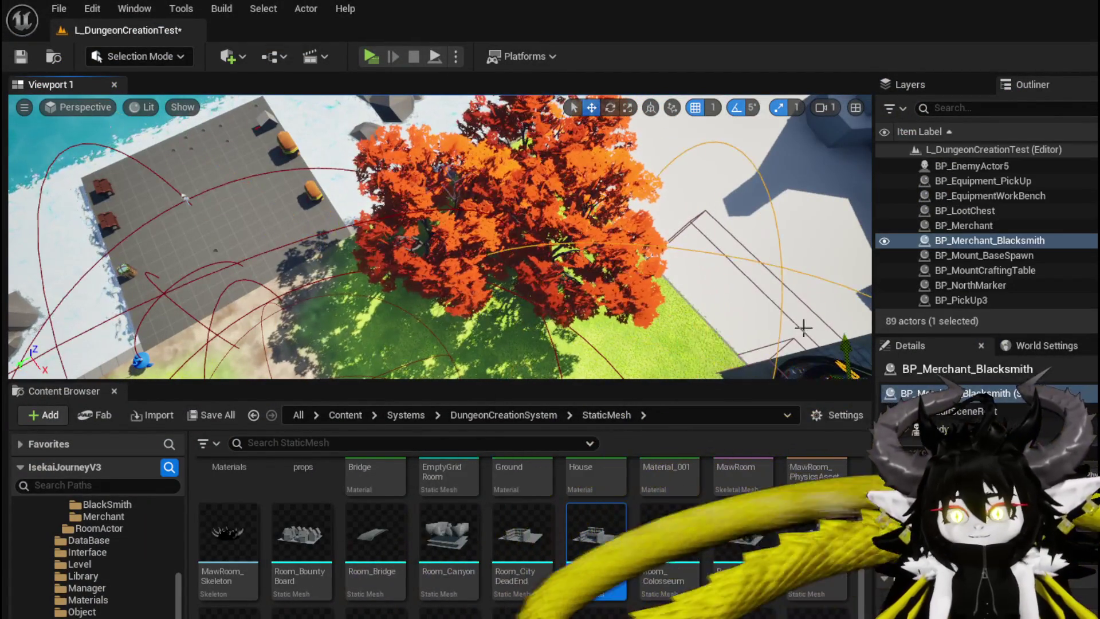
key("f")
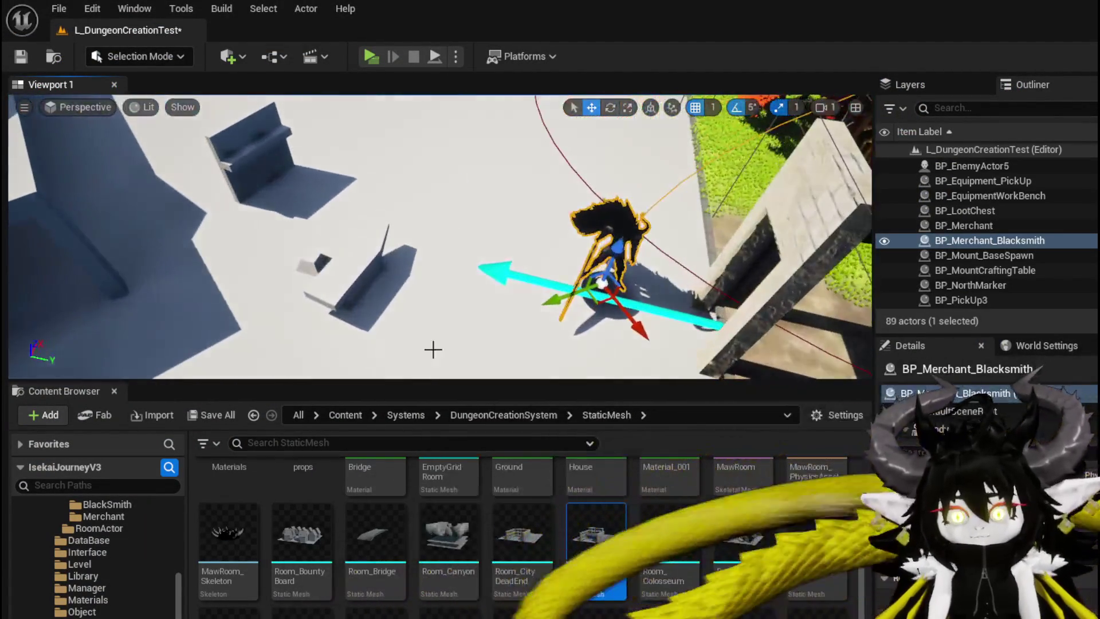
left_click_drag(323, 321, 510, 318, "alt")
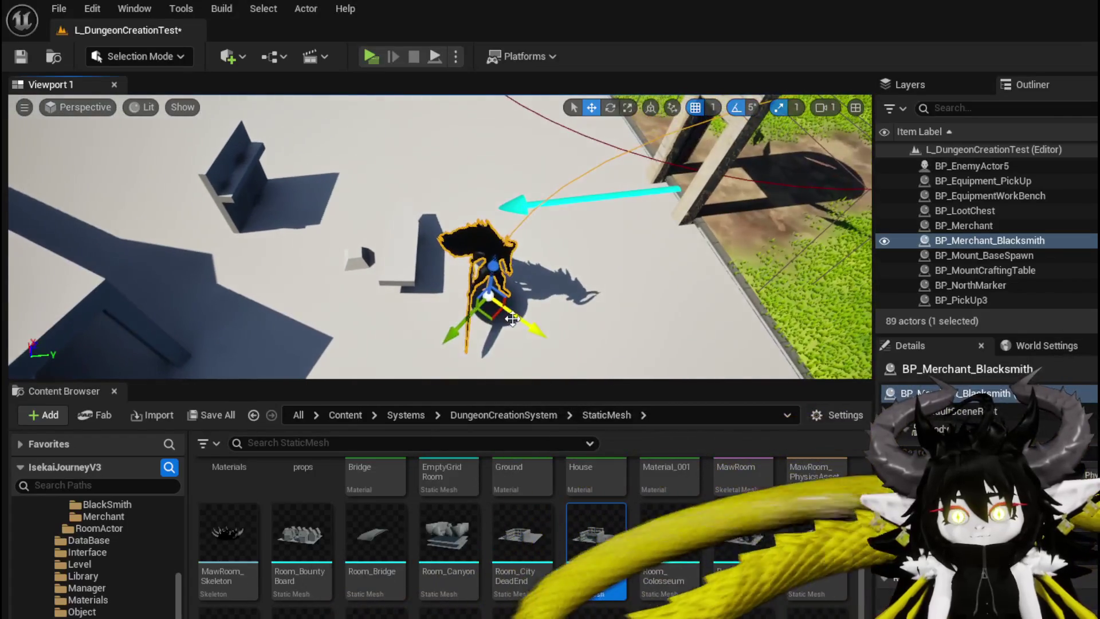
mouse_move(343, 266)
left_mouse_down("alt")
mouse_move(447, 252)
mouse_move(476, 195)
left_mouse_up("alt")
left_click_drag(373, 213, 408, 210, "alt")
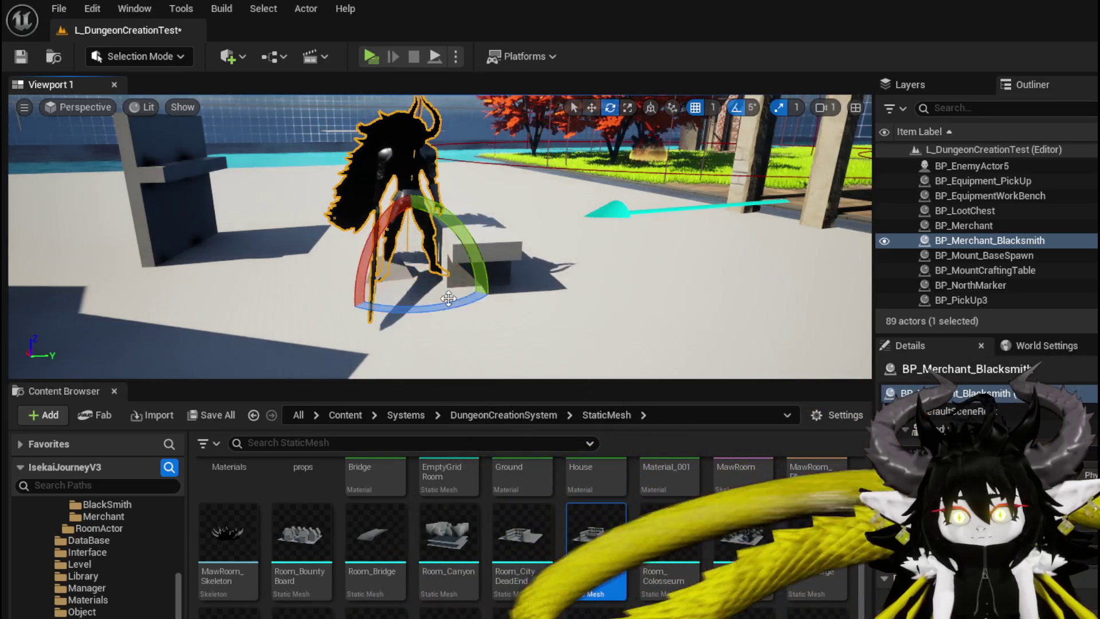
mouse_move(435, 241)
left_mouse_down("alt")
mouse_move(396, 223)
mouse_move(444, 186)
left_mouse_up("alt")
left_click_drag(536, 281, 535, 281, "alt")
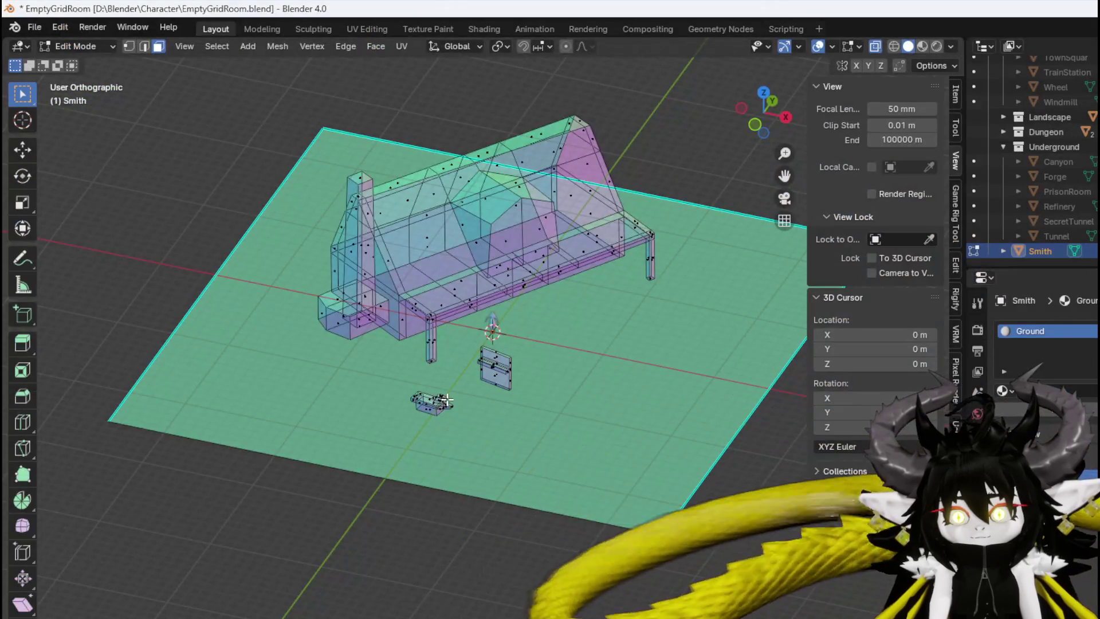
mouse_move(447, 400)
middle_mouse_down()
mouse_move(396, 409)
mouse_move(508, 425)
middle_mouse_up()
right_click(388, 411)
key("Escape")
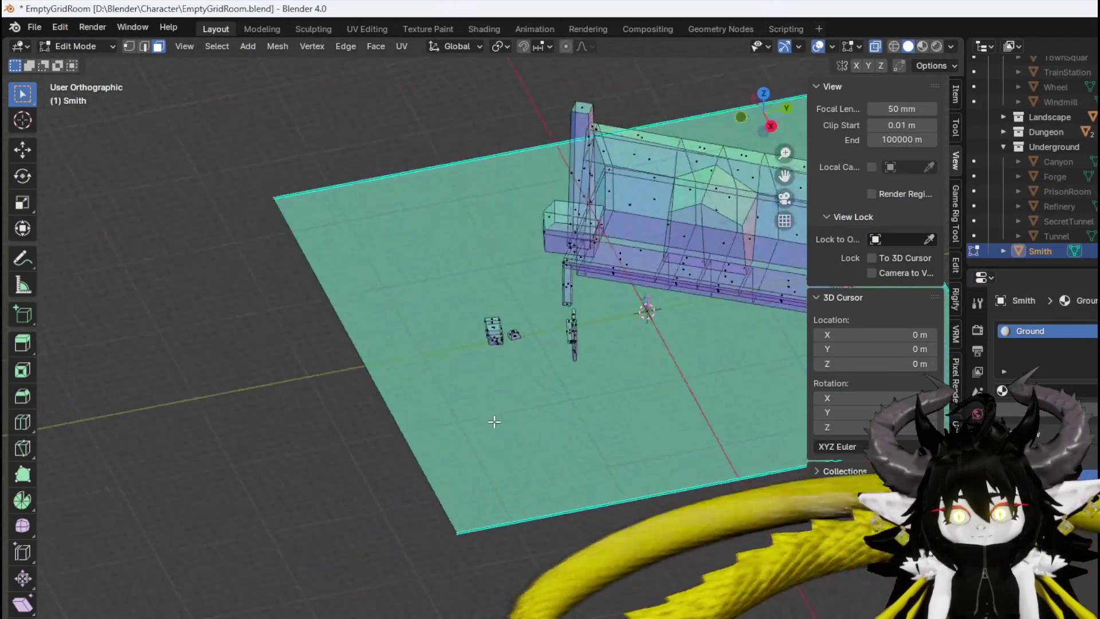
Move the selected frame part 0.65 m along the Y axis
scroll(508, 425, "up", 5)
mouse_move(520, 346)
middle_mouse_down()
mouse_move(594, 331)
mouse_move(508, 358)
mouse_move(501, 348)
middle_mouse_up()
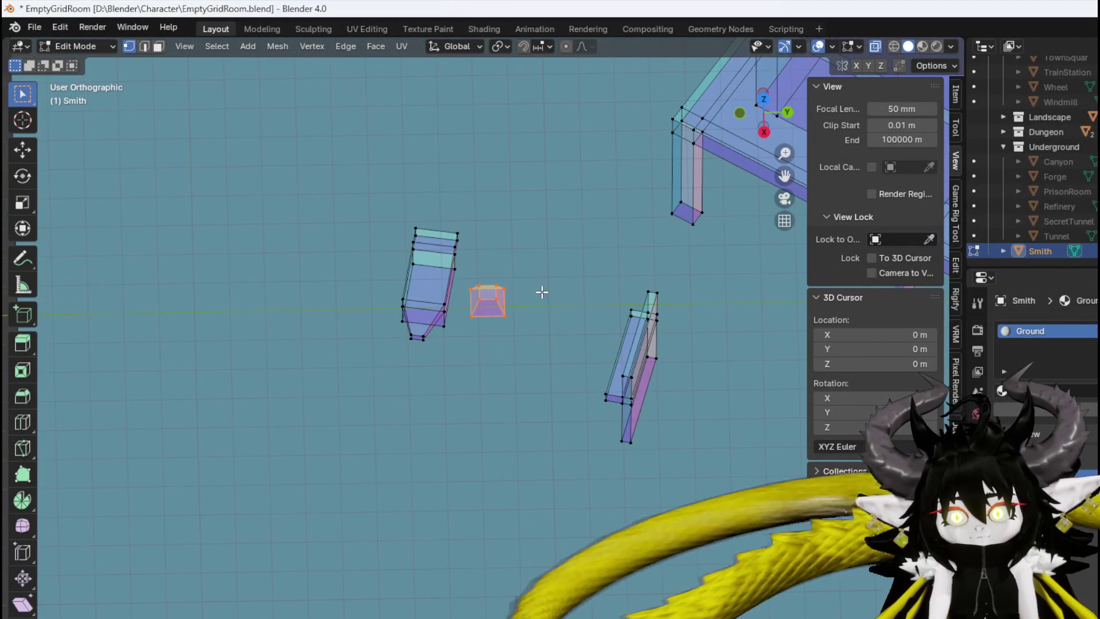
key("g")
key("g")
key("y")
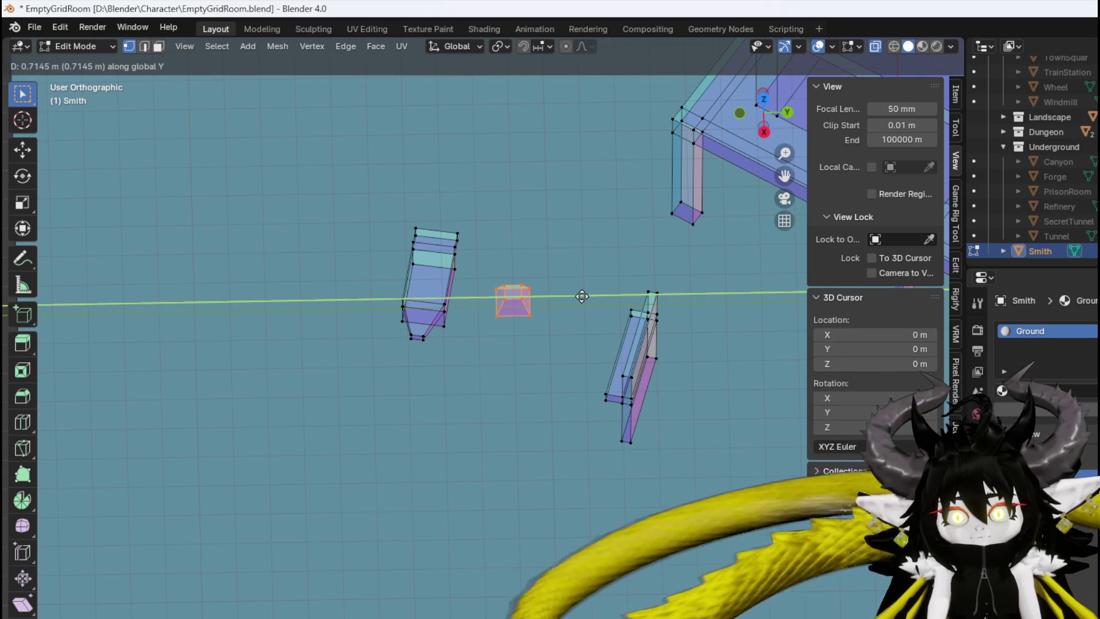
left_click(580, 296)
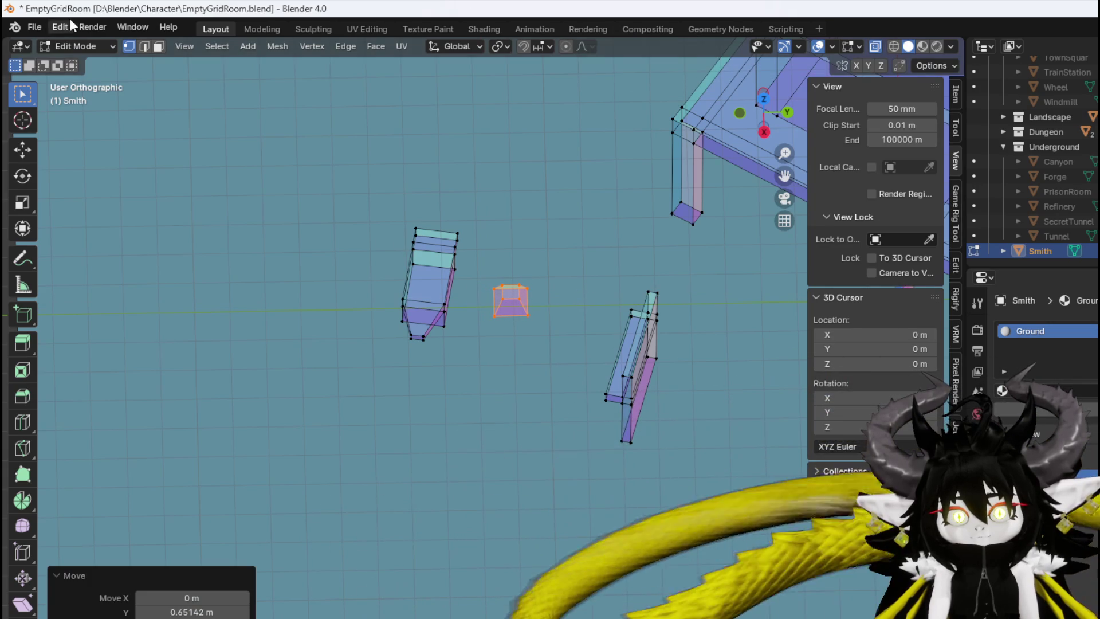
Save EmptyGridRoom.blend with the change
left_click(34, 27)
left_click(74, 126)
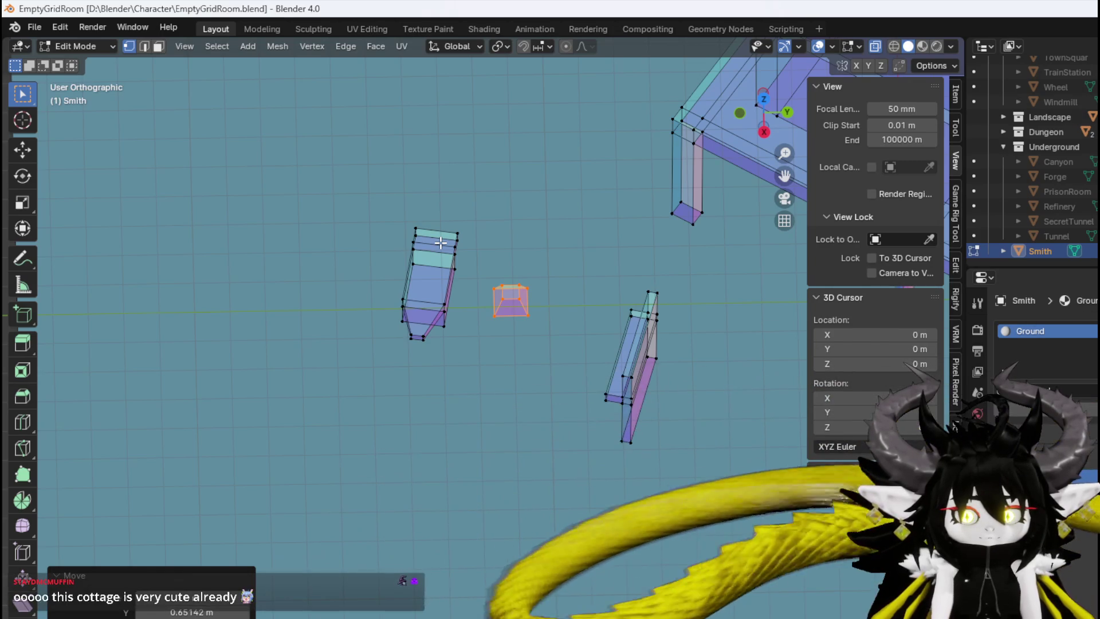
middle_click_drag(440, 243, 492, 214)
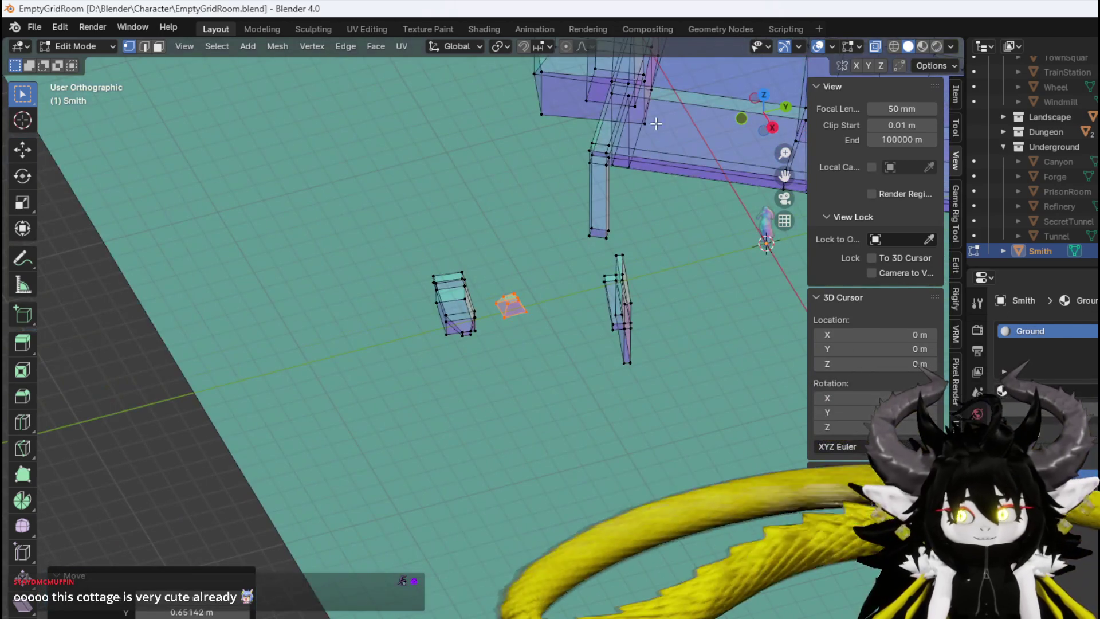
left_click(26, 29)
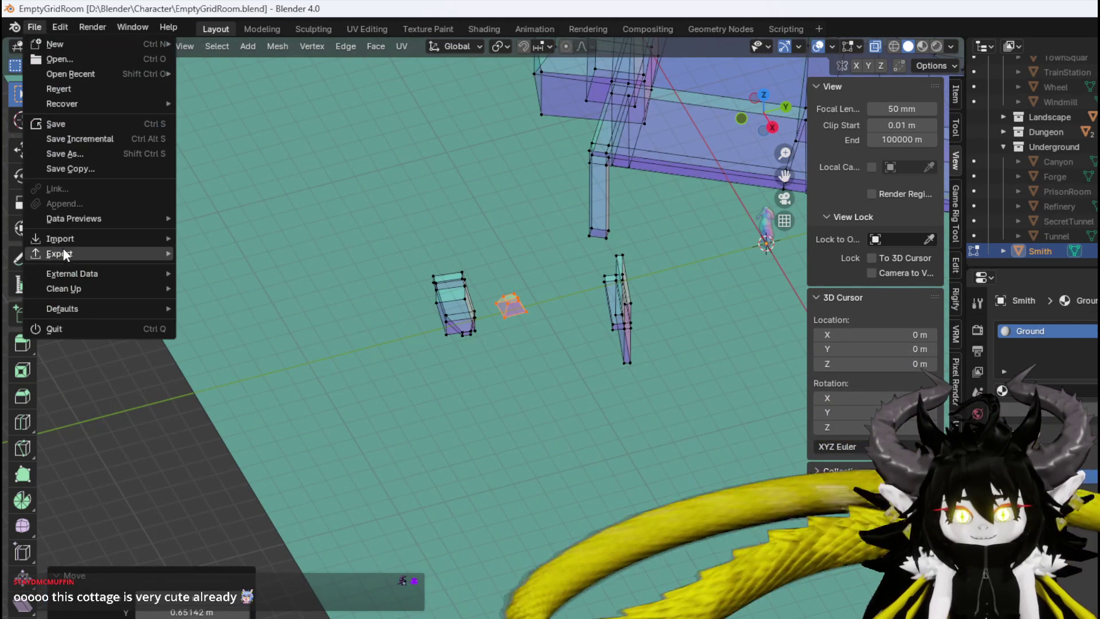
Switch the Smith mesh back to Object Mode
mouse_move(63, 252)
key("Escape")
left_click(77, 46)
left_click(74, 67)
Export Smithy.fbx to D:\Blender\Character and save the blend file
left_click(38, 27)
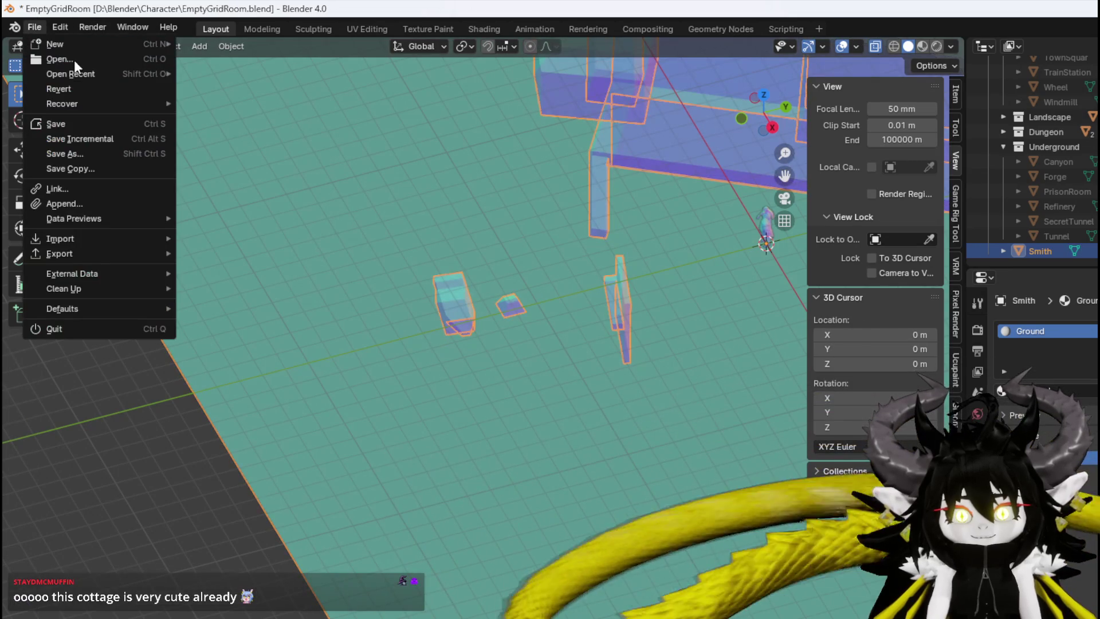
mouse_move(75, 252)
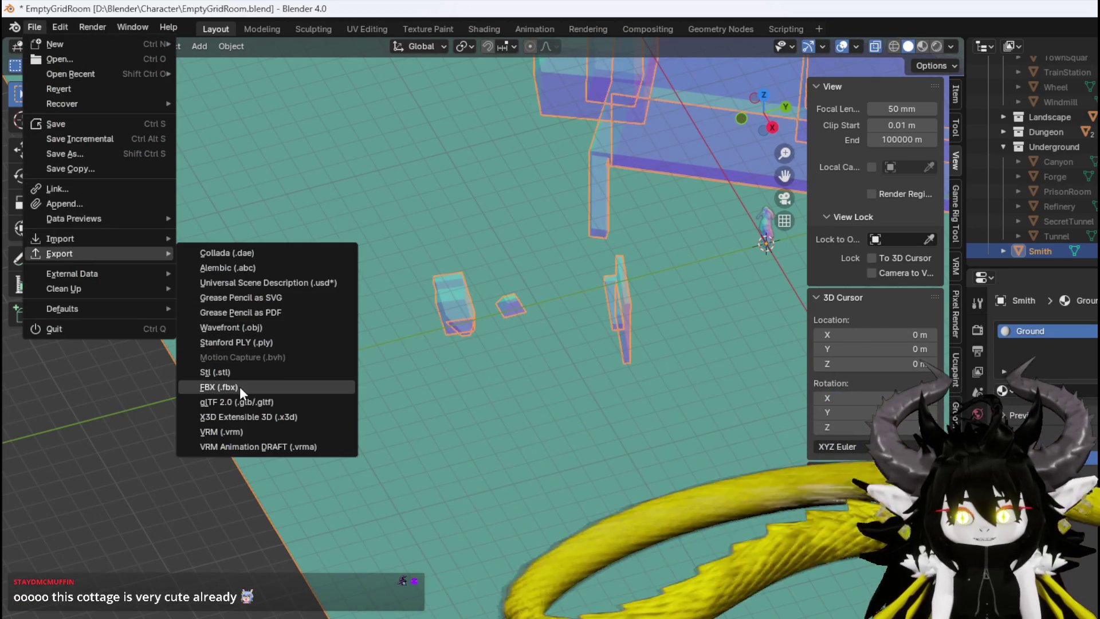
left_click(231, 385)
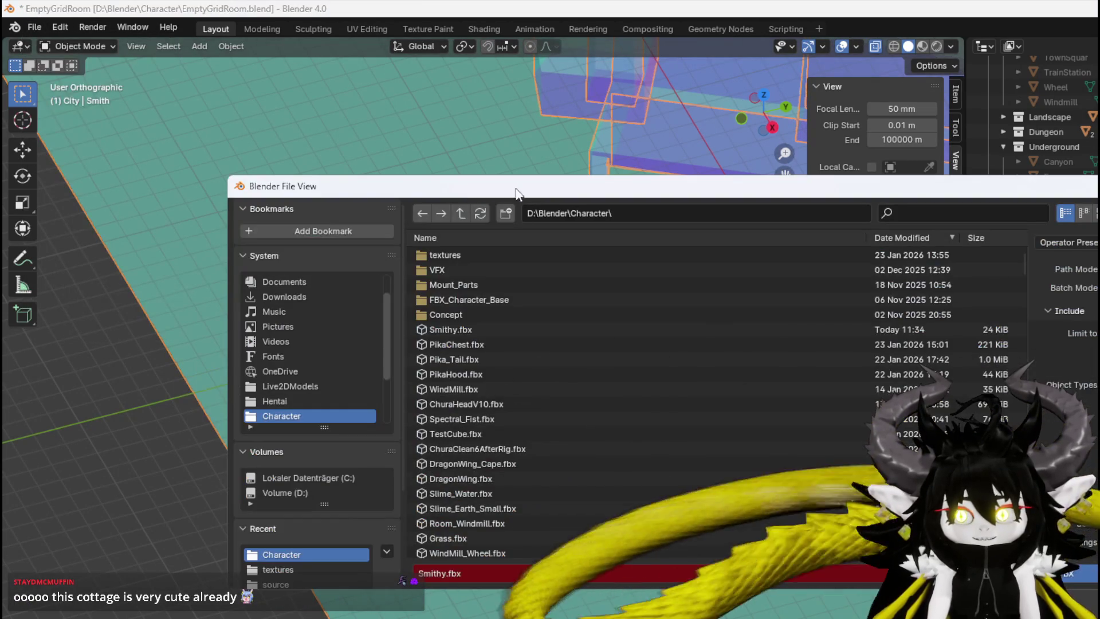
left_click(1067, 574)
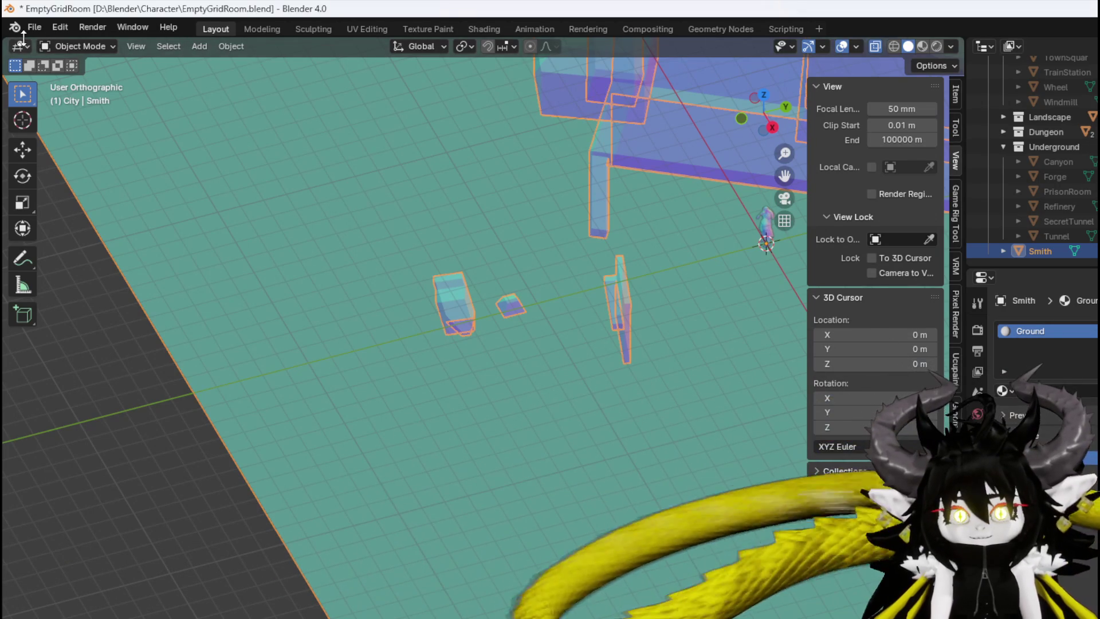
left_click(33, 27)
left_click(64, 124)
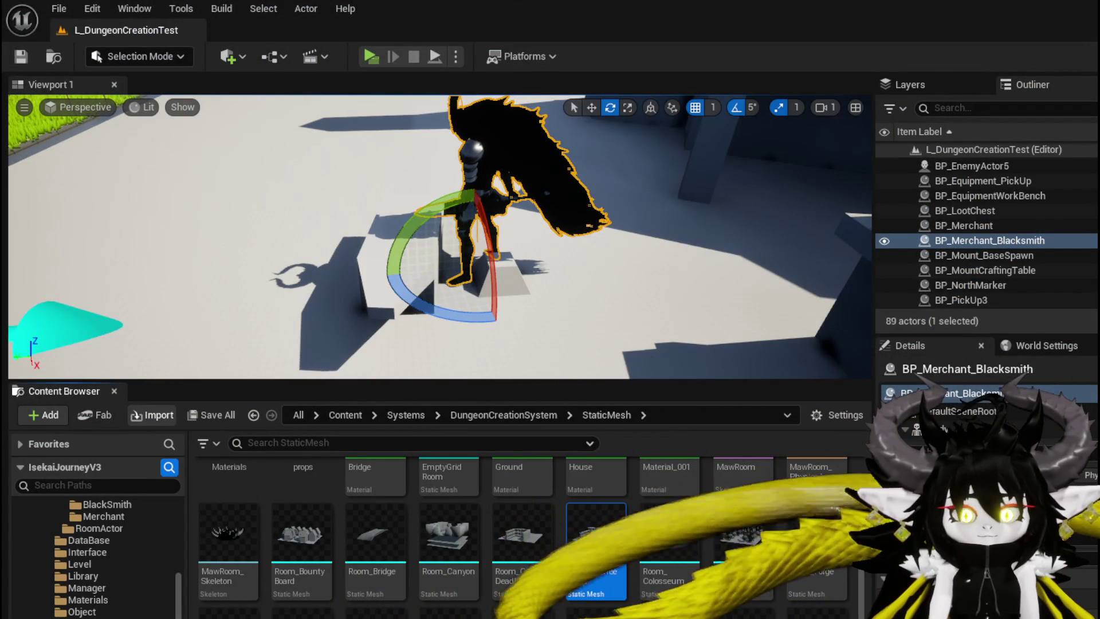
Dismiss the reimport notice and select the Smithy house in the level
left_click(791, 425)
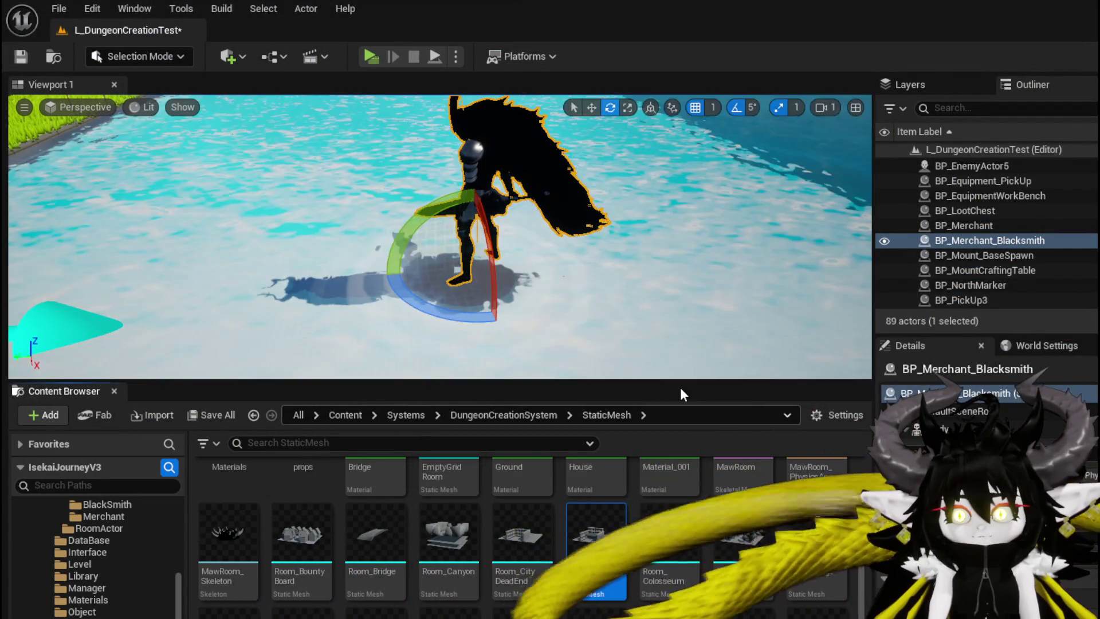
mouse_move(597, 313)
right_mouse_down()
mouse_move(550, 310)
mouse_move(579, 321)
mouse_move(590, 310)
mouse_move(573, 303)
mouse_move(568, 333)
mouse_move(585, 318)
mouse_move(564, 316)
mouse_move(541, 277)
right_mouse_up()
left_click(540, 277)
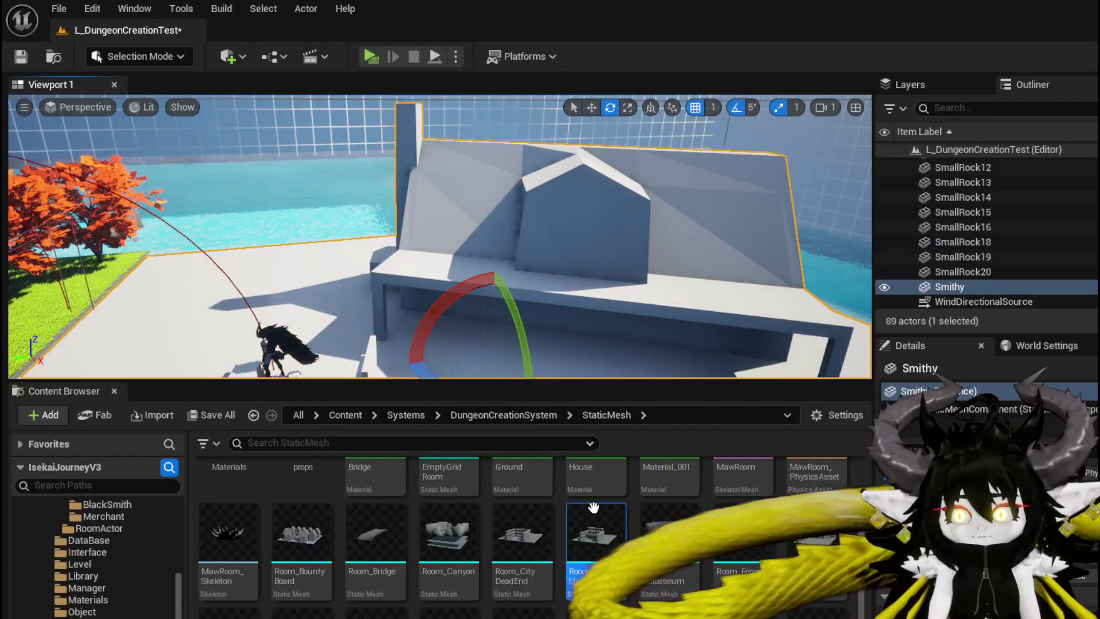
Save the level and Smithy mesh, then open the Smithy asset for editing
scroll(515, 533, "down", 2)
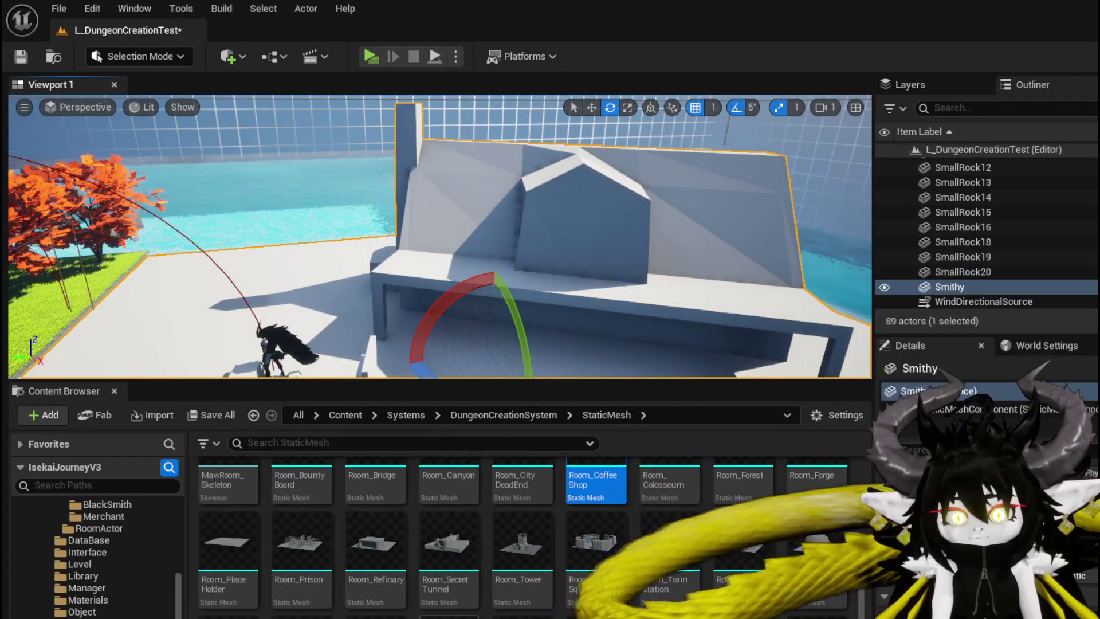
key("ctrl+shift+s")
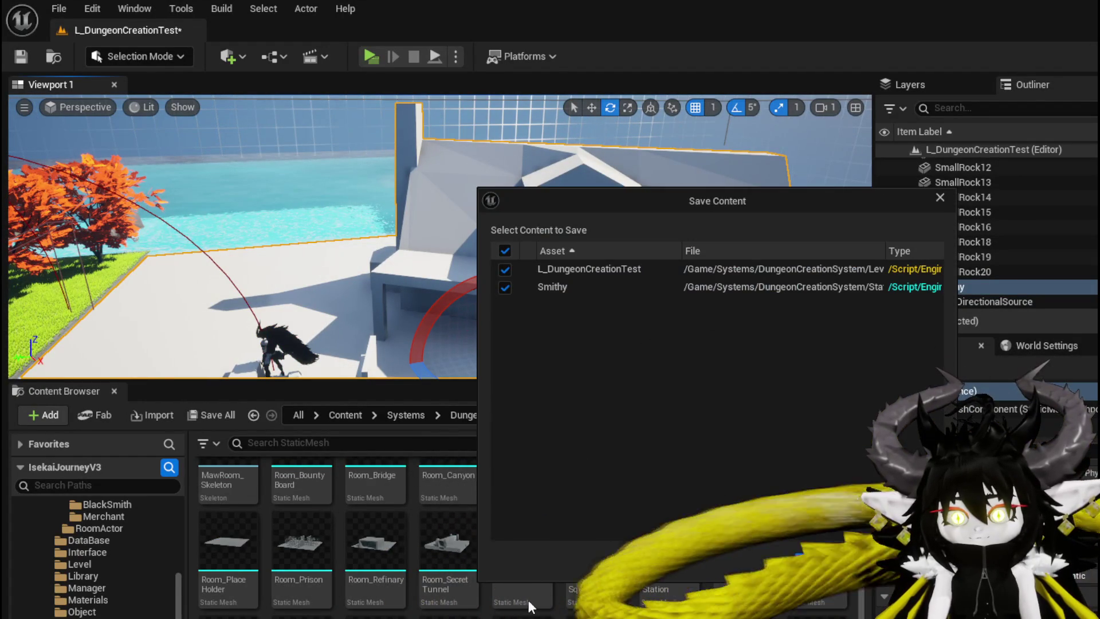
left_click(835, 564)
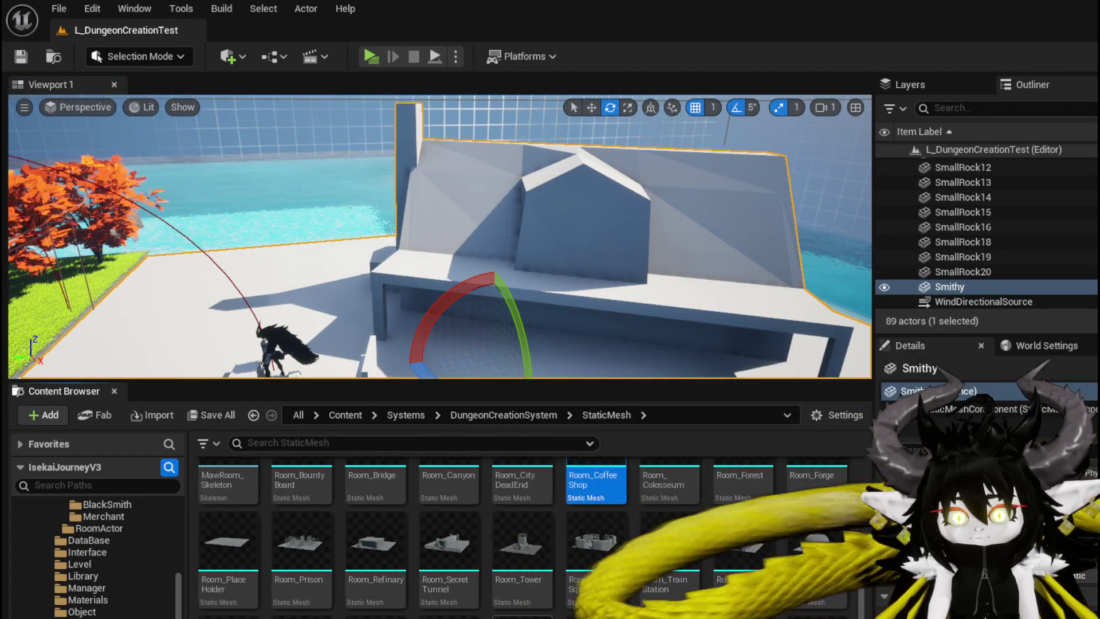
double_click(450, 616)
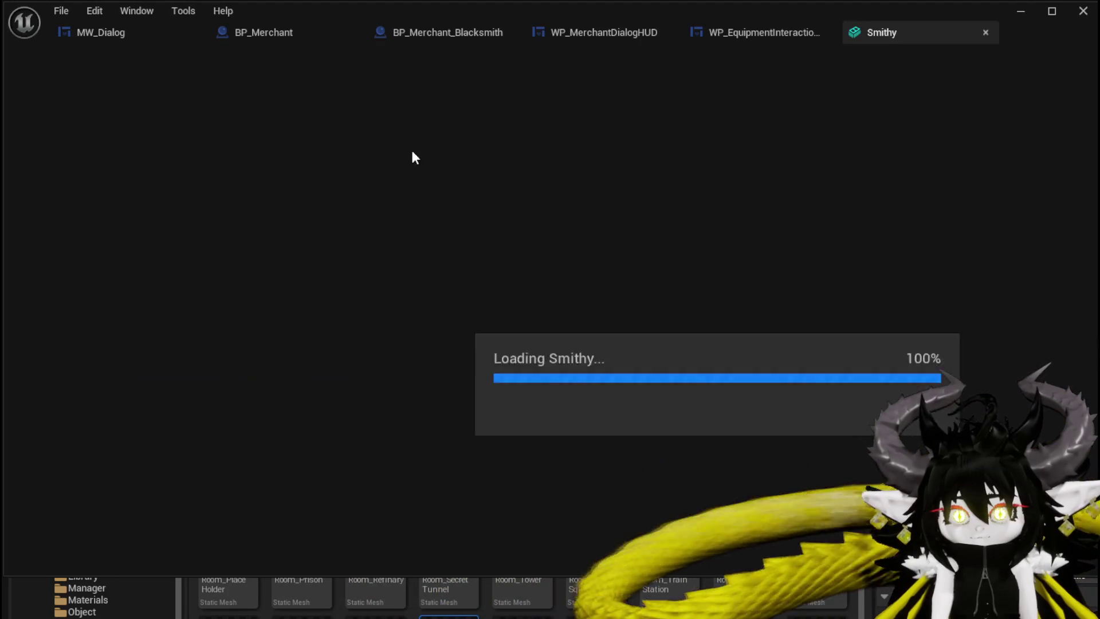
Set Smithy's Collision Complexity to Use Complex Collision As Simple and close the mesh editor
scroll(713, 231, "down", 15)
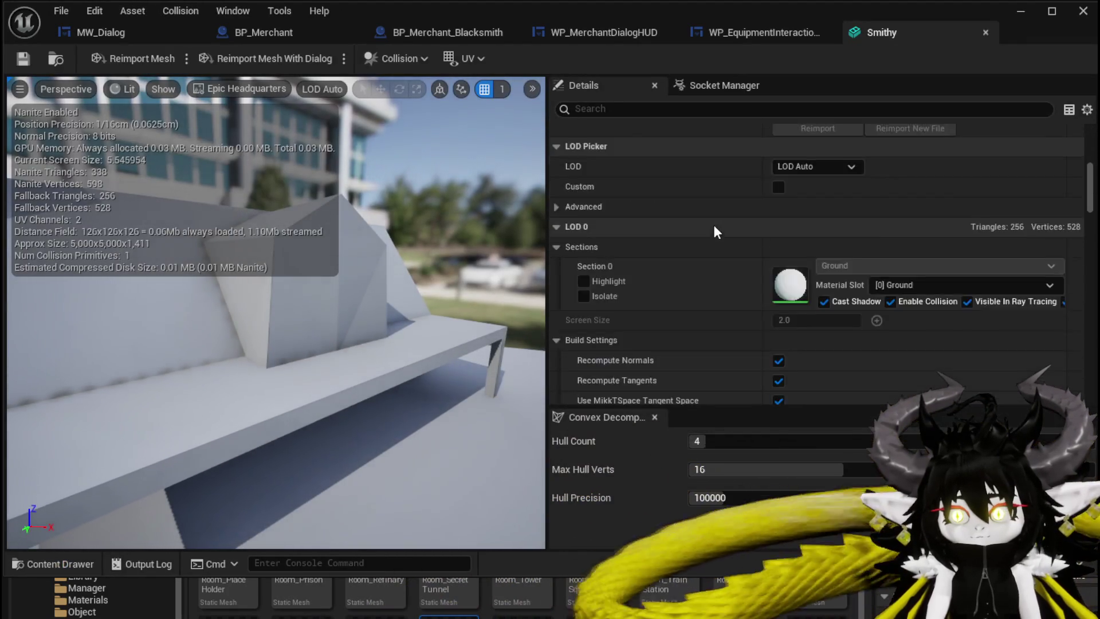
scroll(717, 229, "down", 20)
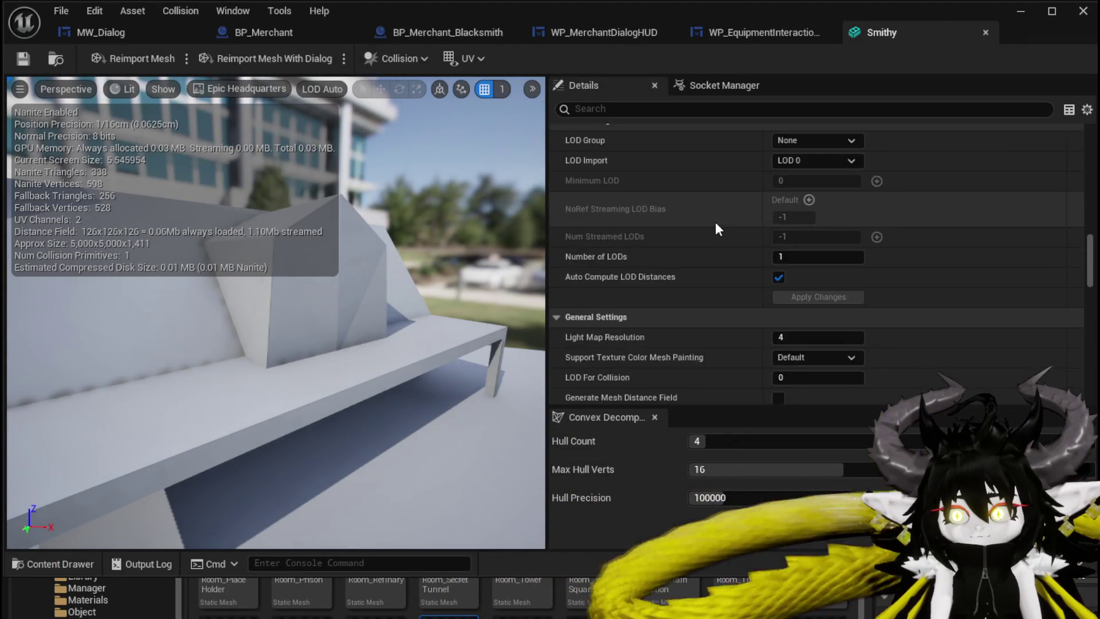
scroll(825, 246, "down", 15)
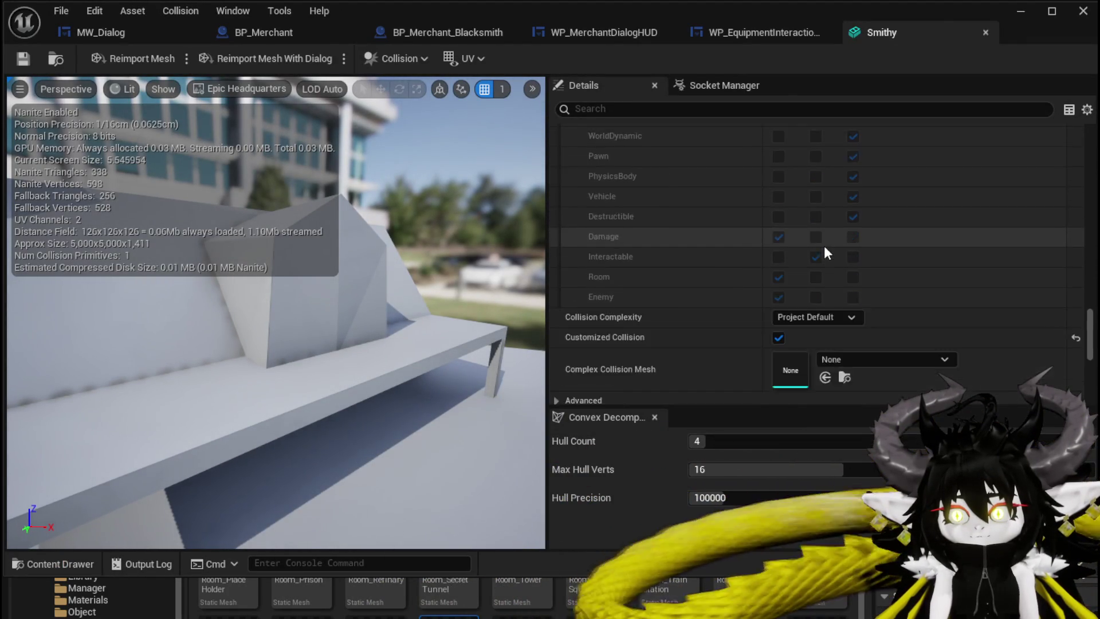
left_click(816, 174)
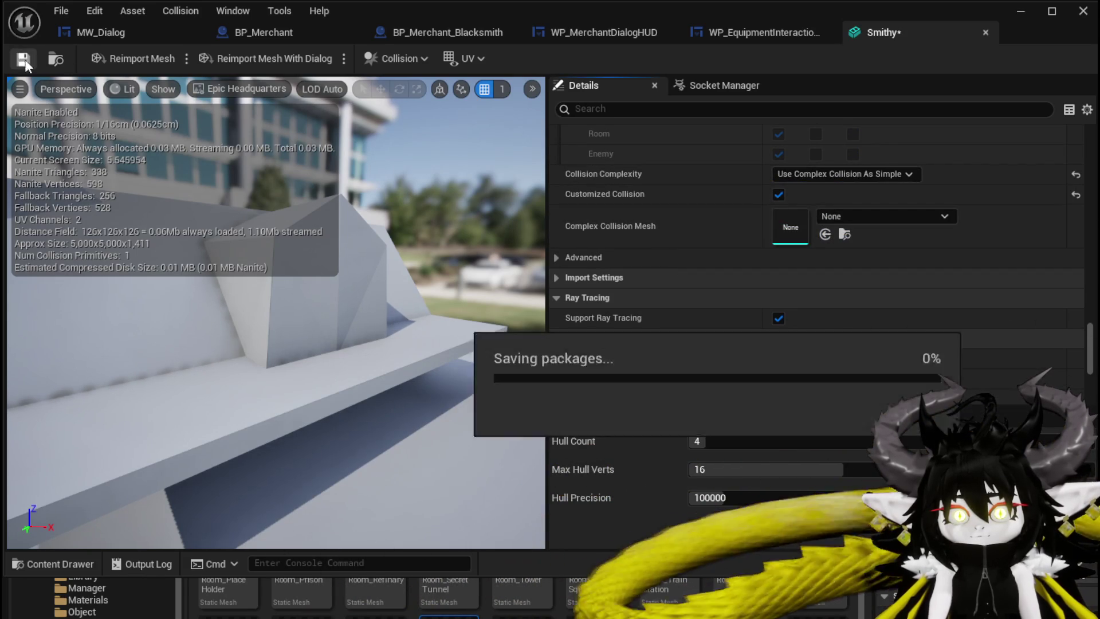
left_click(1019, 21)
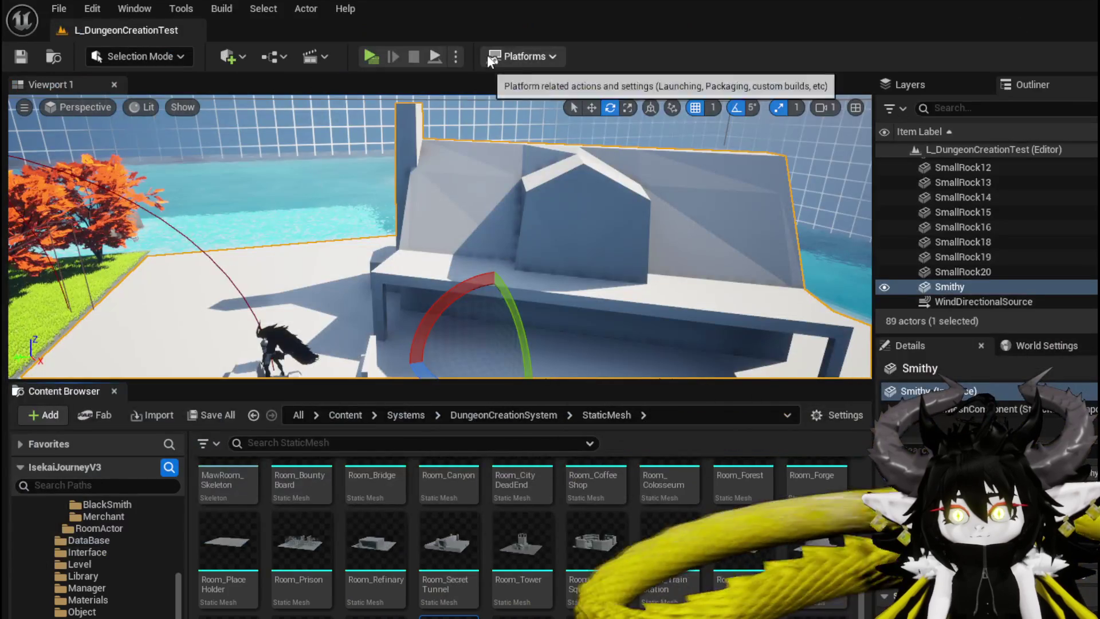
Start a play test and run, jump and glide the character over the ledges and pool edge
left_click(370, 56)
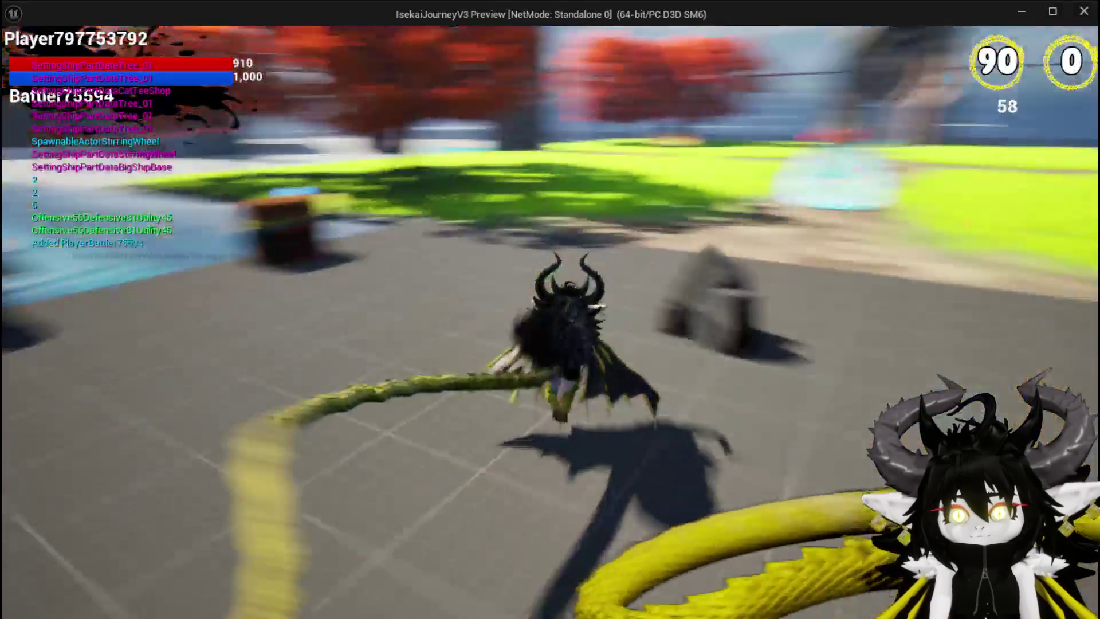
key("w")
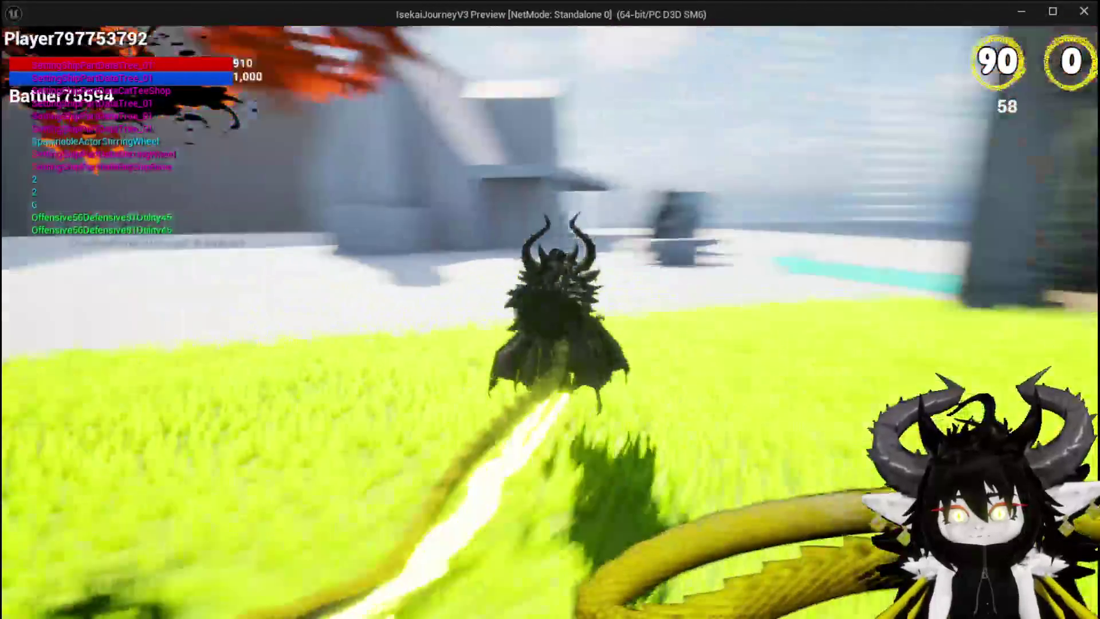
key("space")
key("space")
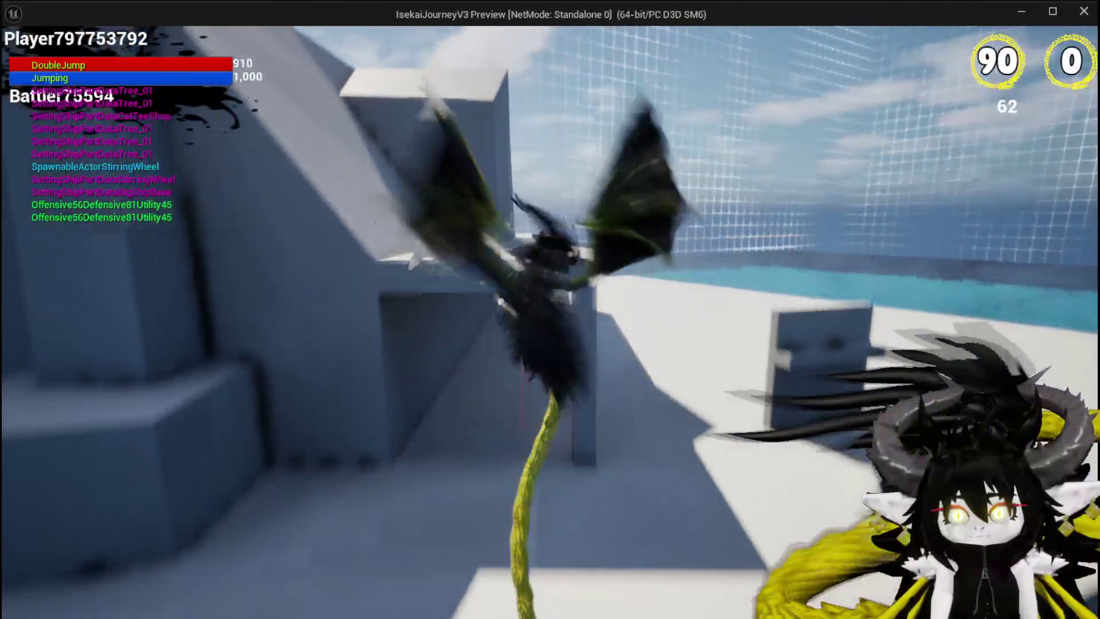
key("space")
key("space")
key("space")
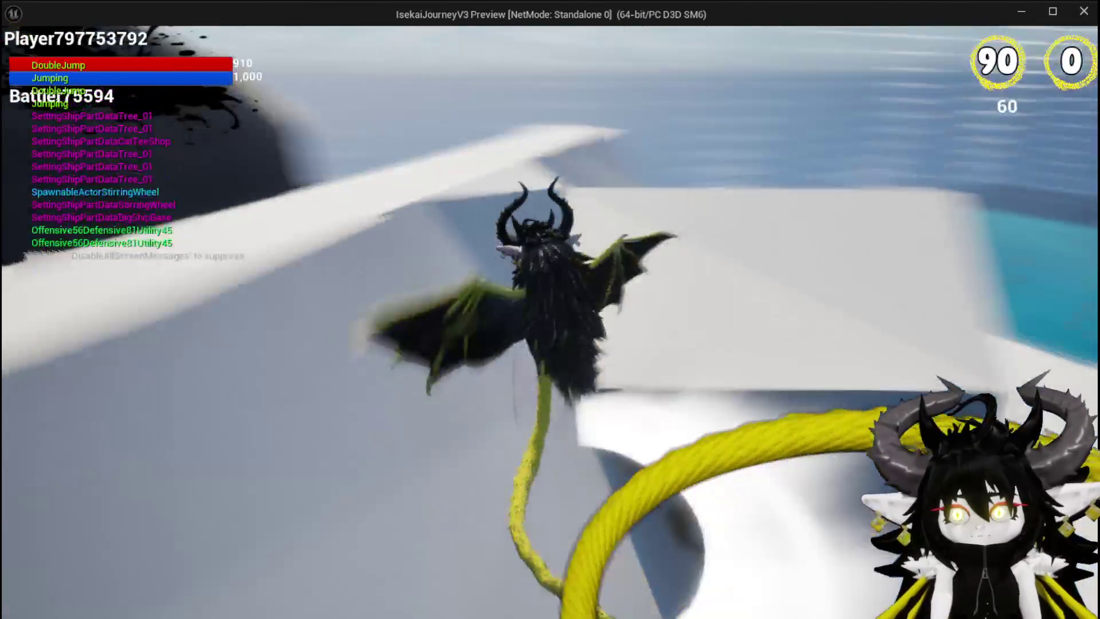
key("space")
key("space")
key("space")
key("space")
key("space")
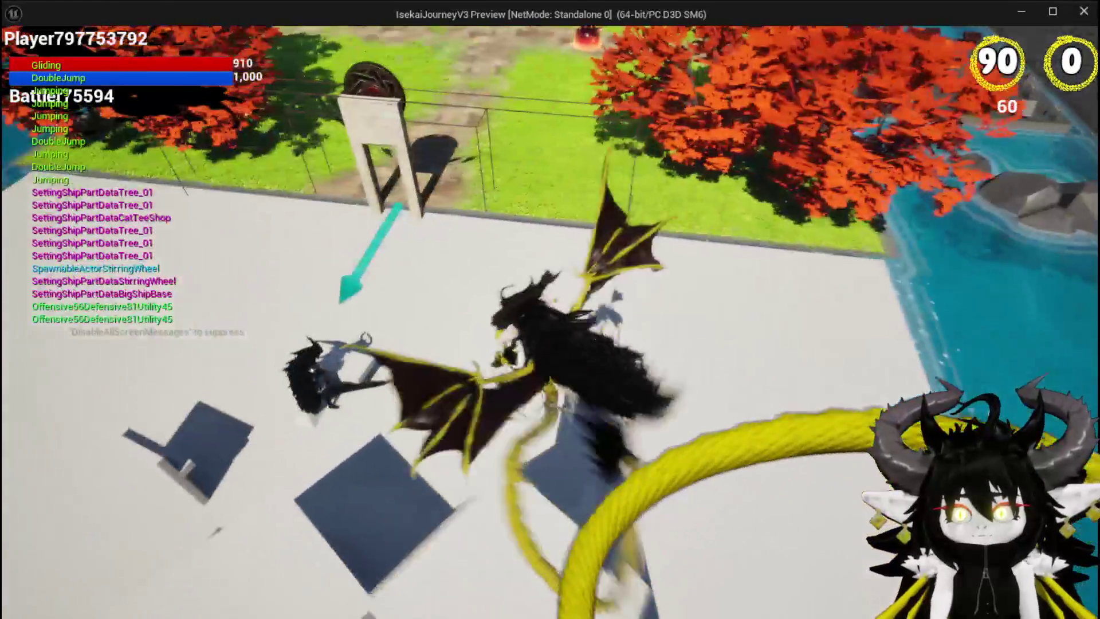
key("space")
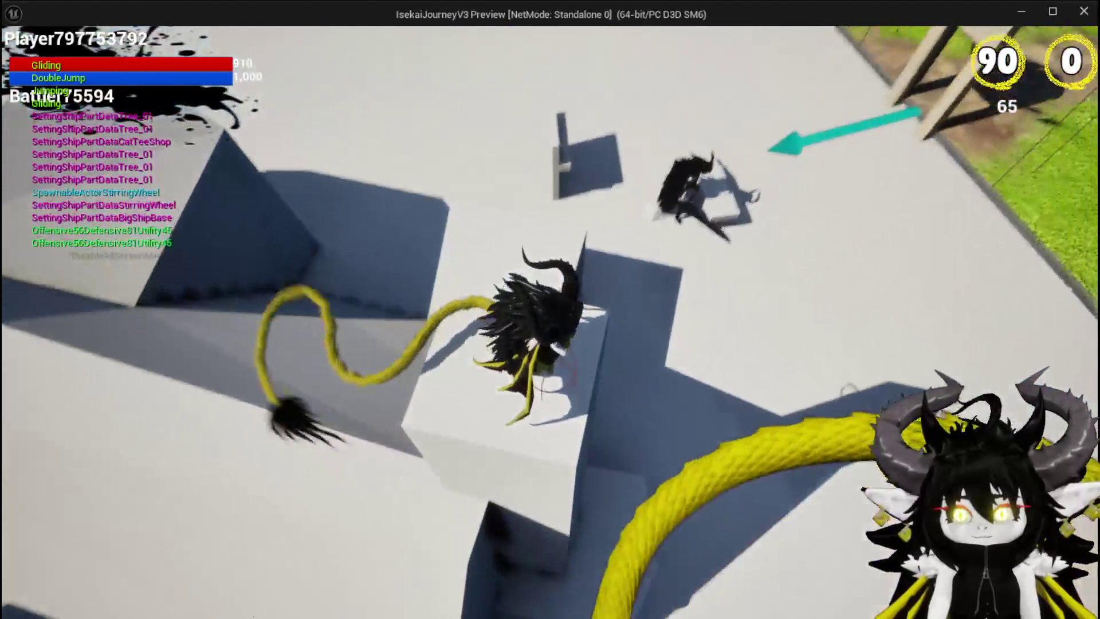
key("space")
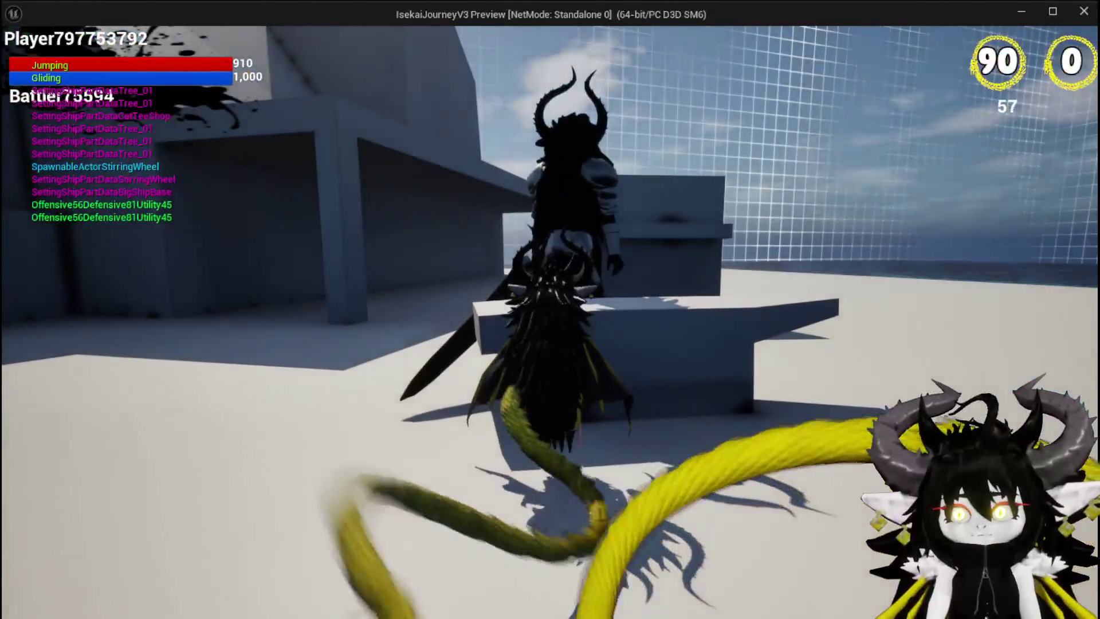
Talk to the blacksmith, open and close crafting, jump near the house, then stop the preview
key("e")
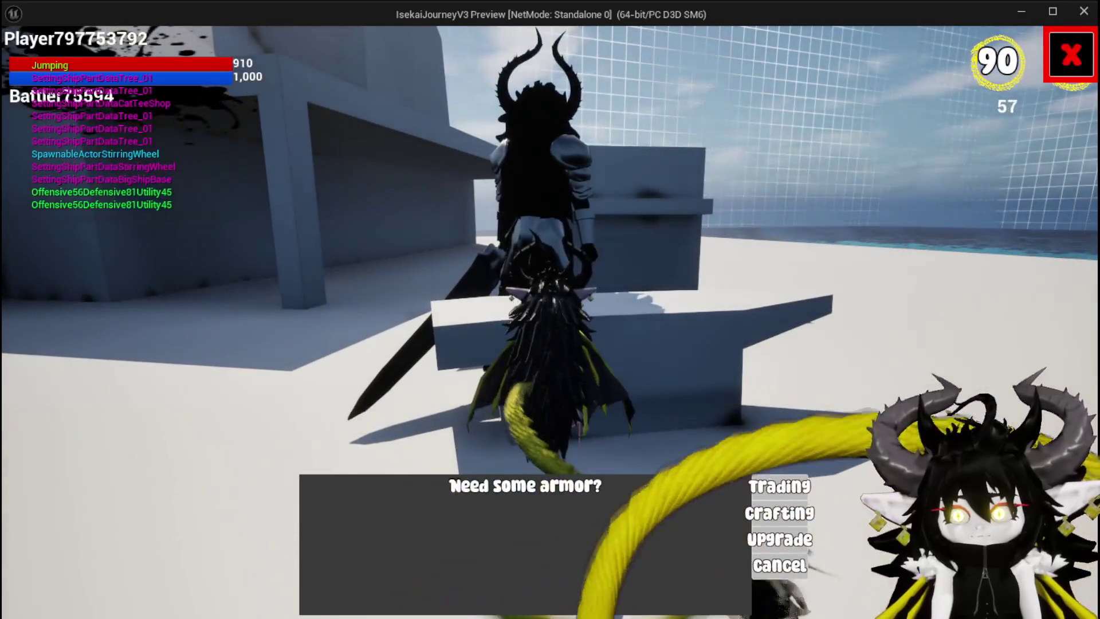
left_click(779, 510)
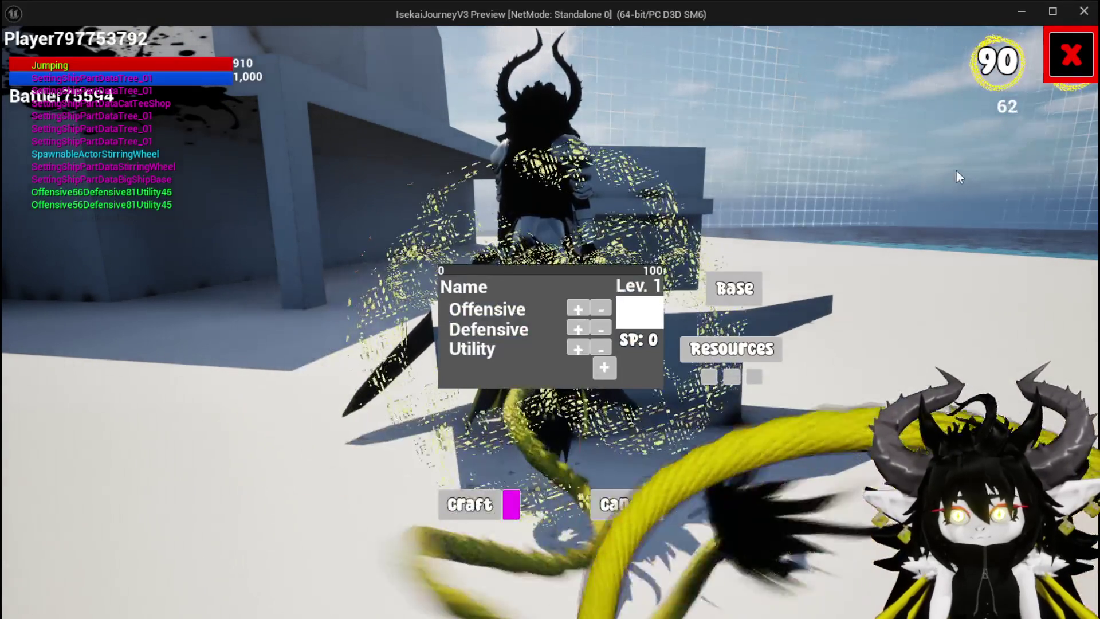
left_click(1071, 56)
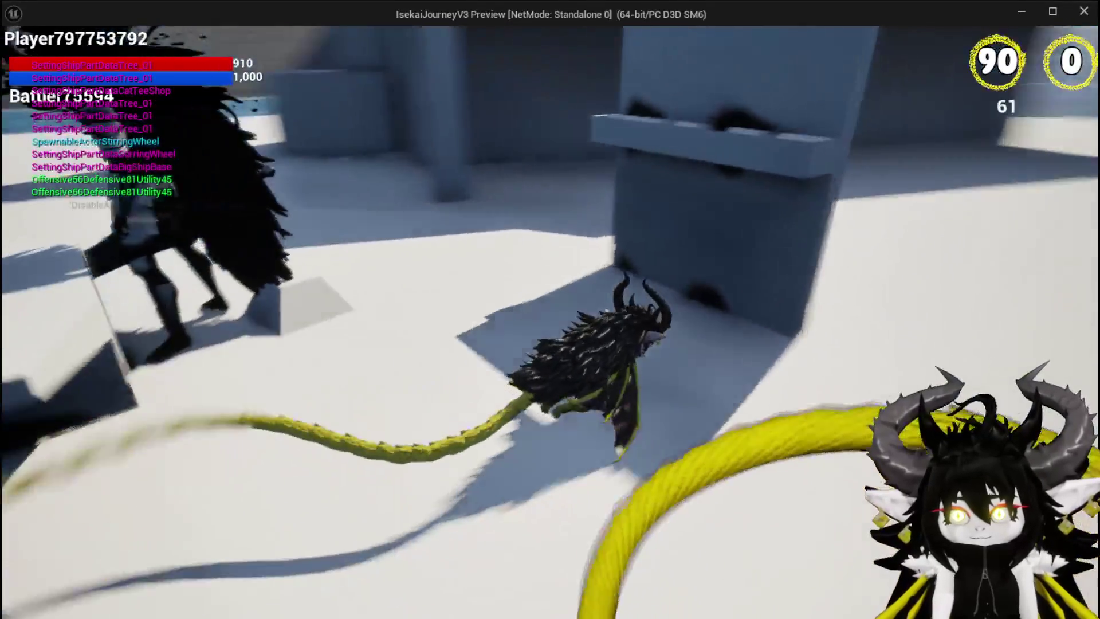
key("space")
key("space")
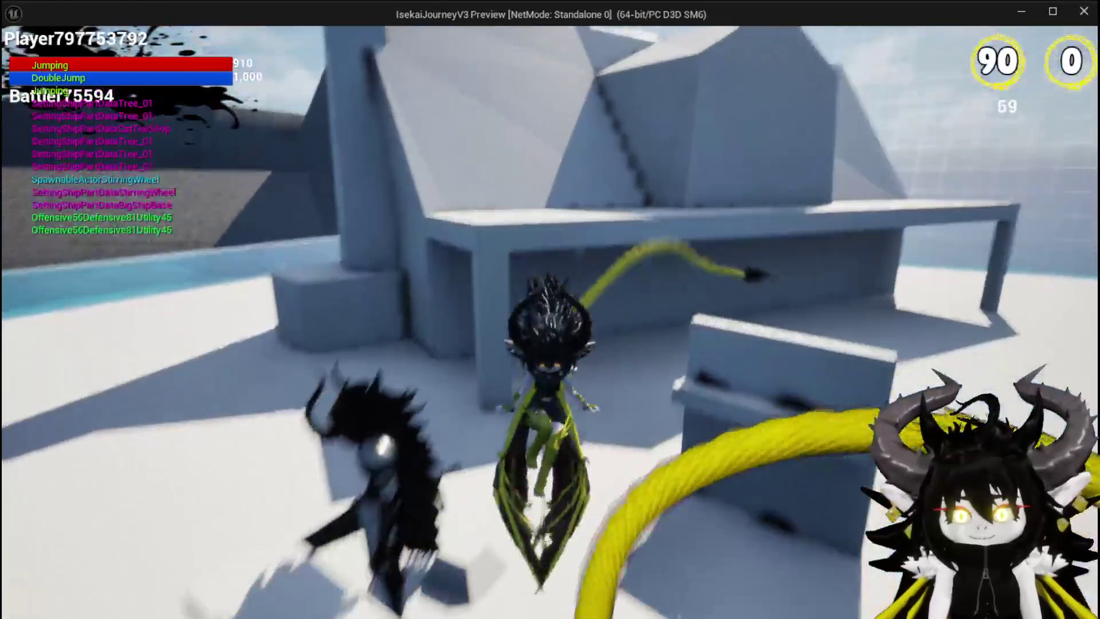
key("space")
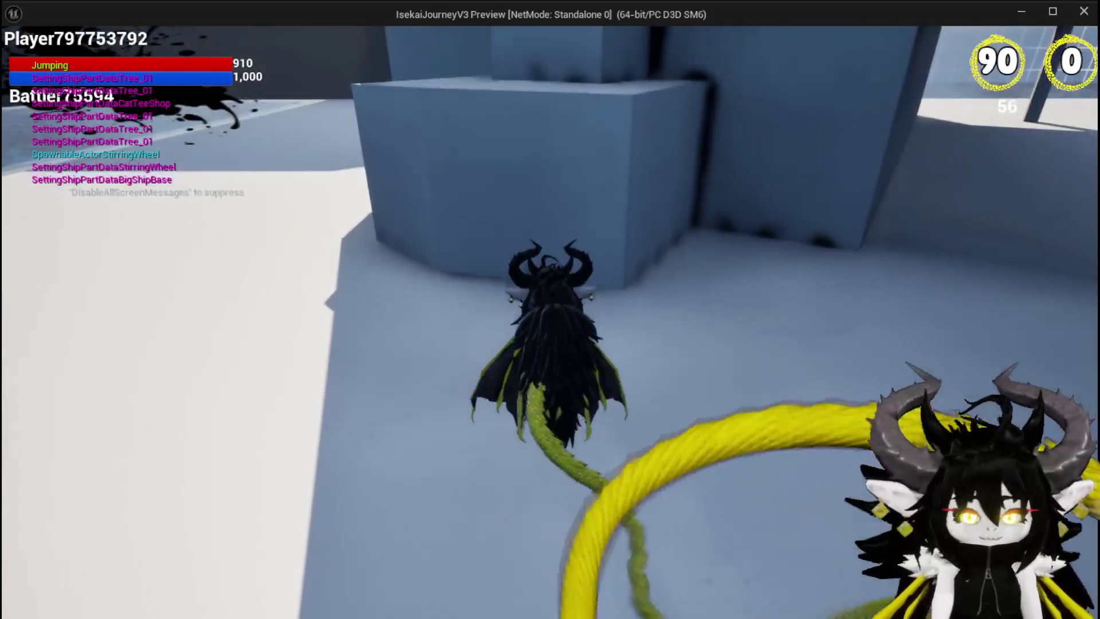
key("Escape")
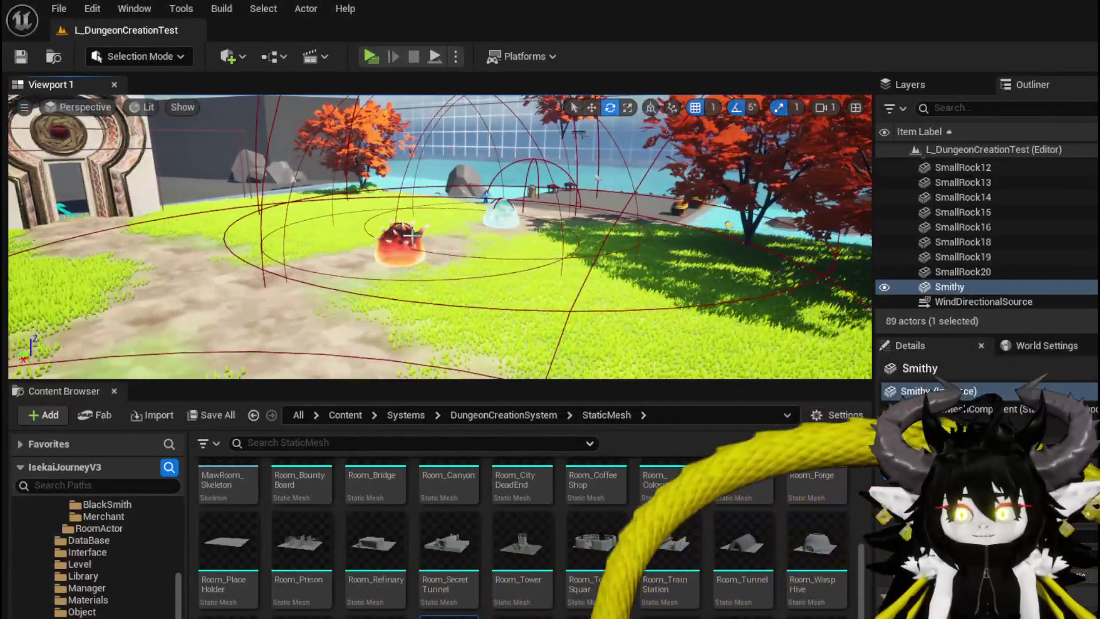
Fly the viewport over to the grey forge block
mouse_move(411, 234)
right_mouse_down()
mouse_move(390, 229)
mouse_move(501, 294)
right_mouse_up()
scroll(122, 578, "down", 5)
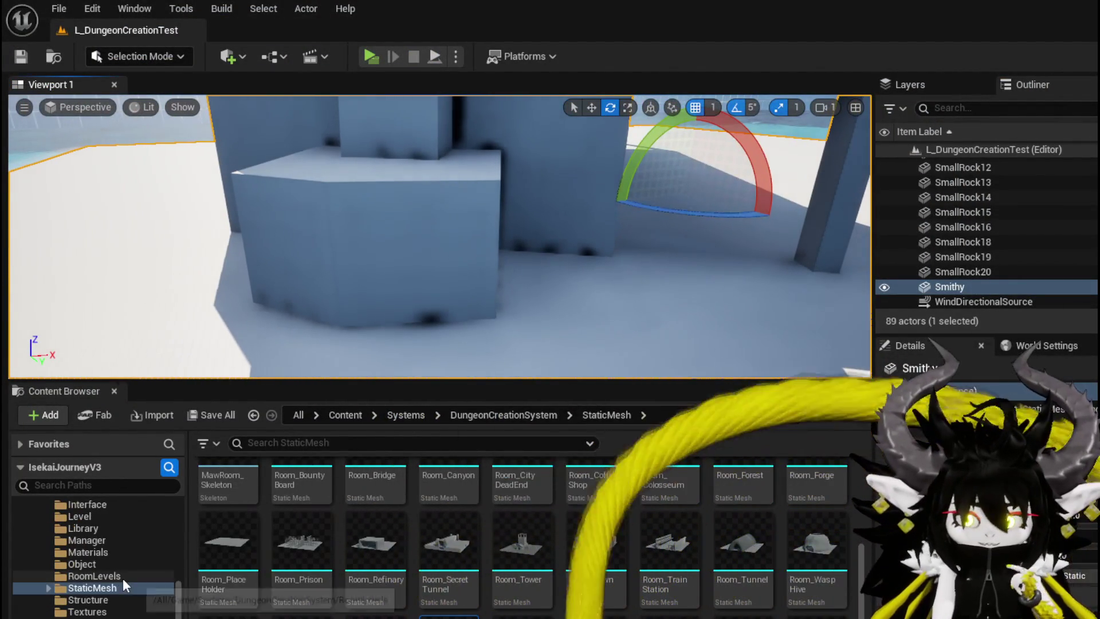
scroll(124, 576, "up", 5)
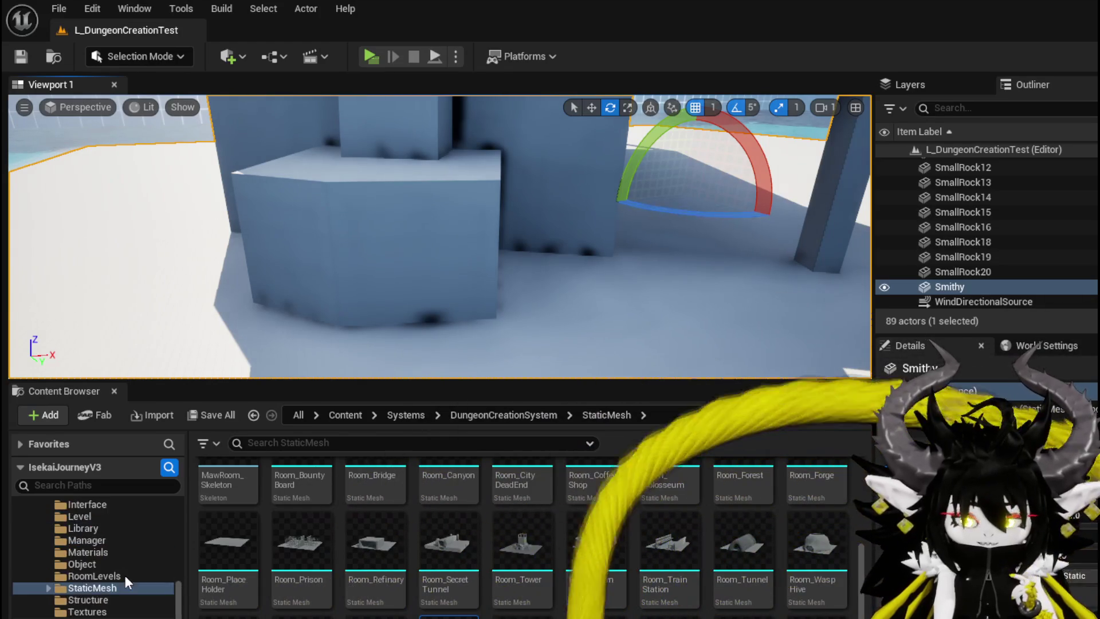
Open CombatSystem > Enemys > Slime > Fire and drag SlimeEnemyFire onto the forge block
left_click(119, 568)
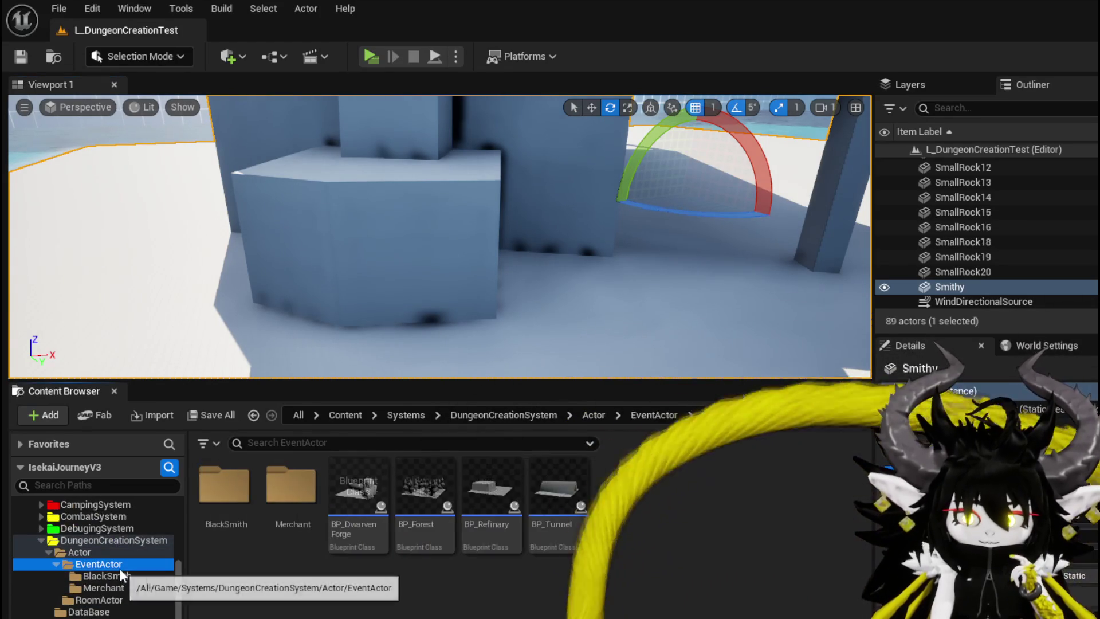
left_click(113, 554)
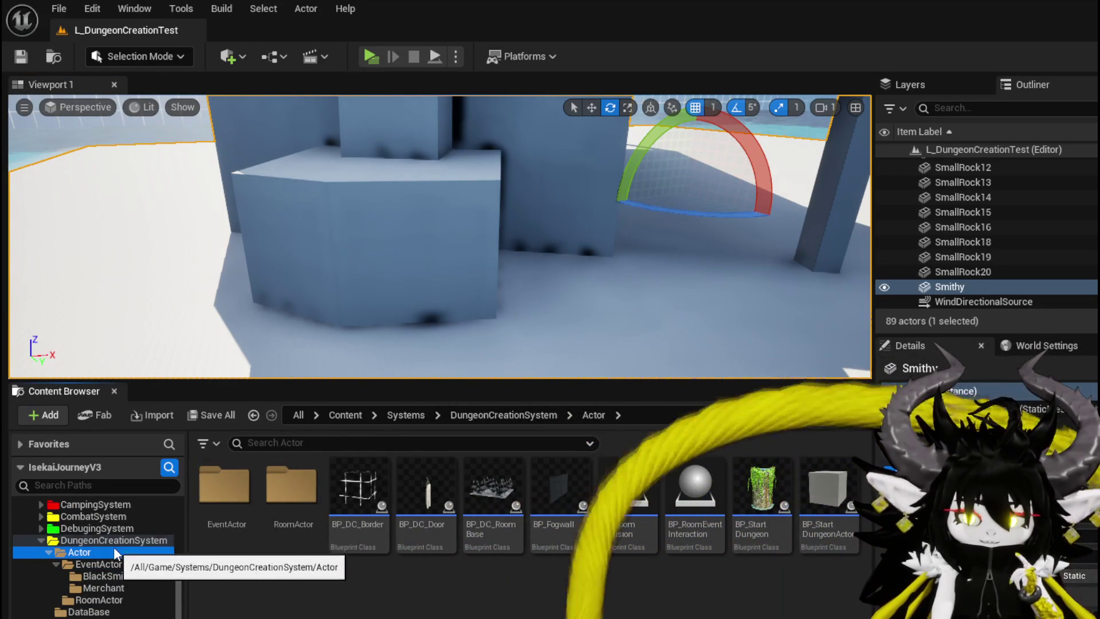
scroll(40, 538, "up", 1)
left_click(40, 538)
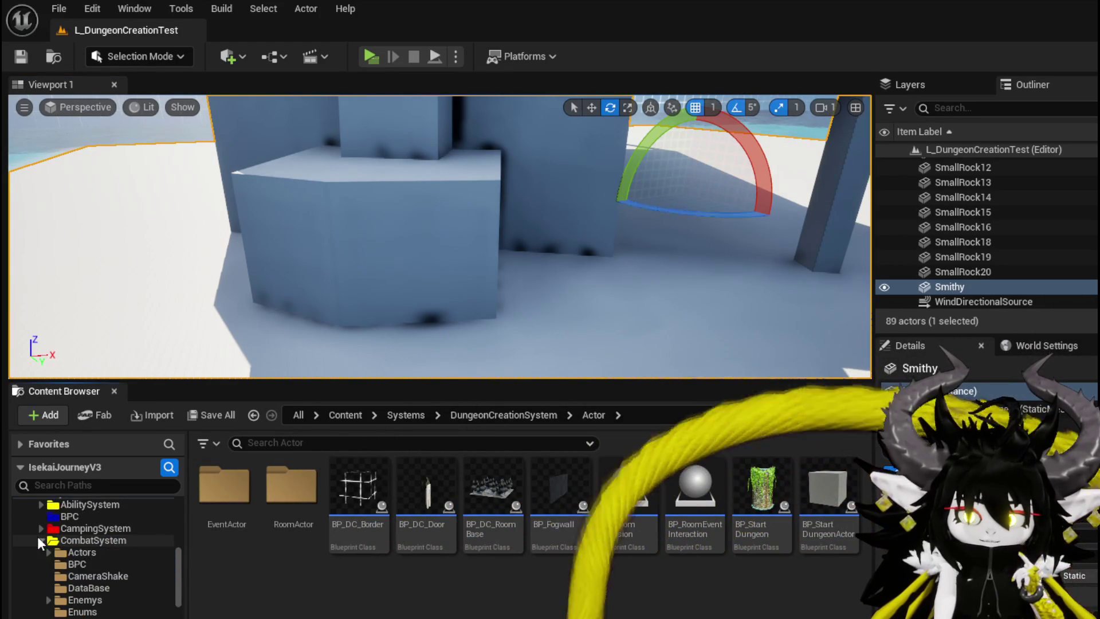
left_click(101, 551)
scroll(95, 556, "down", 1)
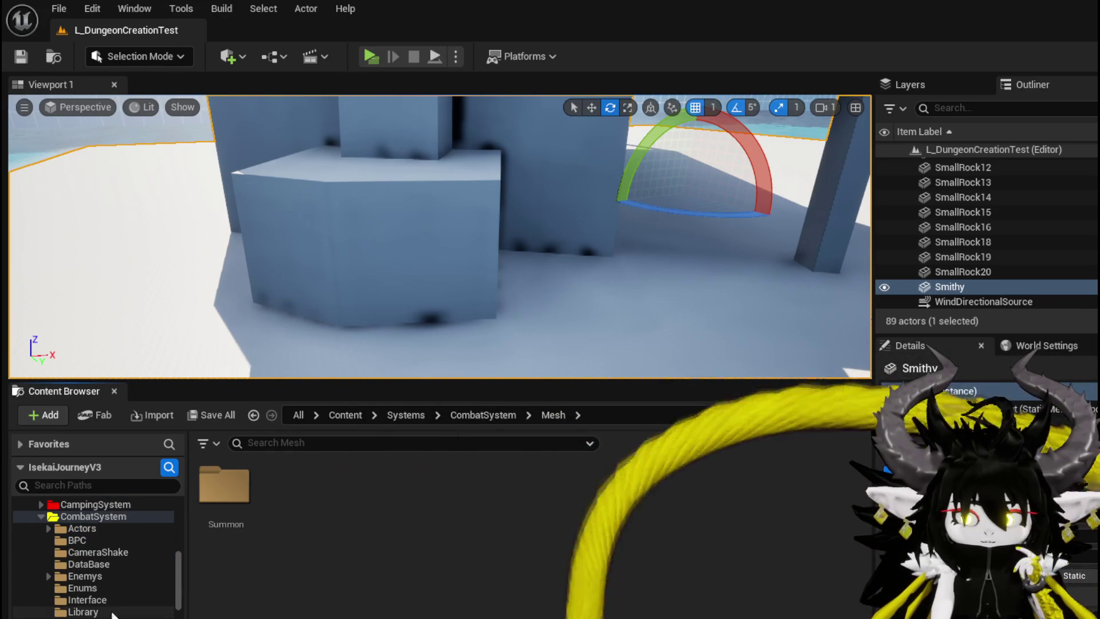
left_click(102, 581)
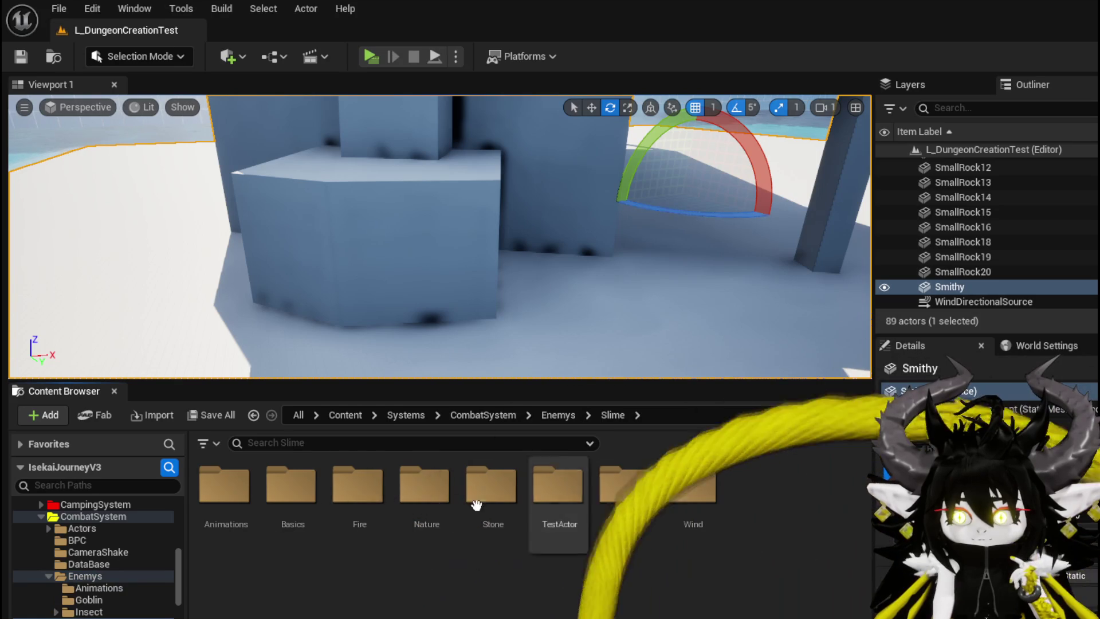
double_click(348, 495)
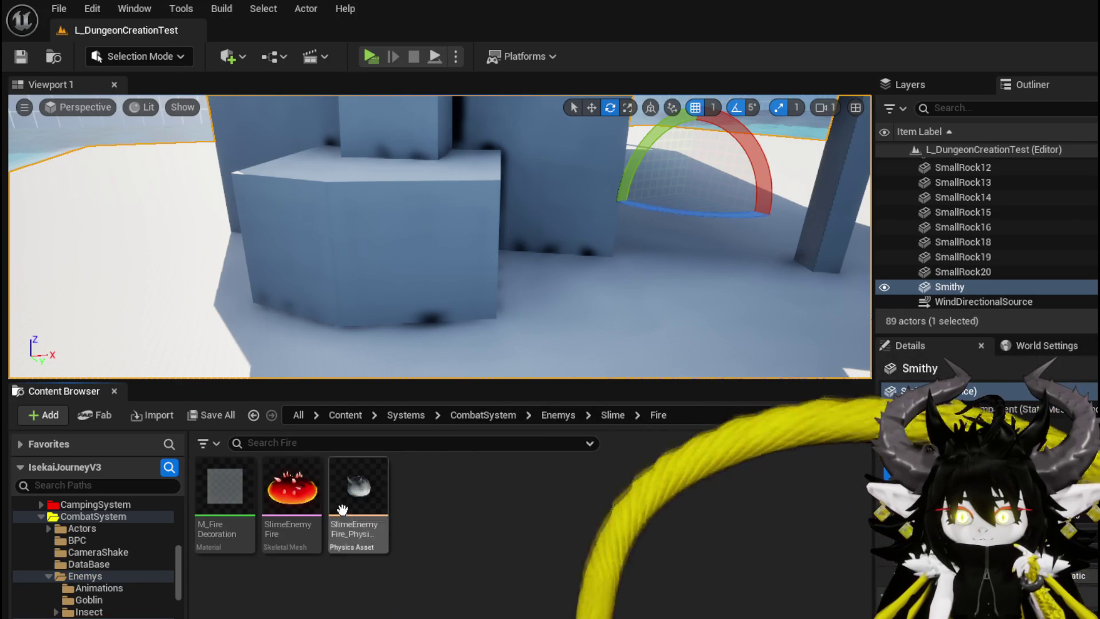
mouse_move(294, 488)
left_mouse_down()
mouse_move(326, 386)
mouse_move(364, 353)
left_mouse_up()
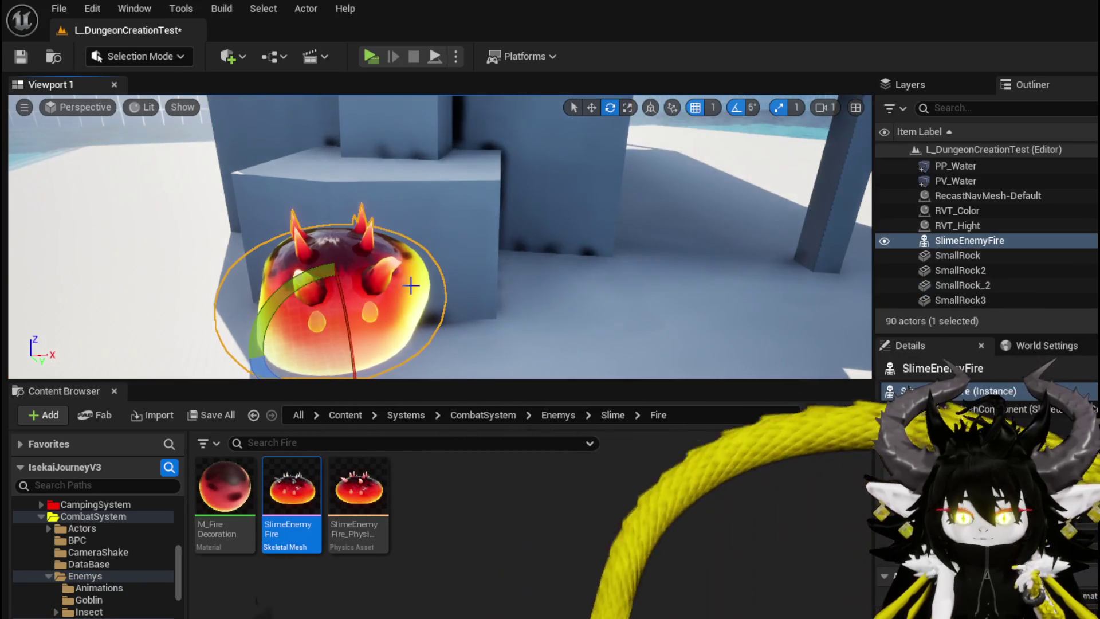
Focus on the new SlimeEnemyFire and orbit around it to check it sits in the forge
key("f")
right_click_drag(425, 320, 424, 319)
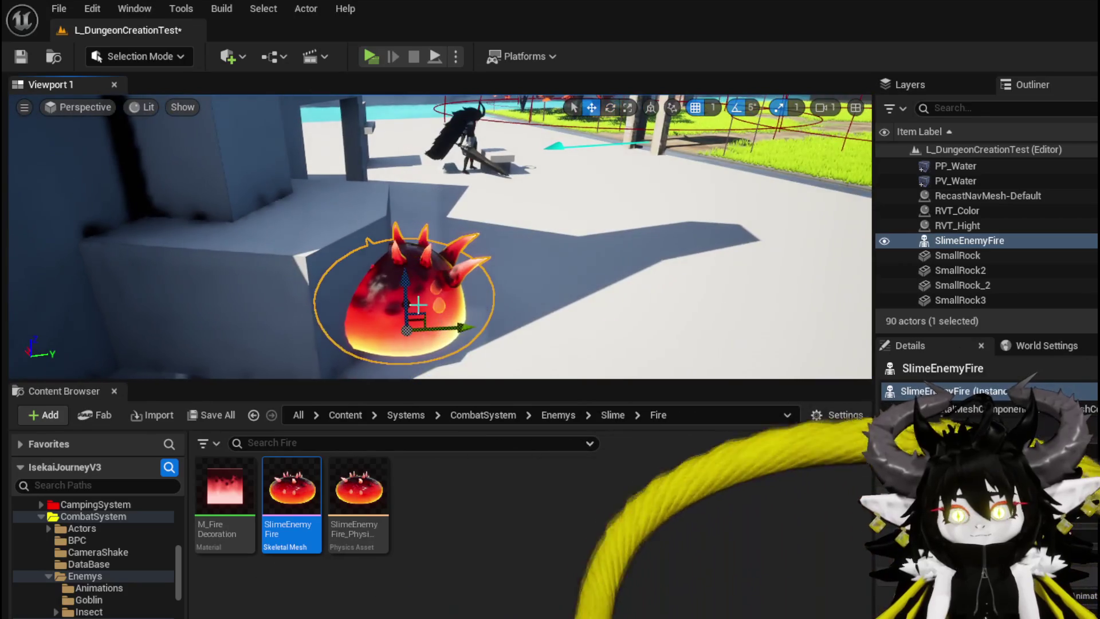
right_click_drag(371, 275, 439, 270)
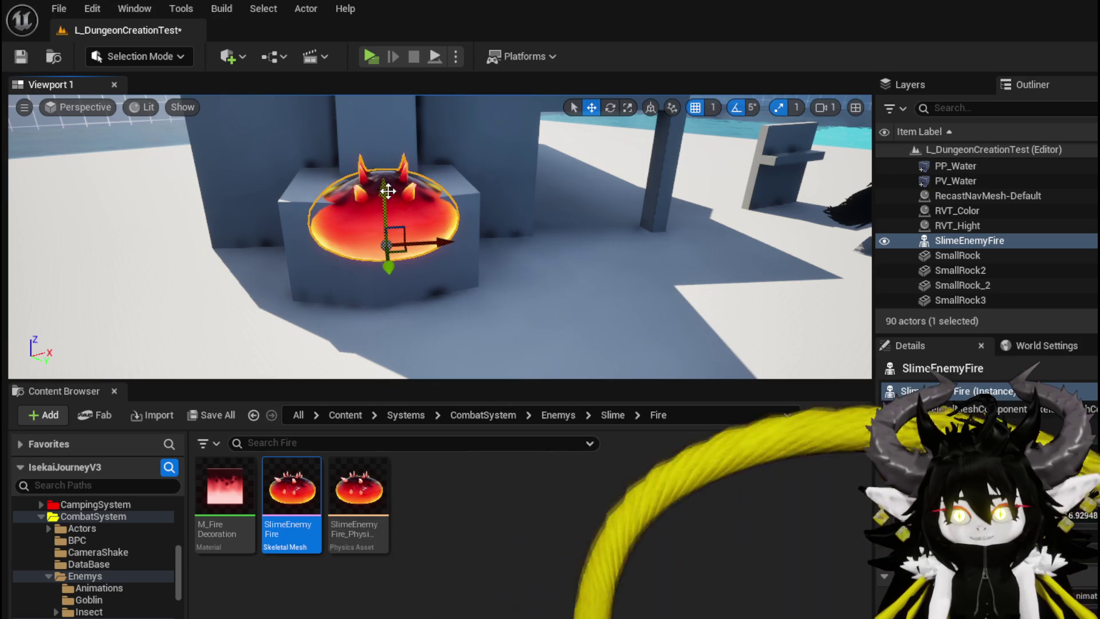
right_click_drag(401, 268, 530, 270)
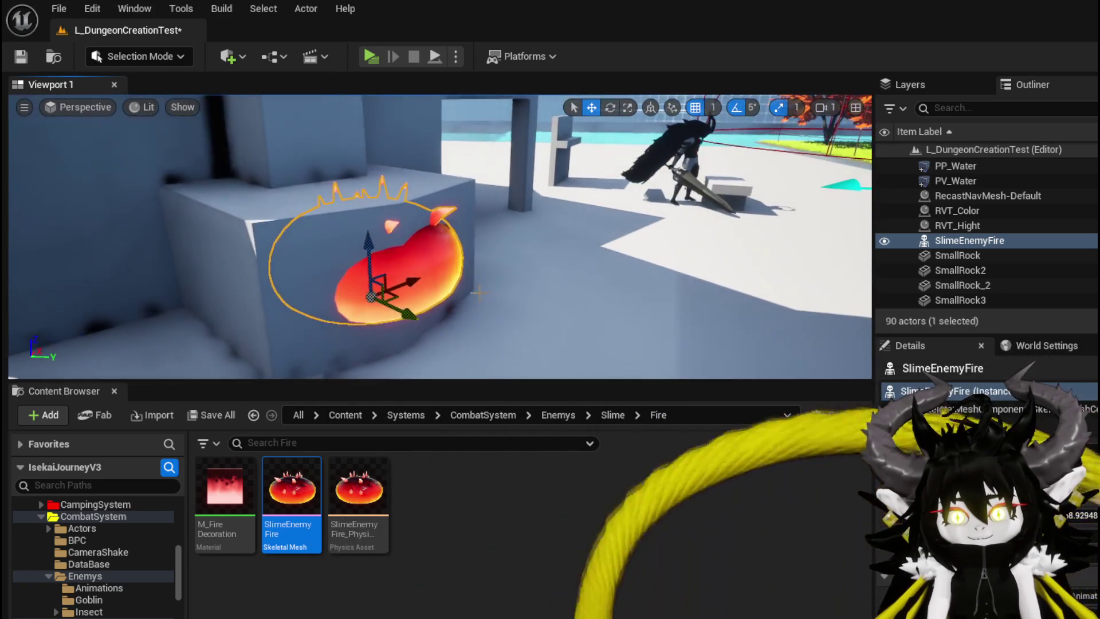
left_click(371, 57)
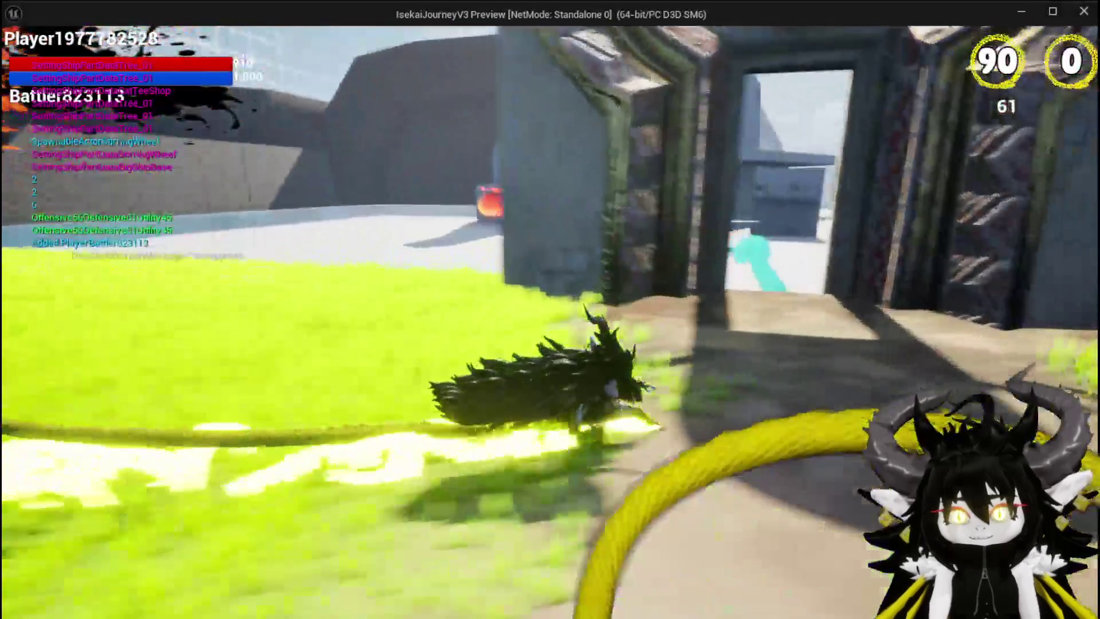
Run and jump the character around the forge to inspect the glowing fire slime
key("space")
key("w")
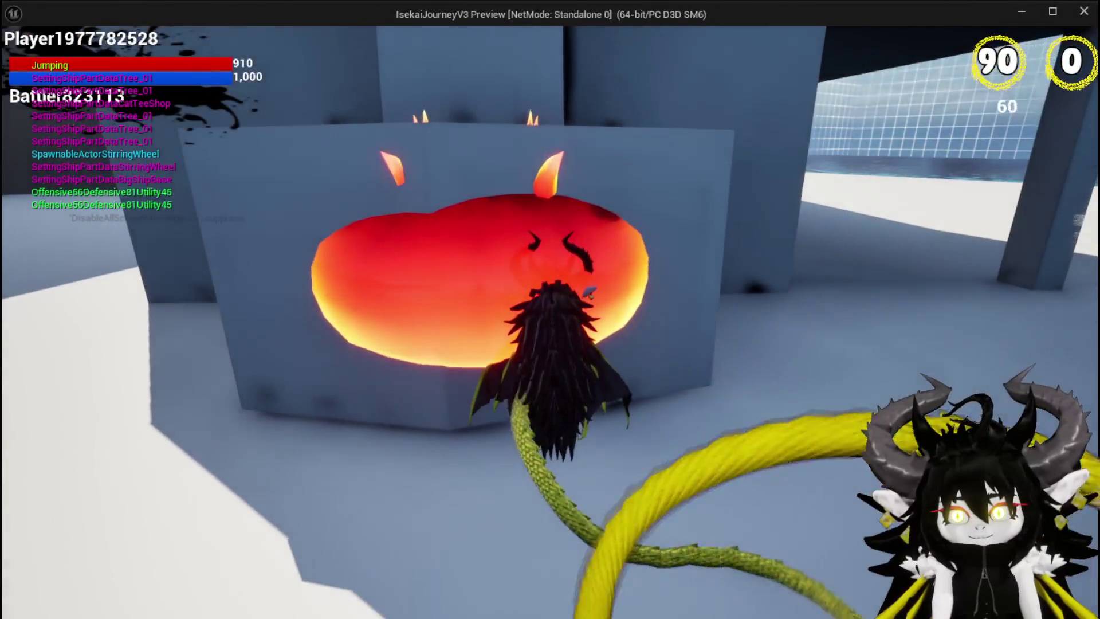
key("w")
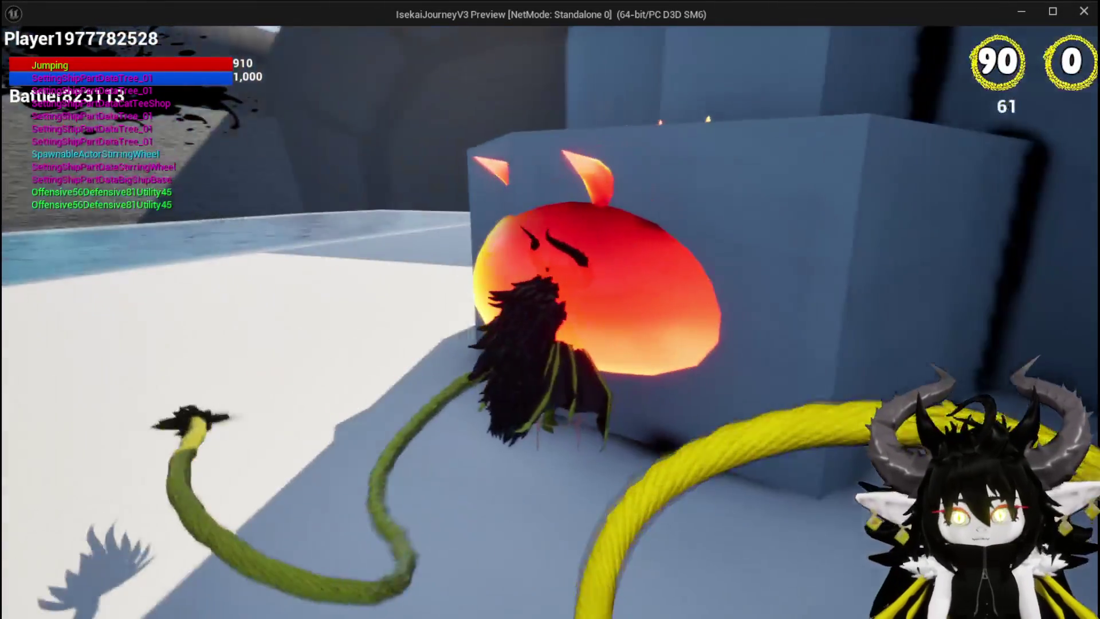
key("s")
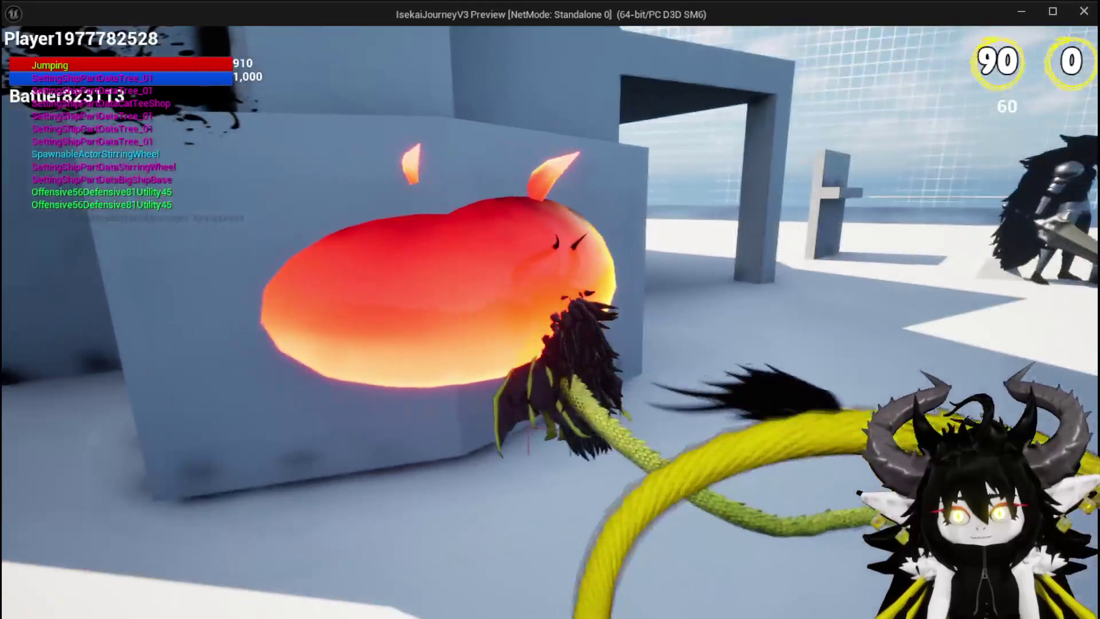
key("w")
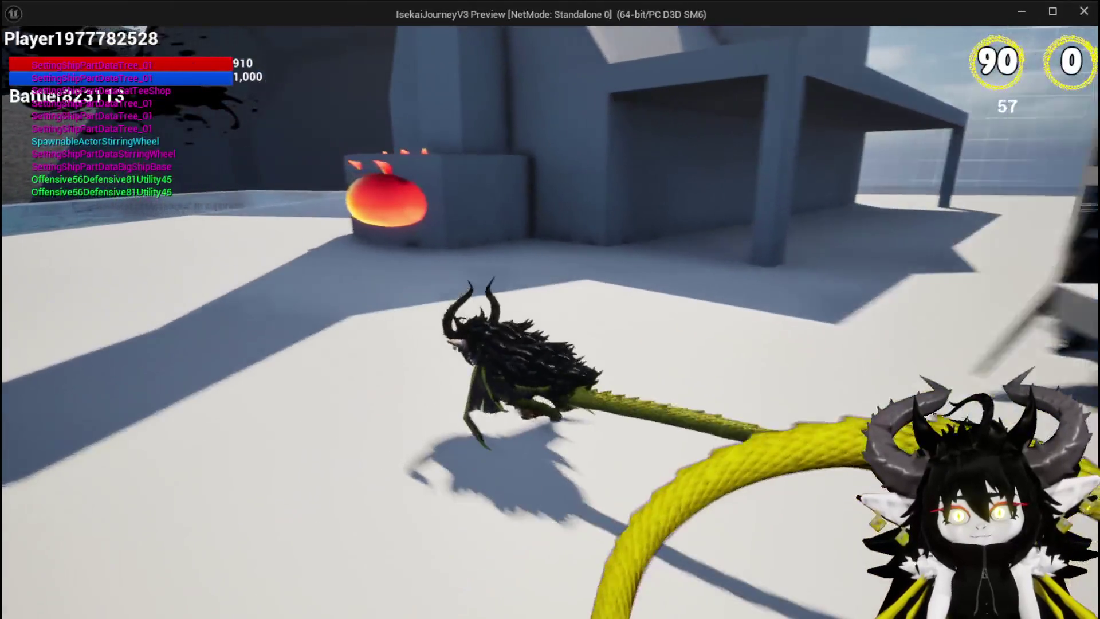
key("w")
key("d")
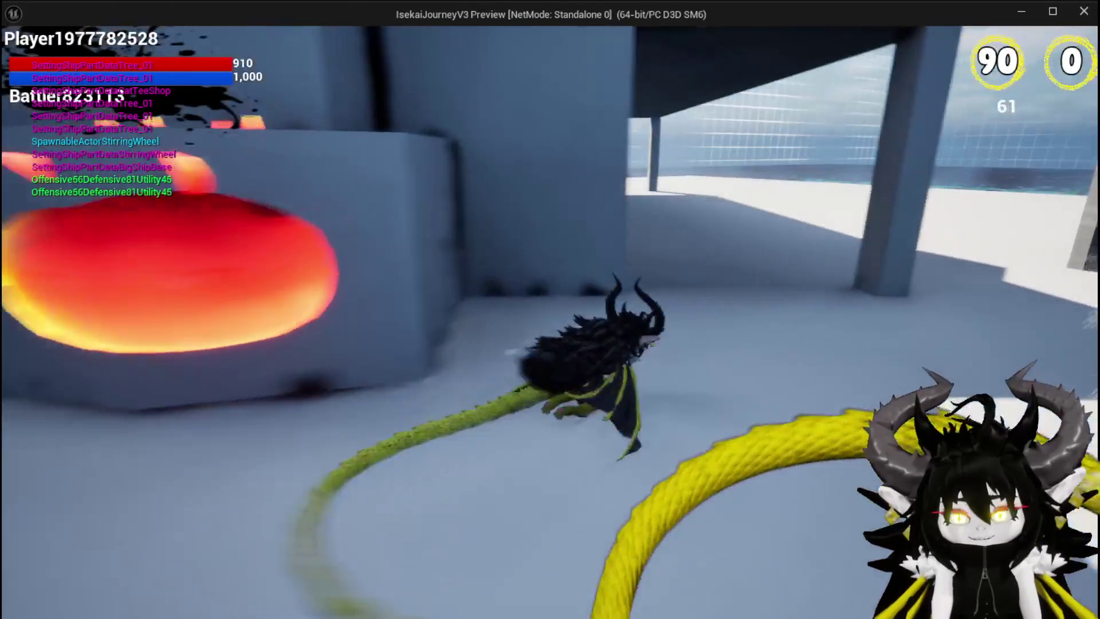
key("space")
key("space")
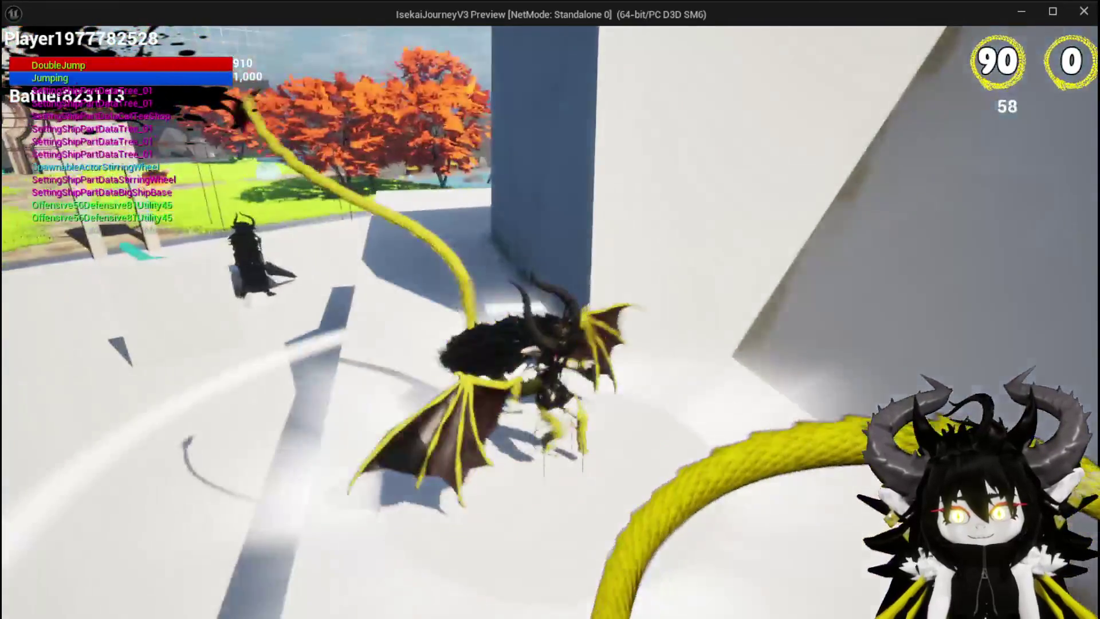
key("w")
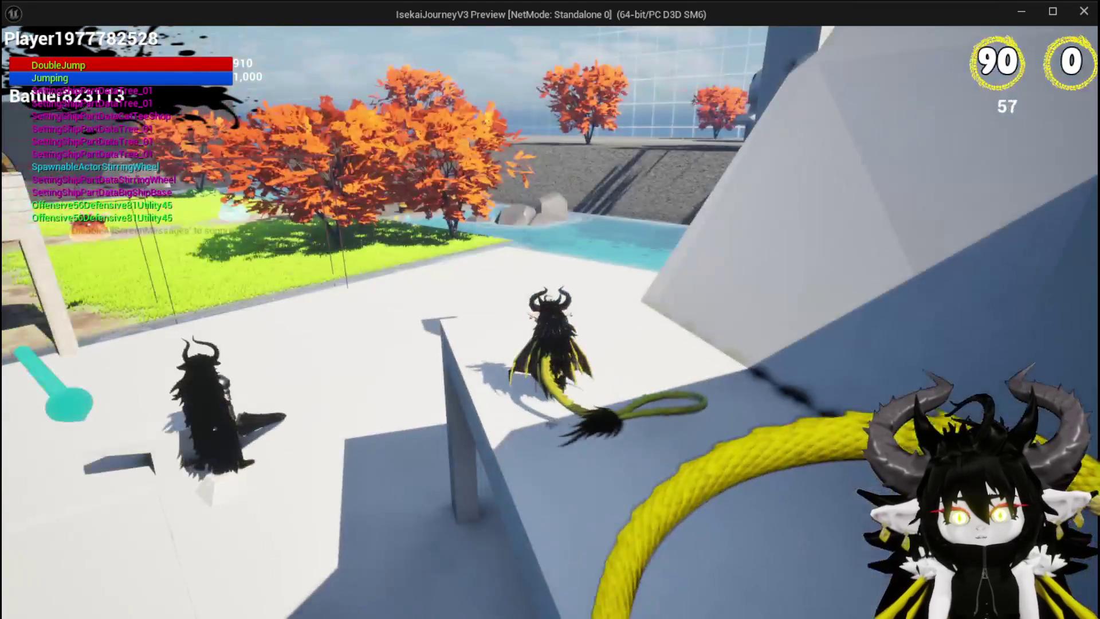
key("space")
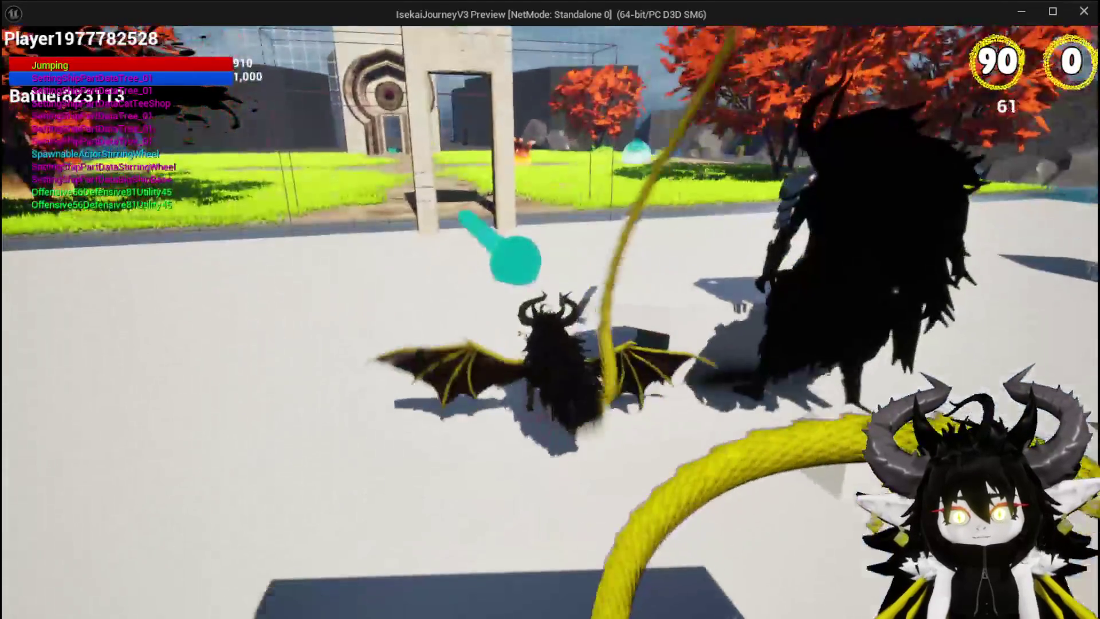
Stop the playtest and save the L_DungeonCreationTest level
key("Escape")
left_click(21, 58)
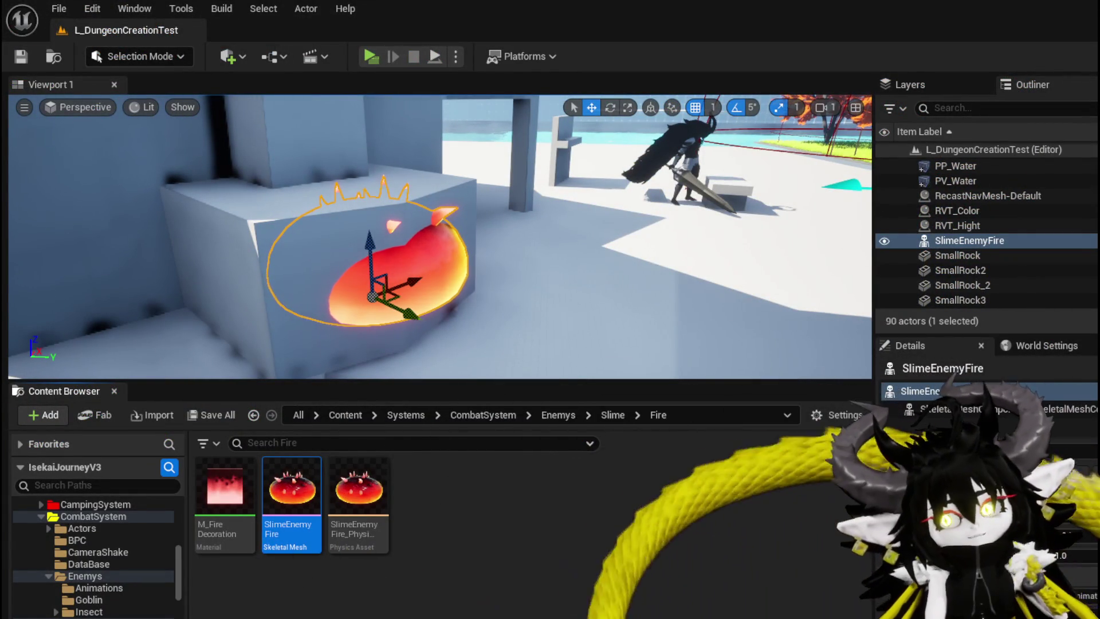
mouse_move(417, 297)
right_mouse_down()
mouse_move(504, 298)
mouse_move(453, 295)
right_mouse_up()
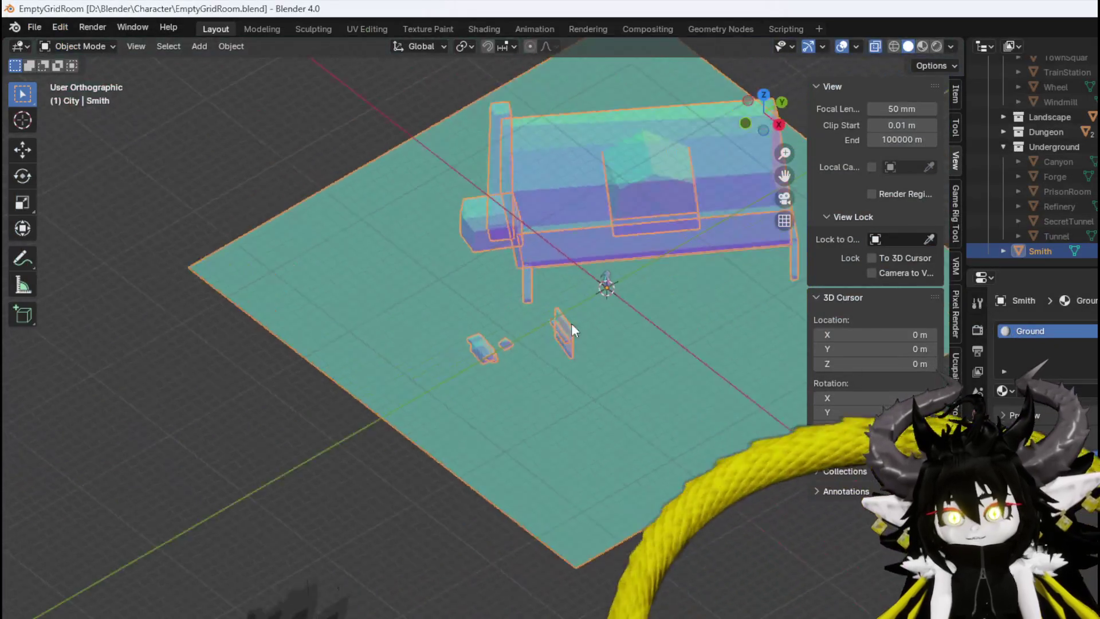
In top view, add a new cube at the scene origin and enter Edit Mode
key("KP_7")
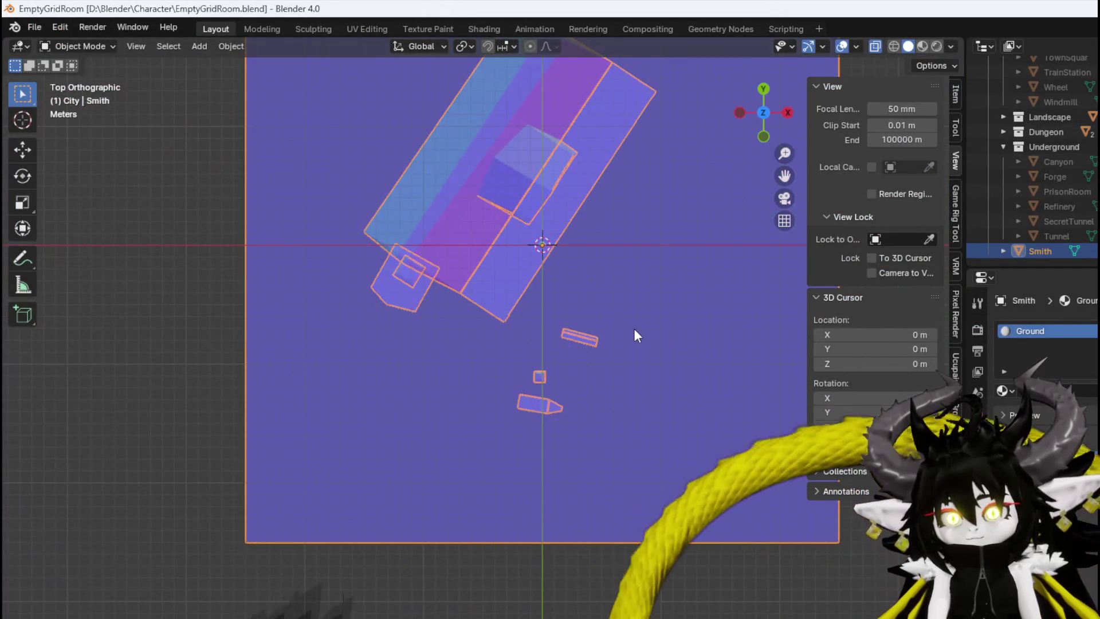
key("alt+a")
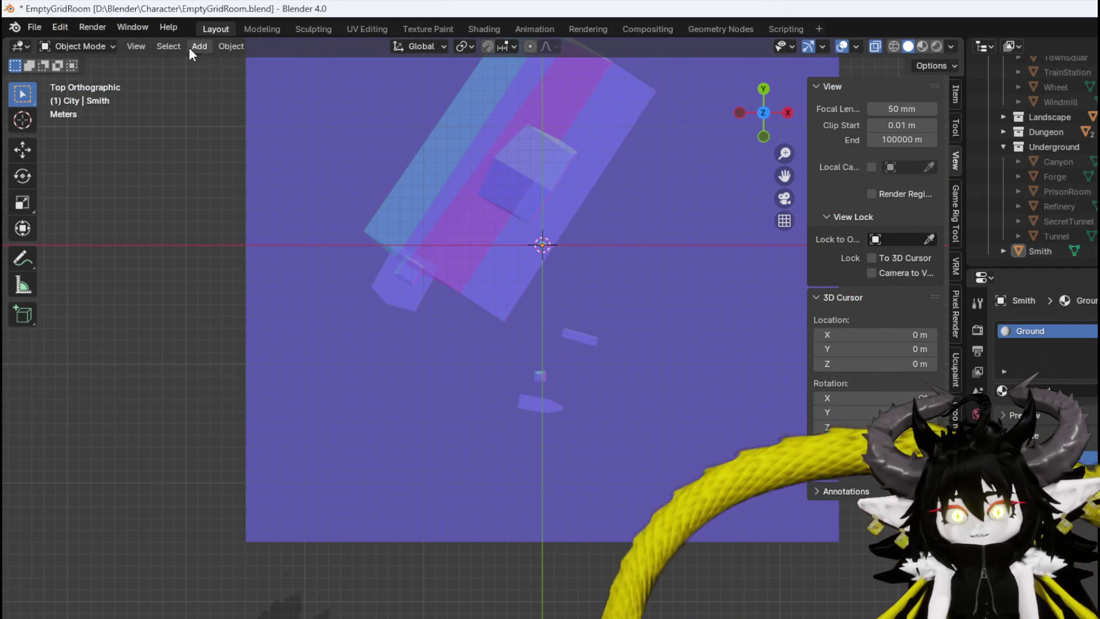
left_click(189, 49)
mouse_move(290, 63)
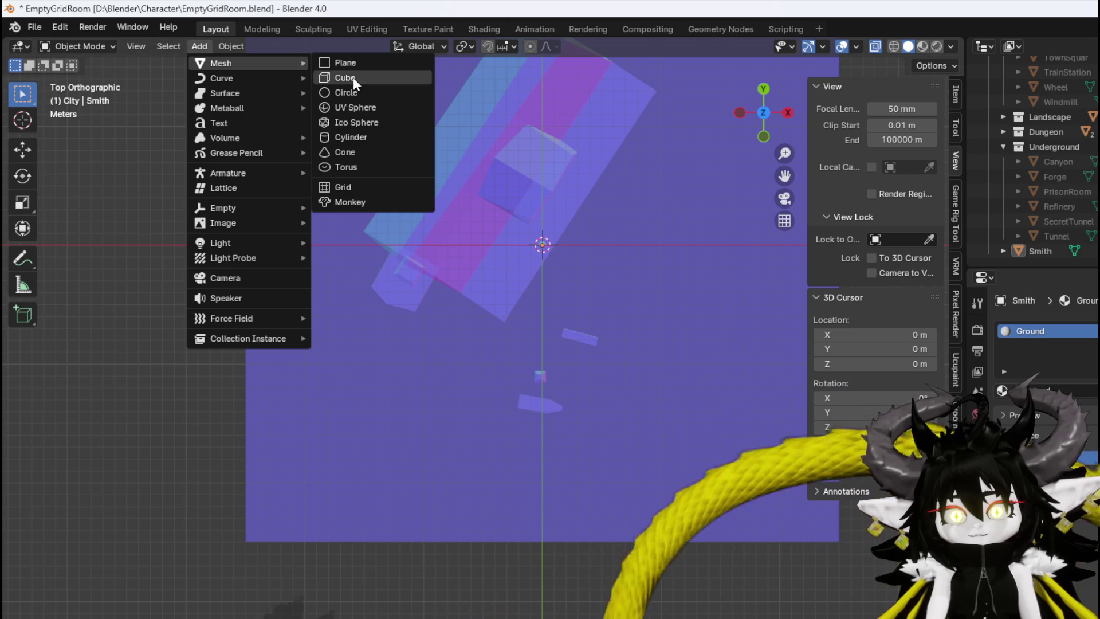
left_click(353, 78)
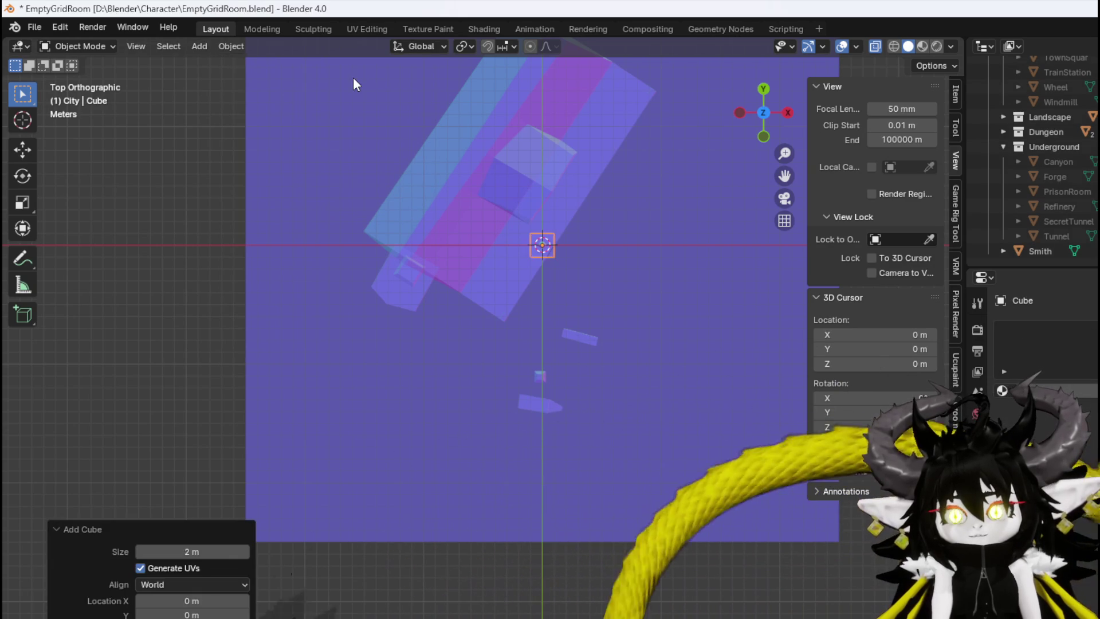
left_click(85, 46)
left_click(84, 77)
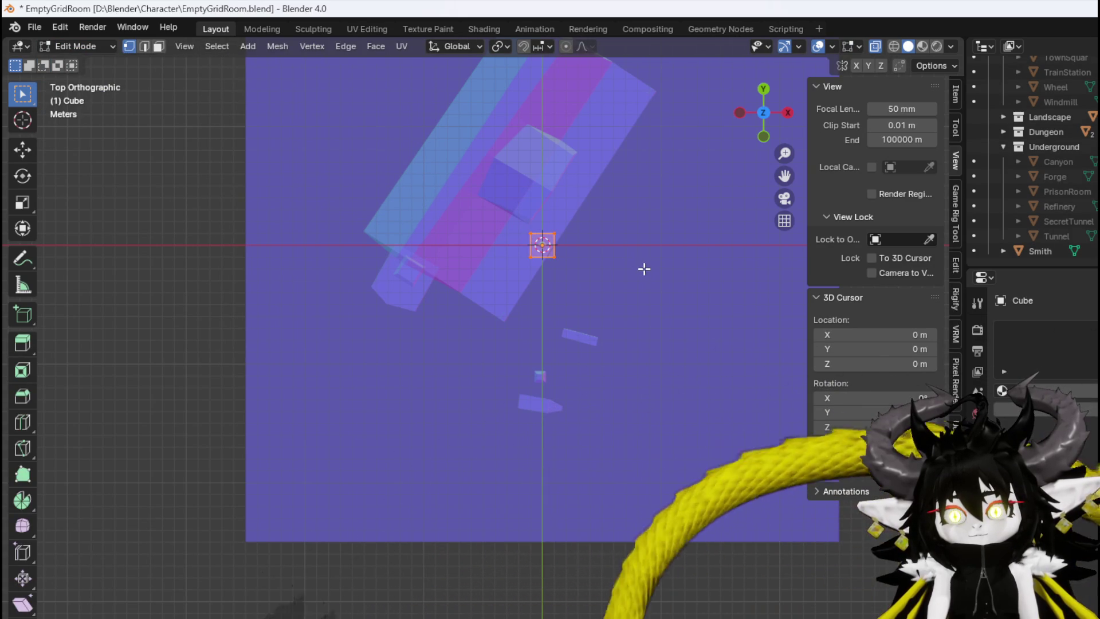
Rotate the cube about -54.1° to line it up with the house
middle_click_drag(613, 226, 586, 348, "shift")
key("r")
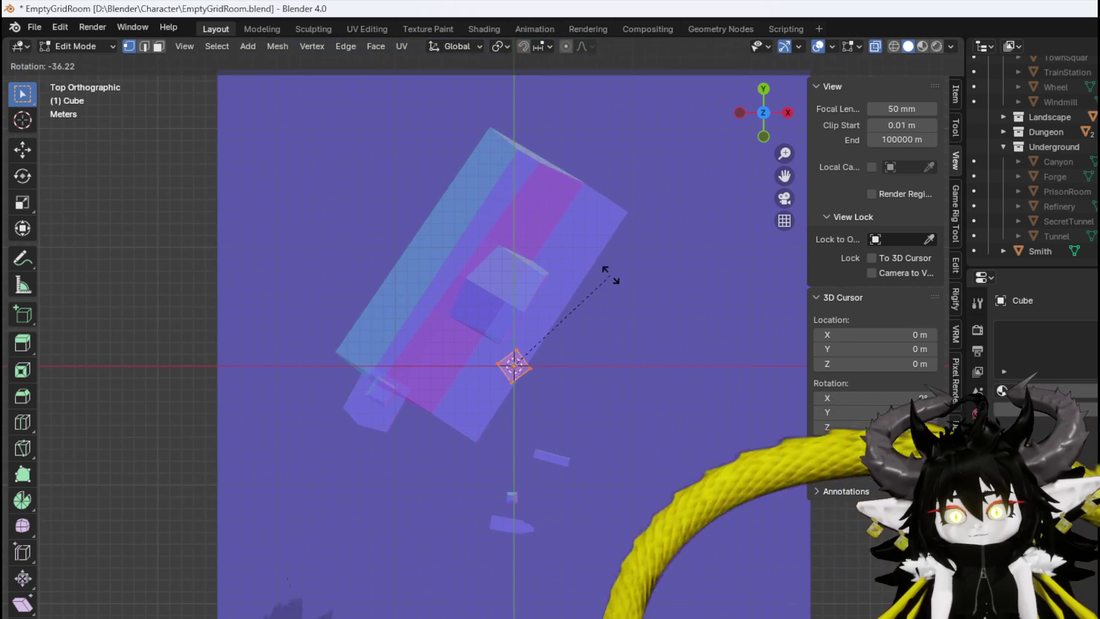
left_click(579, 251)
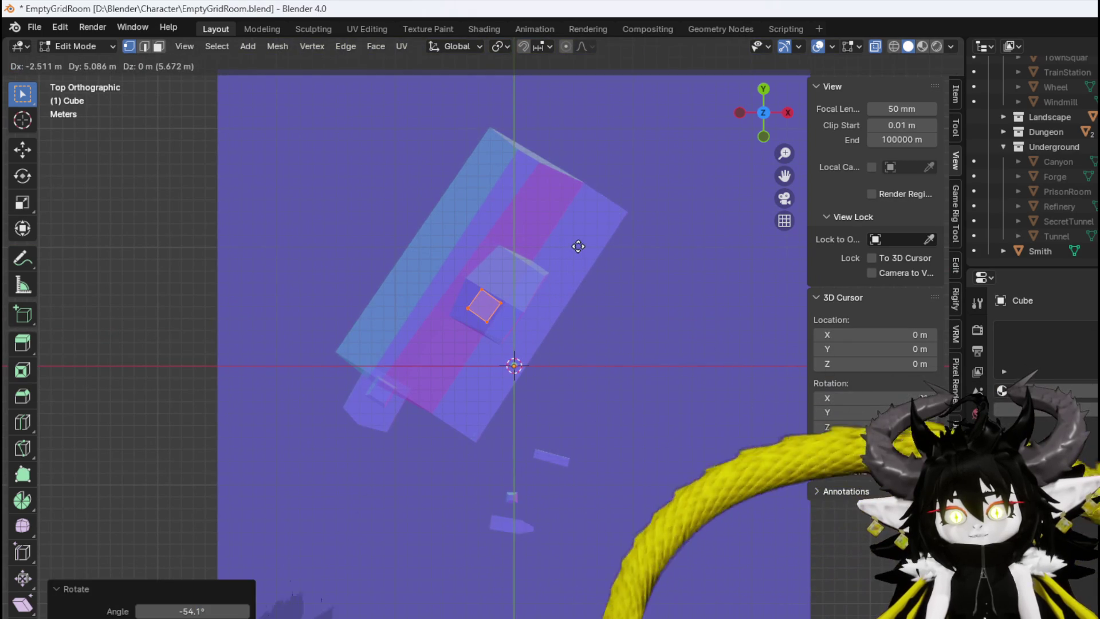
left_click(579, 247)
key("r")
left_click(583, 242)
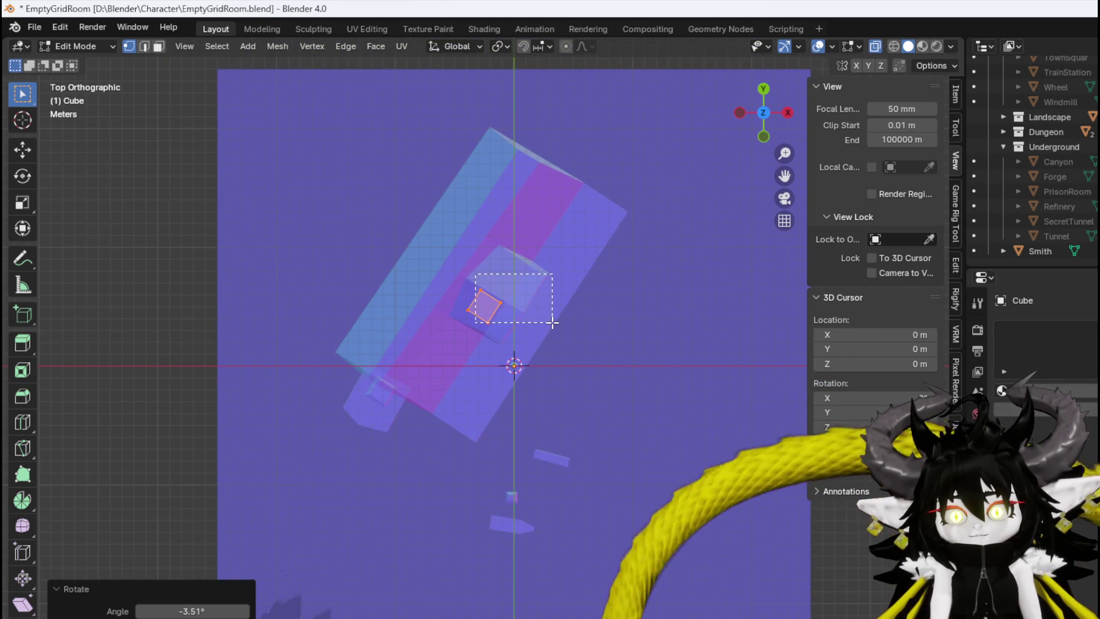
Stretch the face to the house's far and near ends and add a lengthwise loop cut
left_click_drag(542, 308, 542, 308)
key("g")
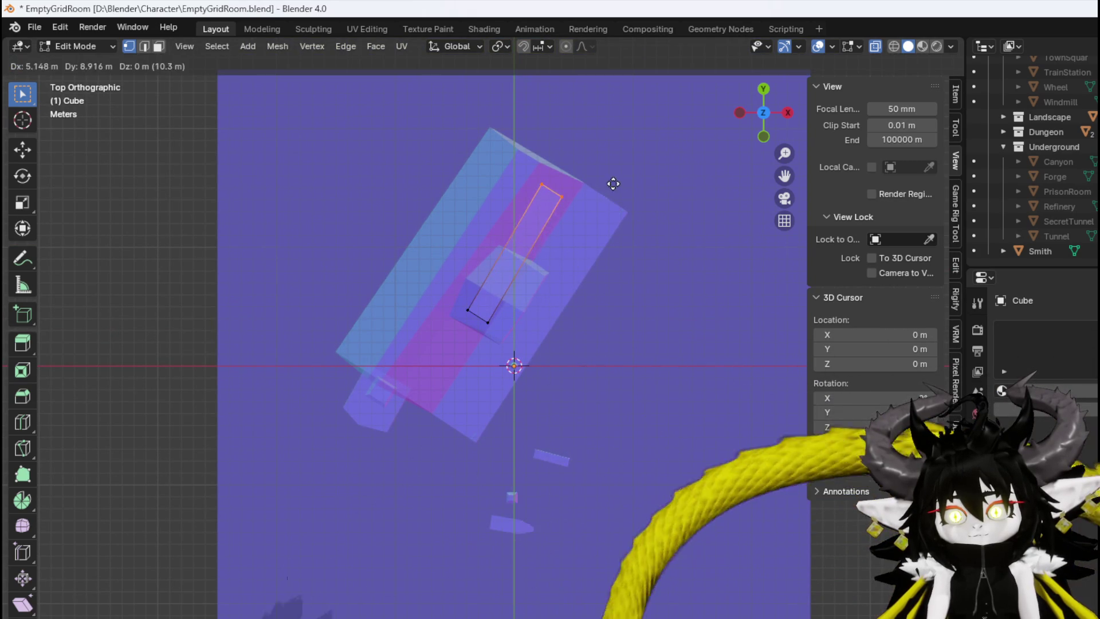
left_click(627, 167)
left_click_drag(537, 285, 537, 285)
key("g")
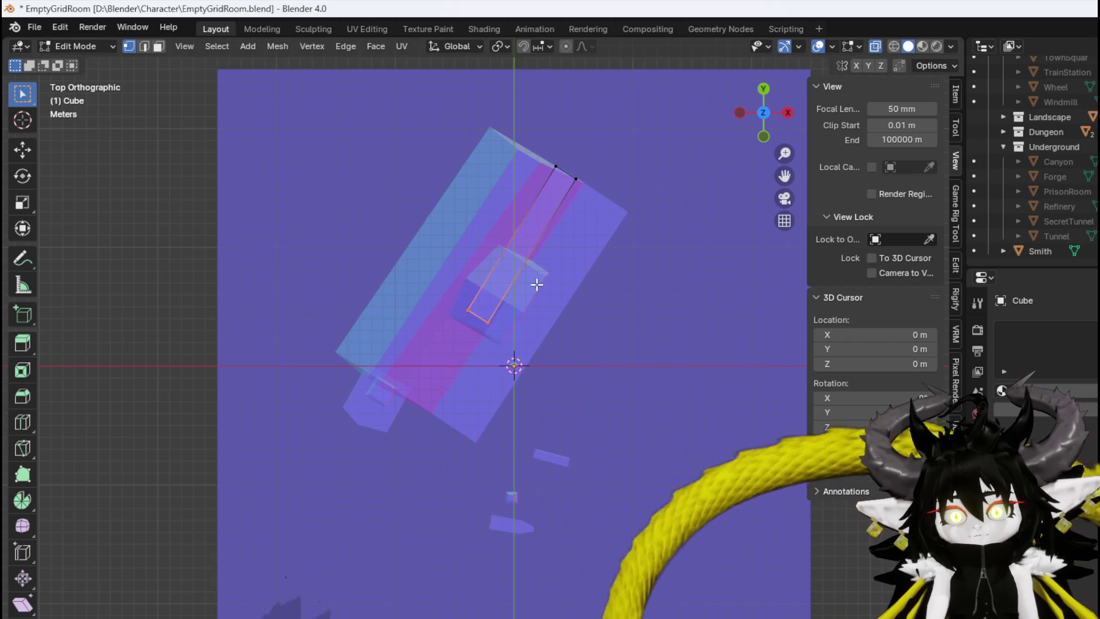
left_click(461, 385)
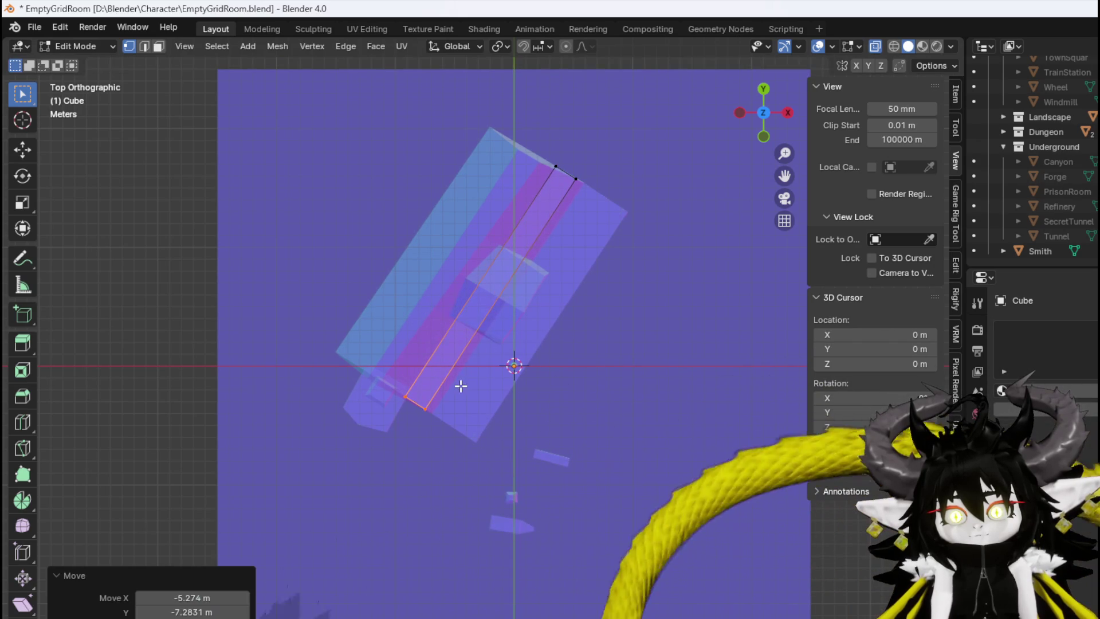
left_click(480, 300)
left_click_drag(423, 364, 422, 363)
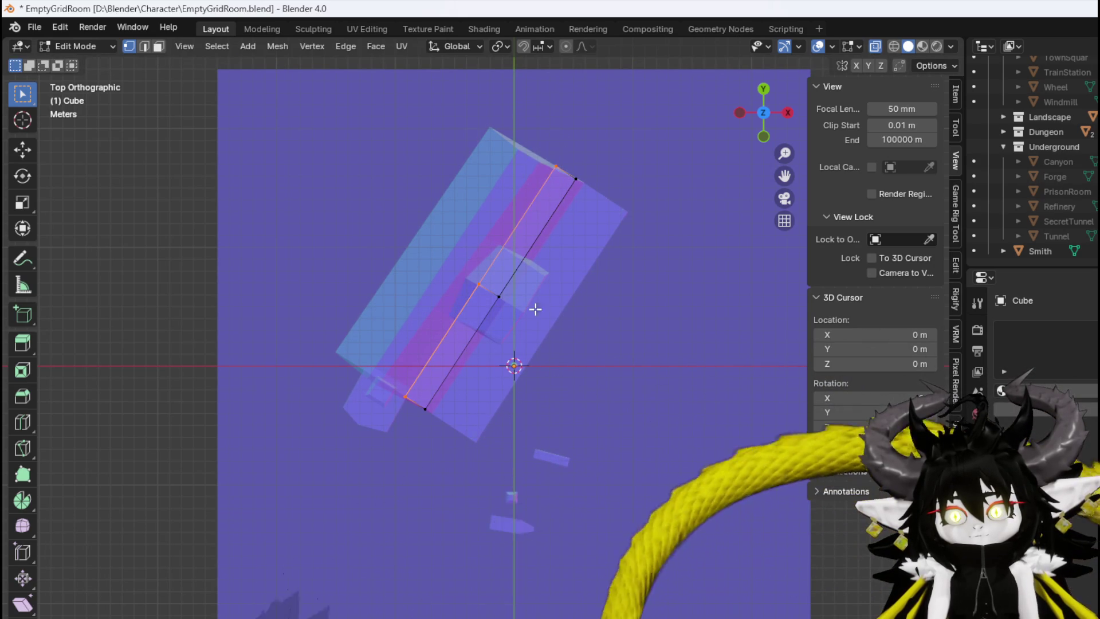
Move the face's left, right and bottom edges onto the house's sides
key("g")
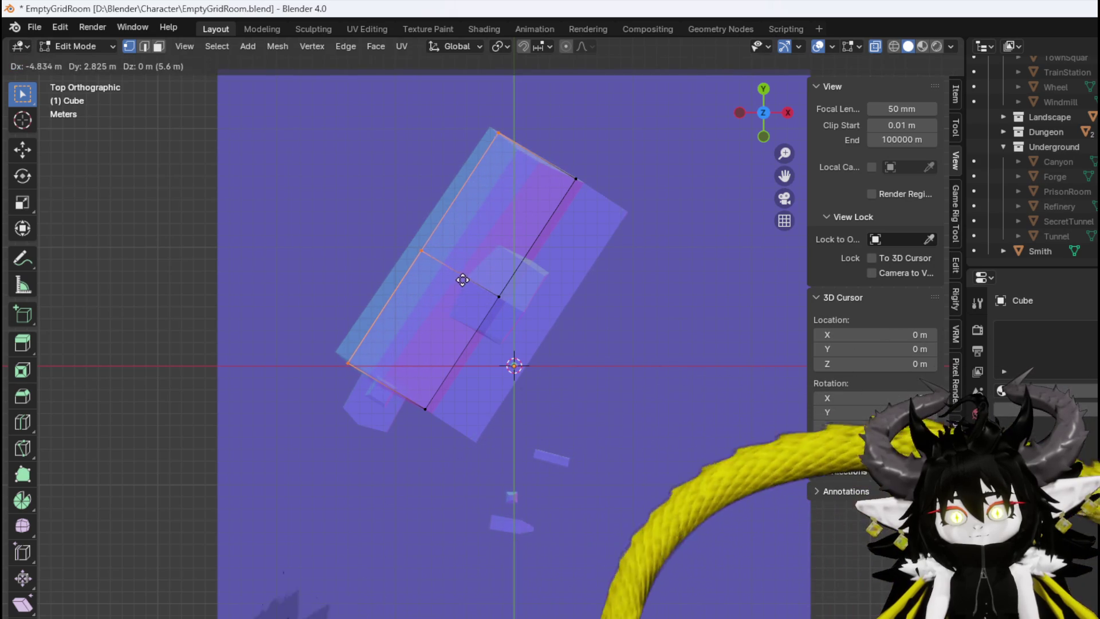
left_click(462, 279)
left_click_drag(450, 365, 450, 365)
left_click_drag(494, 318, 500, 298)
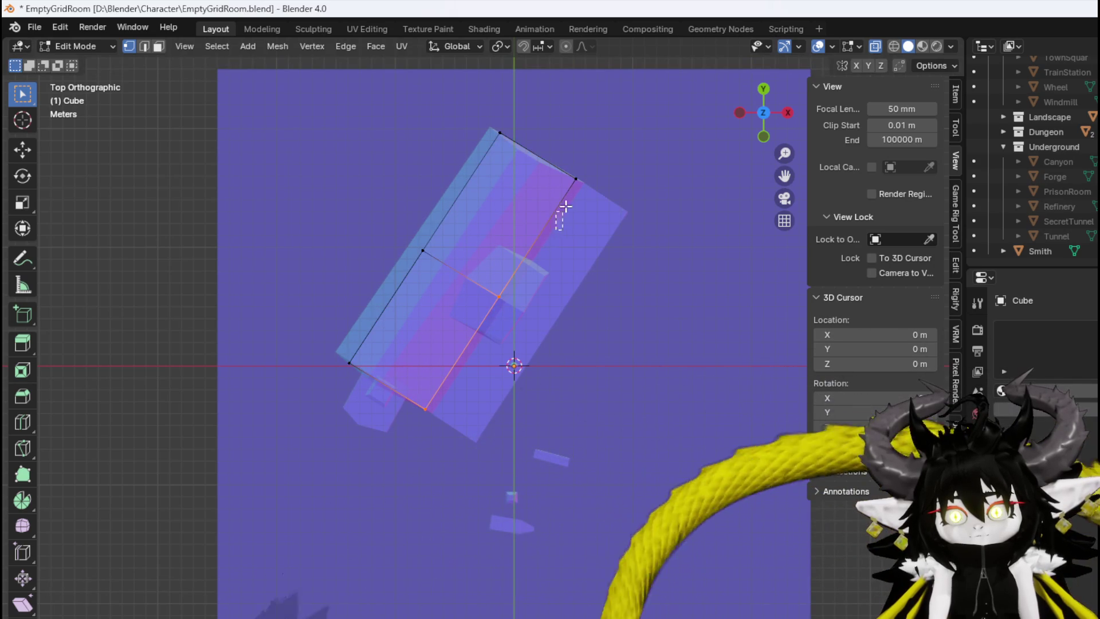
key("g")
left_click(675, 278)
mouse_move(675, 278)
middle_mouse_down()
mouse_move(474, 344)
mouse_move(498, 246)
mouse_move(510, 241)
mouse_move(496, 275)
mouse_move(478, 488)
middle_mouse_up()
left_click_drag(512, 425, 516, 418)
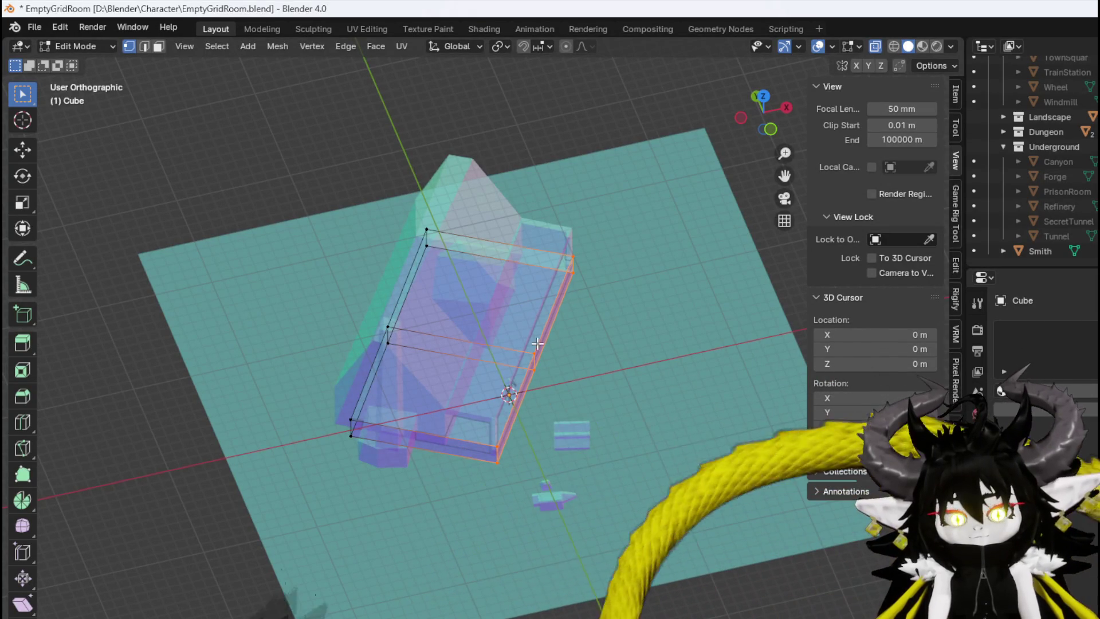
key("KP_7")
scroll(524, 357, "up", 2)
key("g")
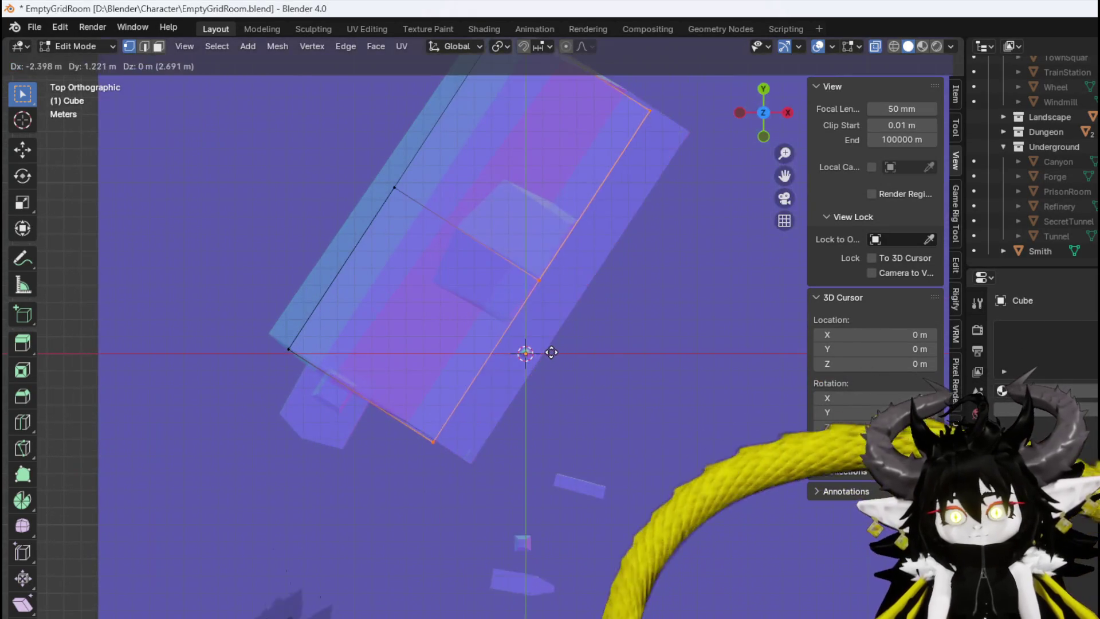
left_click(530, 333)
middle_click_drag(310, 331, 310, 413)
key("KP_7")
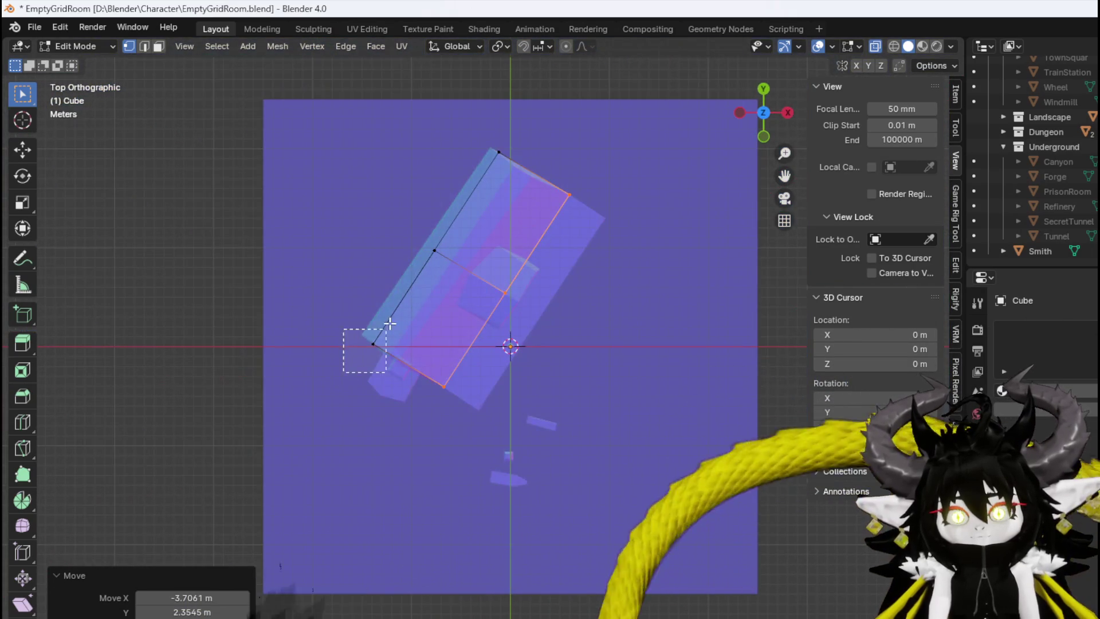
Snap the lower-left corner and the mid-edge vertex onto the house outline
left_click(371, 345)
key("g")
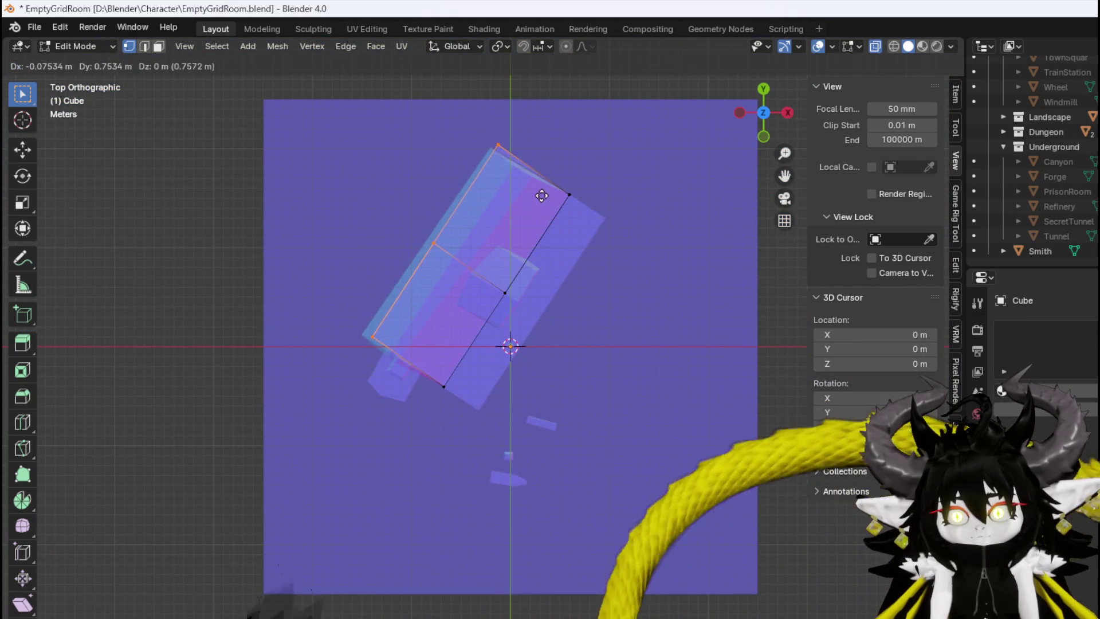
left_click(534, 200)
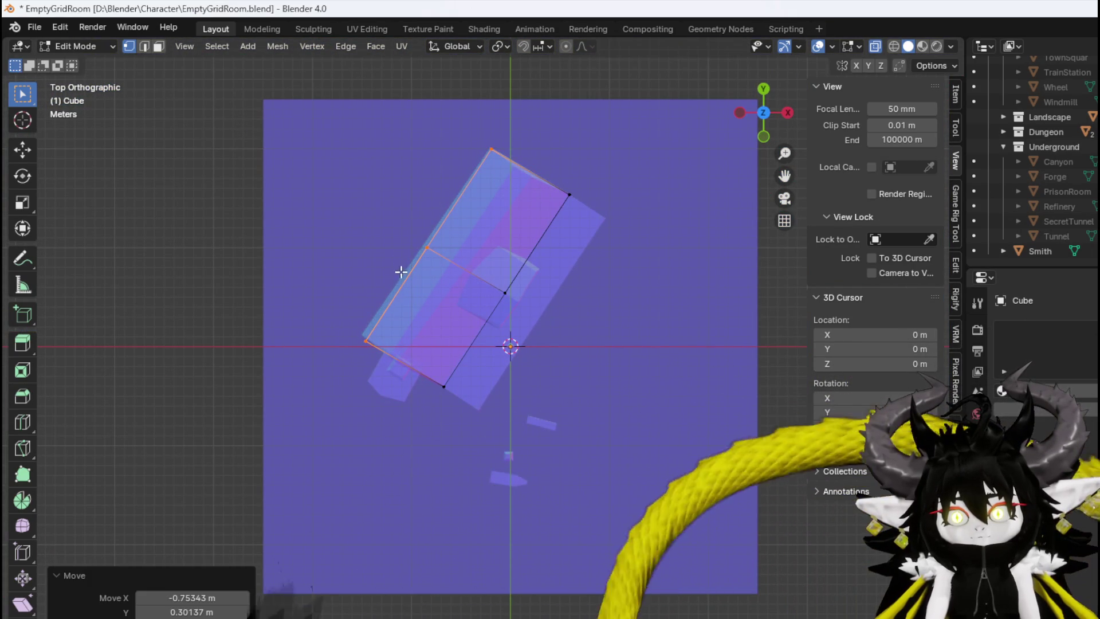
left_click(427, 247)
key("g")
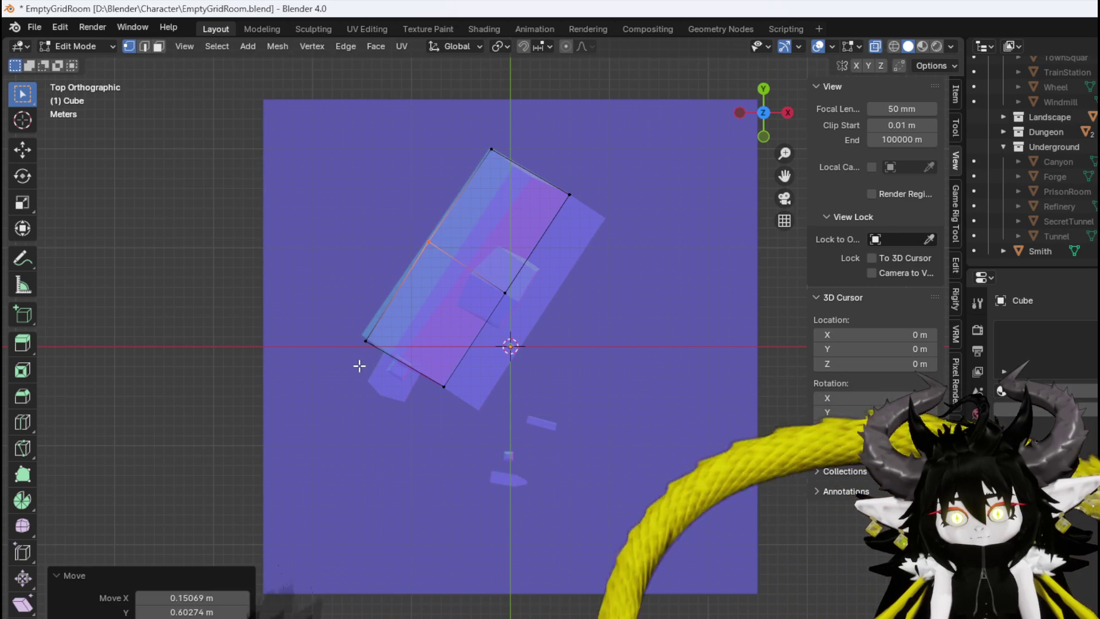
left_click(396, 319)
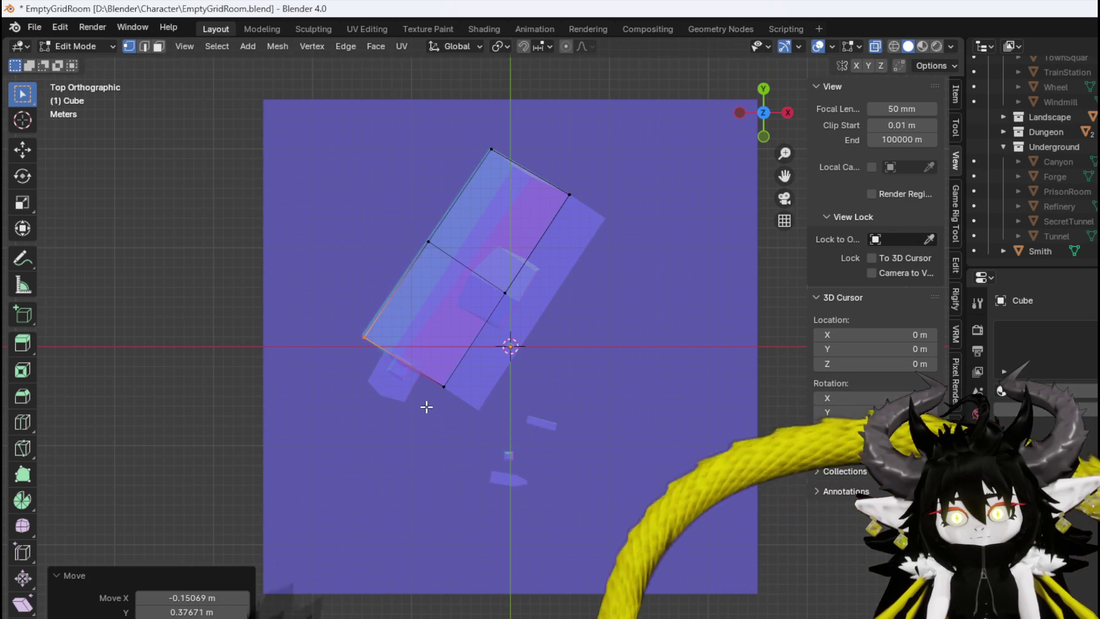
mouse_move(435, 408)
middle_mouse_down()
mouse_move(514, 256)
mouse_move(481, 229)
mouse_move(332, 278)
mouse_move(422, 250)
mouse_move(530, 258)
mouse_move(372, 363)
middle_mouse_up()
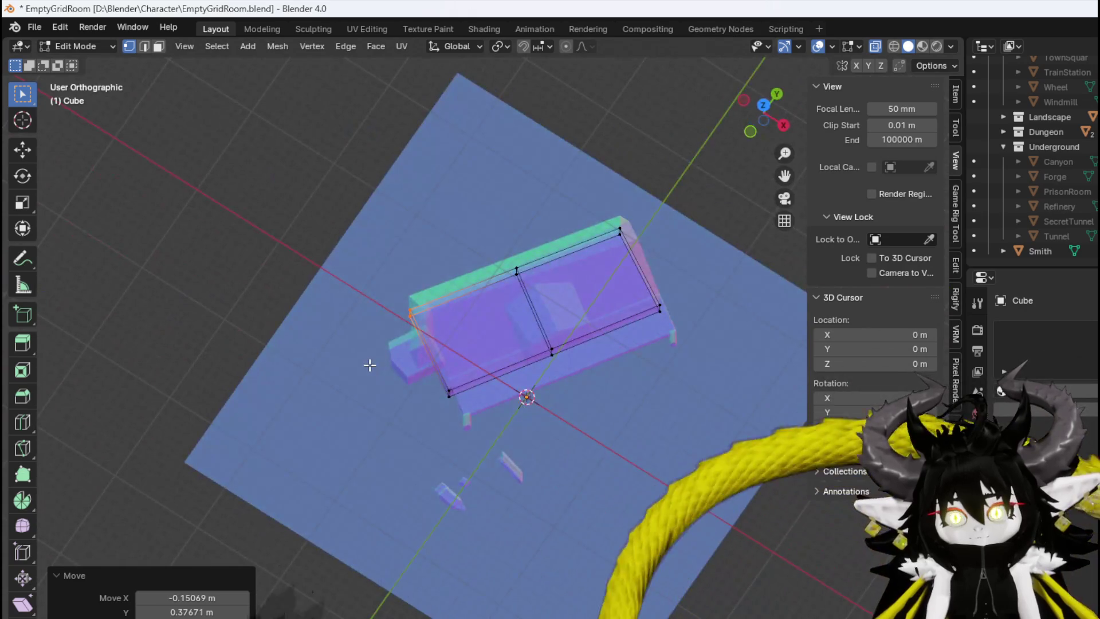
key("KP_7")
key("a")
middle_click_drag(649, 226, 518, 196, "shift")
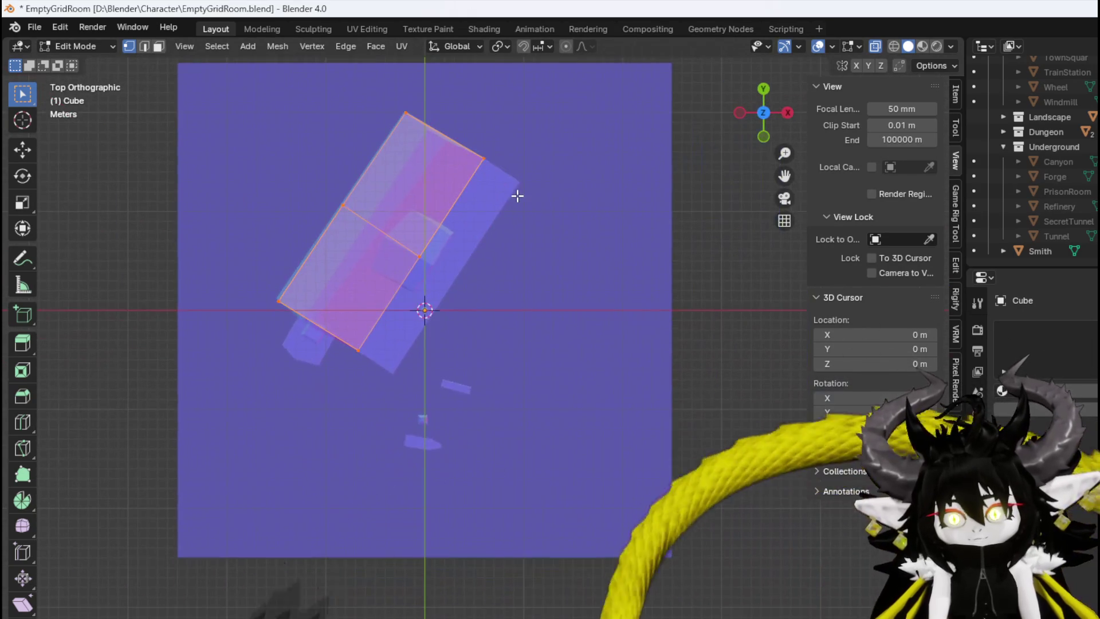
Rotate the face square to the world axes and centre it on the origin
key("r")
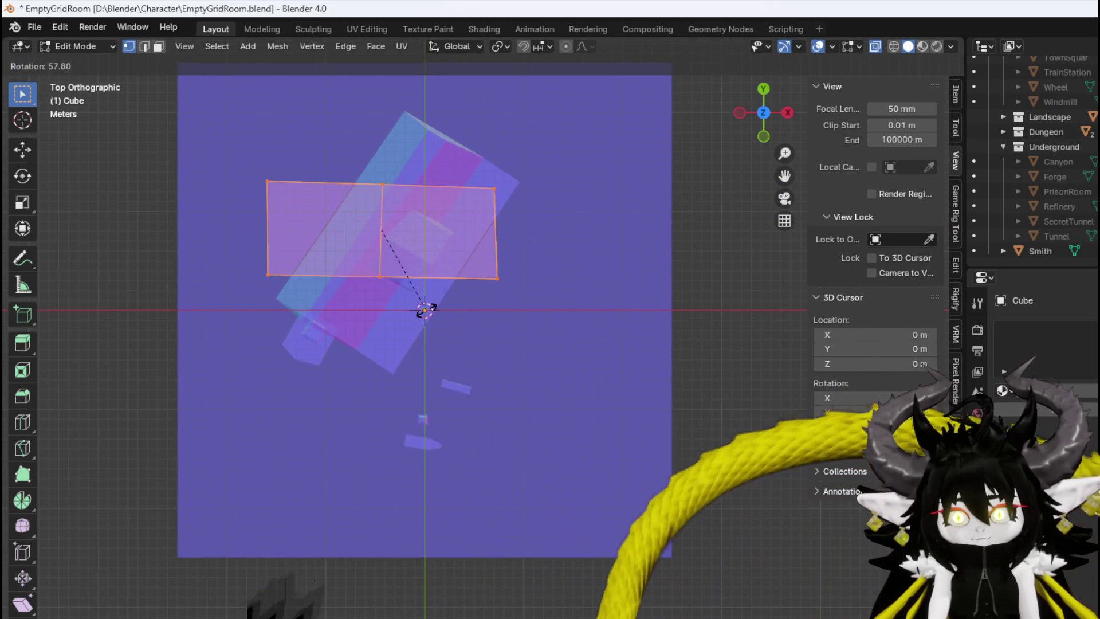
left_click(426, 310)
key("g")
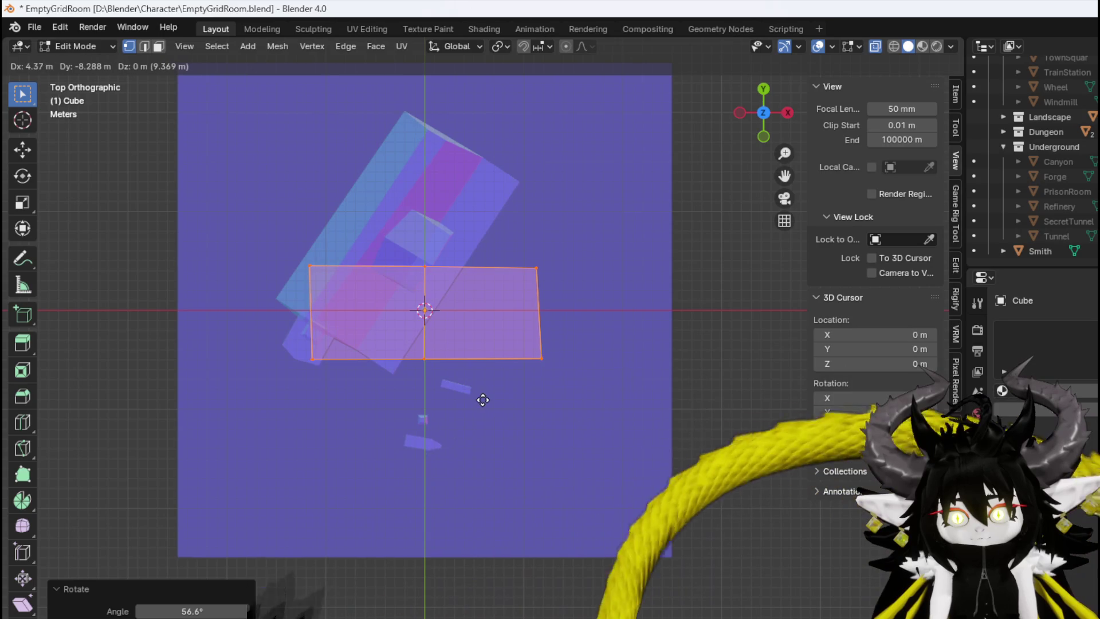
left_click(483, 400)
scroll(483, 400, "up", 4)
key("g")
left_click(409, 350)
mouse_move(422, 327)
middle_mouse_down("shift")
mouse_move(429, 363)
mouse_move(400, 367)
mouse_move(405, 390)
middle_mouse_up("shift")
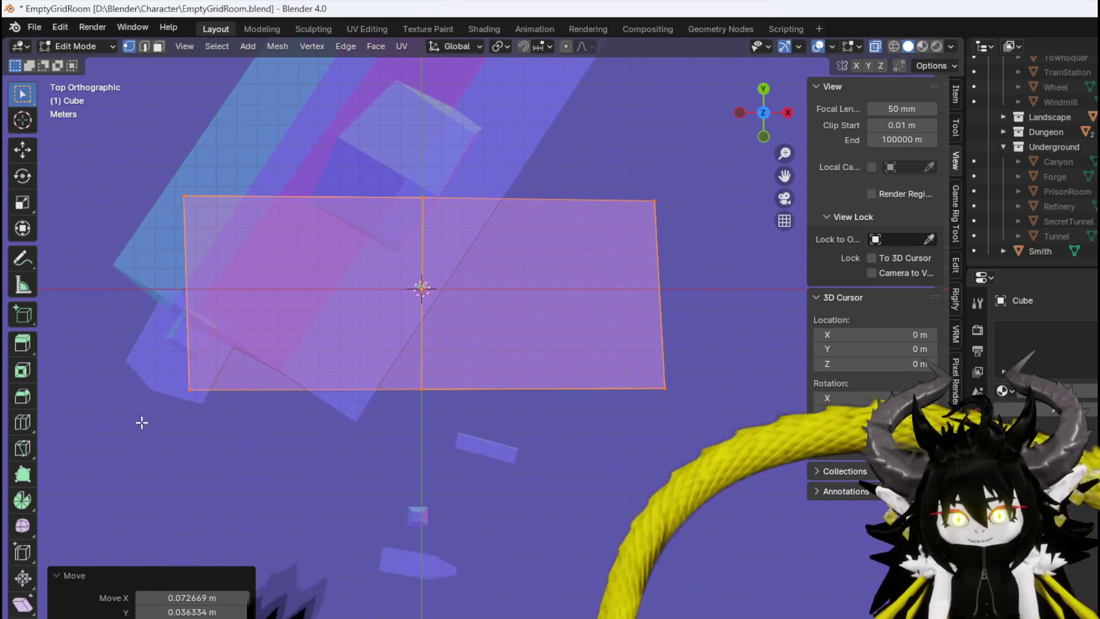
Delete the face's left-half vertices and add a Mirror modifier
left_click_drag(147, 423, 255, 155)
key("x")
left_click(256, 140)
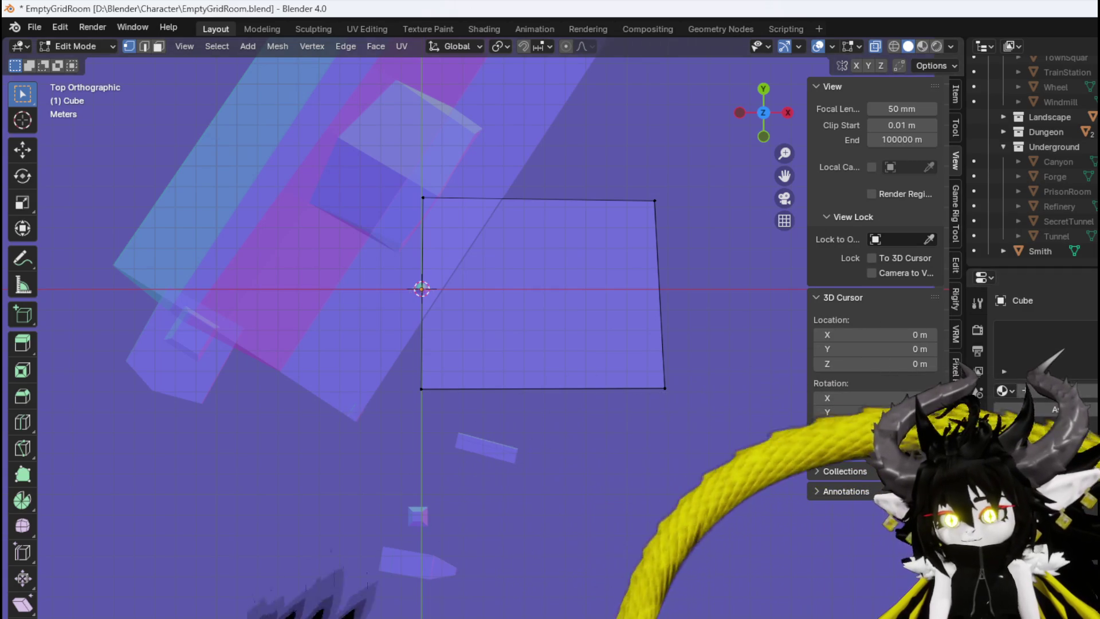
mouse_move(988, 378)
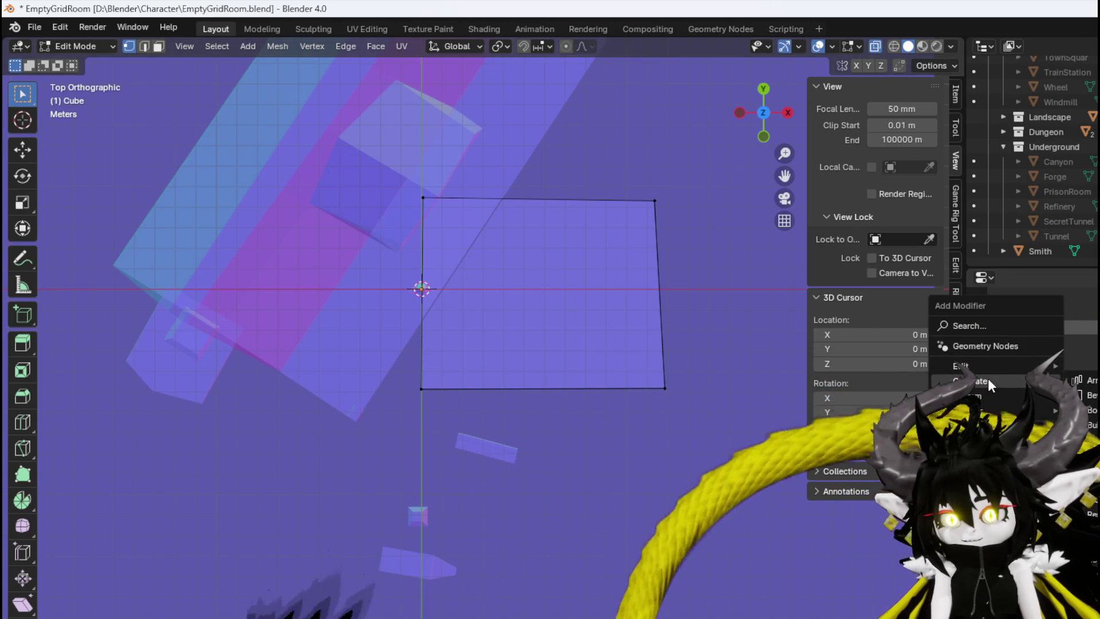
left_click(1089, 499)
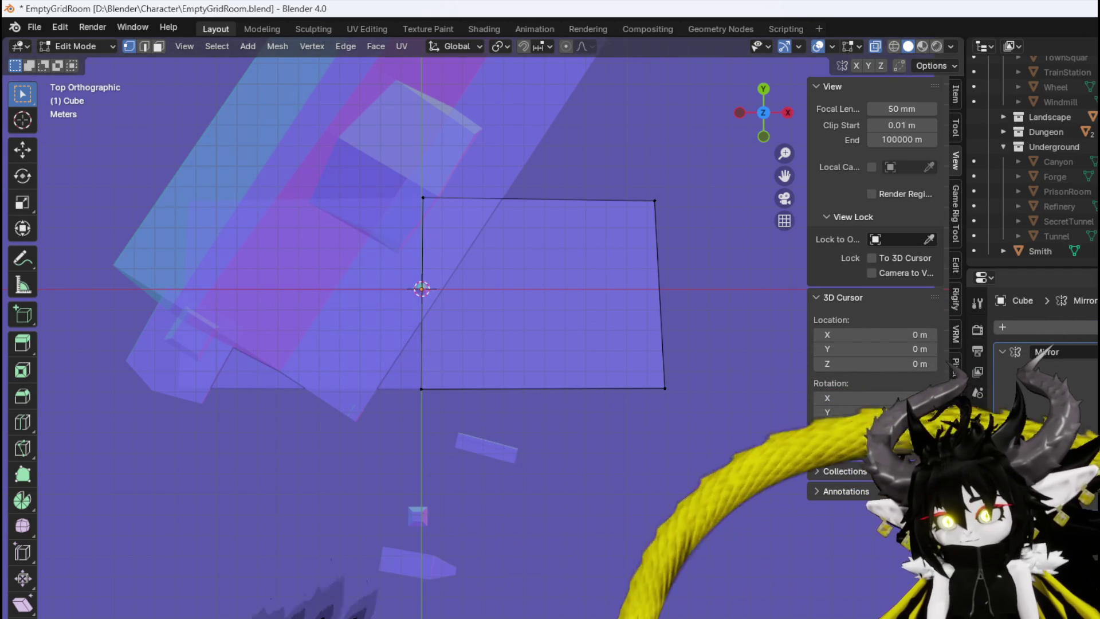
left_click_drag(456, 220, 457, 221)
key("g")
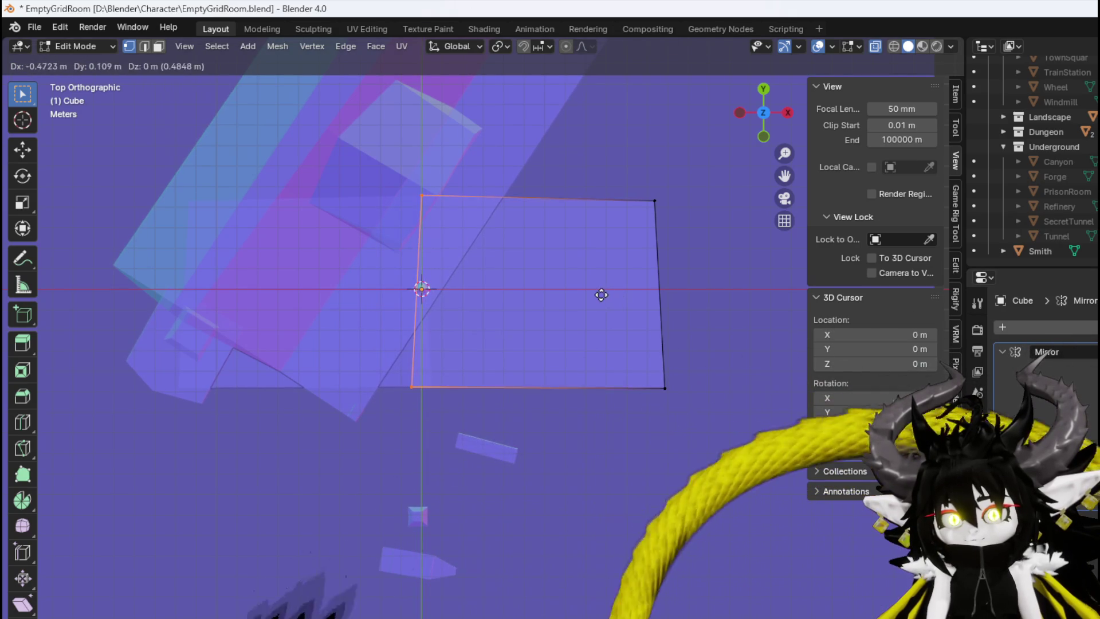
Place the left edge on the mirror line and reposition the right edge
left_click(601, 294)
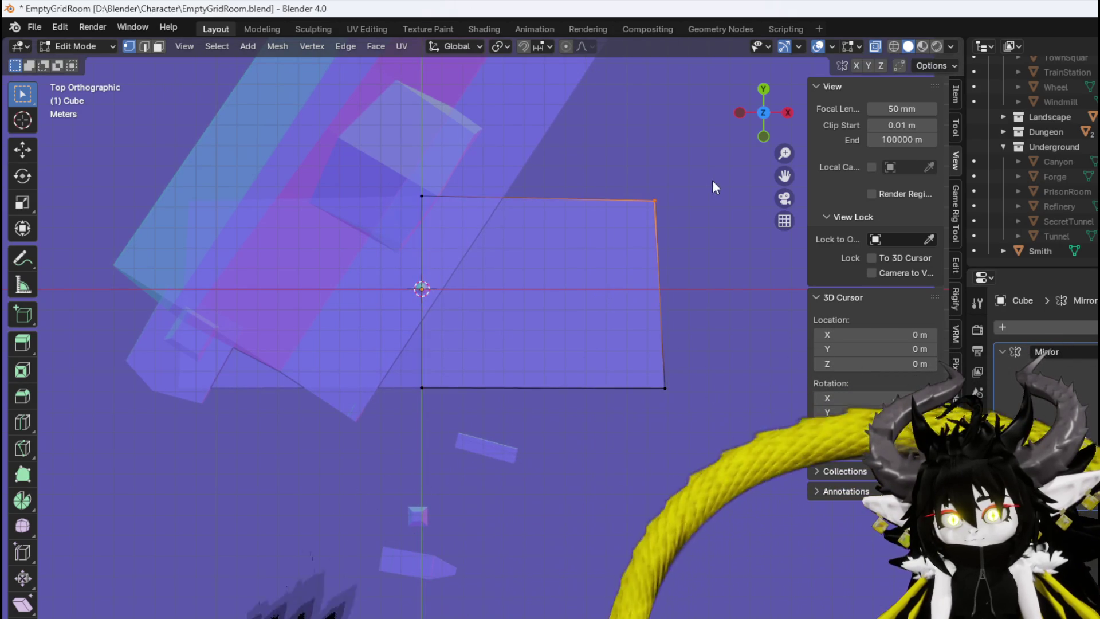
middle_click_drag(713, 184, 576, 321, "shift")
scroll(576, 321, "up", 4)
left_click(589, 321)
key("g")
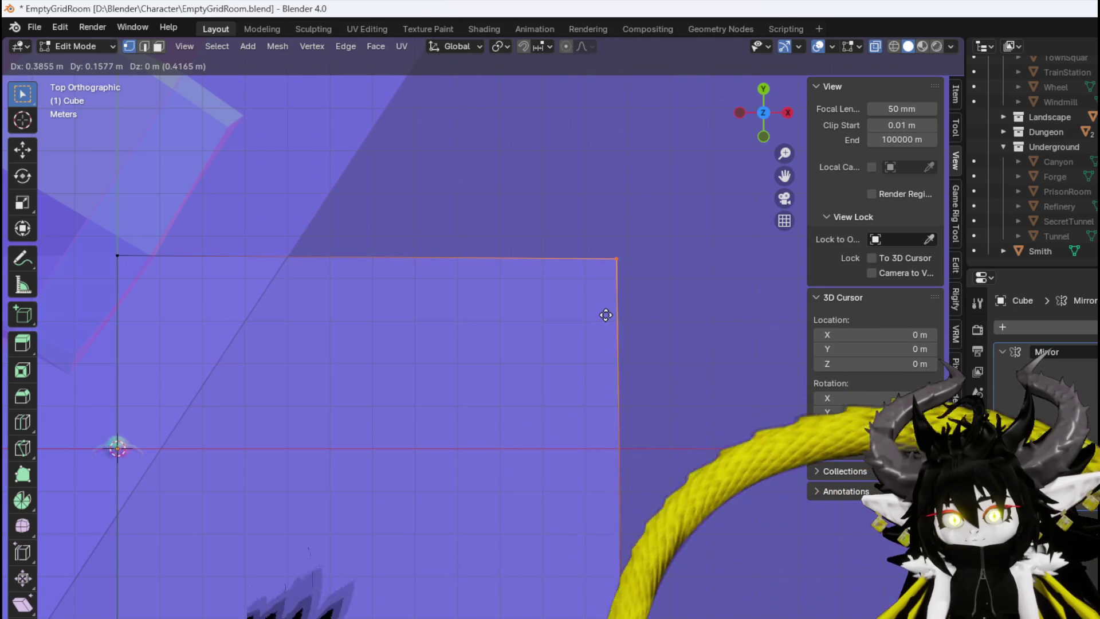
left_click(607, 315)
scroll(568, 360, "down", 3)
In front view, move the slab's bottom edge along Z to set its thickness
mouse_move(568, 359)
middle_mouse_down()
mouse_move(516, 434)
mouse_move(547, 373)
mouse_move(545, 247)
mouse_move(483, 274)
mouse_move(411, 267)
middle_mouse_up()
key("KP_1")
scroll(432, 400, "down", 3)
mouse_move(157, 469)
left_mouse_down()
mouse_move(436, 431)
mouse_move(762, 408)
mouse_move(745, 414)
left_mouse_up()
scroll(745, 413, "up", 2)
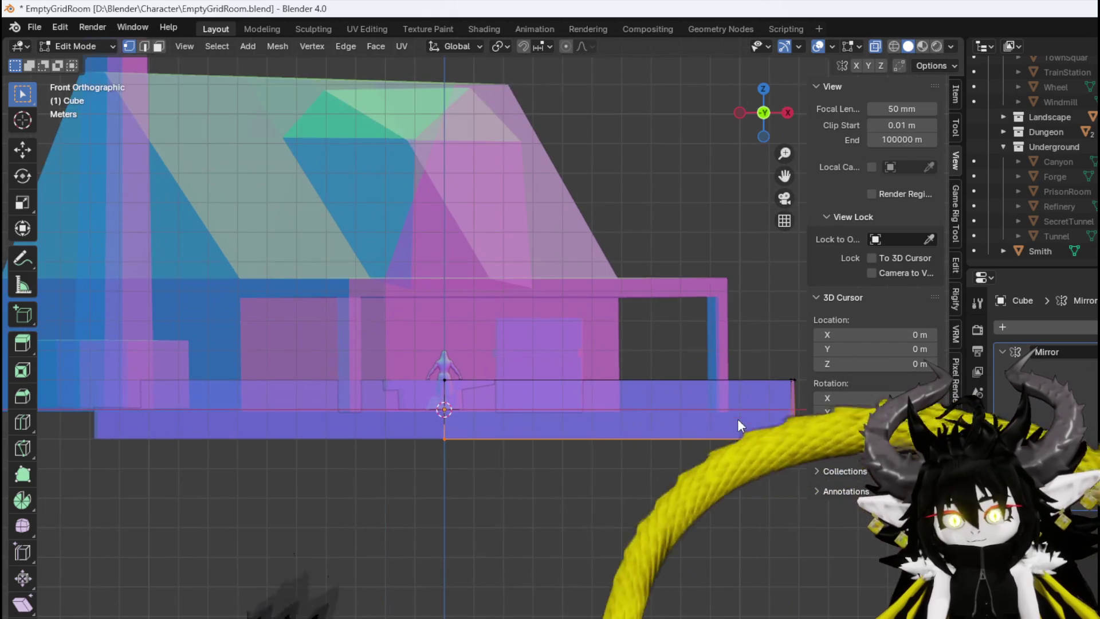
key("g")
key("z")
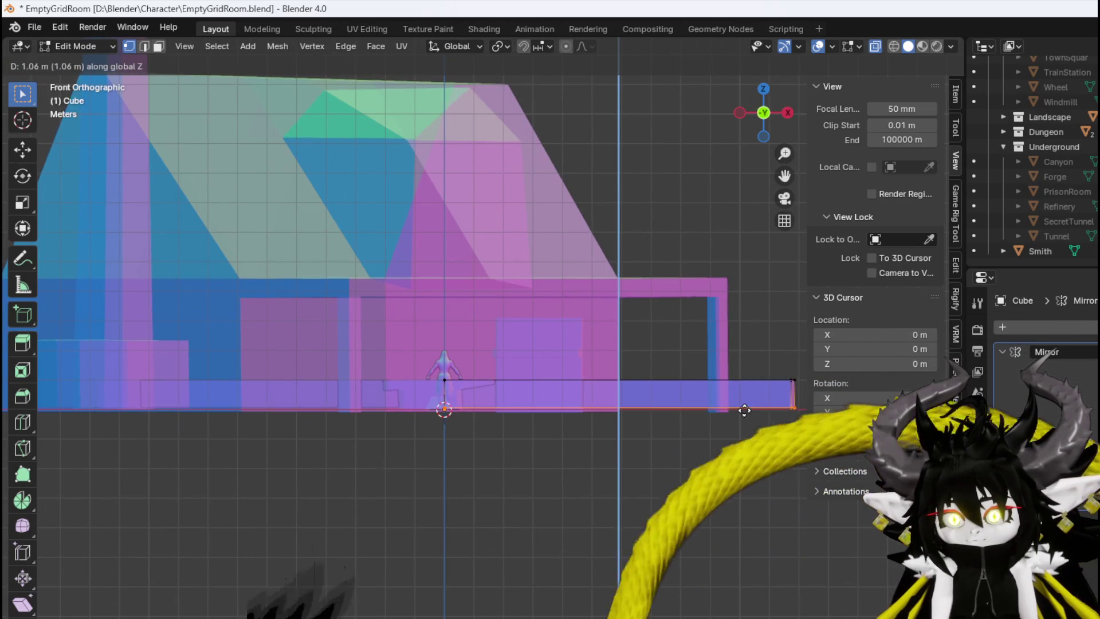
left_click(746, 414)
scroll(748, 417, "up", 5)
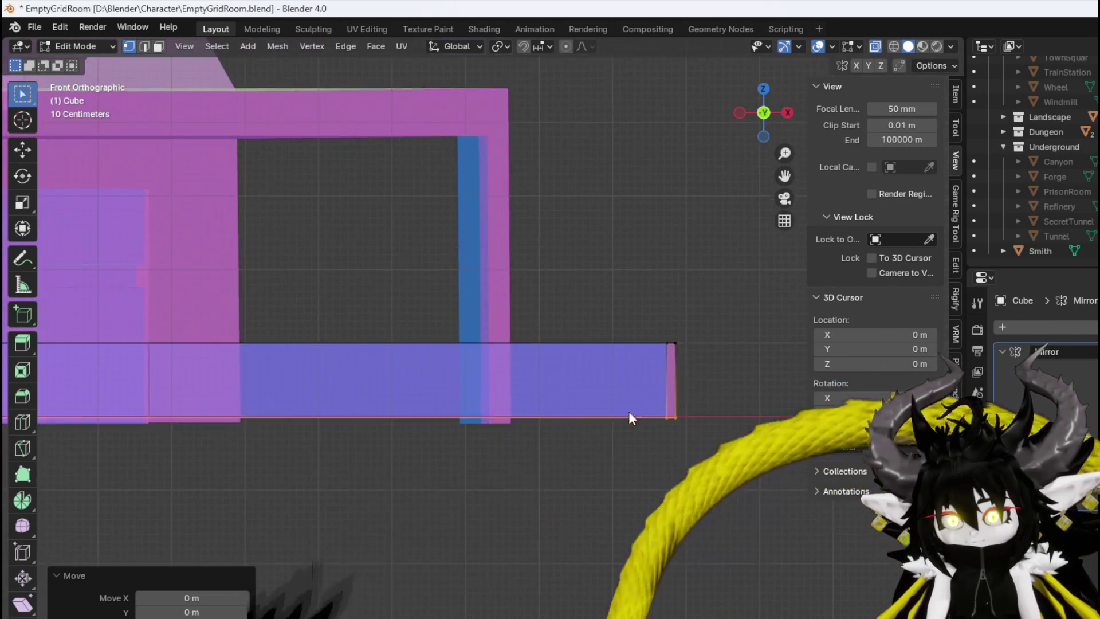
scroll(643, 447, "up", 8)
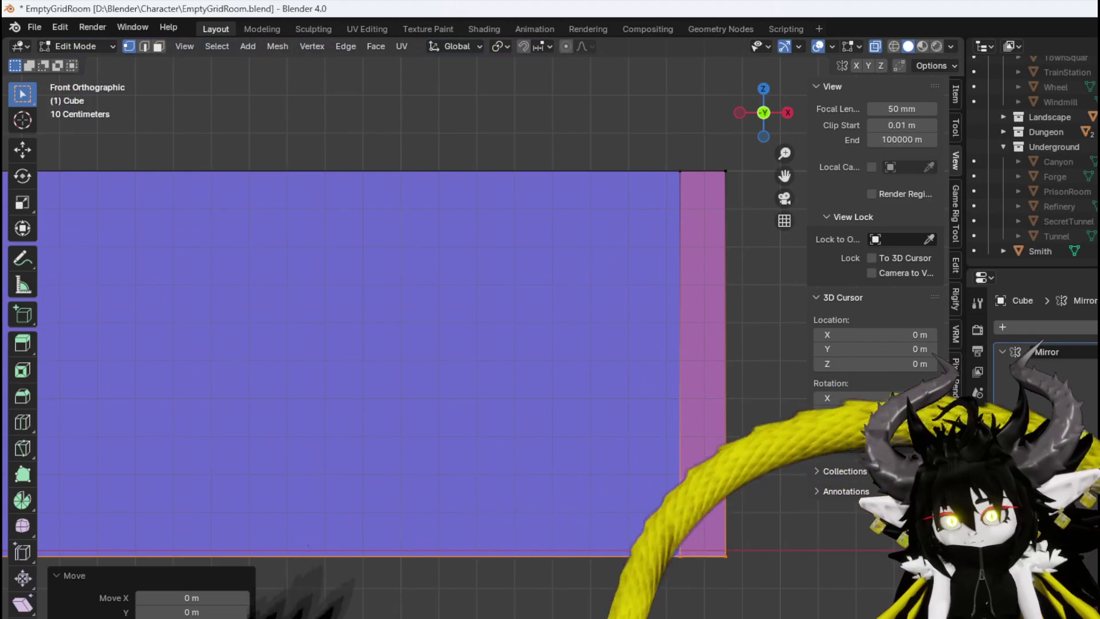
scroll(630, 487, "down", 3)
Shorten the slab's right end by about 0.12 m along X
left_click_drag(616, 503, 705, 264)
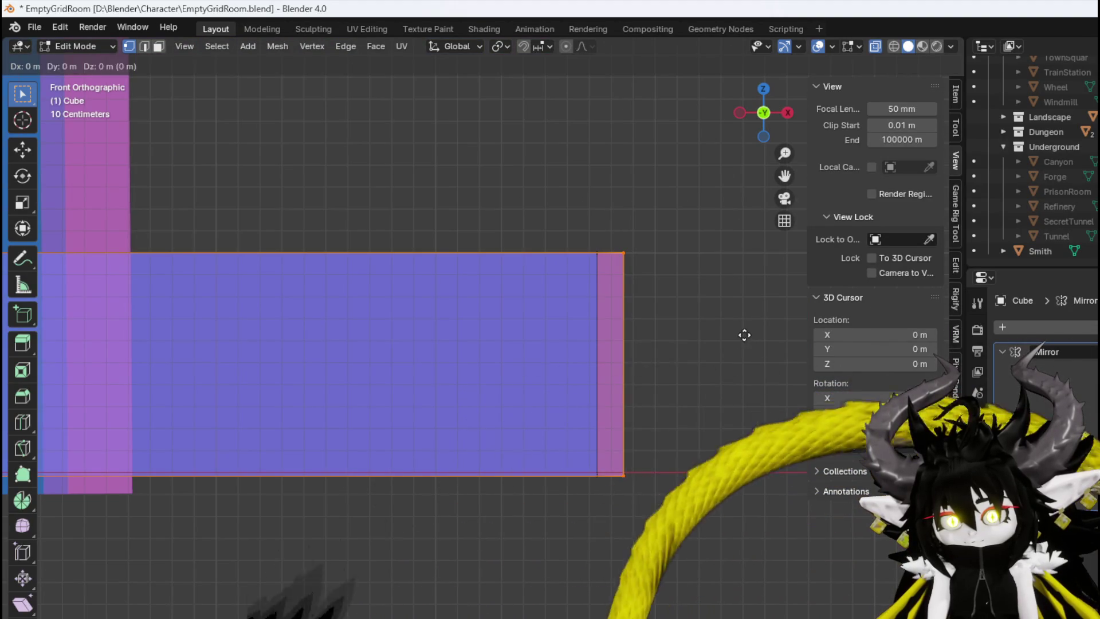
key("g")
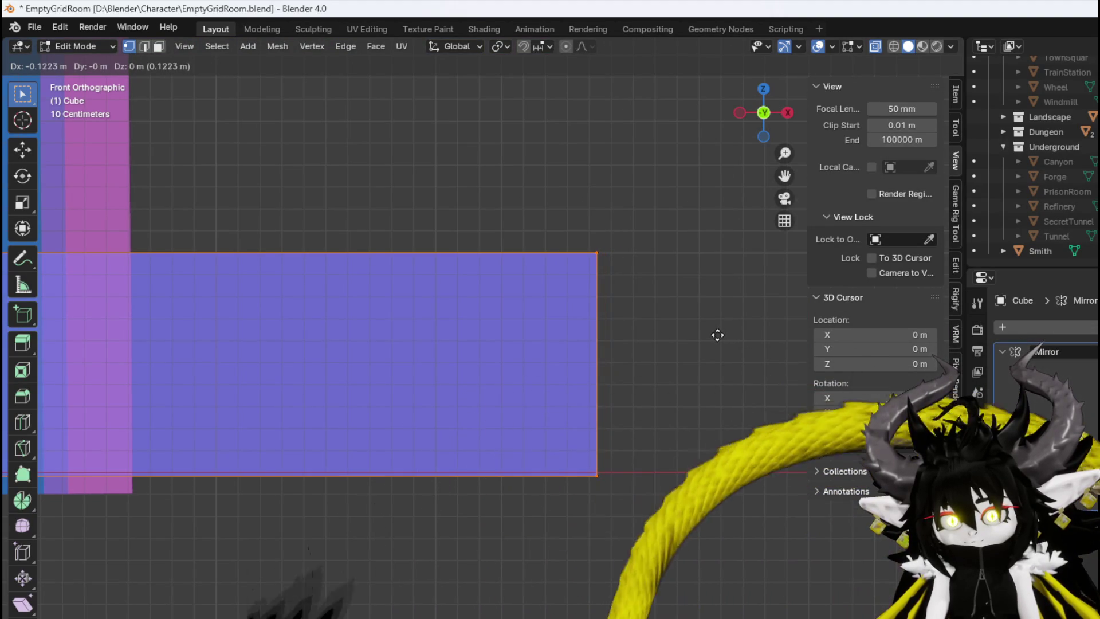
left_click(717, 335)
middle_click_drag(597, 473, 548, 447)
scroll(481, 399, "down", 5)
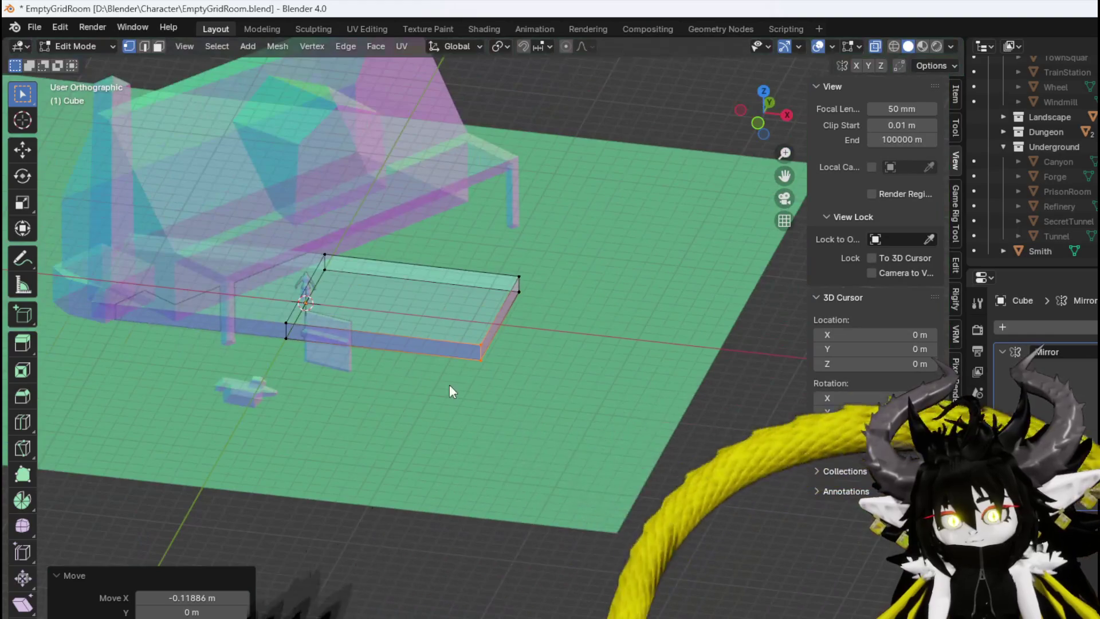
middle_click_drag(480, 398, 484, 415)
key("KP_7")
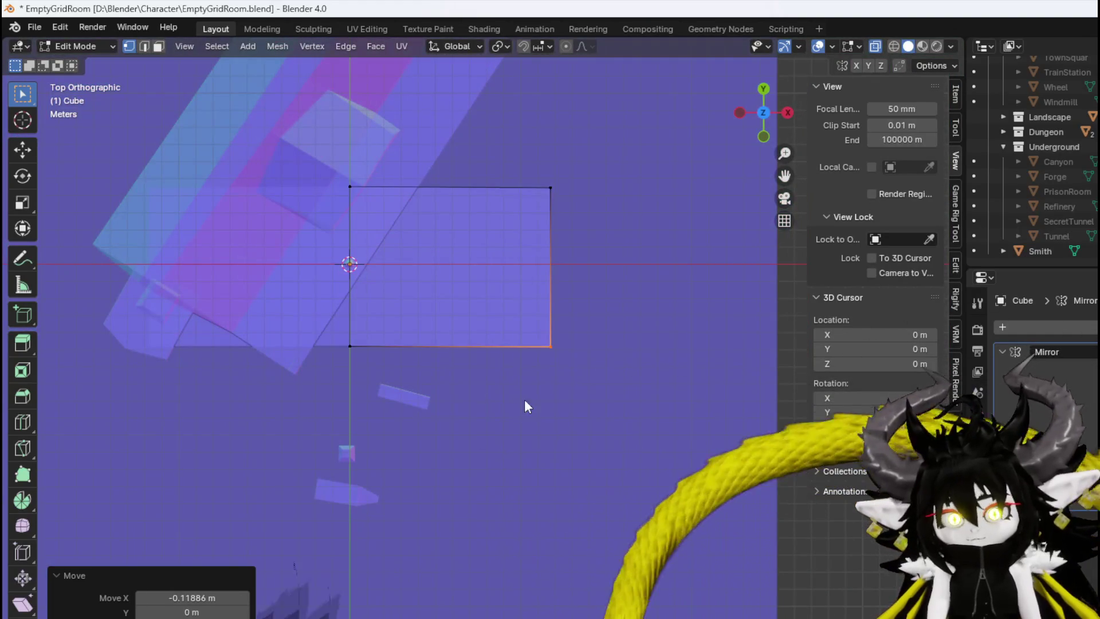
Save EmptyGridRoom.blend with File > Save
left_click(33, 26)
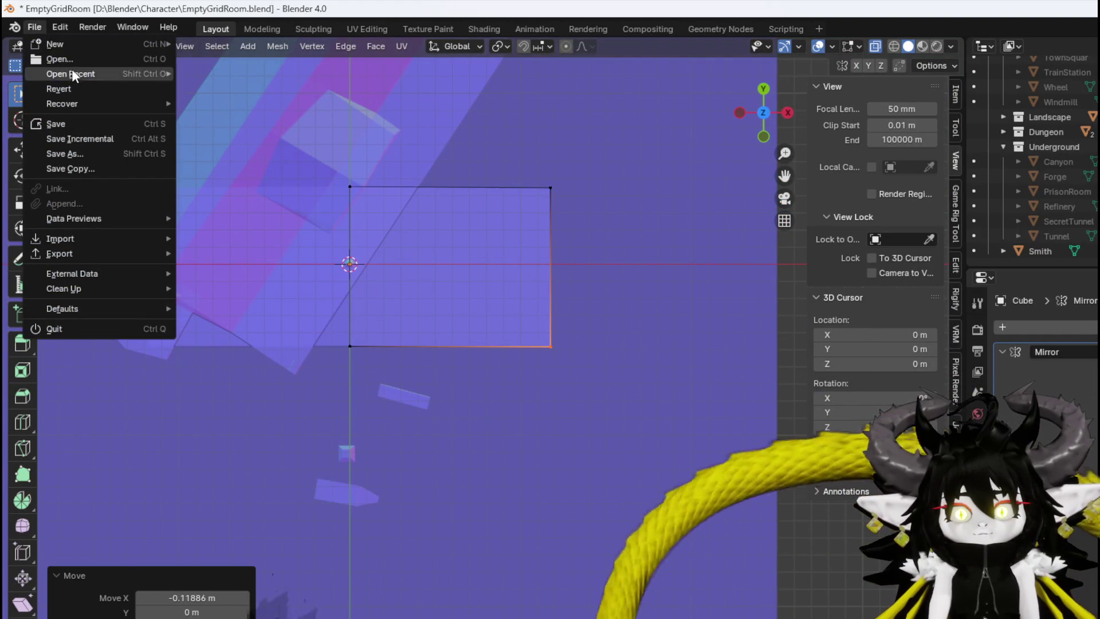
mouse_move(73, 50)
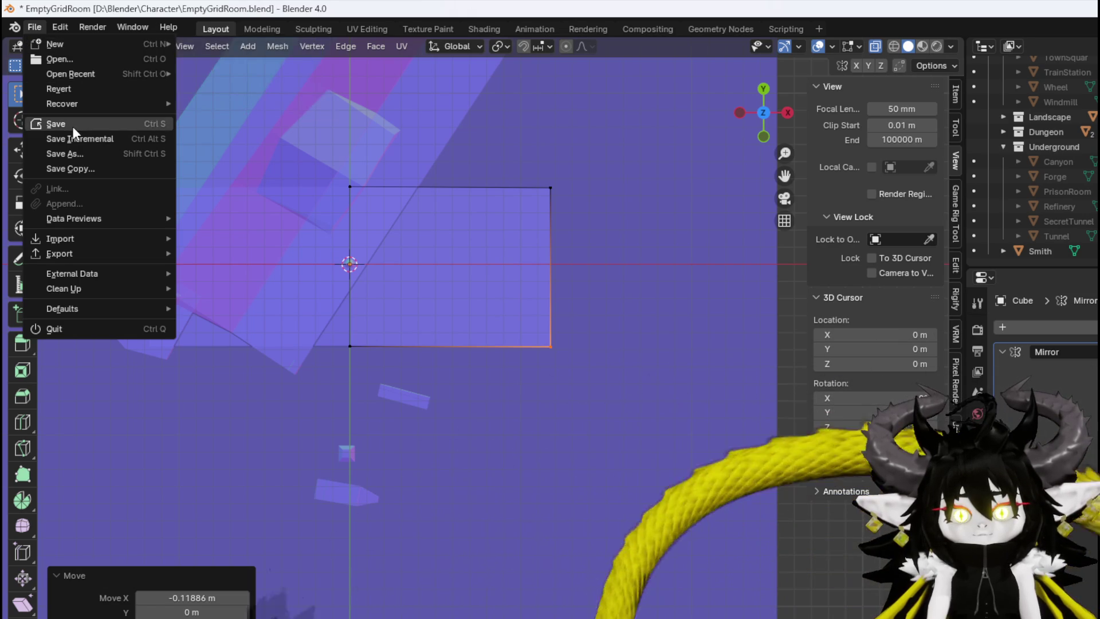
left_click(72, 125)
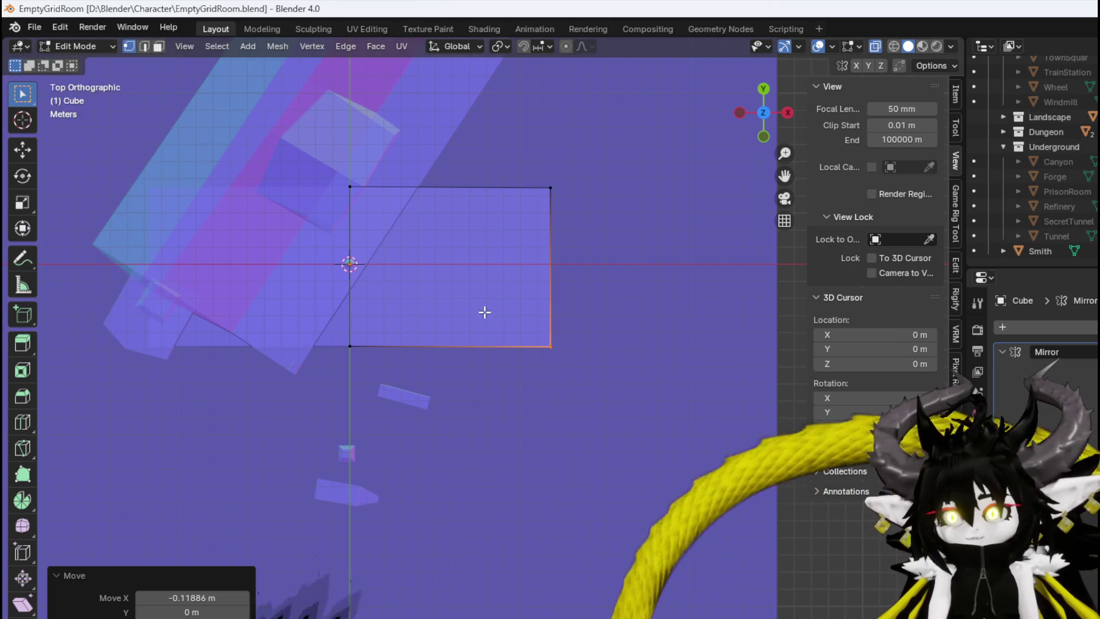
scroll(1049, 172, "up", 3)
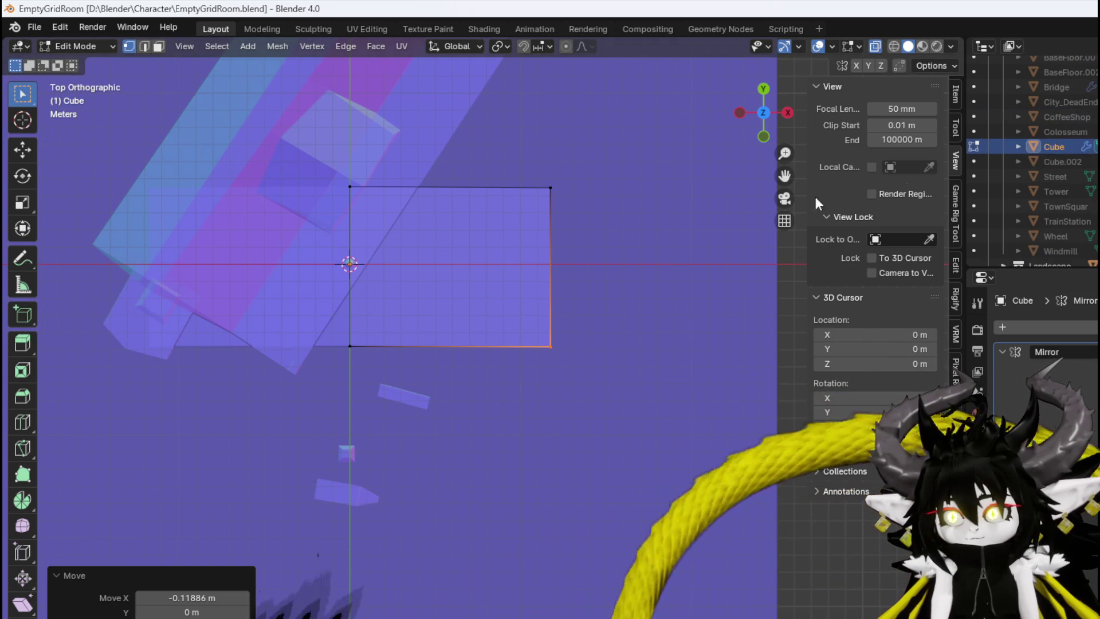
scroll(493, 304, "up", 3)
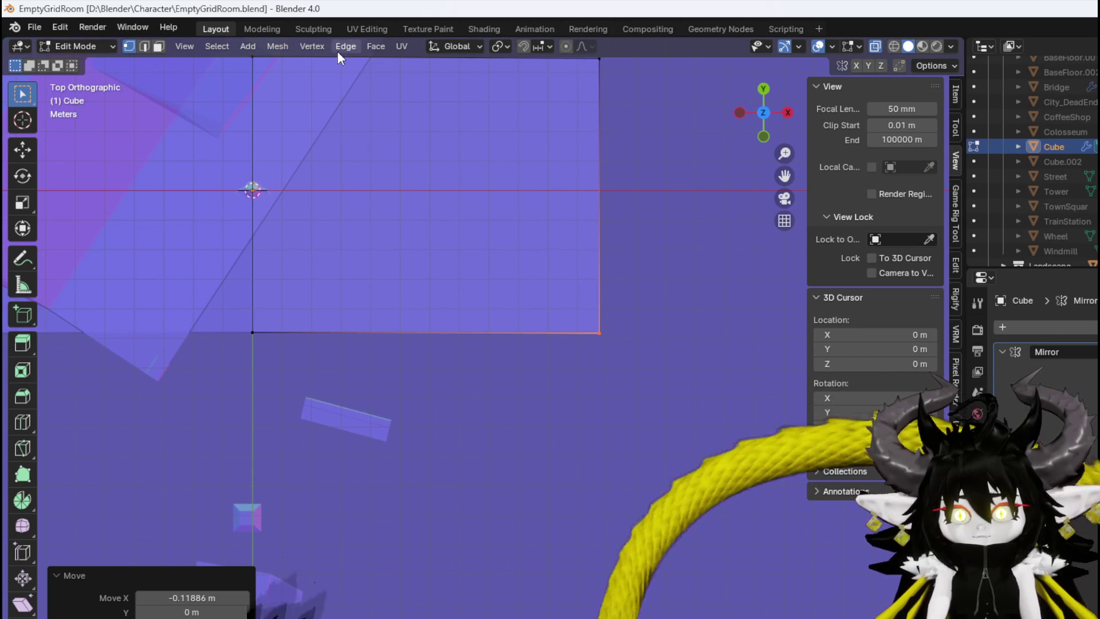
Add a cube at the slab's corner and scale it to 0.09 as a small post base
left_click(240, 48)
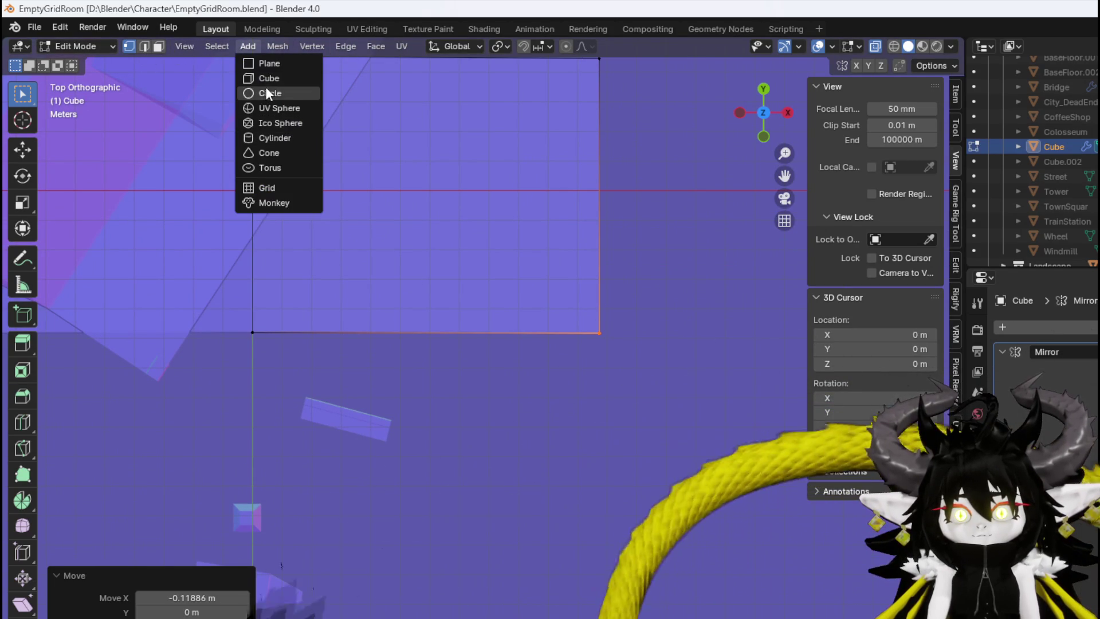
left_click(266, 78)
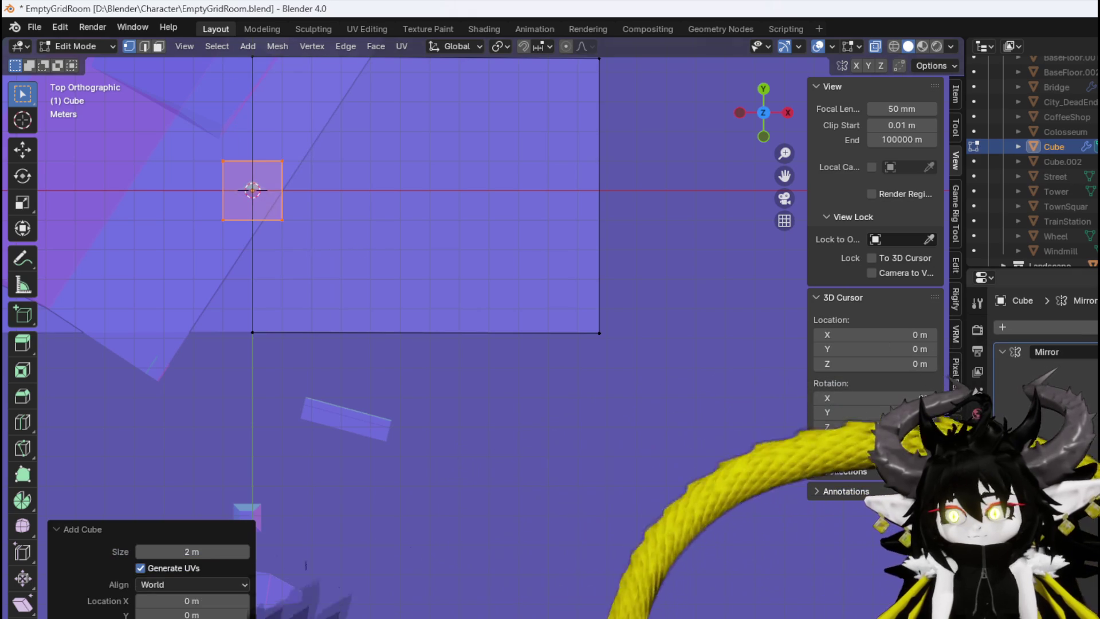
key("g")
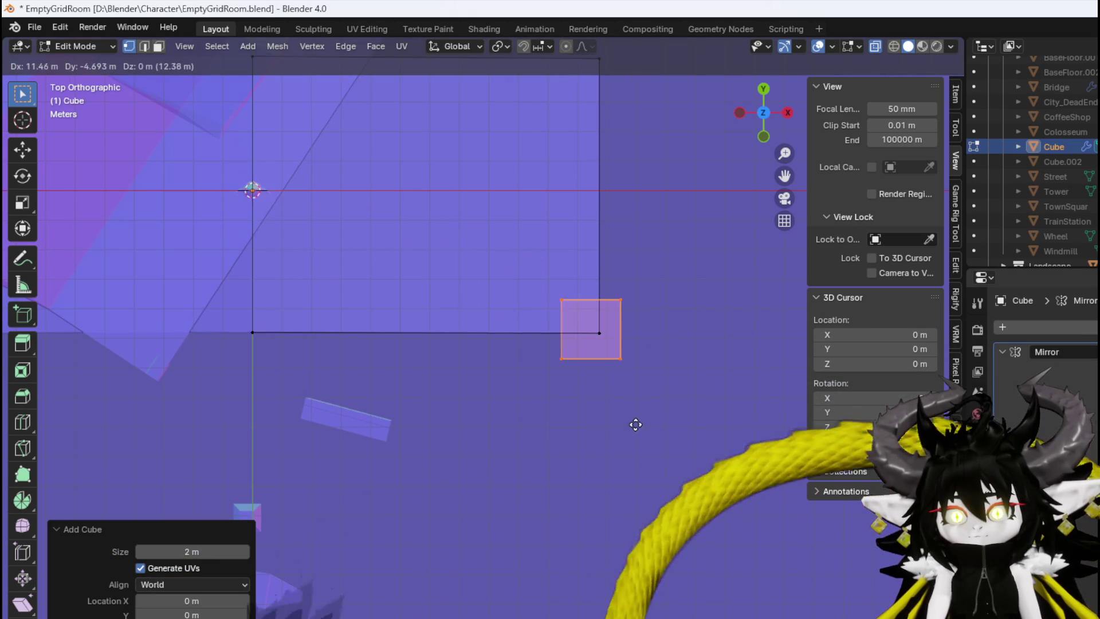
left_click(633, 422)
key("KP_1")
scroll(629, 335, "up", 8)
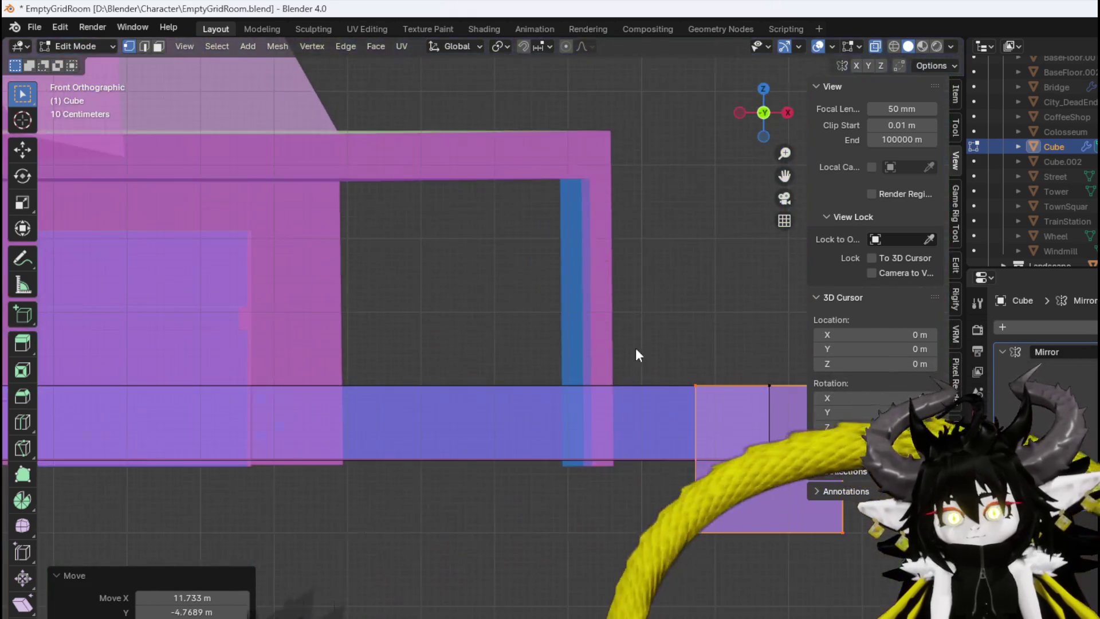
key("s")
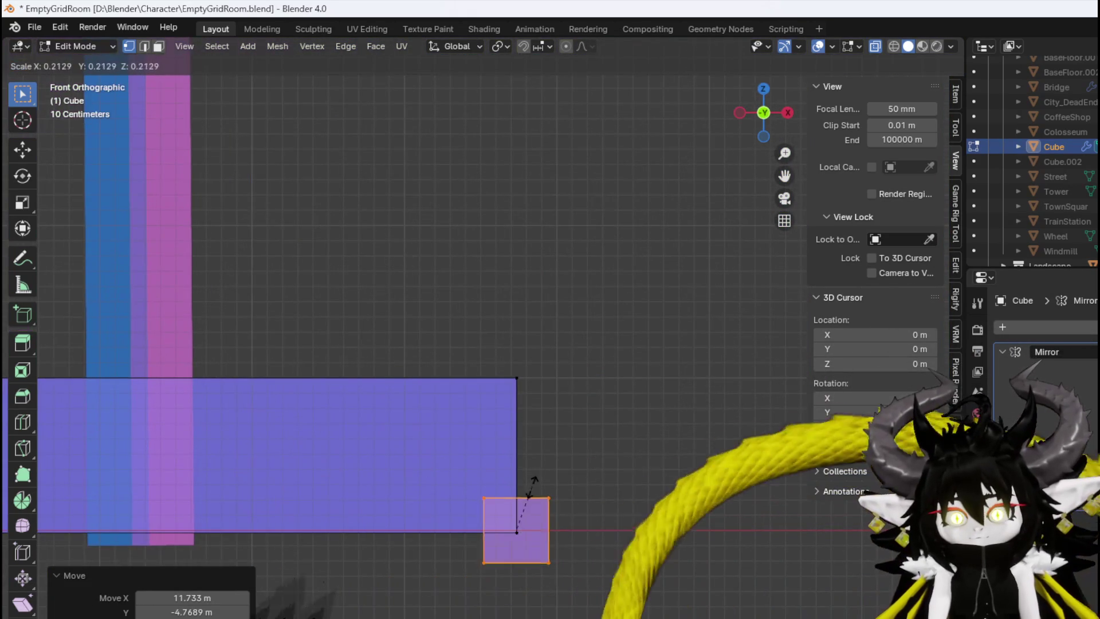
left_click(551, 460)
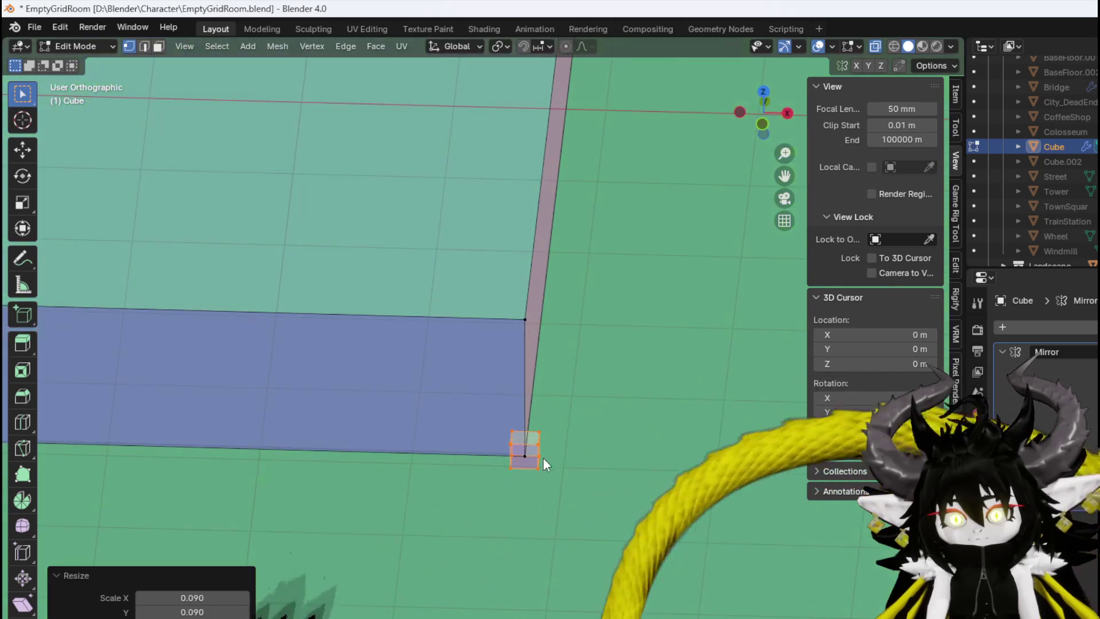
Extrude the cube's top face upward into a tall column, then raise it further along Z
key("3")
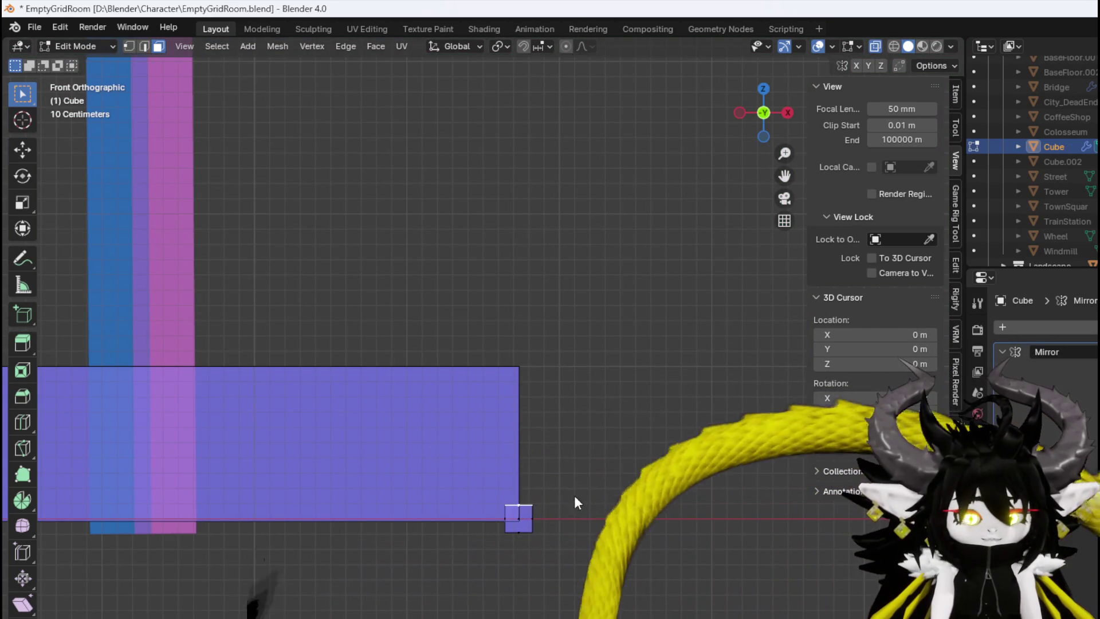
key("e")
left_click(559, 127)
scroll(560, 129, "down", 3)
middle_click_drag(550, 329, 549, 453, "shift")
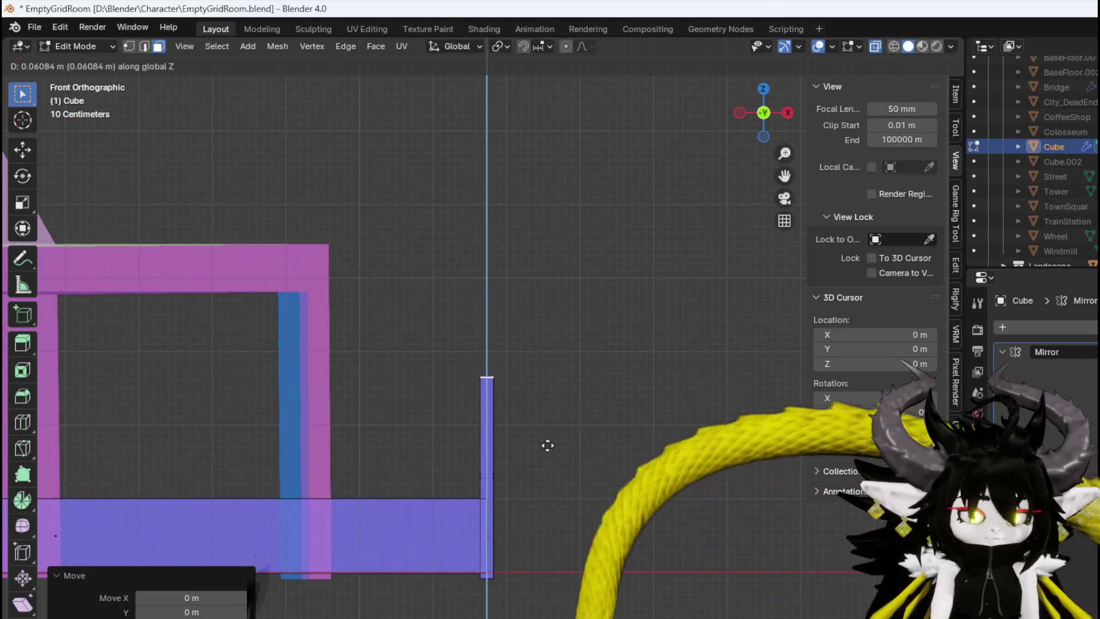
key("g")
key("z")
left_click(530, 341)
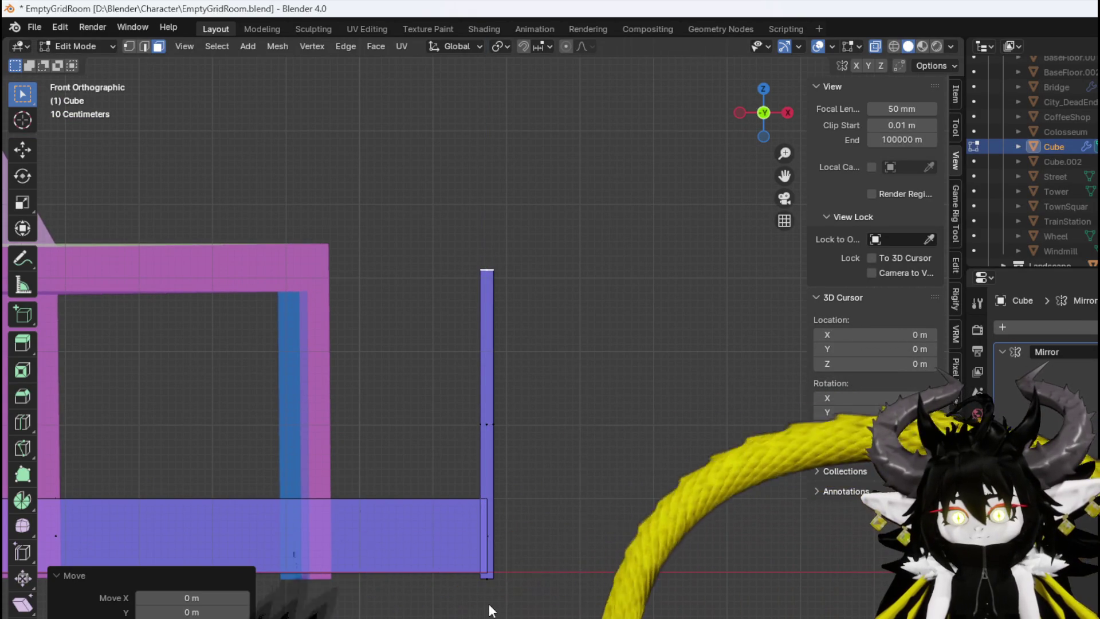
Move the column's bottom vertices down along Z to the slab's underside
key("1")
left_click_drag(487, 576, 504, 576)
key("g")
key("z")
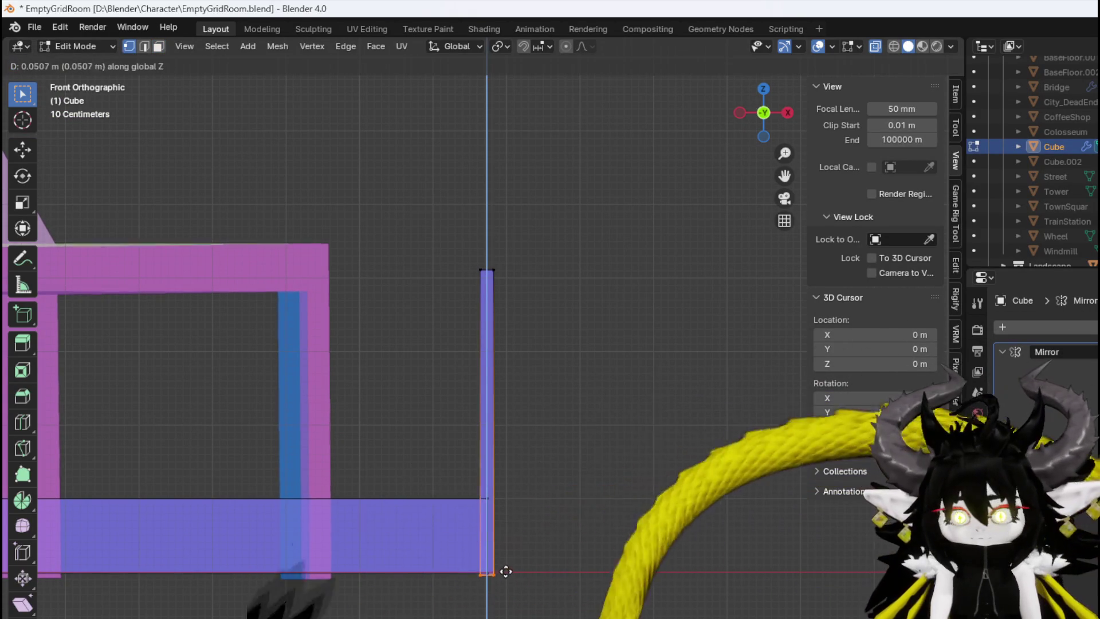
left_click(507, 526)
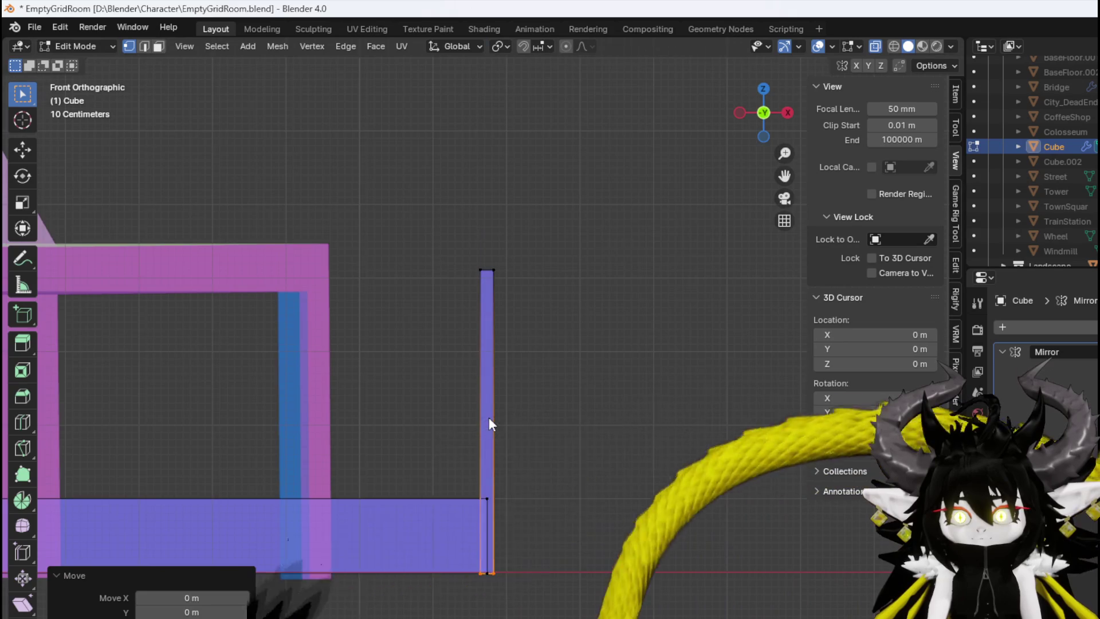
scroll(490, 417, "up", 2)
Add a centred horizontal loop cut across the middle of the column
key("ctrl+r")
left_click(493, 425)
right_click(493, 425)
mouse_move(521, 367)
middle_mouse_down()
mouse_move(429, 404)
mouse_move(423, 383)
mouse_move(350, 351)
mouse_move(400, 358)
mouse_move(467, 439)
middle_mouse_up()
scroll(467, 440, "up", 3)
key("KP_7")
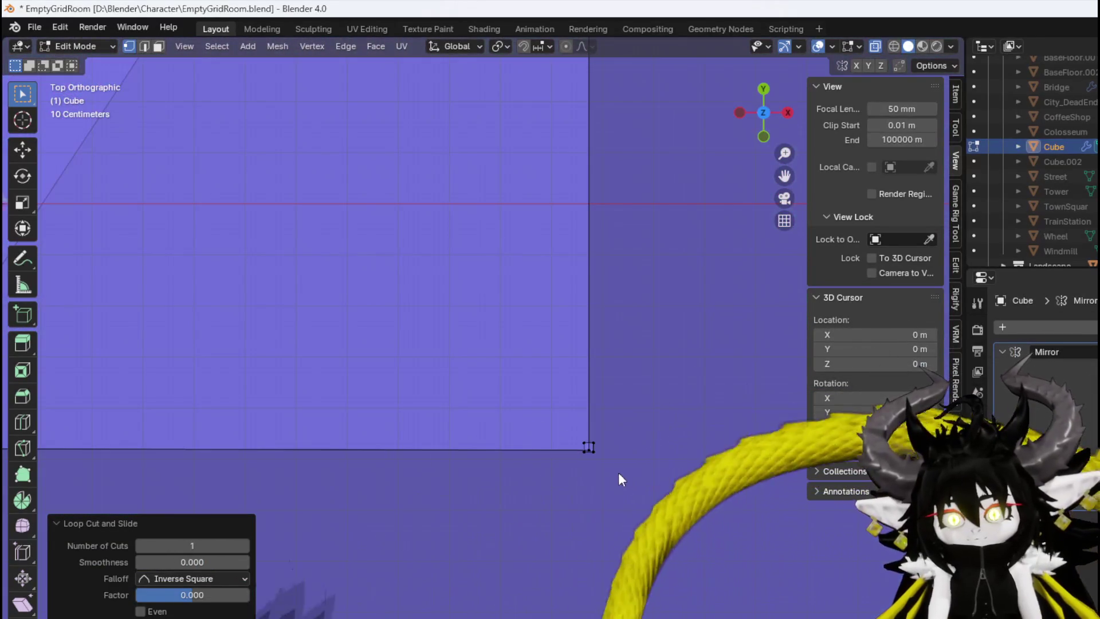
Reposition the corner post onto the slab corner and make it slightly thicker
scroll(611, 466, "up", 1)
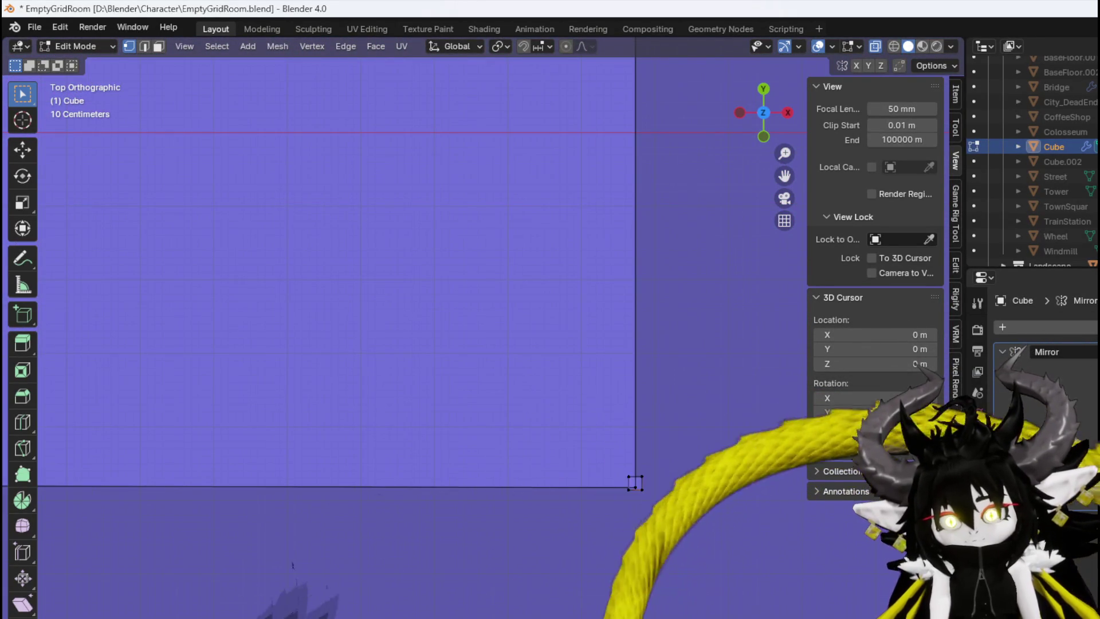
key("ctrl+l")
key("g")
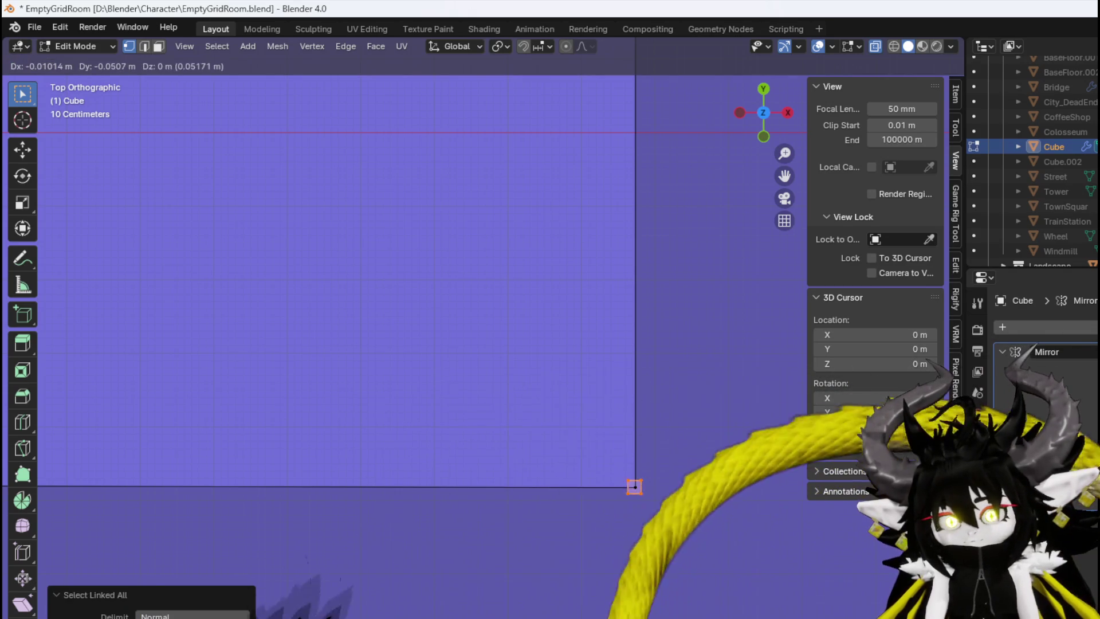
left_click(688, 487)
key("s")
left_click(701, 480)
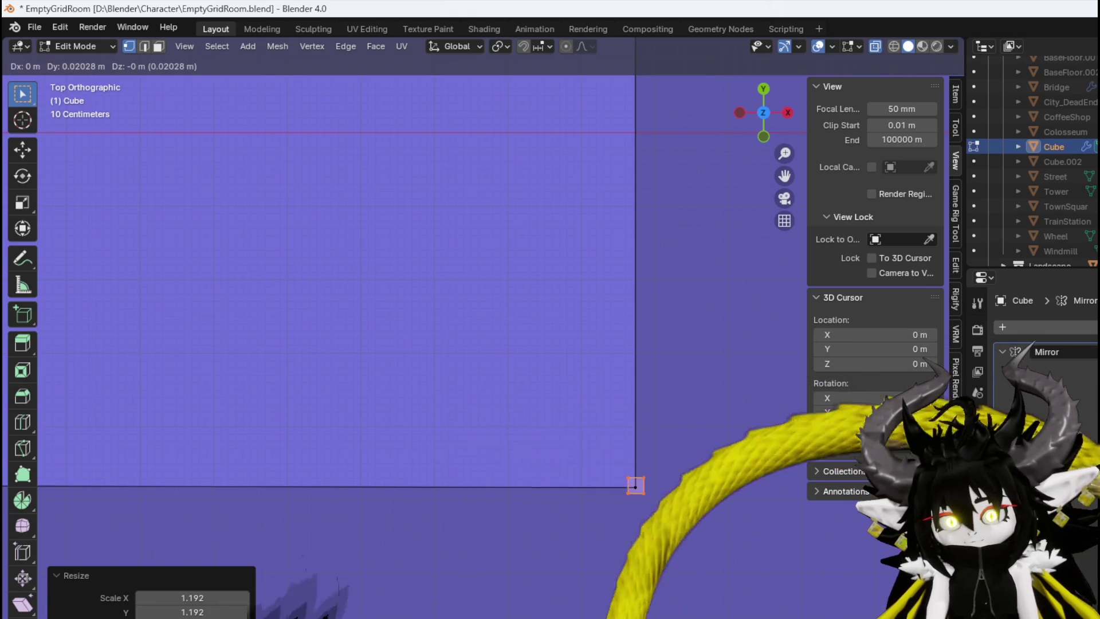
key("g")
left_click(700, 480)
key("s")
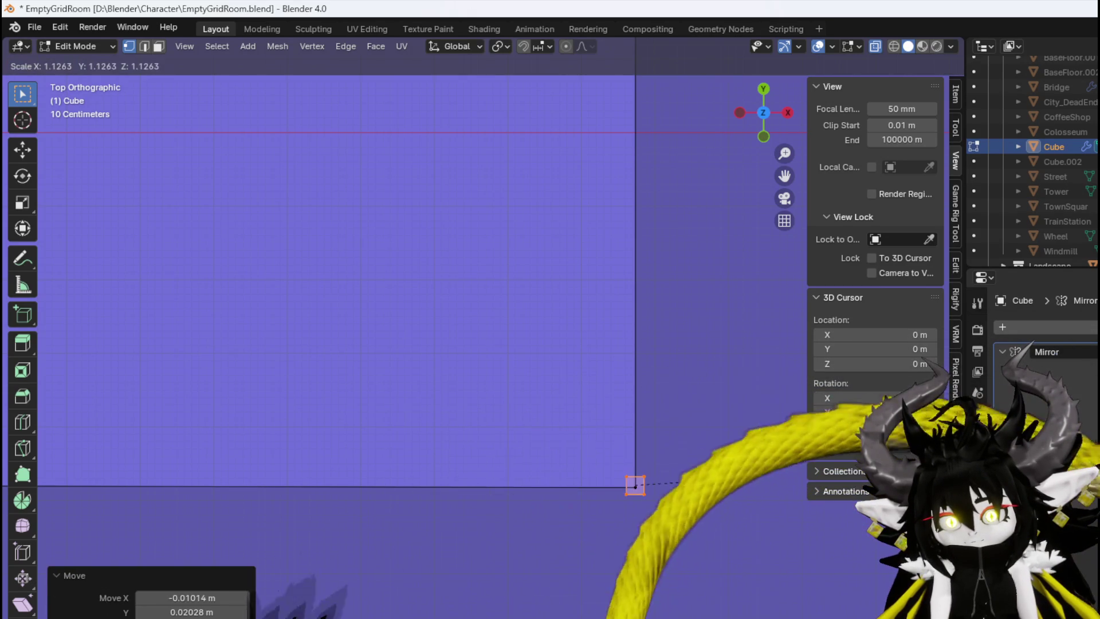
left_click(700, 486)
scroll(688, 458, "down", 3)
Copy the post to the slab's far corner and along its front edge, one copy at -4.4331 m X
key("e")
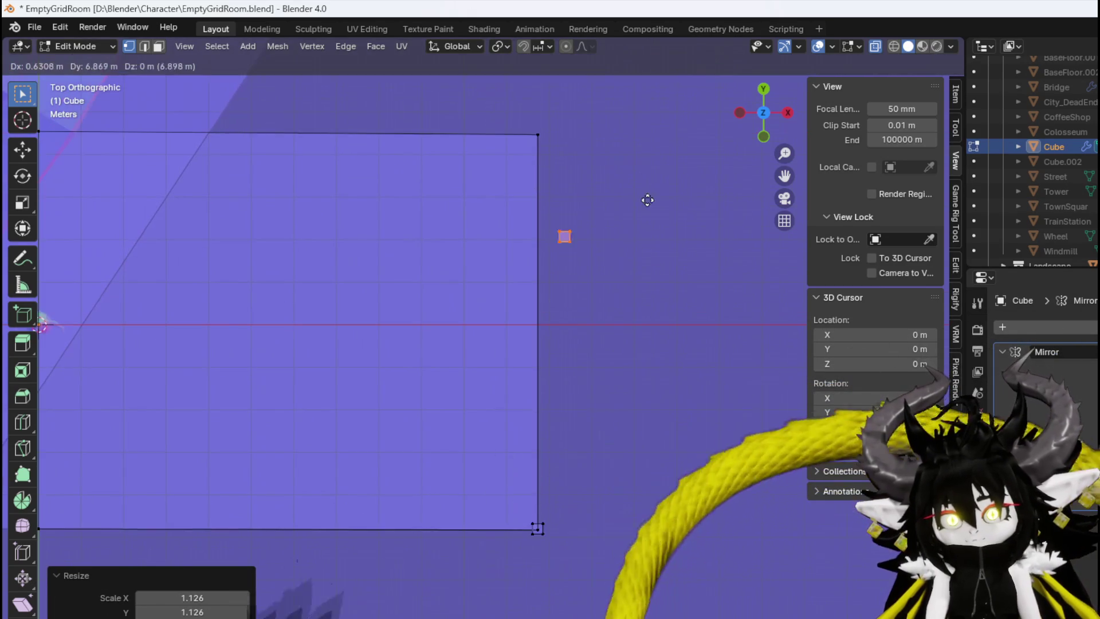
left_click(620, 118)
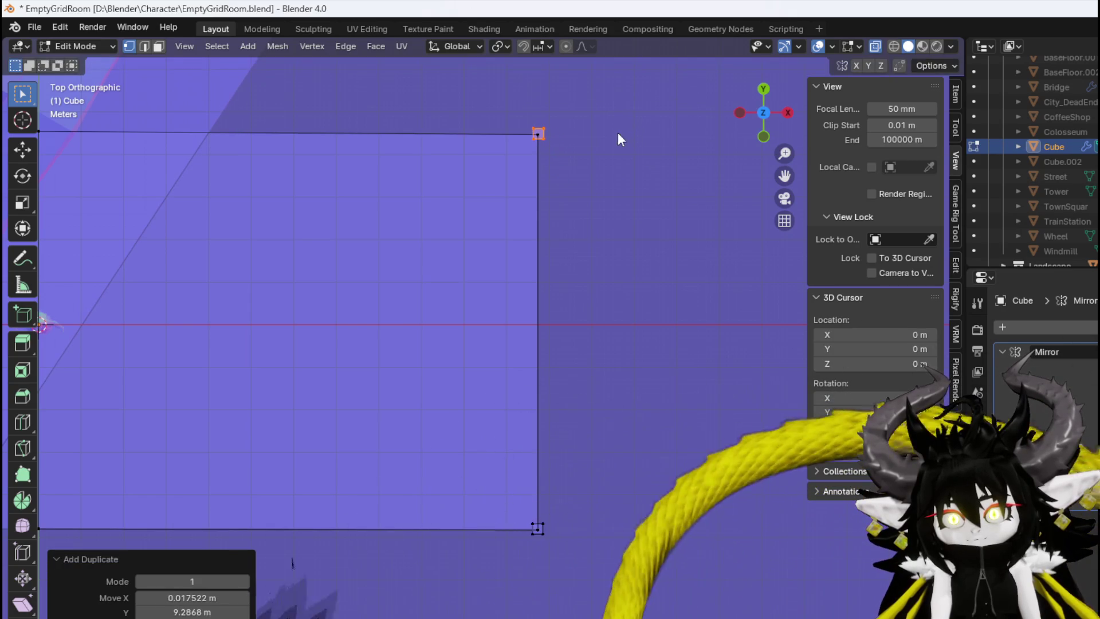
key("e")
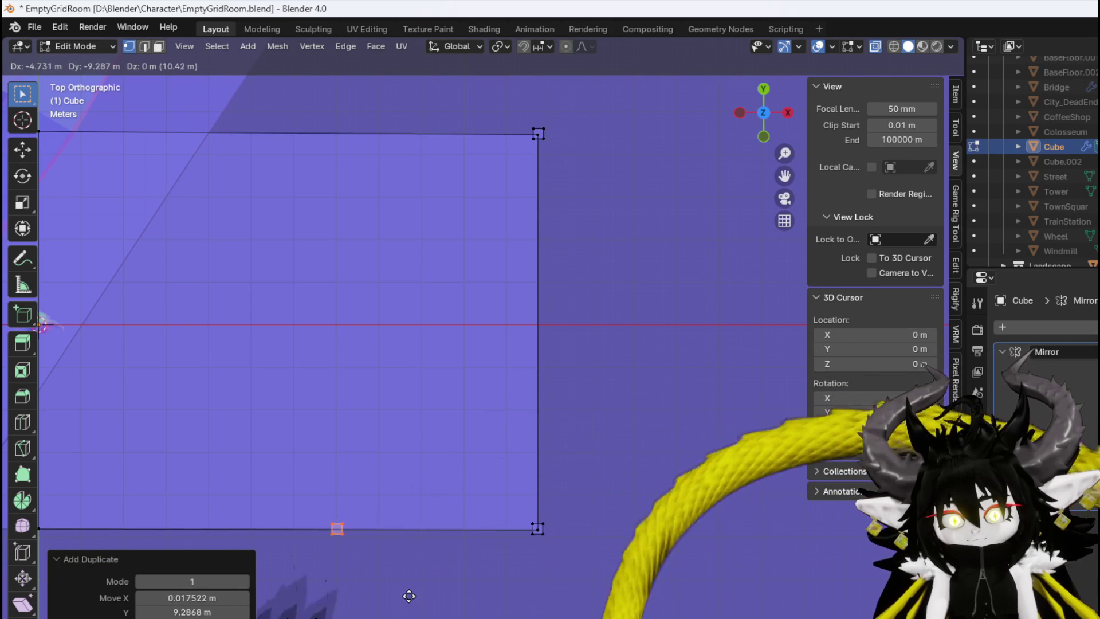
left_click(408, 596)
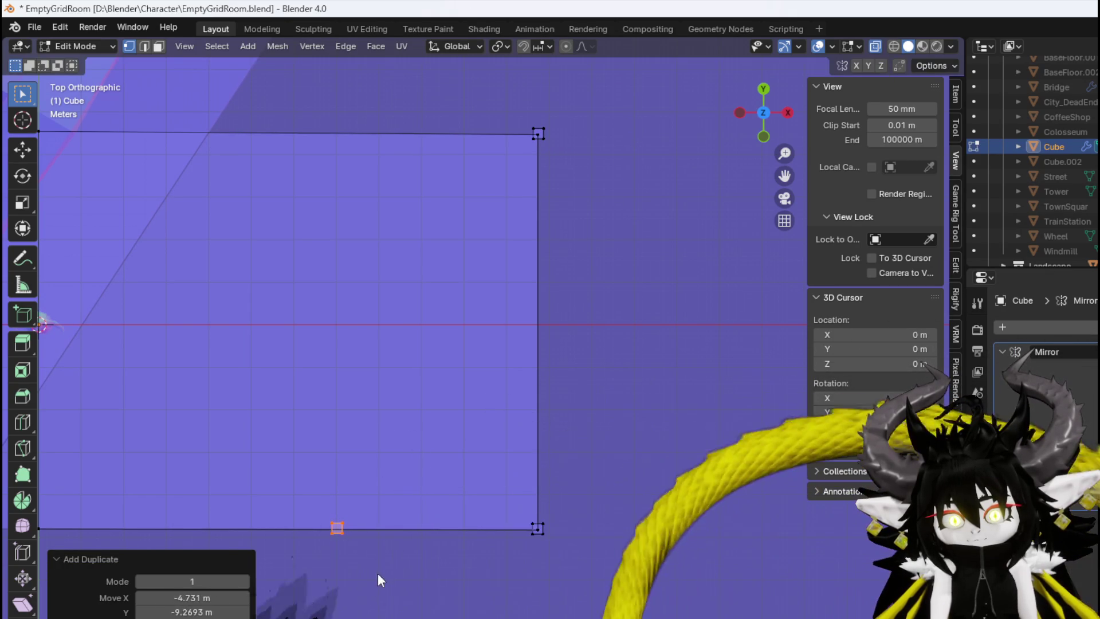
middle_click_drag(382, 576, 663, 486, "shift")
key("e")
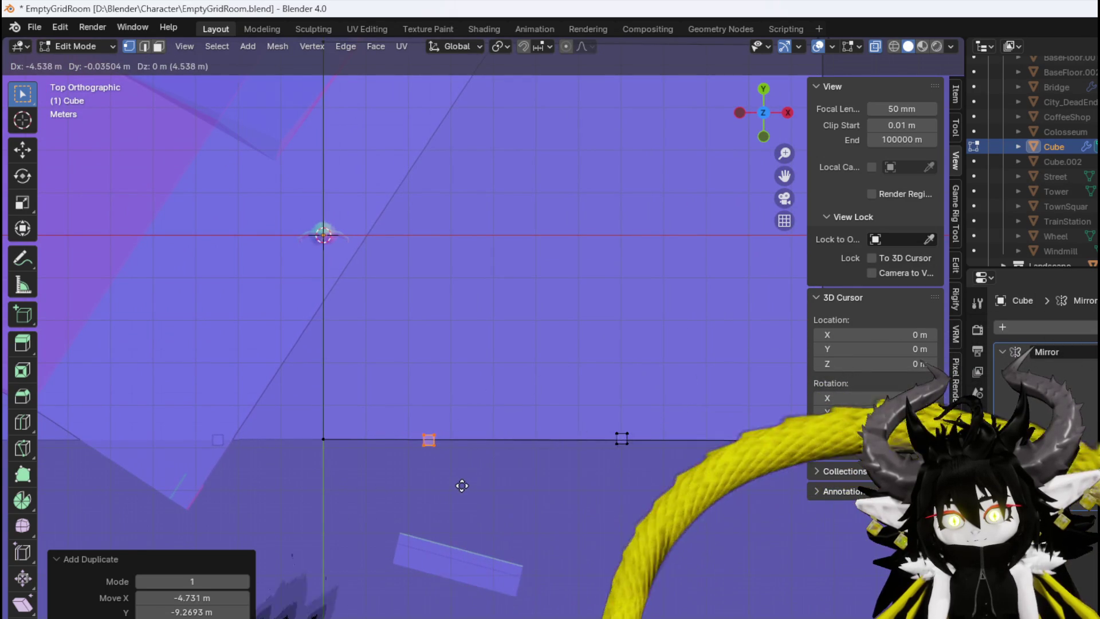
left_click(480, 496)
mouse_move(480, 496)
middle_mouse_down()
mouse_move(464, 477)
mouse_move(494, 342)
mouse_move(353, 353)
mouse_move(461, 363)
middle_mouse_up()
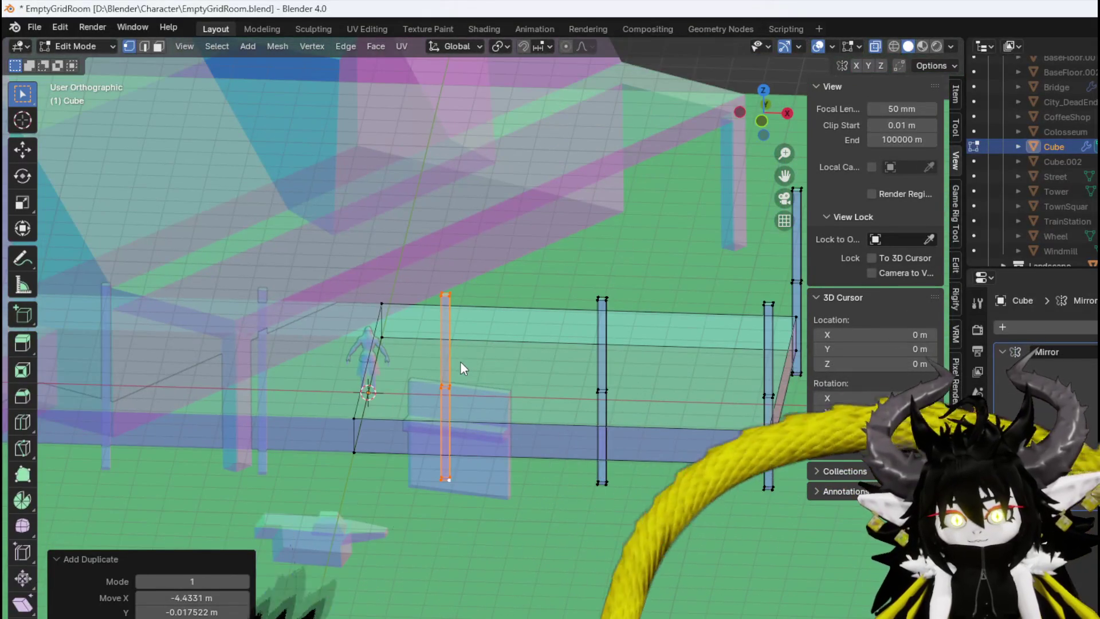
key("KP_1")
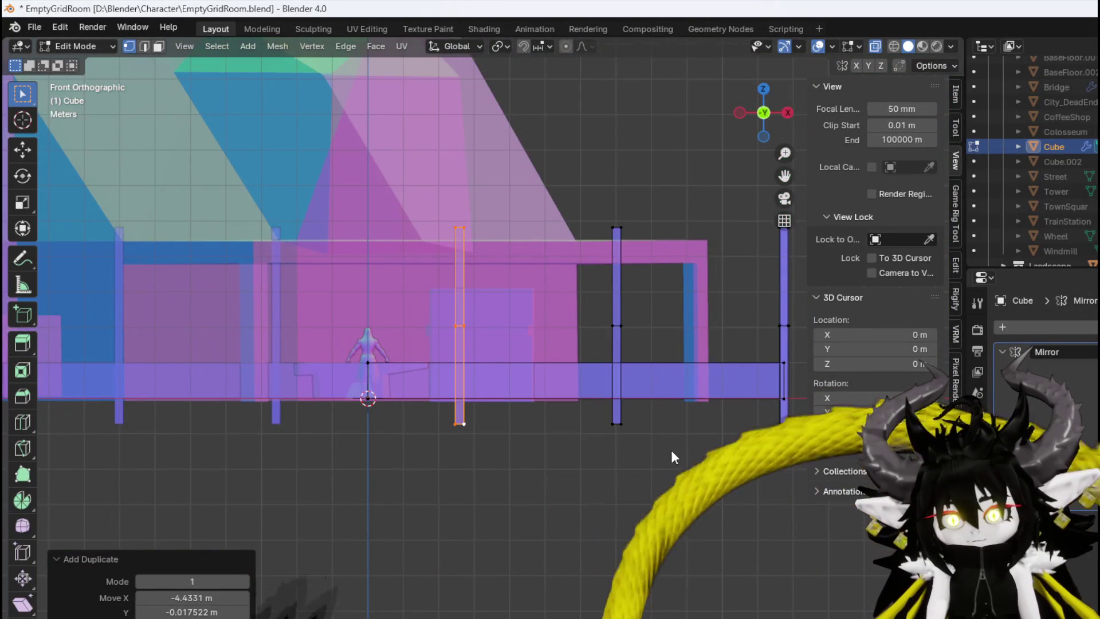
Select all three posts and scale their height down to about 0.72 along Z
middle_click_drag(604, 453, 428, 509, "shift")
mouse_move(429, 509)
left_mouse_down("shift")
mouse_move(572, 473)
mouse_move(662, 467)
left_mouse_up("shift")
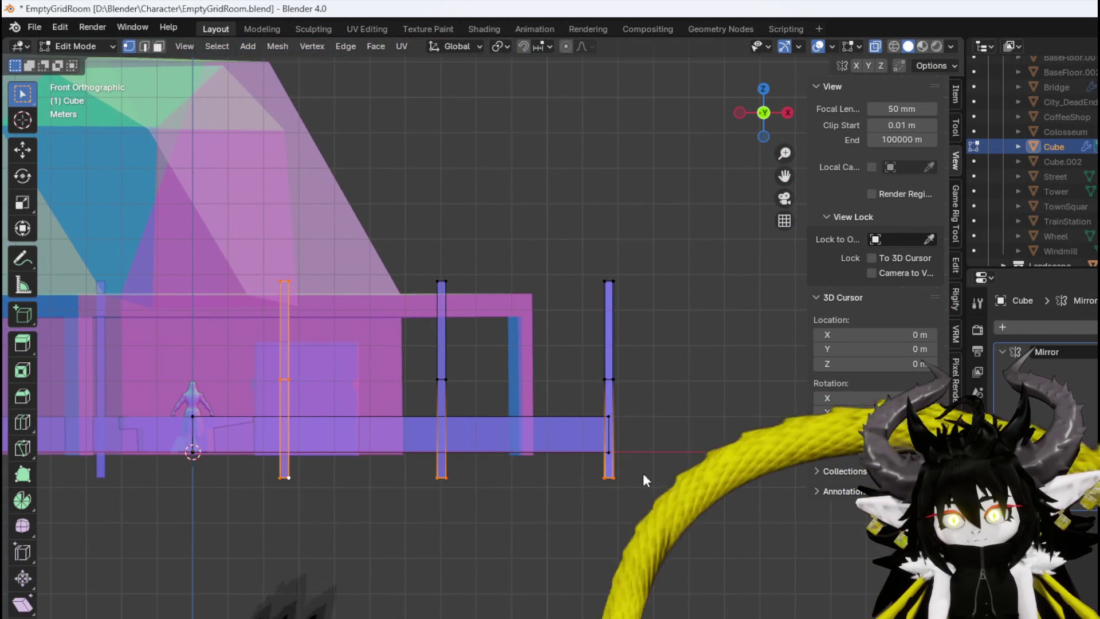
key("ctrl+l")
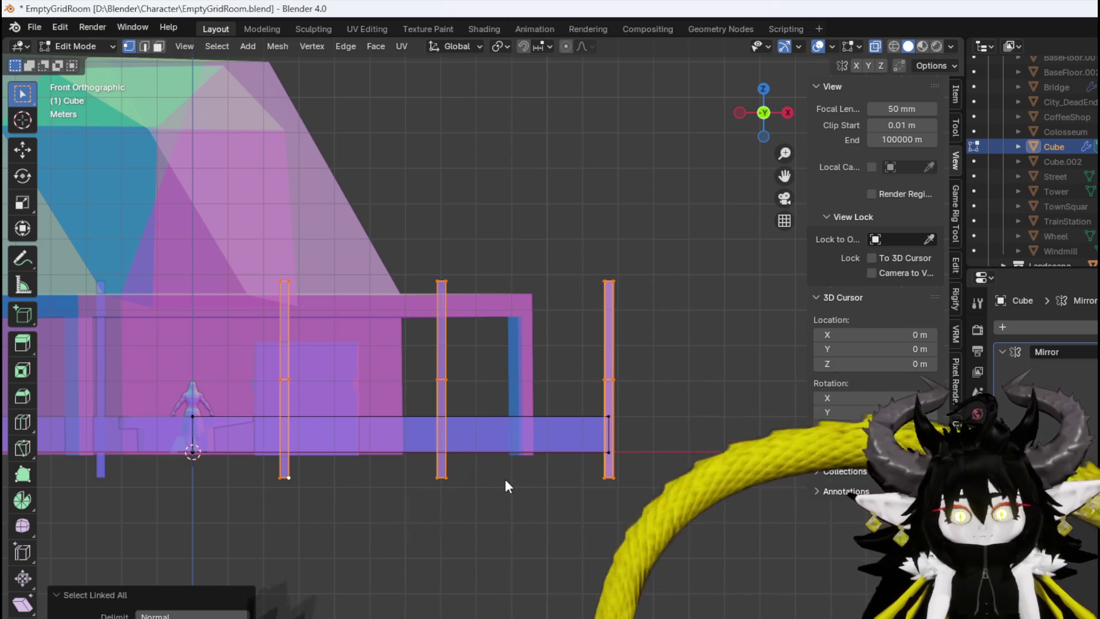
middle_click_drag(504, 483, 615, 483, "shift")
scroll(615, 483, "down", 1)
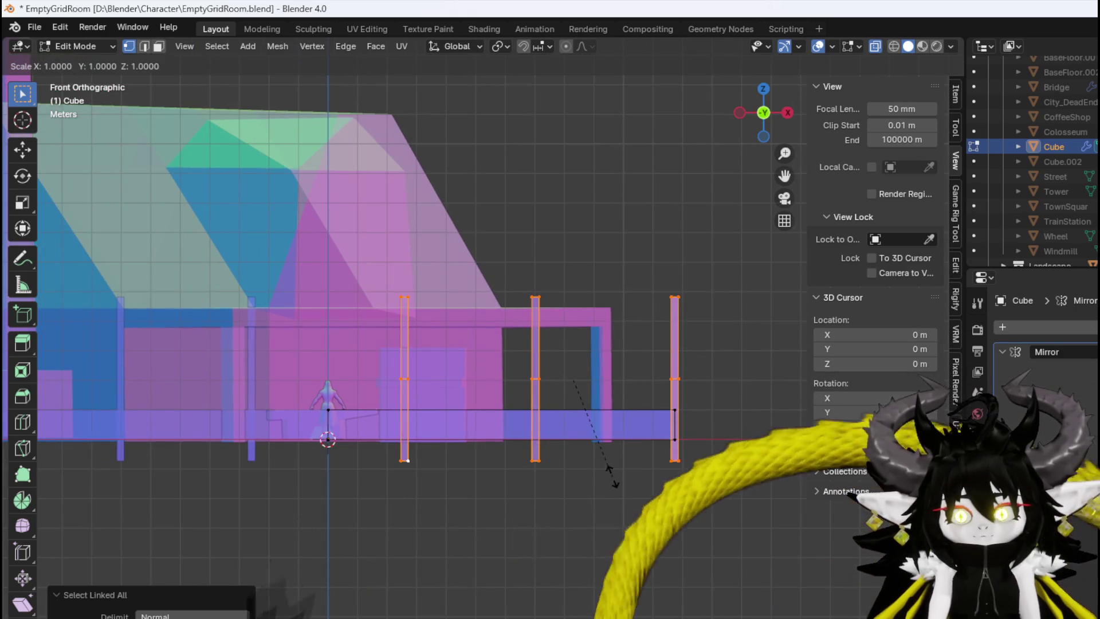
key("s")
key("z")
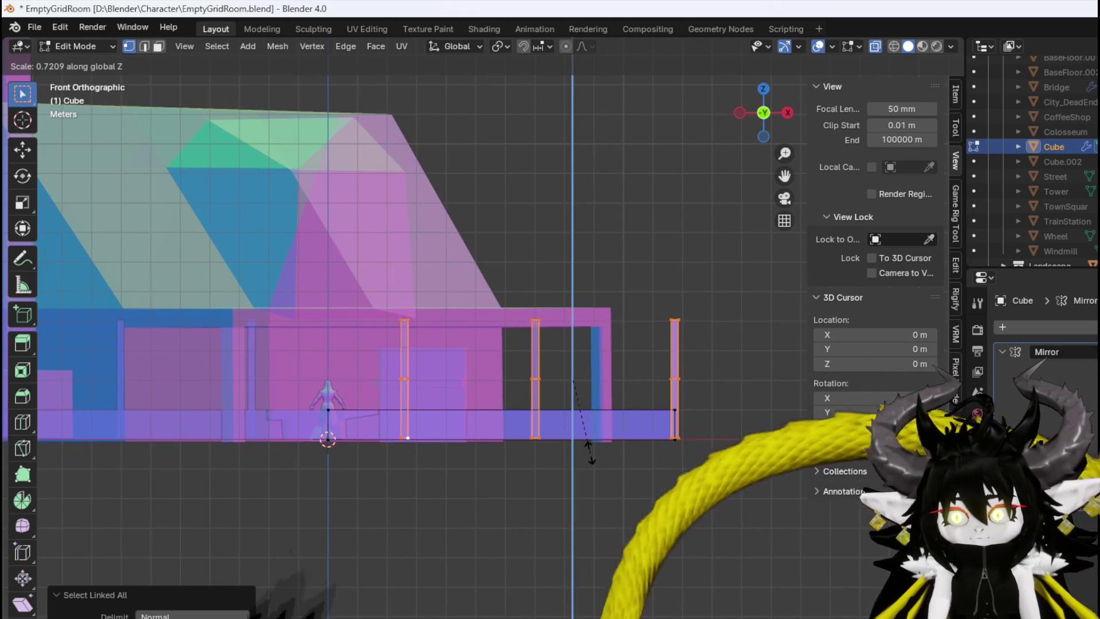
left_click(589, 457)
Select one whole post and duplicate it in front view
mouse_move(423, 471)
middle_mouse_down()
mouse_move(481, 491)
mouse_move(464, 521)
mouse_move(463, 505)
middle_mouse_up()
left_click(465, 403)
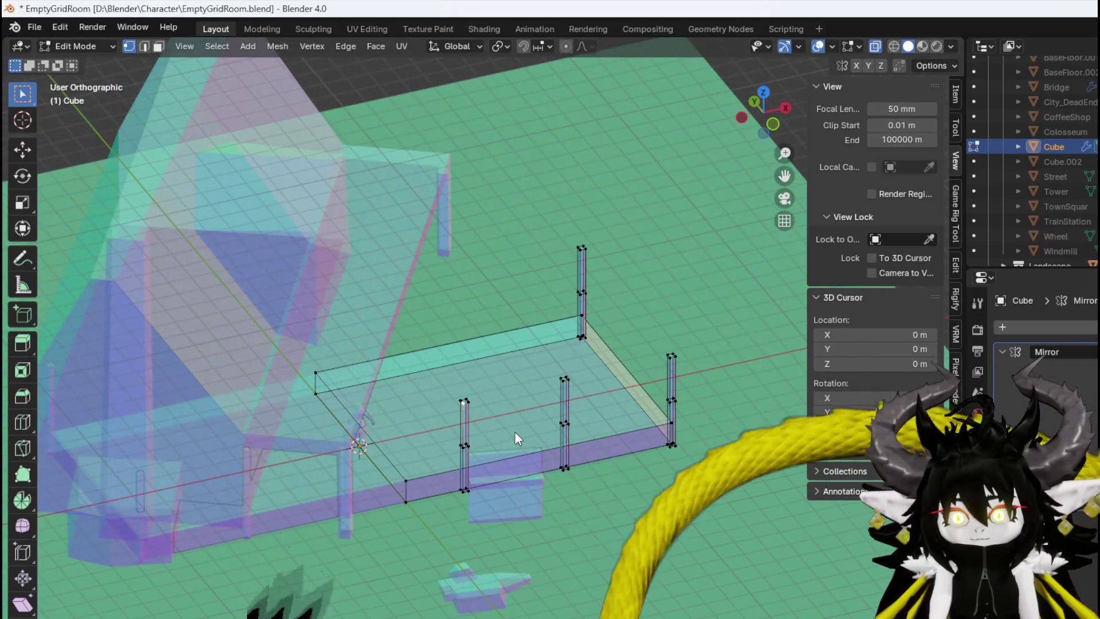
key("ctrl+l")
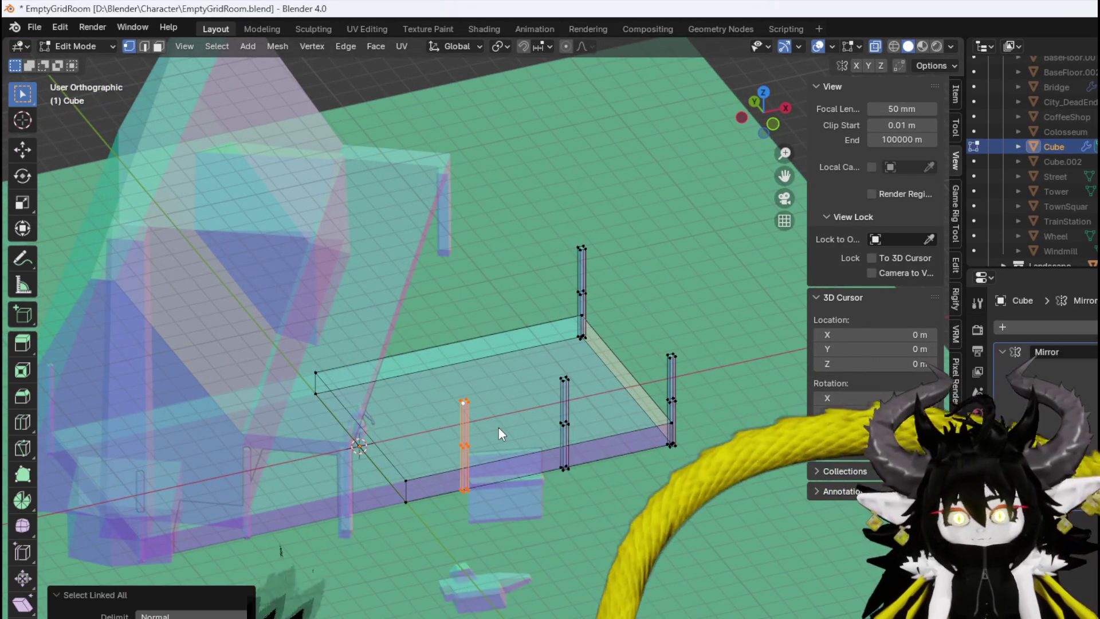
key("KP_1")
key("shift+d")
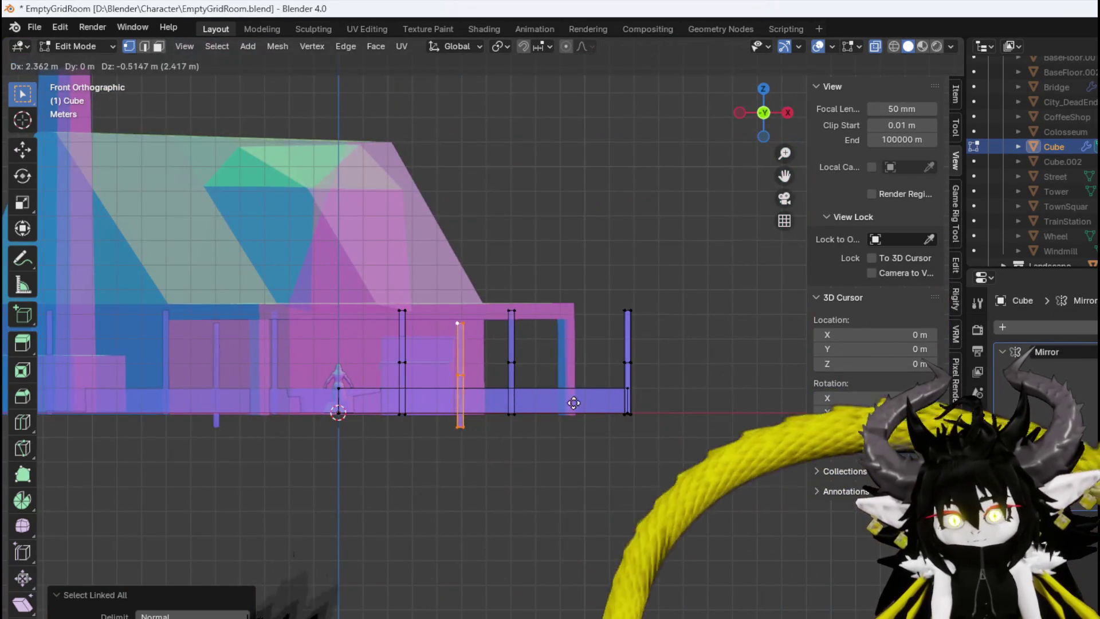
Rotate the copied post to horizontal, shorten it to 0.88 length, and level it
left_click(595, 405)
key("r")
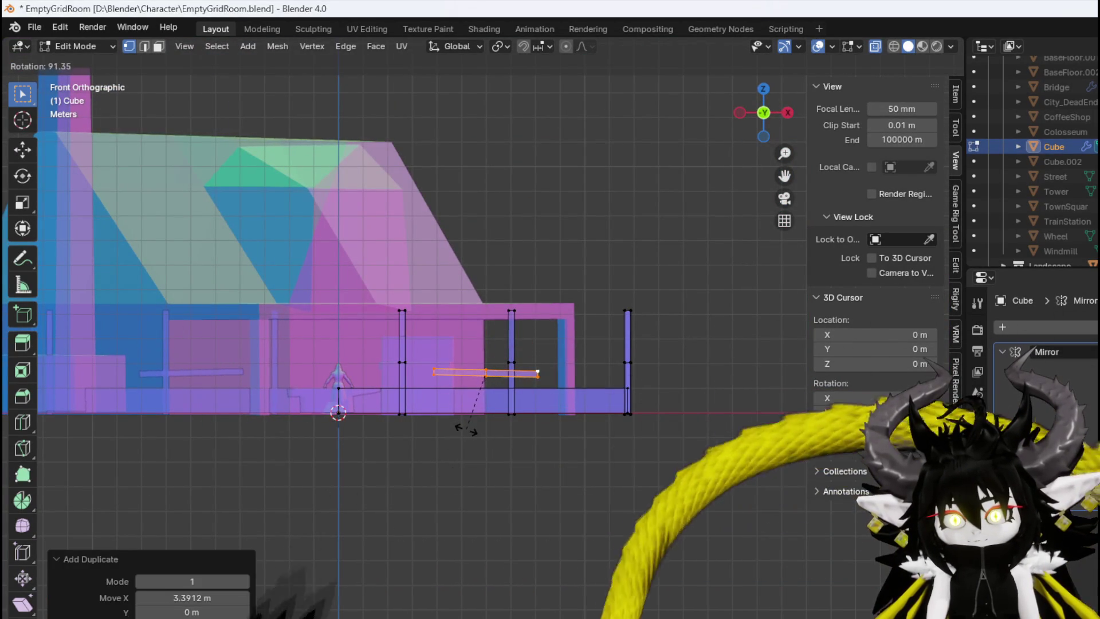
left_click(468, 428)
scroll(467, 425, "up", 5)
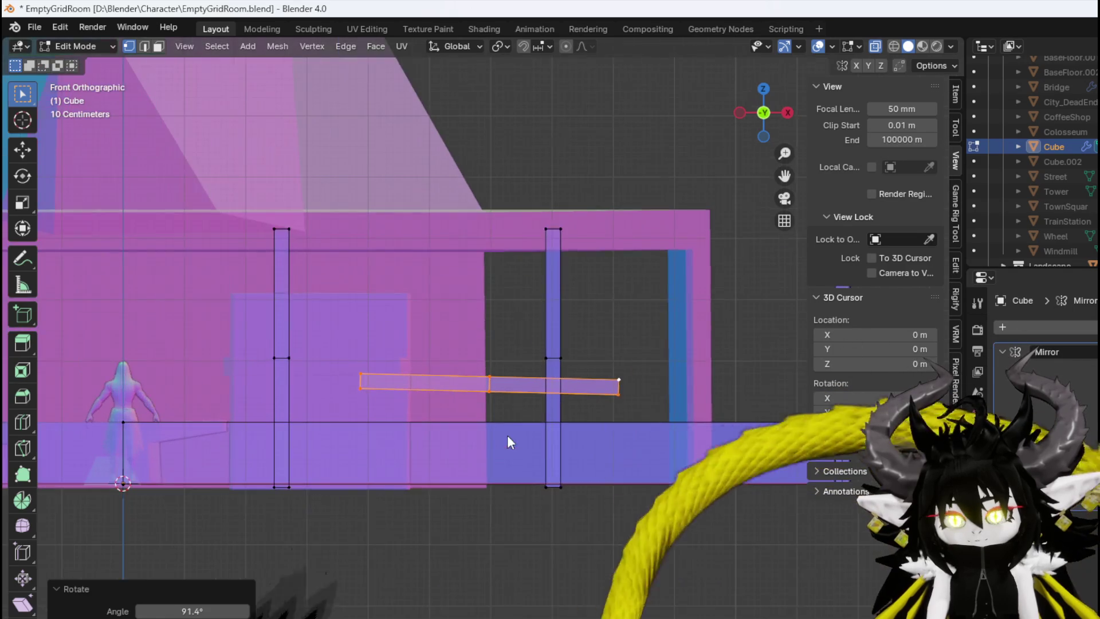
key("s")
left_click(645, 466)
key("r")
left_click(627, 461)
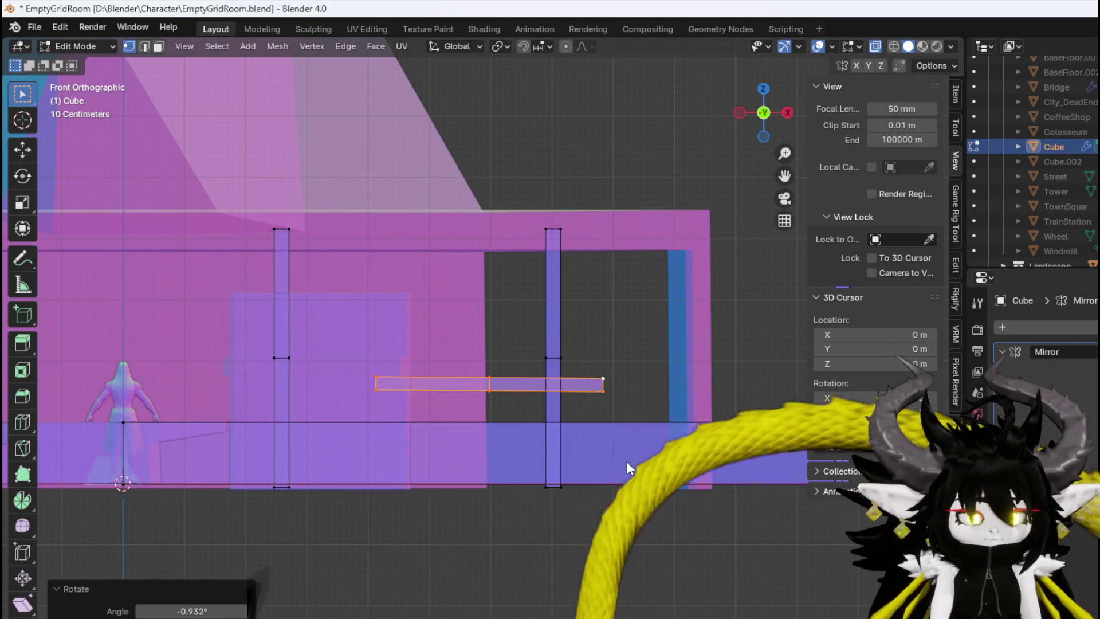
Lower the horizontal rail along Z toward the base and re-level it
key("g")
key("z")
left_click(630, 490)
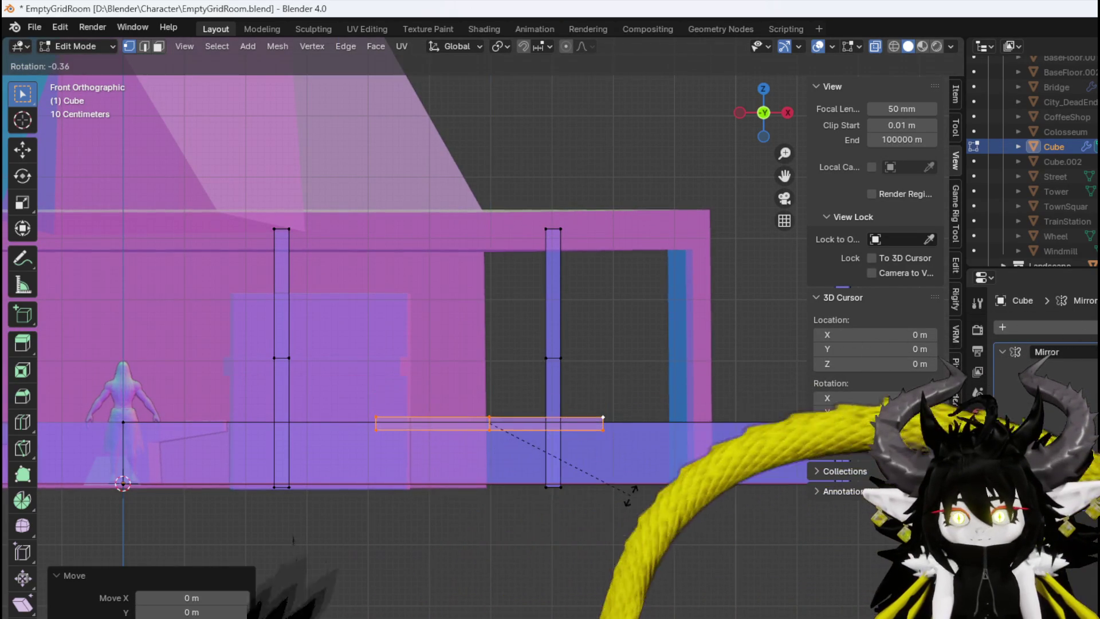
key("r")
left_click(629, 490)
scroll(629, 490, "down", 3)
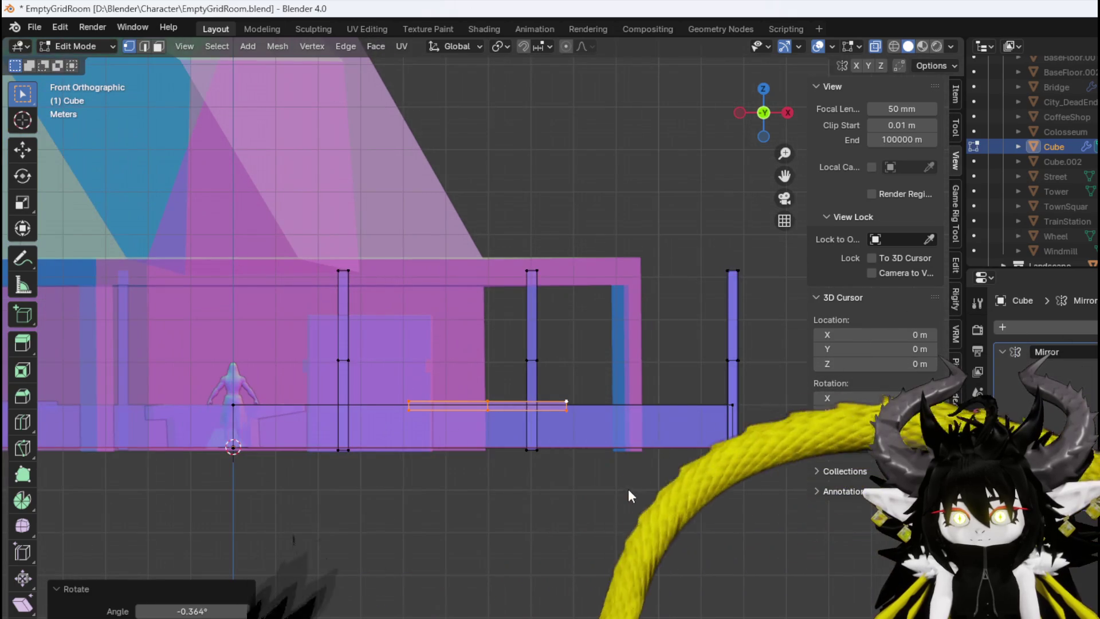
Slide the rail left and back right until it sits between the posts
key("g")
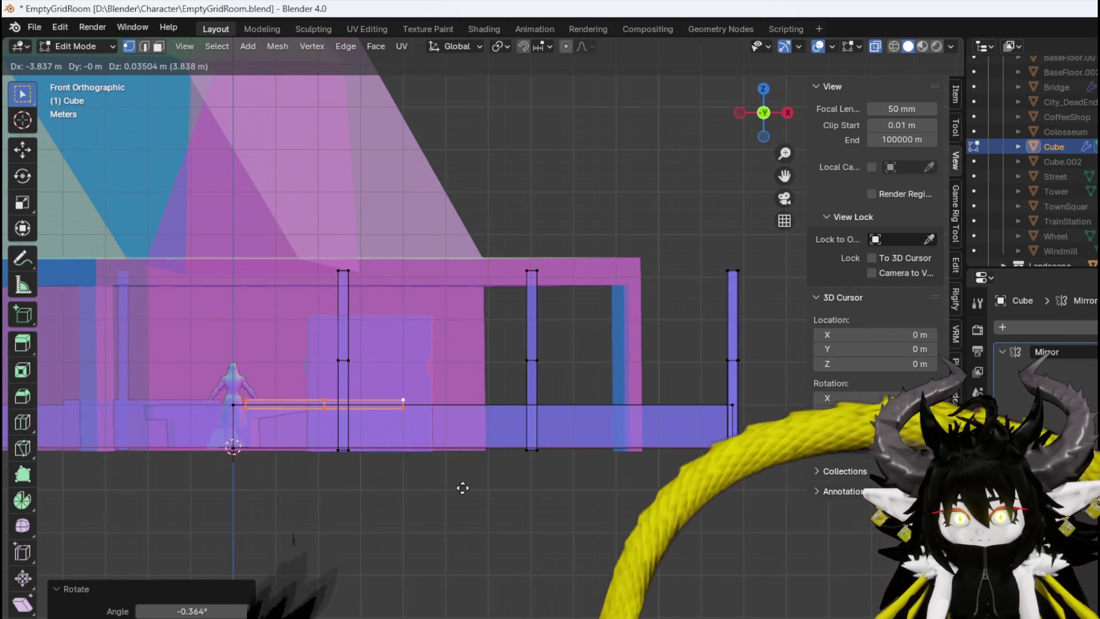
left_click(454, 489)
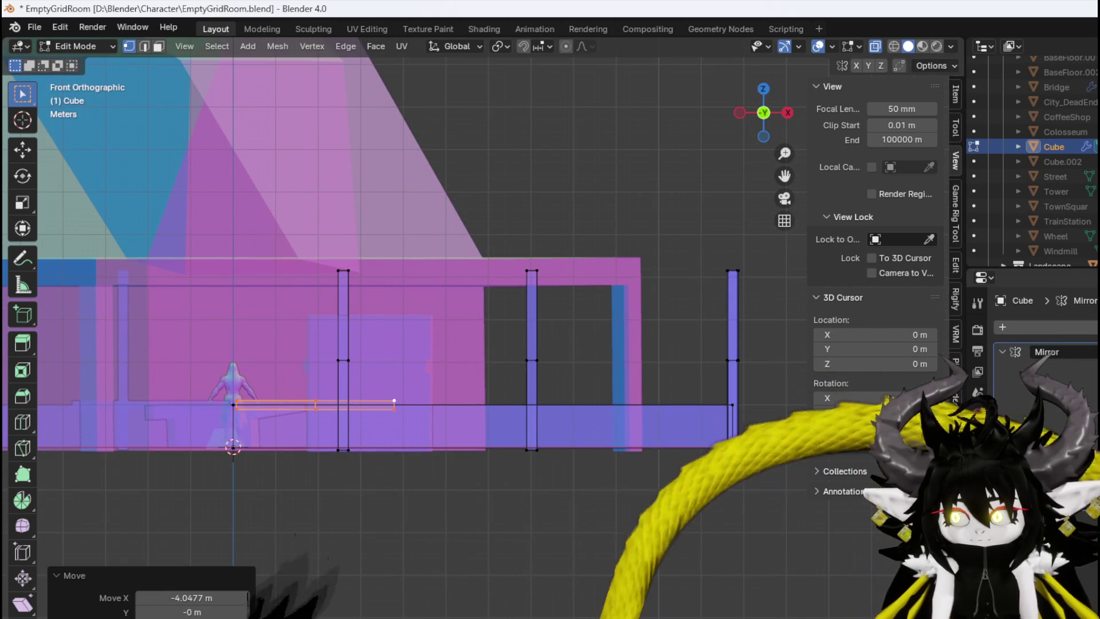
key("g")
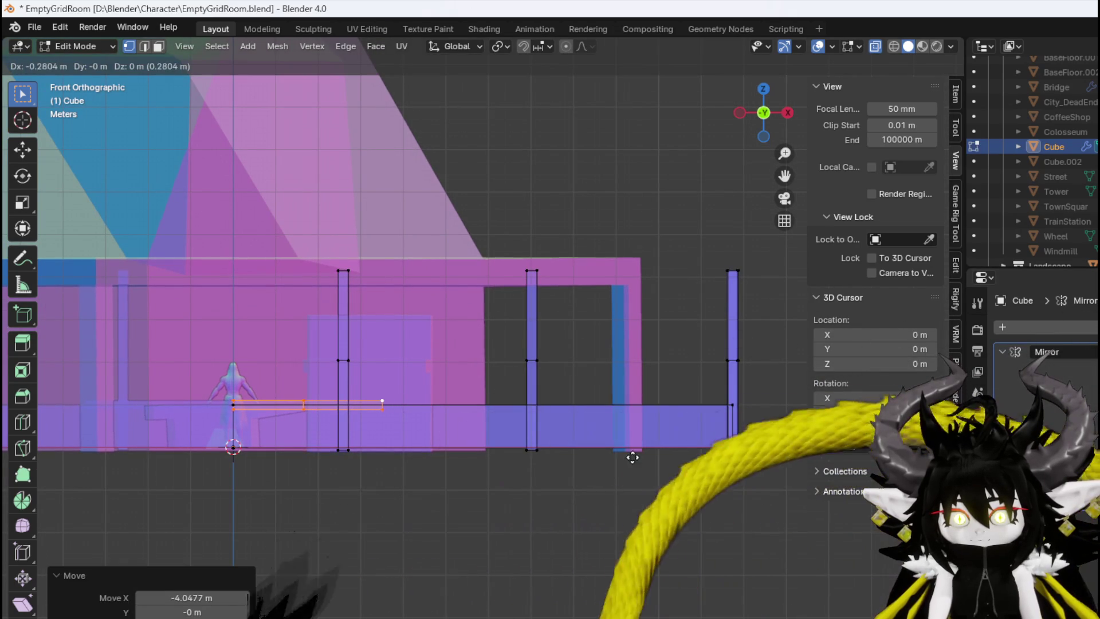
left_click(629, 454)
scroll(368, 442, "up", 2)
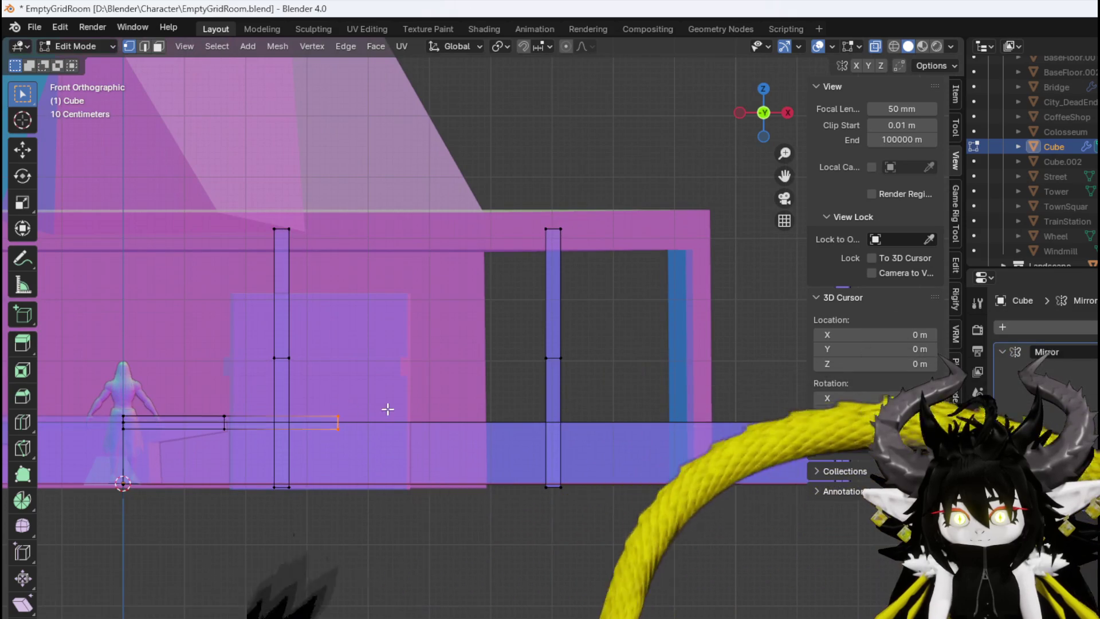
scroll(366, 413, "down", 1)
key("g")
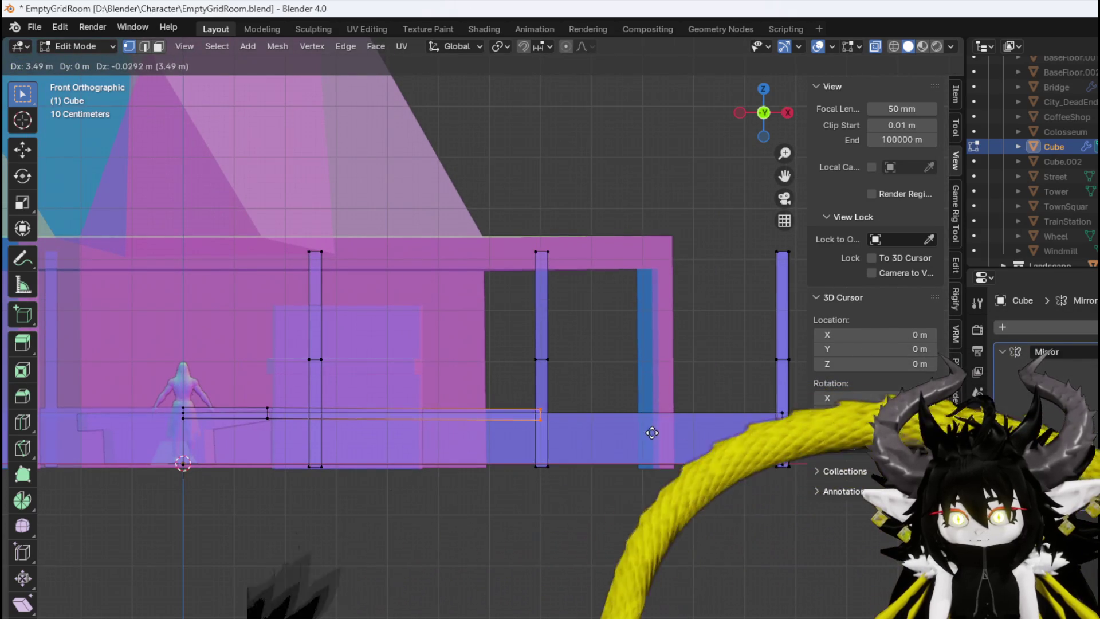
left_click(651, 431)
mouse_move(329, 445)
middle_mouse_down()
mouse_move(456, 456)
mouse_move(295, 491)
mouse_move(166, 489)
mouse_move(164, 471)
mouse_move(242, 494)
middle_mouse_up()
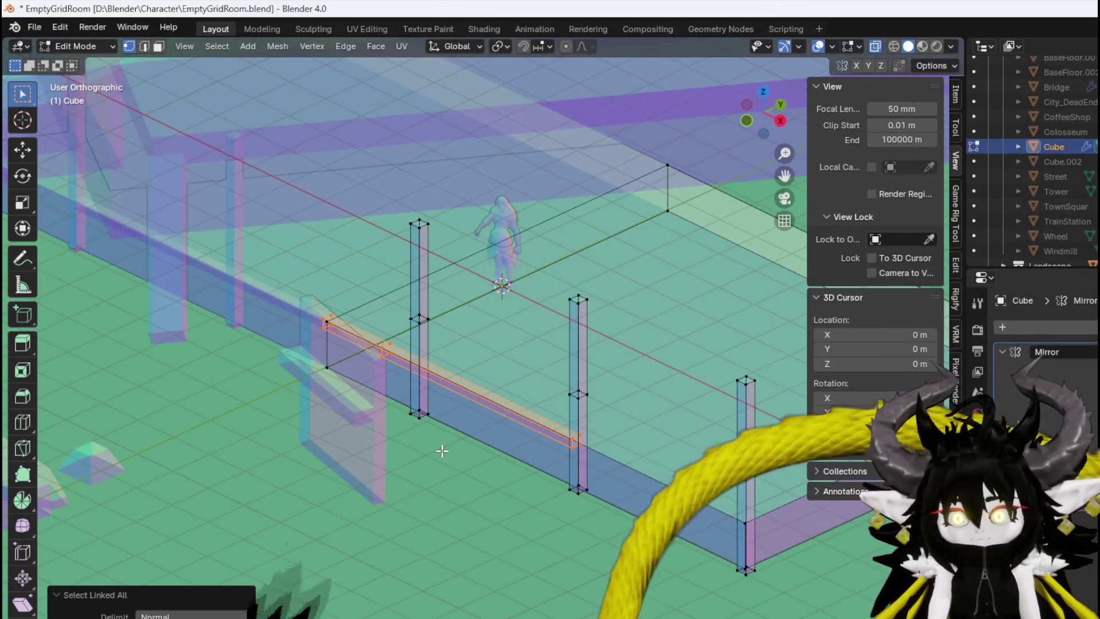
Duplicate the rail in place and move the copy down along Z to the base
key("KP_1")
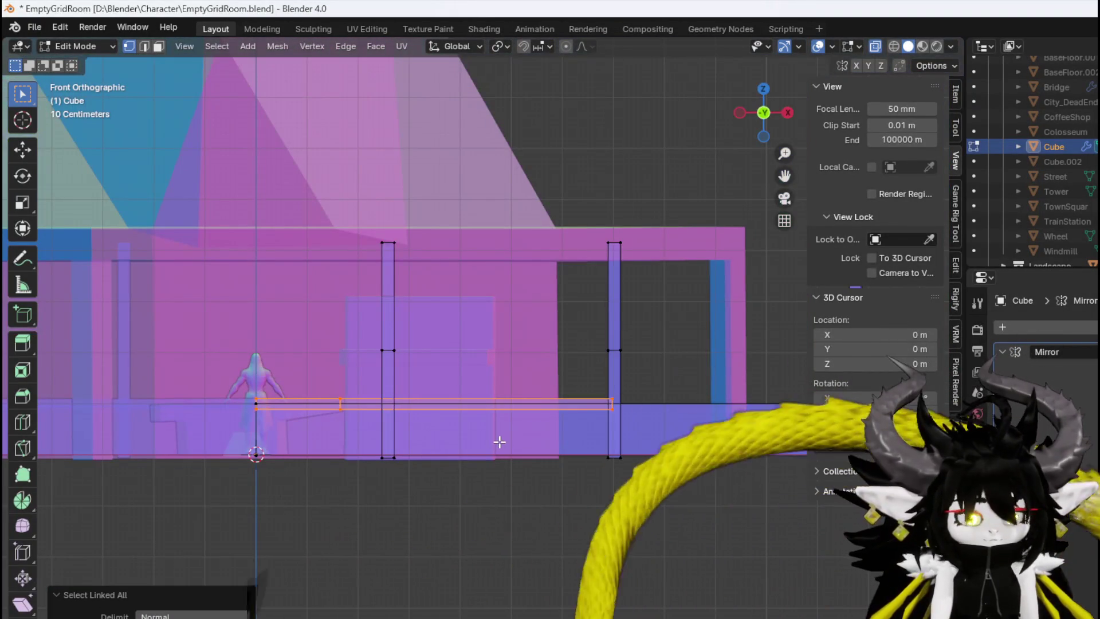
key("shift+d")
right_click(492, 441)
key("g")
key("z")
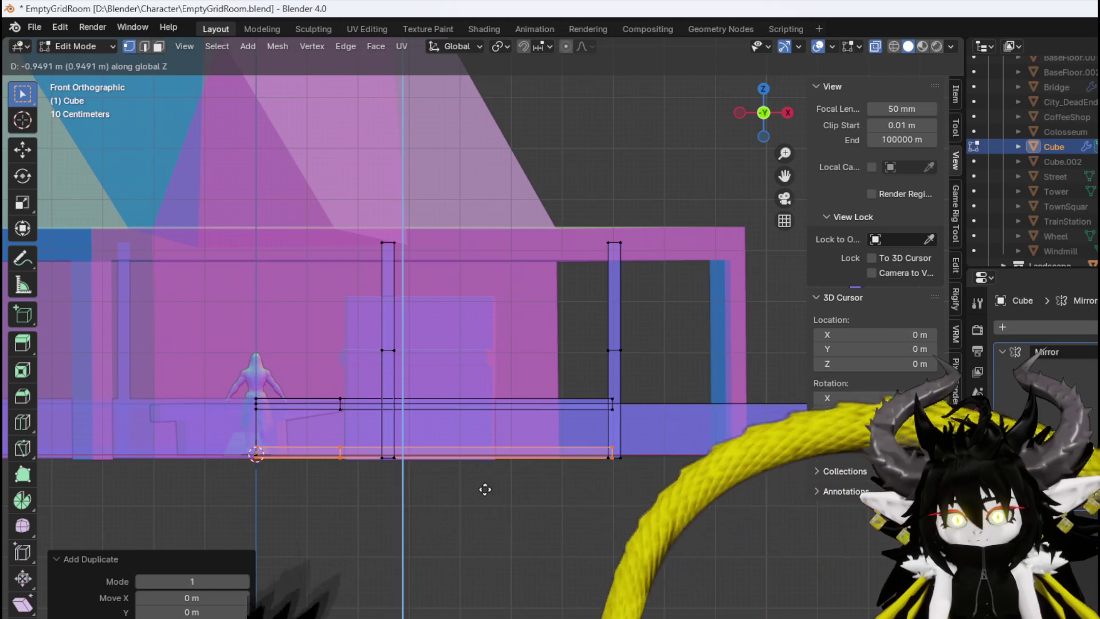
left_click(485, 489)
Nudge the lower rail 0.061212 m along Y to line up with the front posts
mouse_move(516, 442)
middle_mouse_down()
mouse_move(438, 484)
mouse_move(376, 479)
mouse_move(368, 457)
mouse_move(395, 508)
mouse_move(349, 501)
mouse_move(384, 501)
middle_mouse_up()
scroll(383, 501, "up", 4)
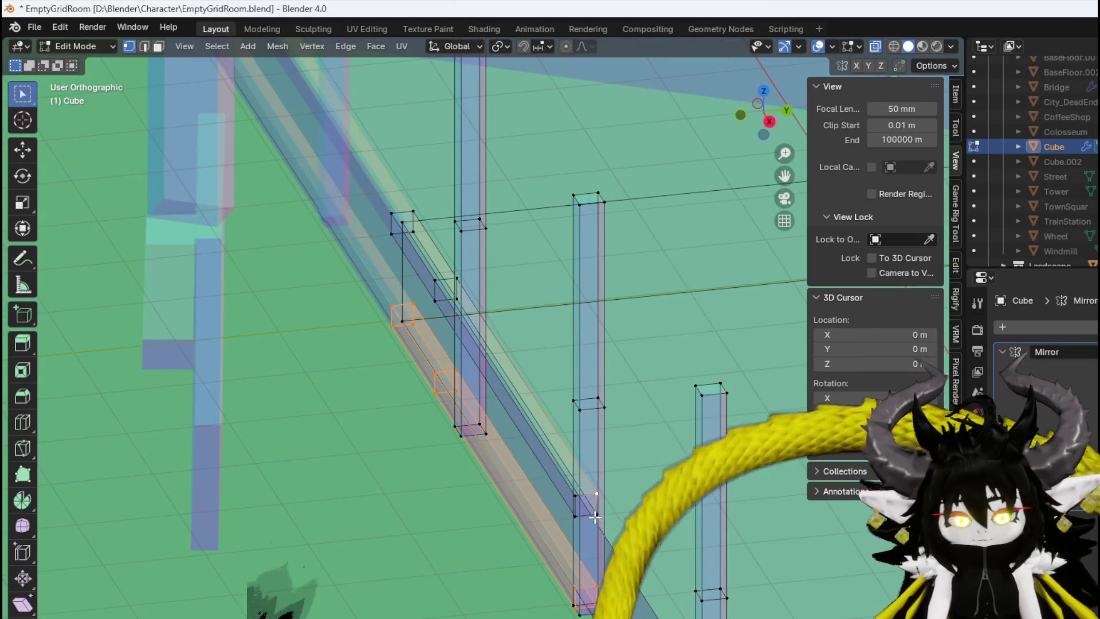
key("g")
key("x")
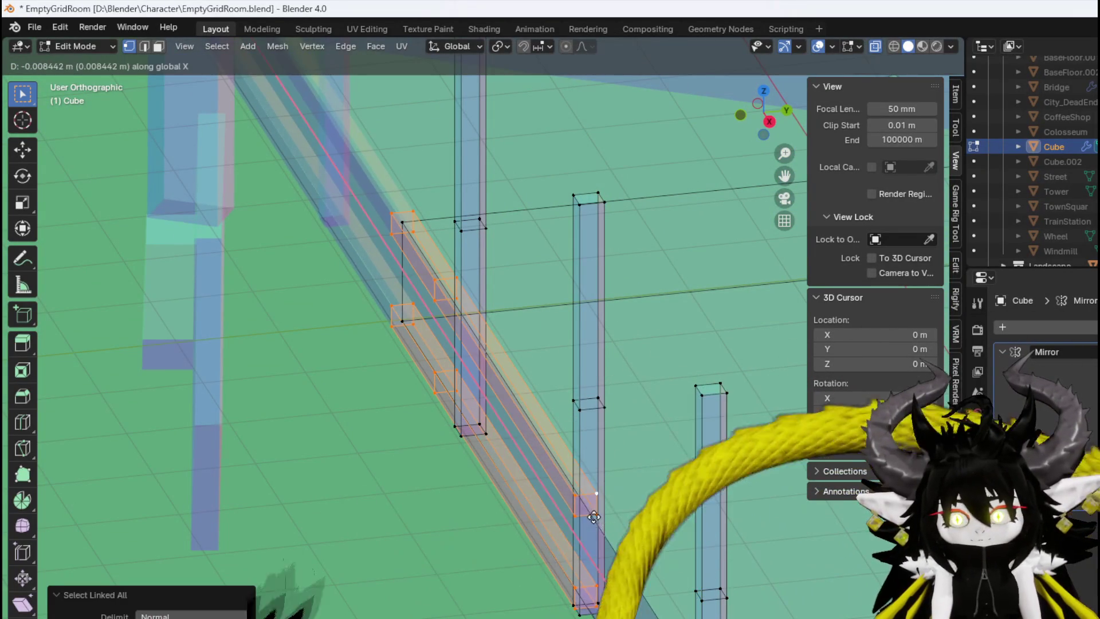
key("x")
key("x")
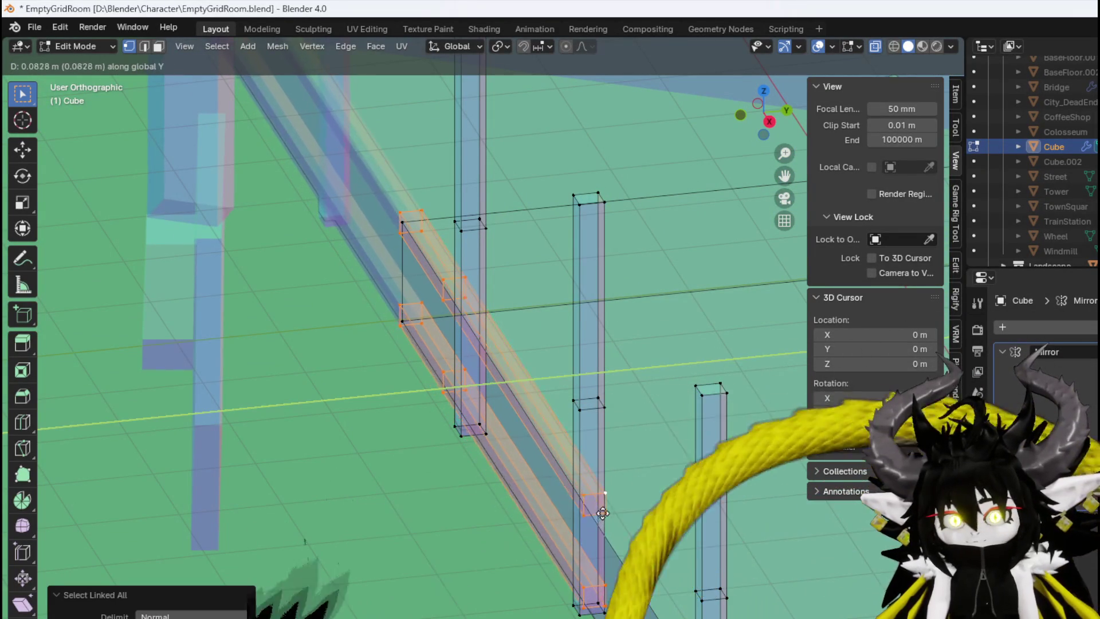
left_click(599, 513)
middle_click_drag(599, 513, 634, 516)
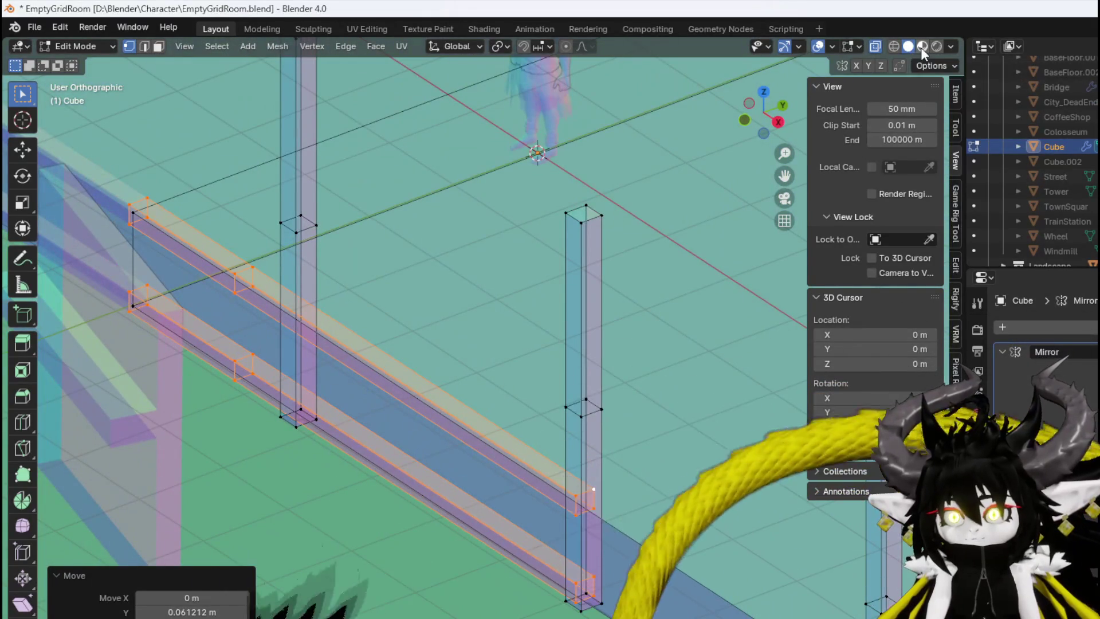
Return to Solid shading and turn off X-ray so the walls appear opaque
left_click(920, 47)
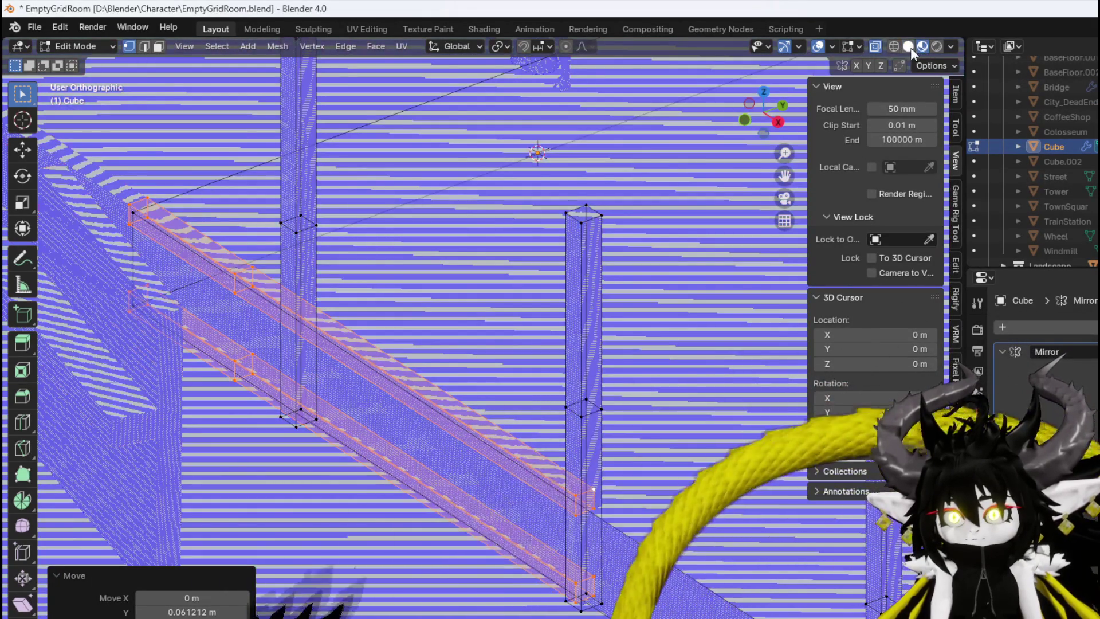
left_click(908, 47)
left_click(876, 46)
mouse_move(476, 378)
middle_mouse_down()
mouse_move(393, 353)
mouse_move(387, 326)
mouse_move(369, 336)
mouse_move(418, 361)
mouse_move(590, 388)
mouse_move(572, 368)
mouse_move(609, 372)
mouse_move(681, 453)
middle_mouse_up()
Select vertices at the rail's right end and left part in top view
left_click(711, 405)
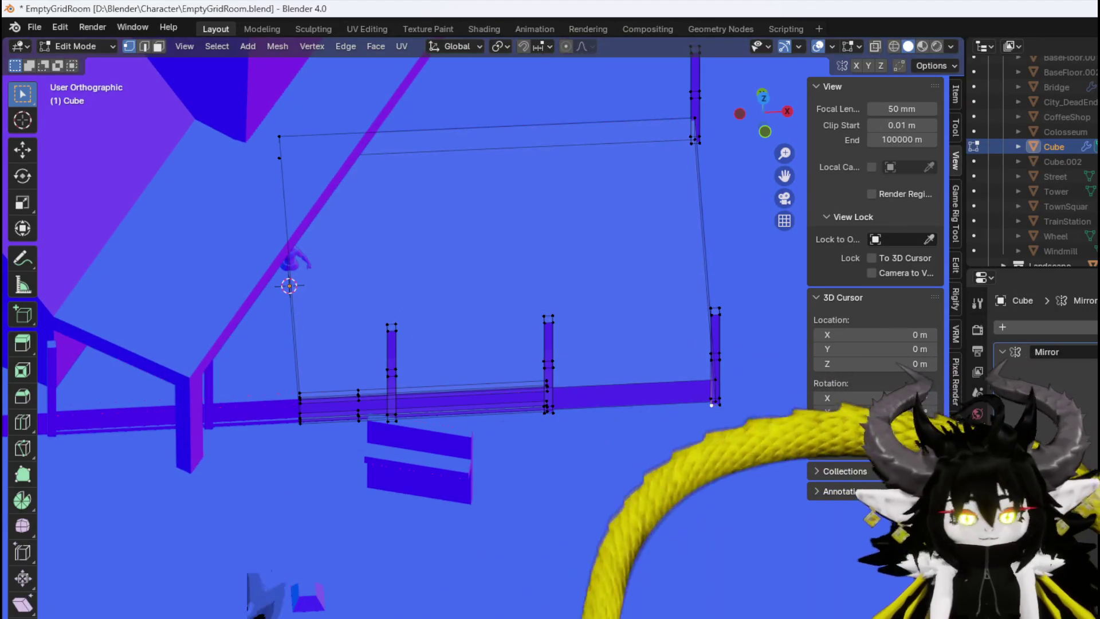
key("KP_7")
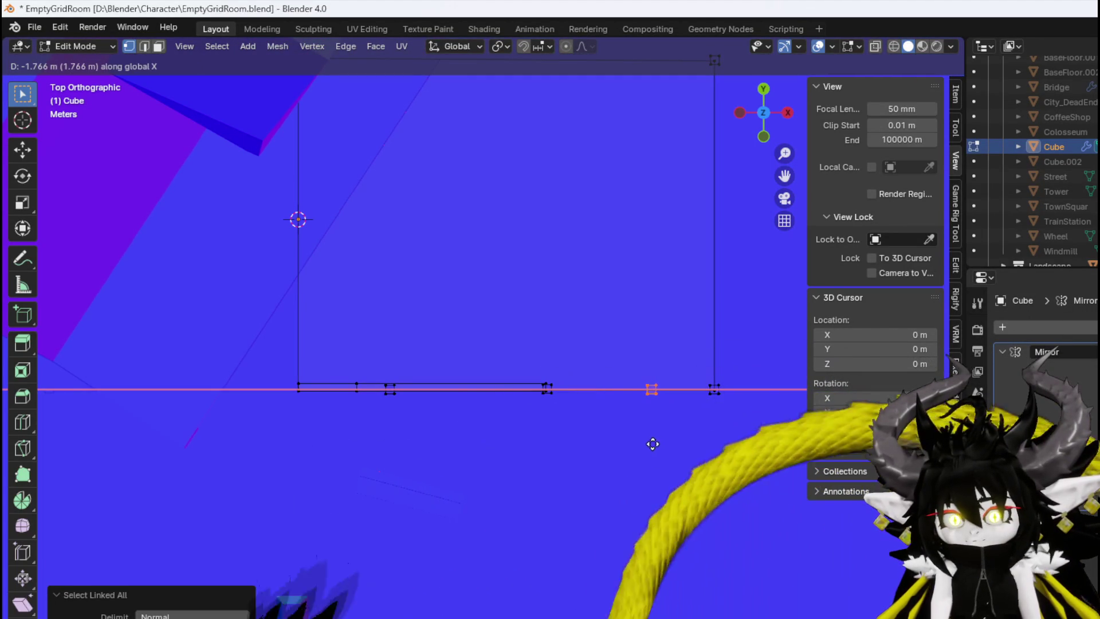
left_click(652, 445)
left_click(352, 393)
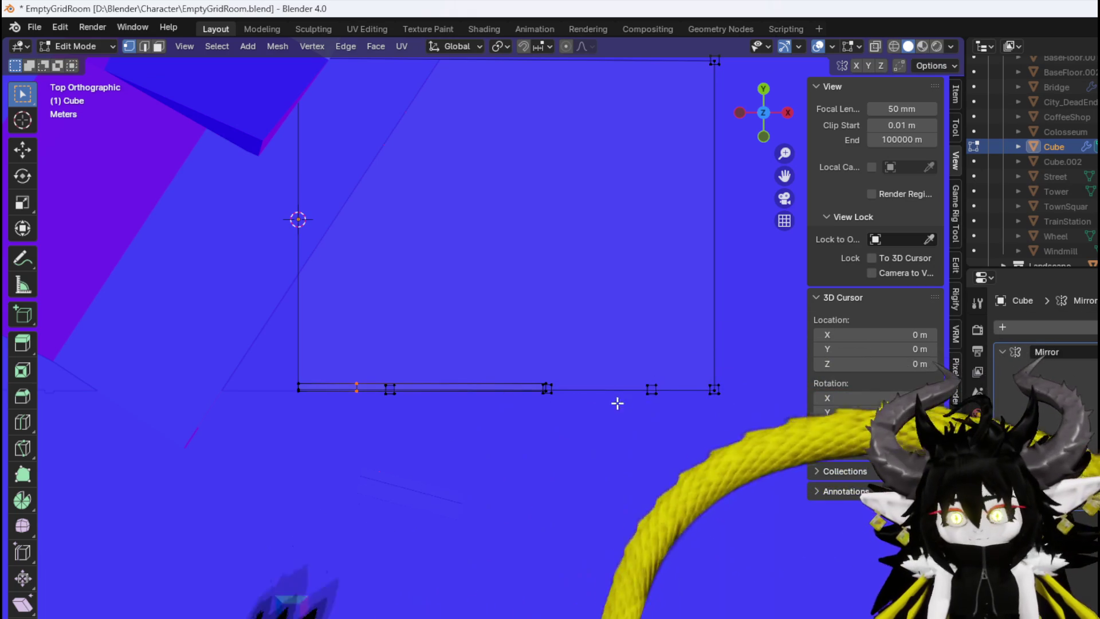
Inspect where the rails meet the posts from several angles, then select the whole rail
mouse_move(624, 431)
middle_mouse_down()
mouse_move(587, 405)
mouse_move(584, 339)
mouse_move(512, 310)
mouse_move(496, 358)
middle_mouse_up()
mouse_move(503, 321)
middle_mouse_down()
mouse_move(482, 304)
mouse_move(516, 342)
middle_mouse_up()
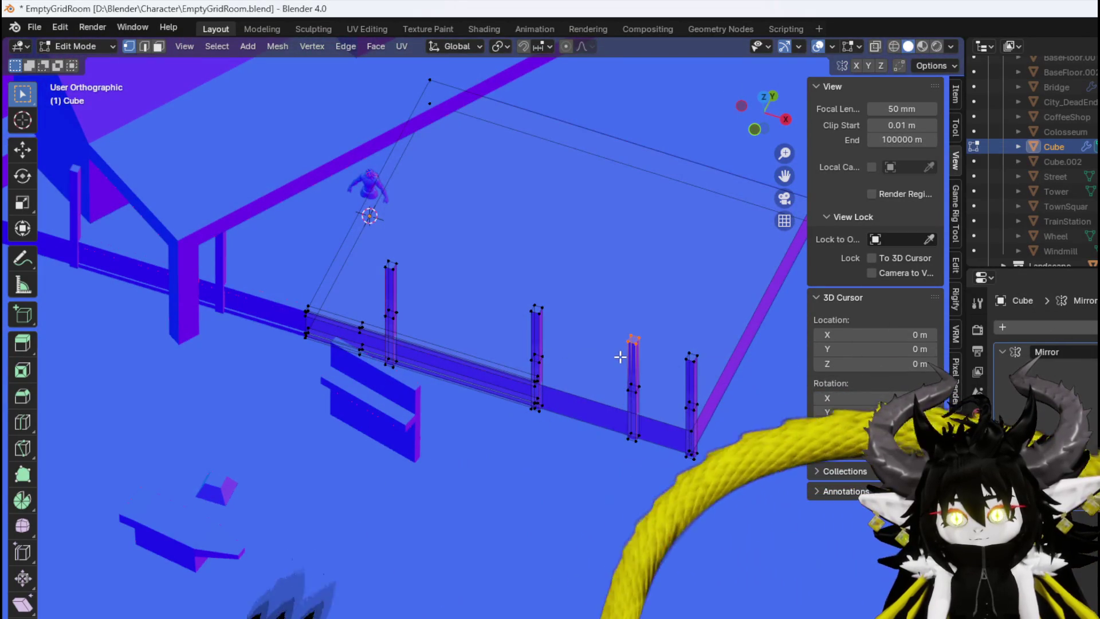
middle_click_drag(620, 357, 621, 334)
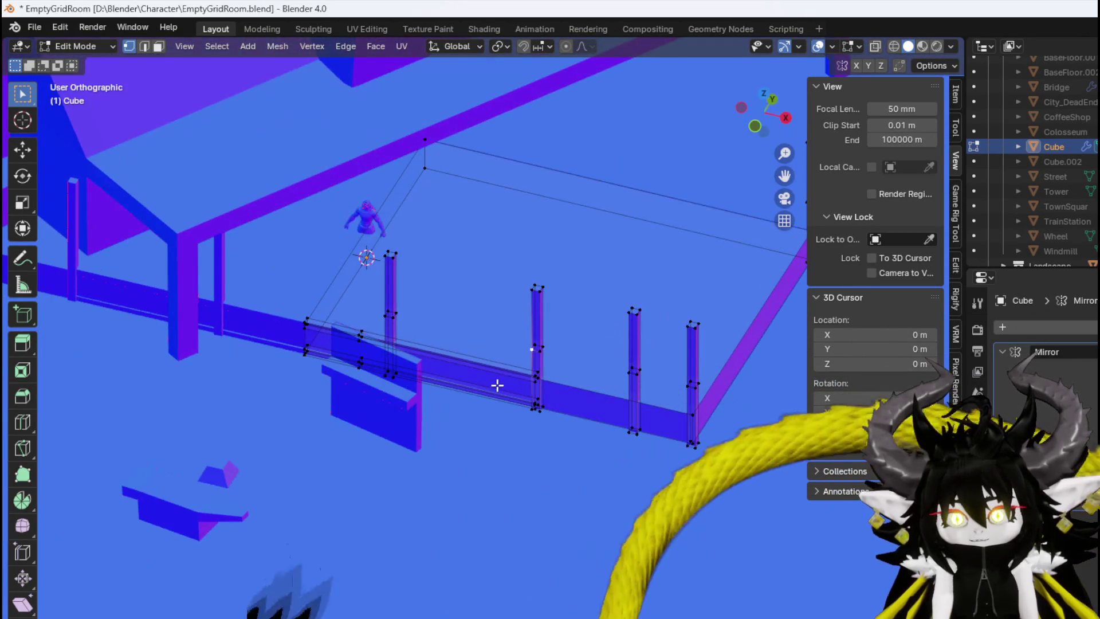
scroll(503, 382, "up", 3)
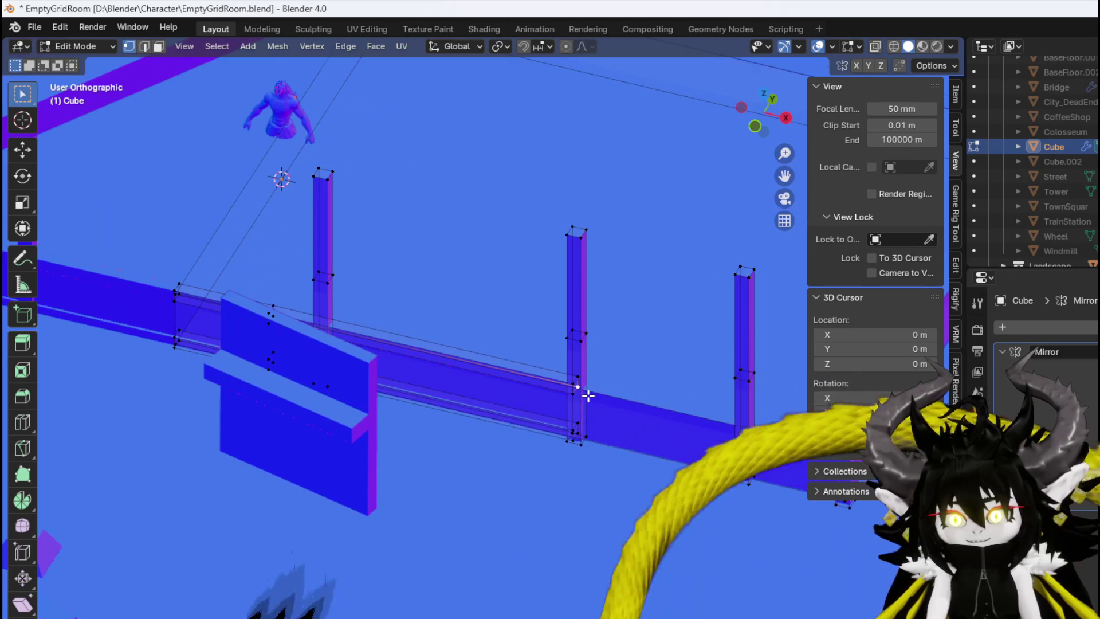
scroll(588, 395, "up", 3)
scroll(573, 448, "down", 5)
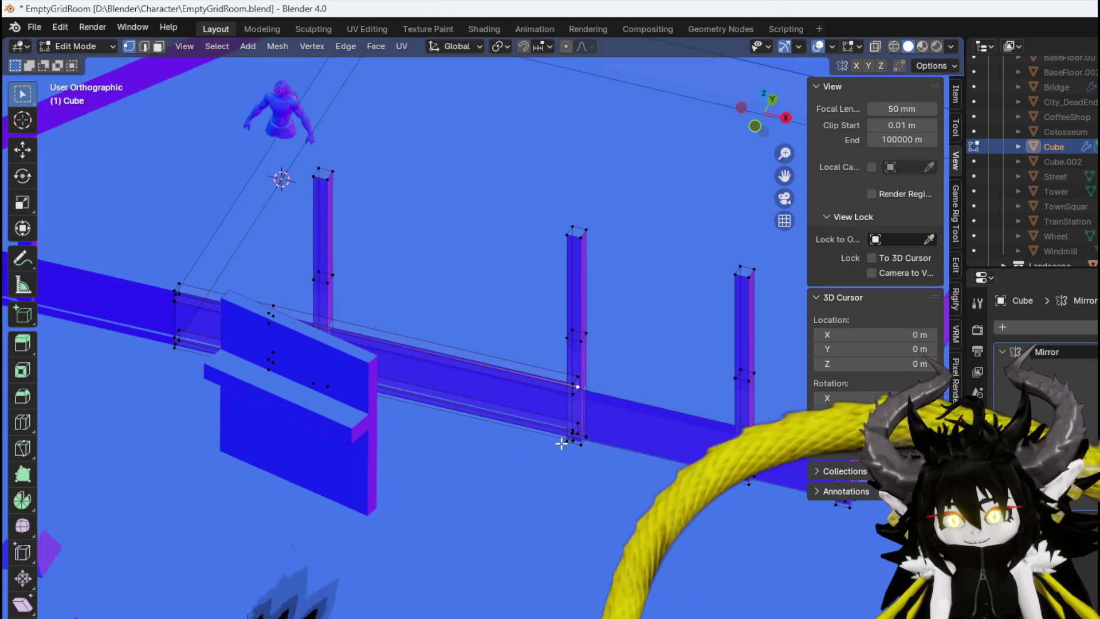
scroll(602, 445, "up", 2)
scroll(602, 463, "up", 4)
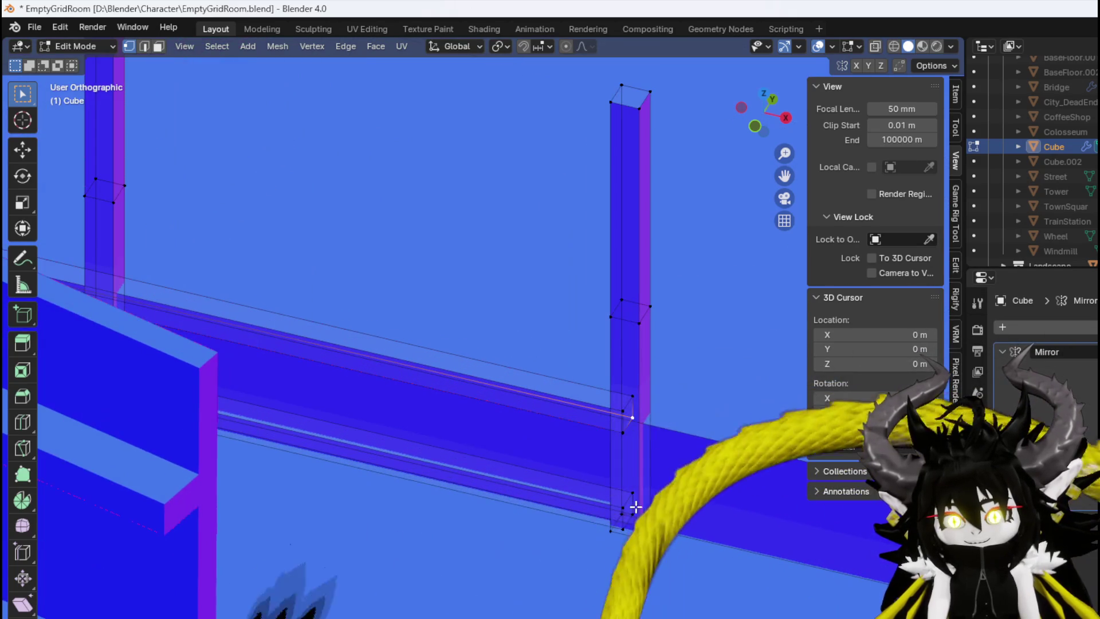
key("ctrl+l")
scroll(640, 486, "down", 4)
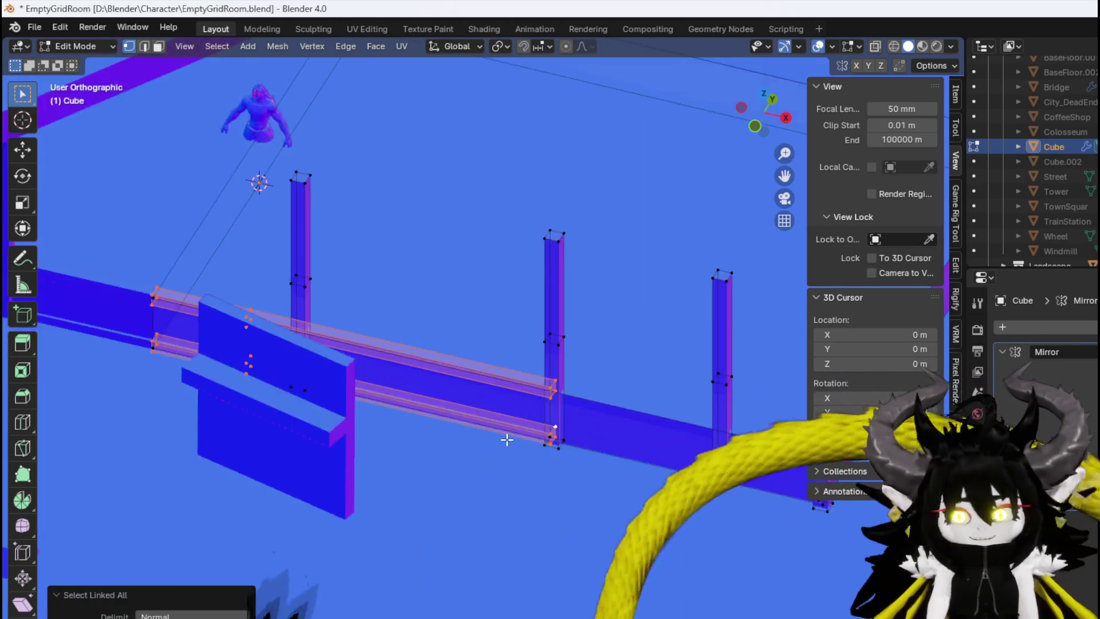
Duplicate the rail pair, move it right, and shrink it to 0.238 length in the end bay
key("KP_1")
key("shift+d")
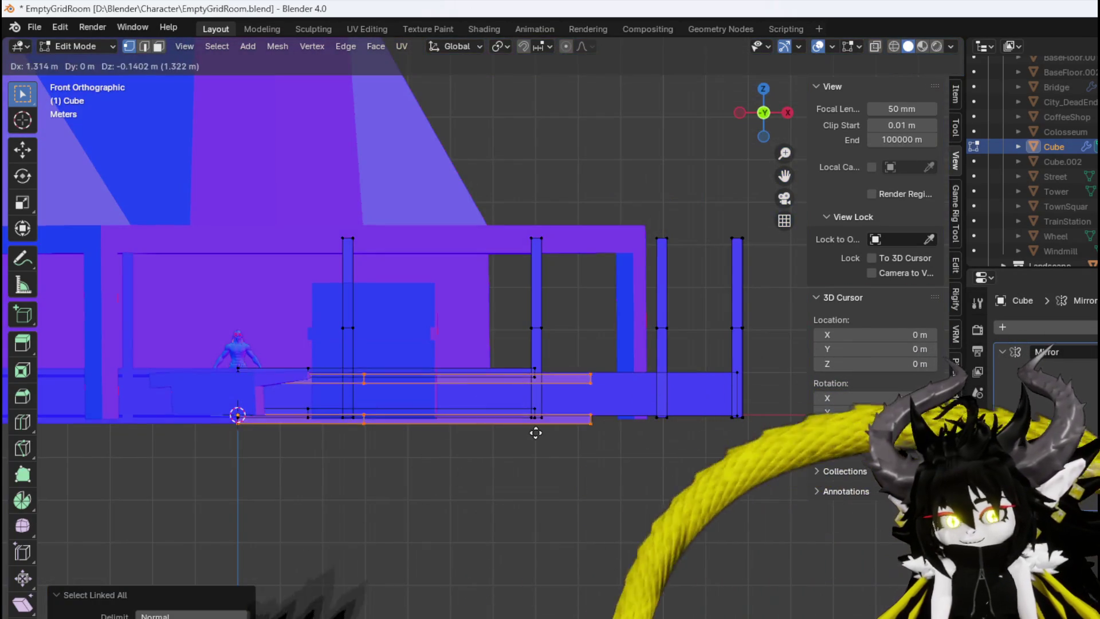
right_click(549, 428)
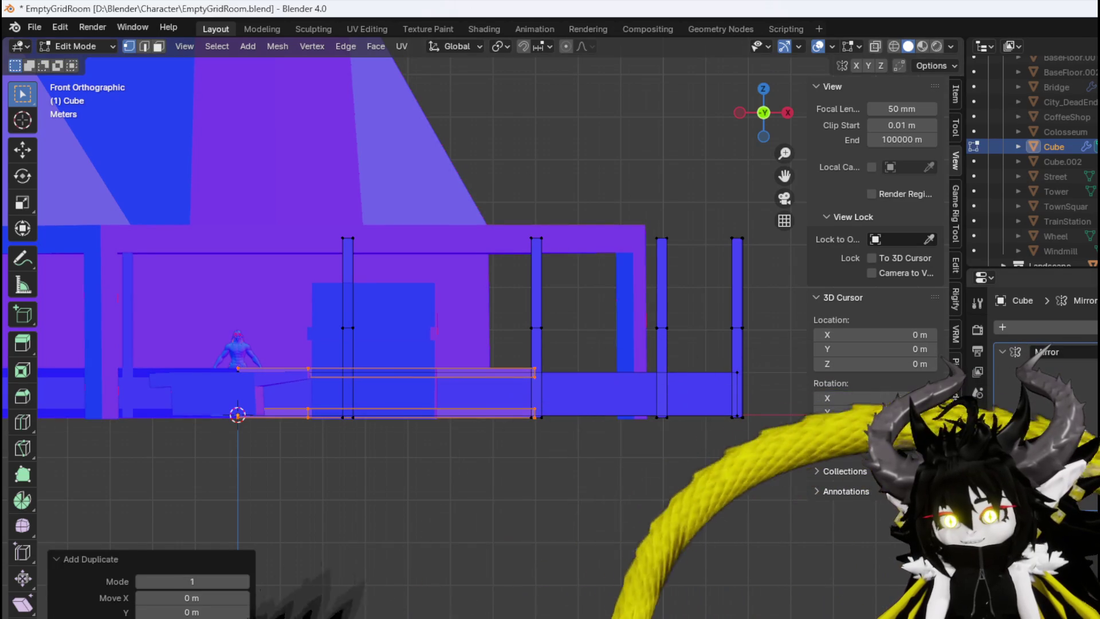
key("g")
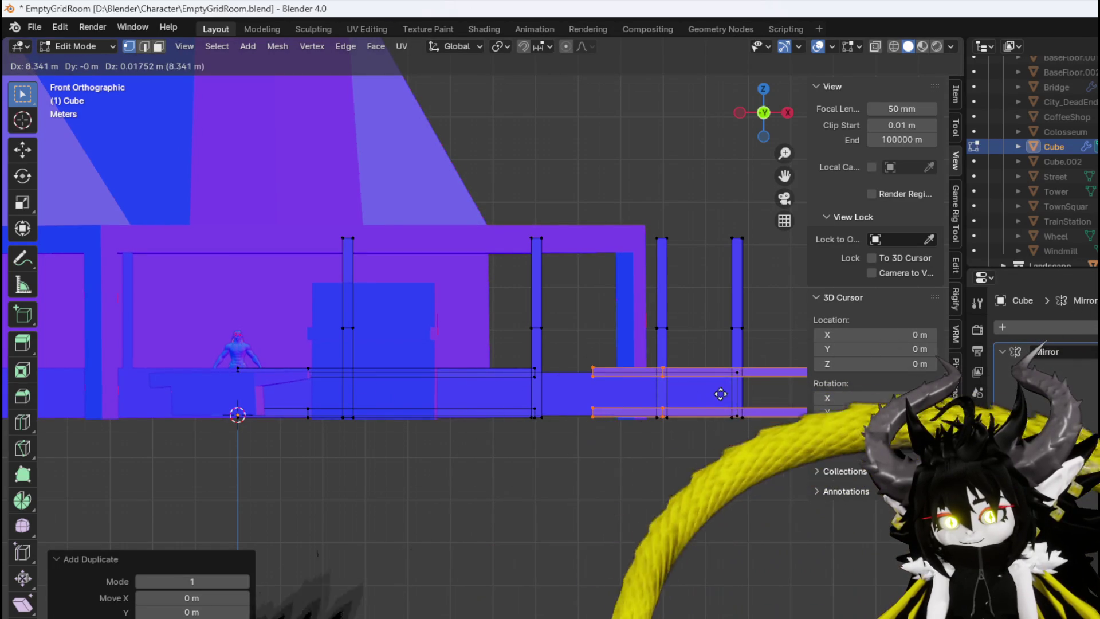
left_click(720, 394)
middle_click_drag(669, 407, 546, 414, "shift")
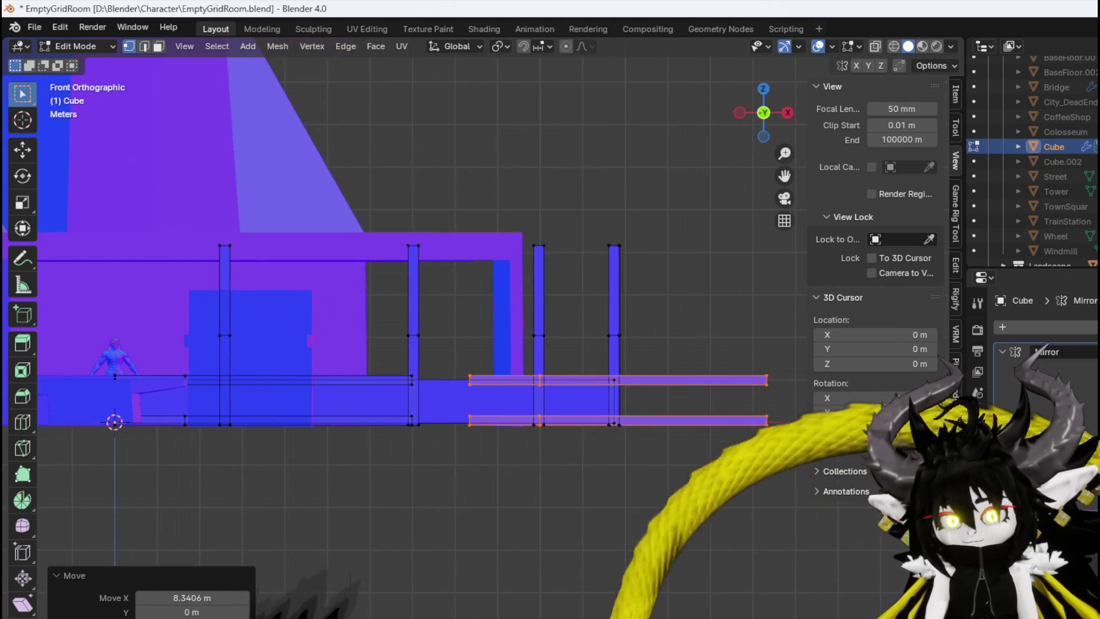
left_click(622, 419)
key("g")
left_click(603, 420)
mouse_move(582, 418)
middle_mouse_down()
mouse_move(442, 473)
mouse_move(561, 497)
mouse_move(639, 456)
mouse_move(480, 407)
mouse_move(468, 424)
mouse_move(339, 420)
mouse_move(456, 420)
mouse_move(508, 394)
middle_mouse_up()
Duplicate the linked rail panel onto the frame's side, then resize and nudge it between the side posts
key("3")
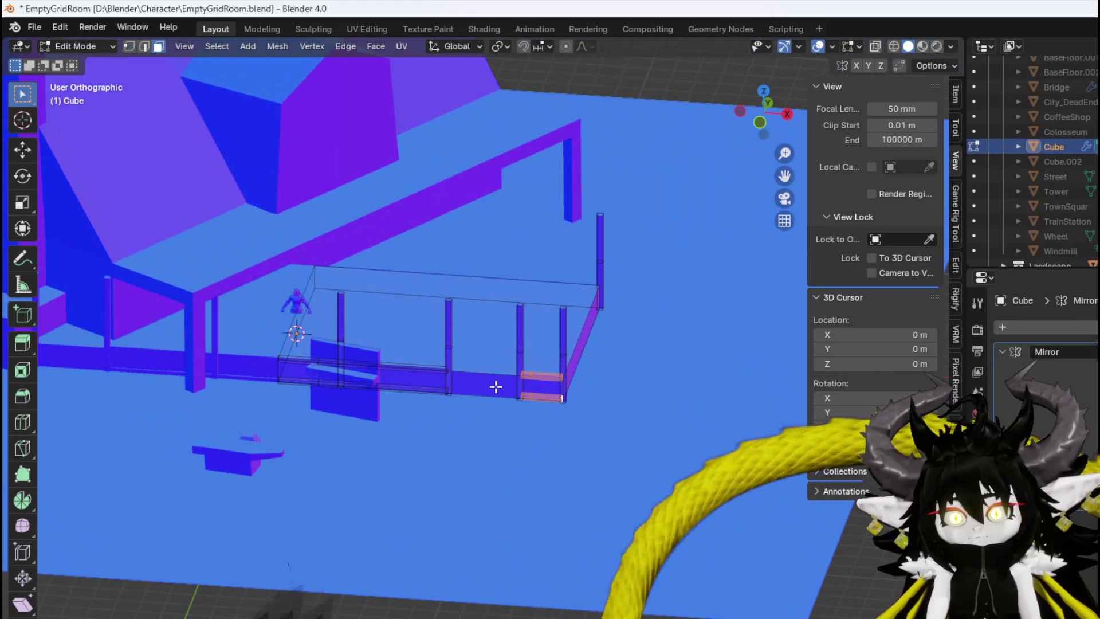
key("ctrl+l")
mouse_move(467, 381)
middle_mouse_down()
mouse_move(520, 366)
mouse_move(637, 428)
middle_mouse_up()
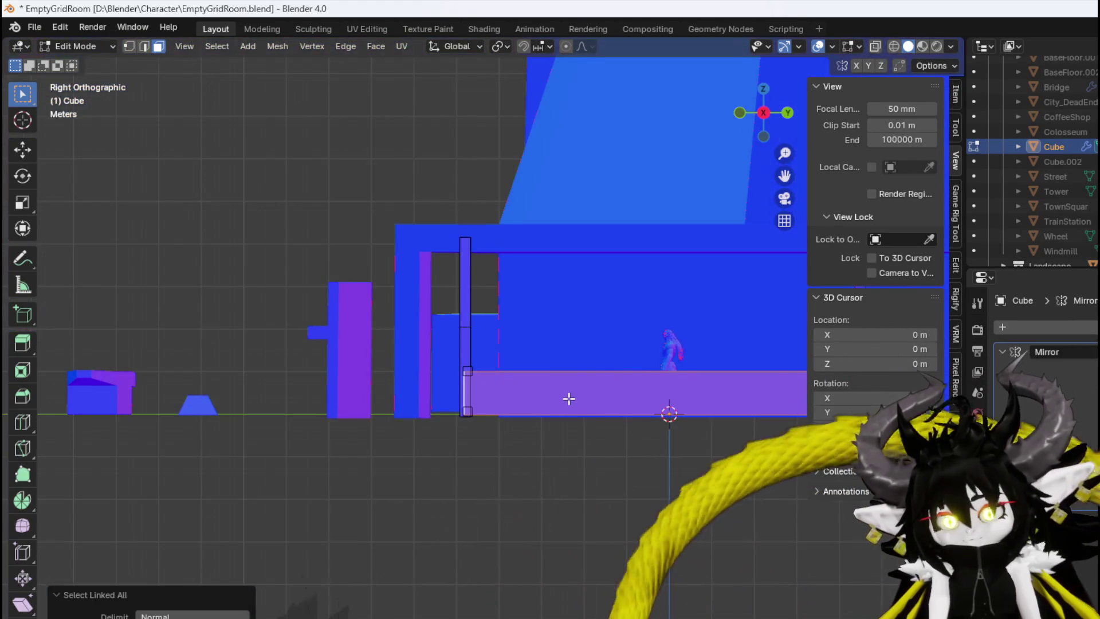
middle_click_drag(572, 397, 477, 442, "shift")
key("g")
left_click(504, 407)
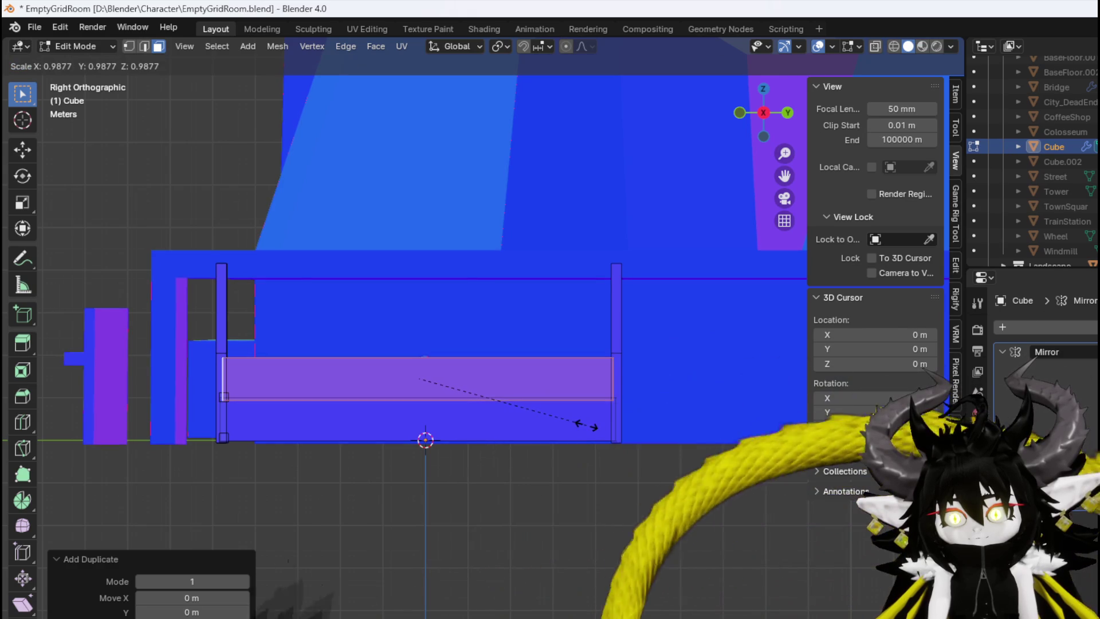
left_click(586, 424)
key("g")
left_click(587, 424)
Select the side panel's top vertices and raise them along Z, then undo that raise
key("1")
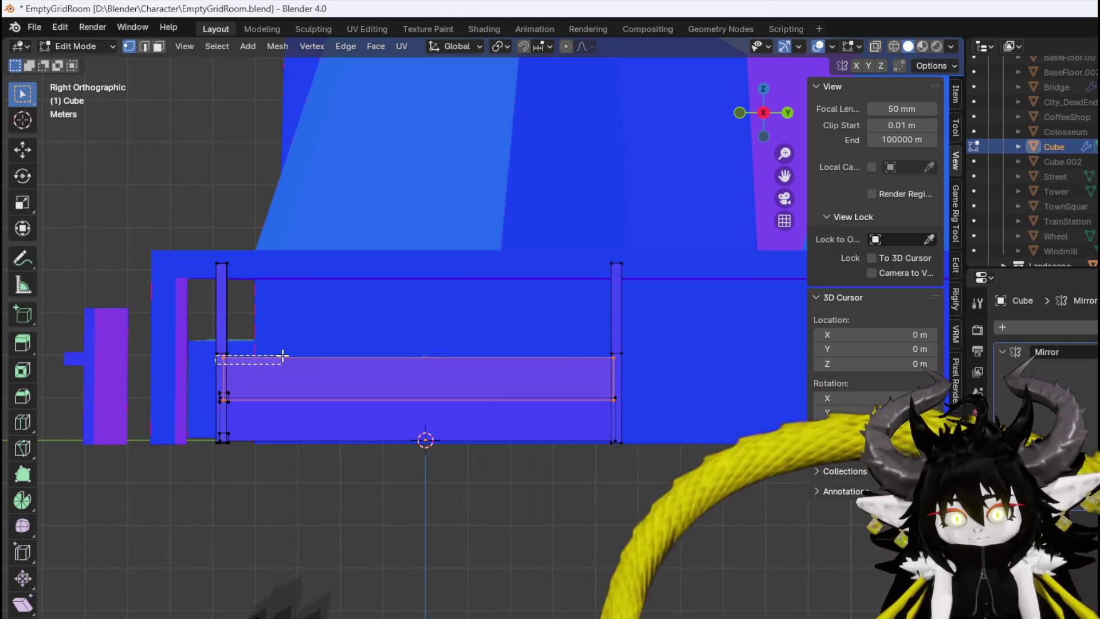
left_click_drag(283, 355, 284, 358)
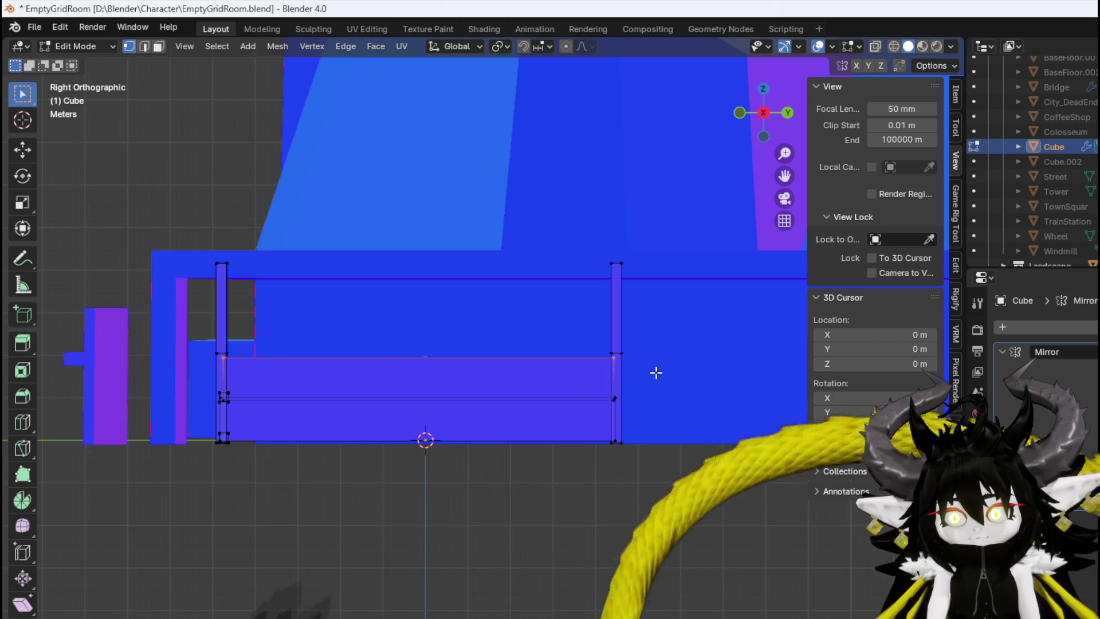
key("g")
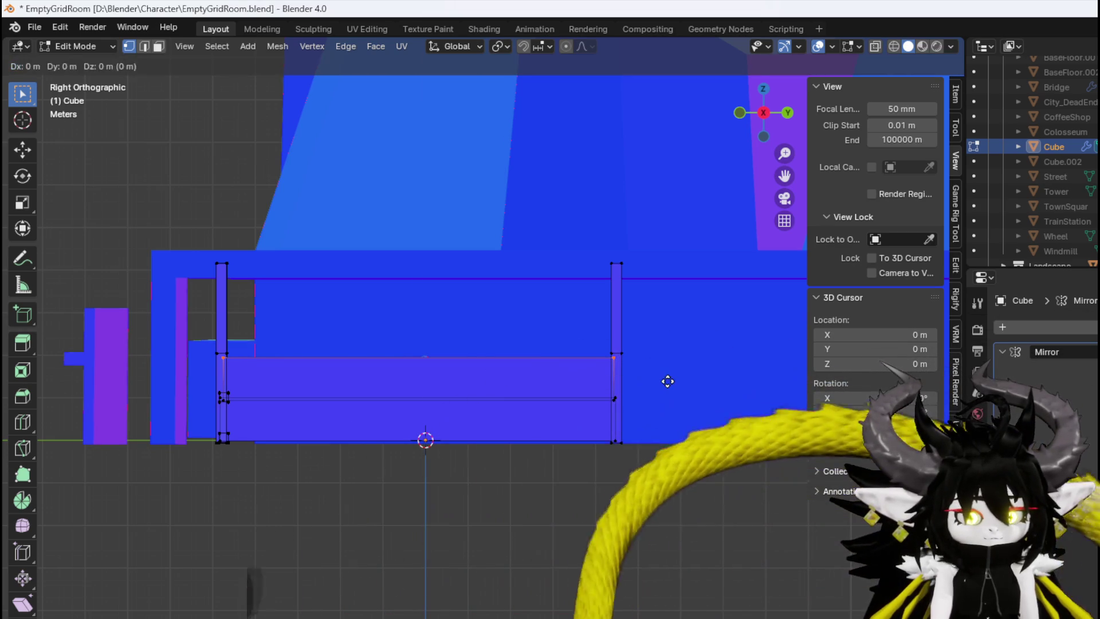
key("z")
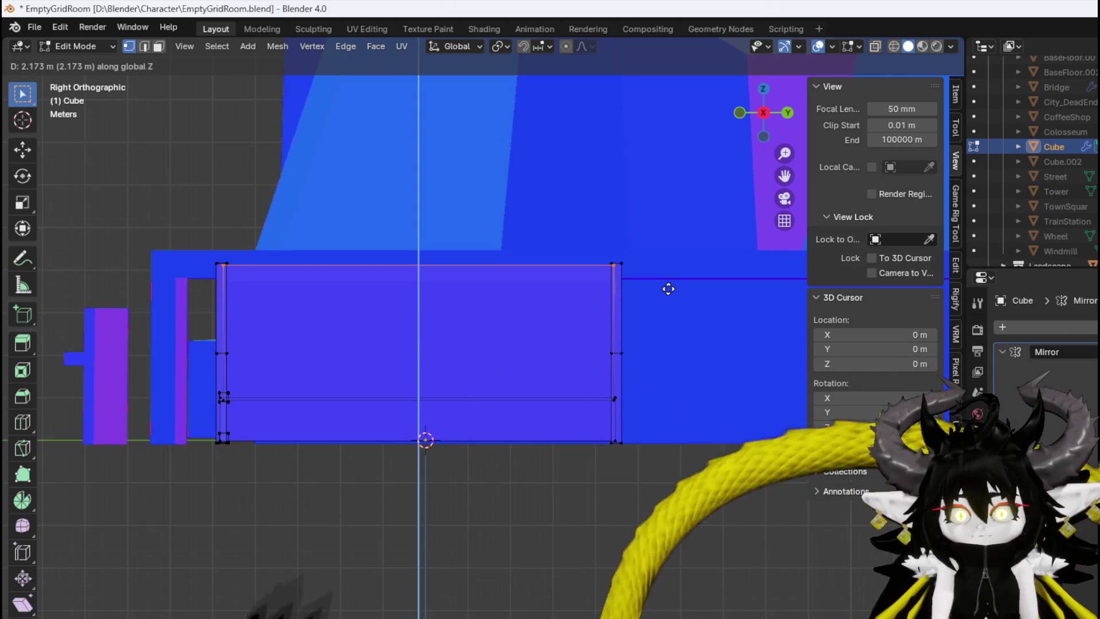
left_click(668, 287)
mouse_move(668, 287)
middle_mouse_down()
mouse_move(339, 307)
mouse_move(457, 311)
middle_mouse_up()
middle_click_drag(287, 388, 169, 378)
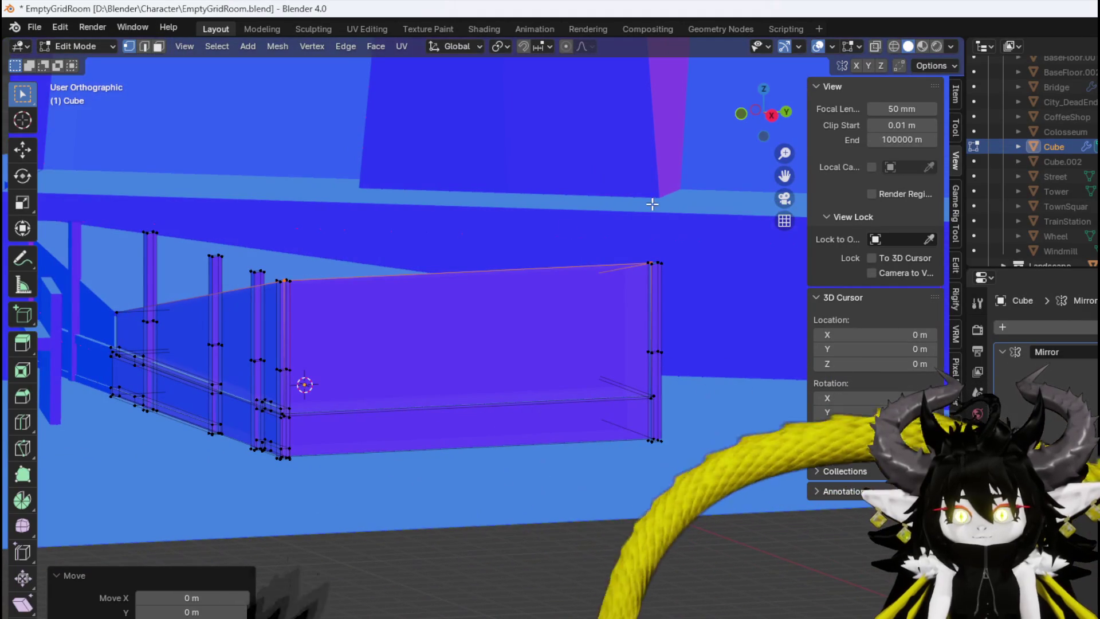
key("ctrl+z")
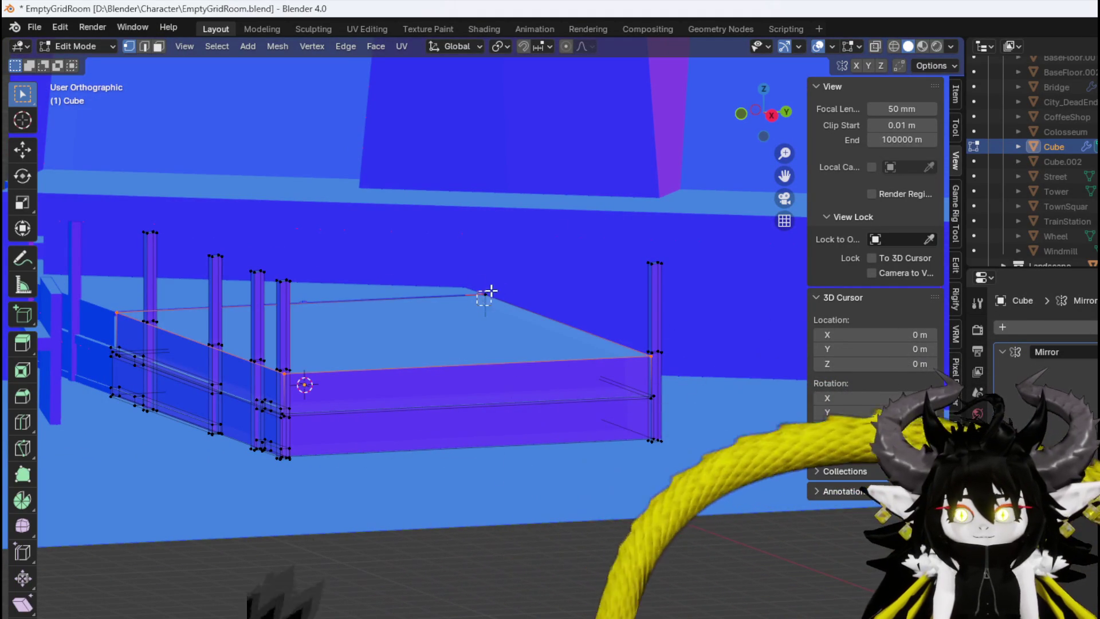
middle_click_drag(545, 307, 510, 314)
key("KP_1")
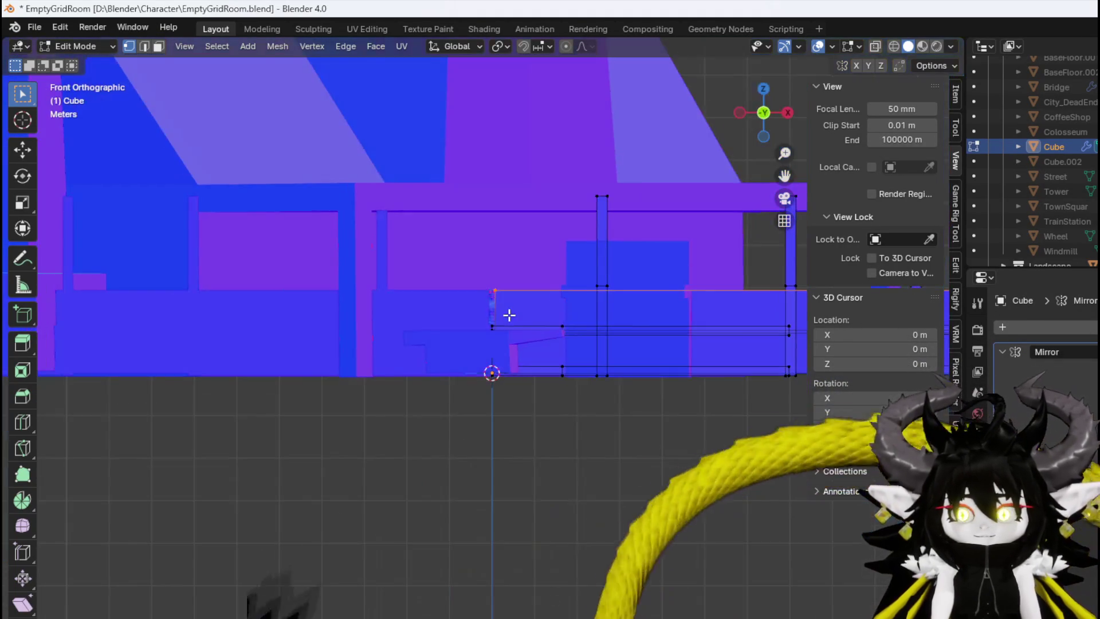
In Right view, move the panel's top edge up along Z level with the post tops
key("KP_3")
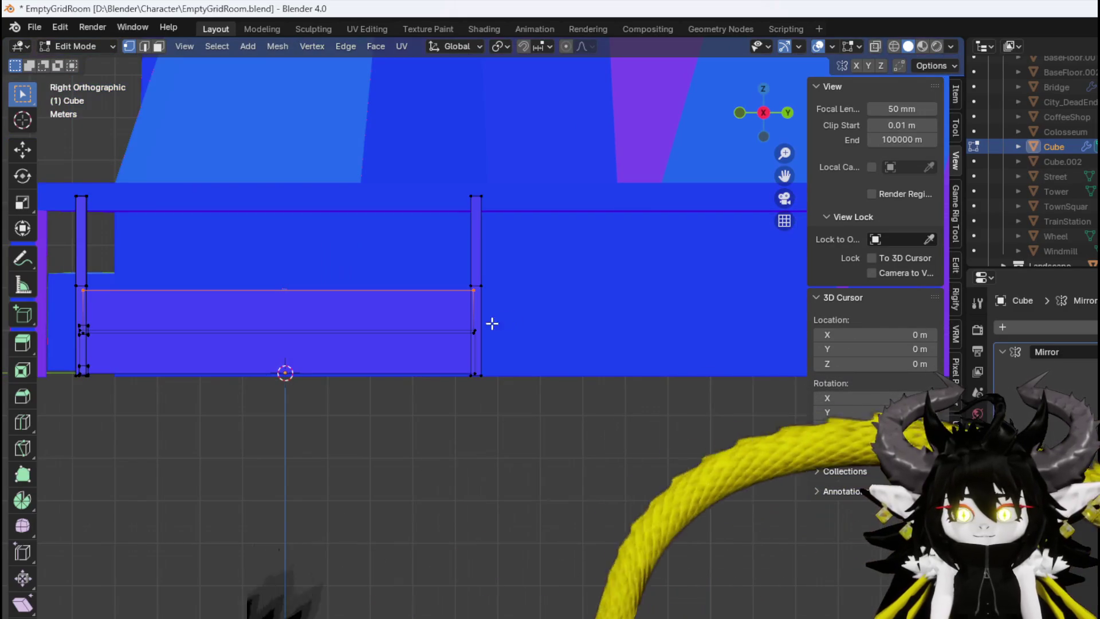
key("g")
key("z")
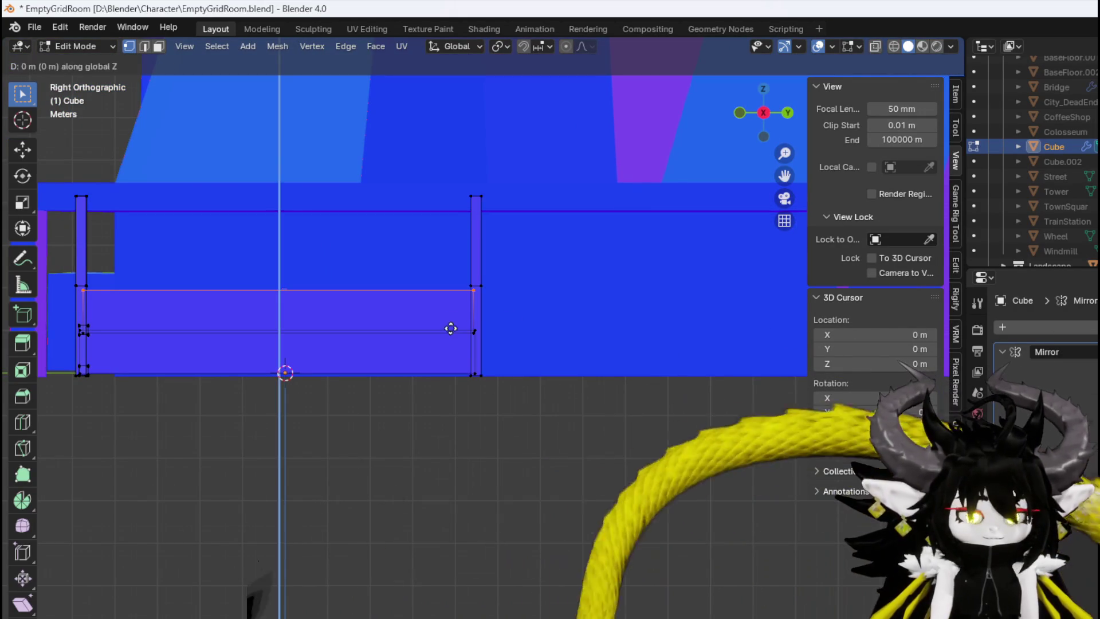
left_click(446, 235)
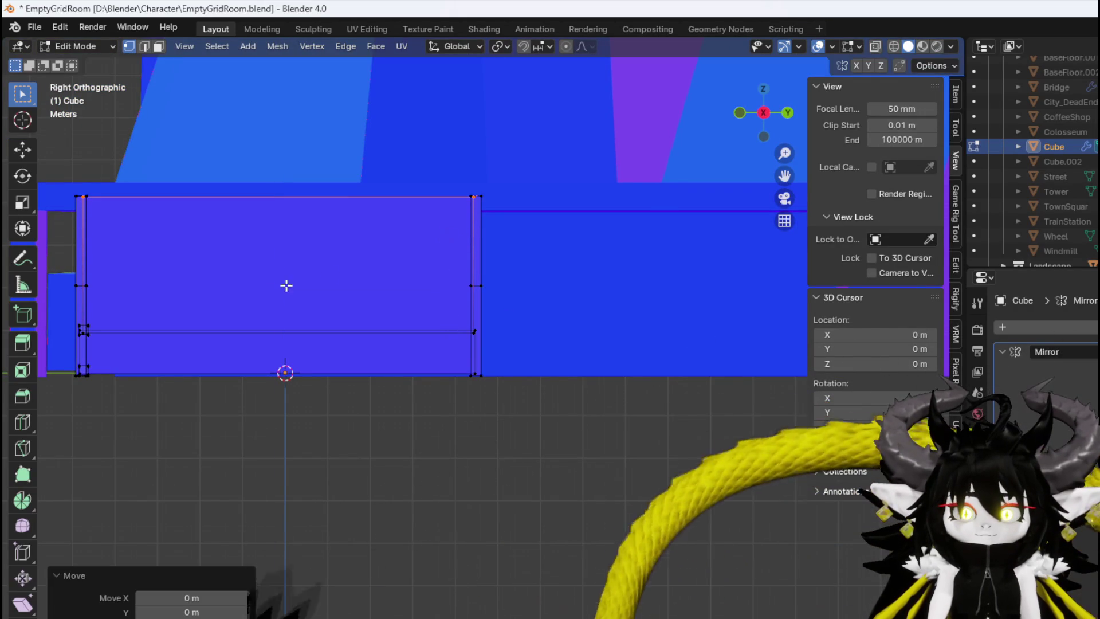
middle_click_drag(329, 275, 545, 361, "shift")
scroll(365, 387, "up", 3)
mouse_move(297, 398)
middle_mouse_down()
mouse_move(489, 430)
mouse_move(450, 427)
middle_mouse_up()
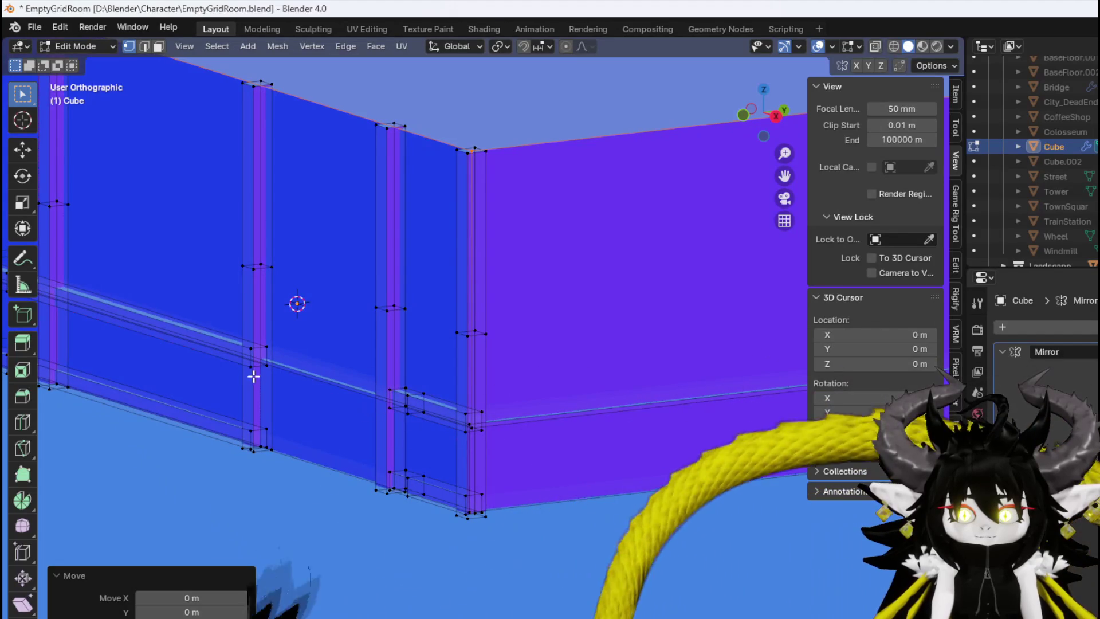
Select the whole connected lower beam with Ctrl+L
left_click(243, 351)
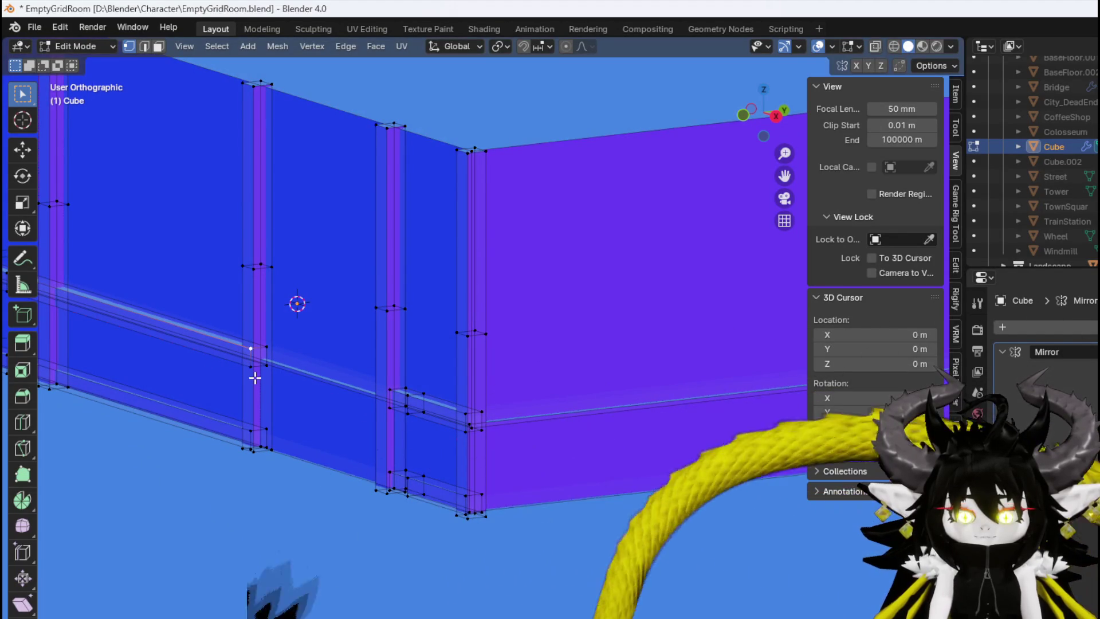
key("ctrl+l")
key("KP_1")
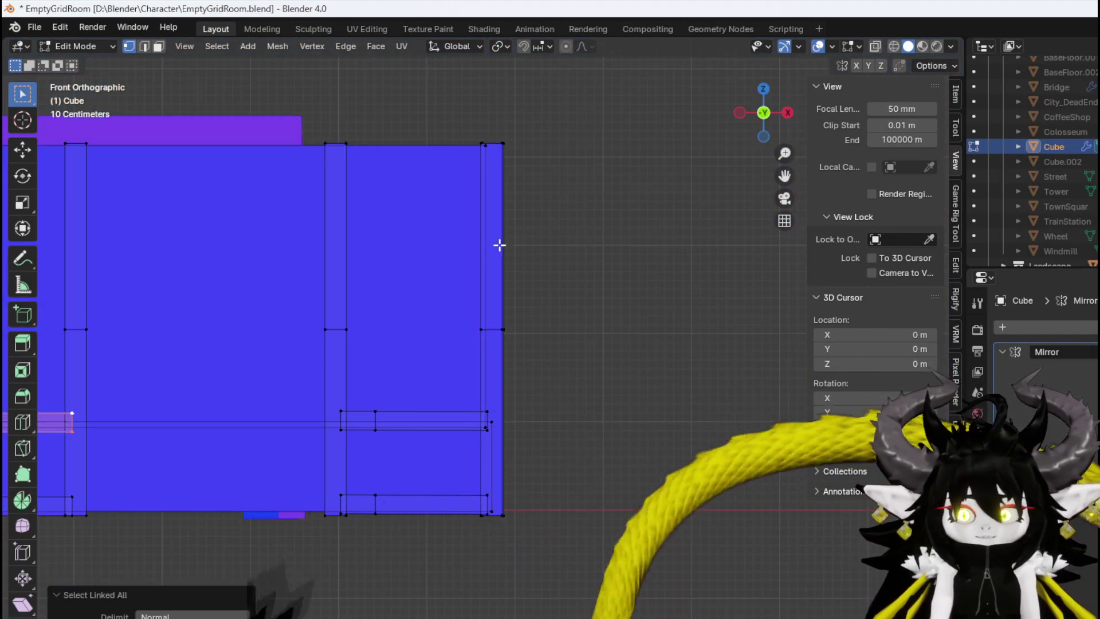
Duplicate the beam, raise the copy near the top, lengthen it and position it across the front
scroll(290, 293, "down", 2)
middle_click_drag(290, 293, 463, 369, "shift")
key("shift+d")
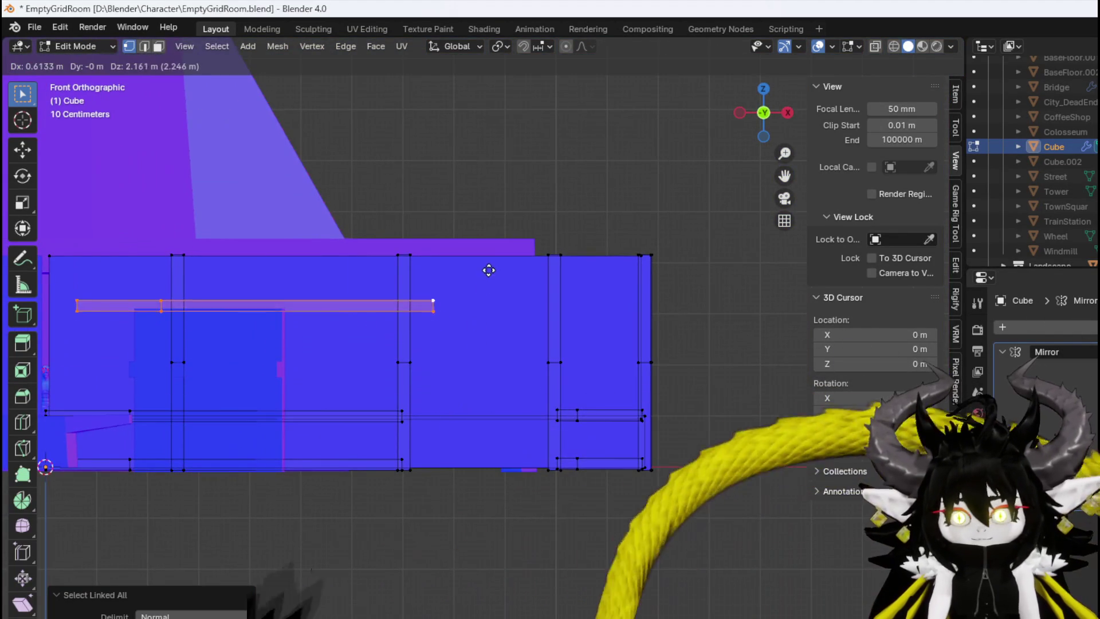
left_click(608, 264)
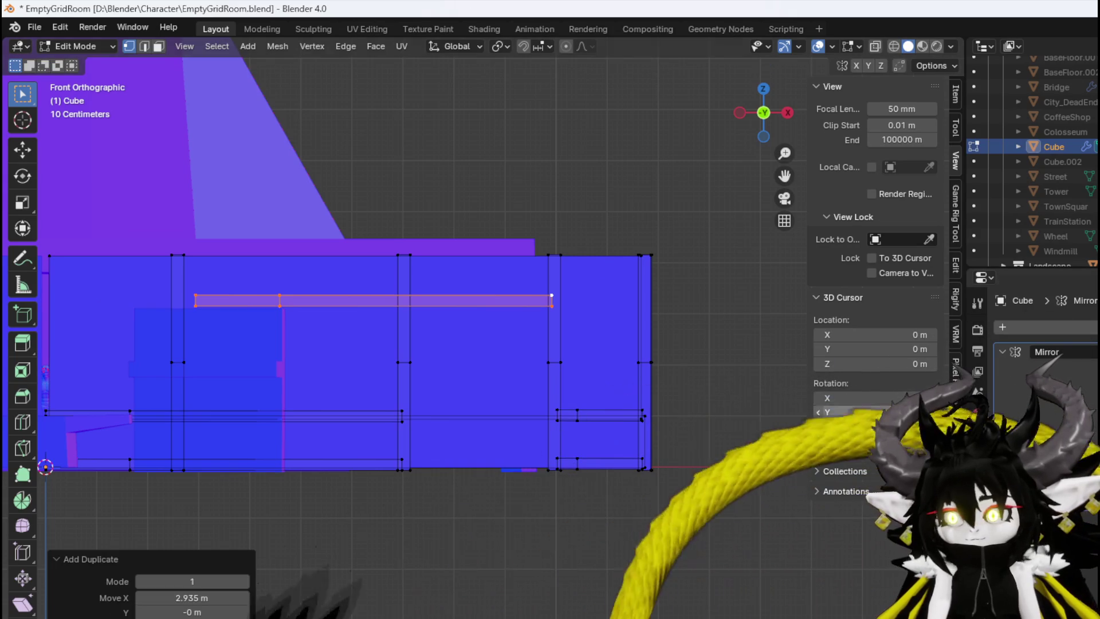
key("s")
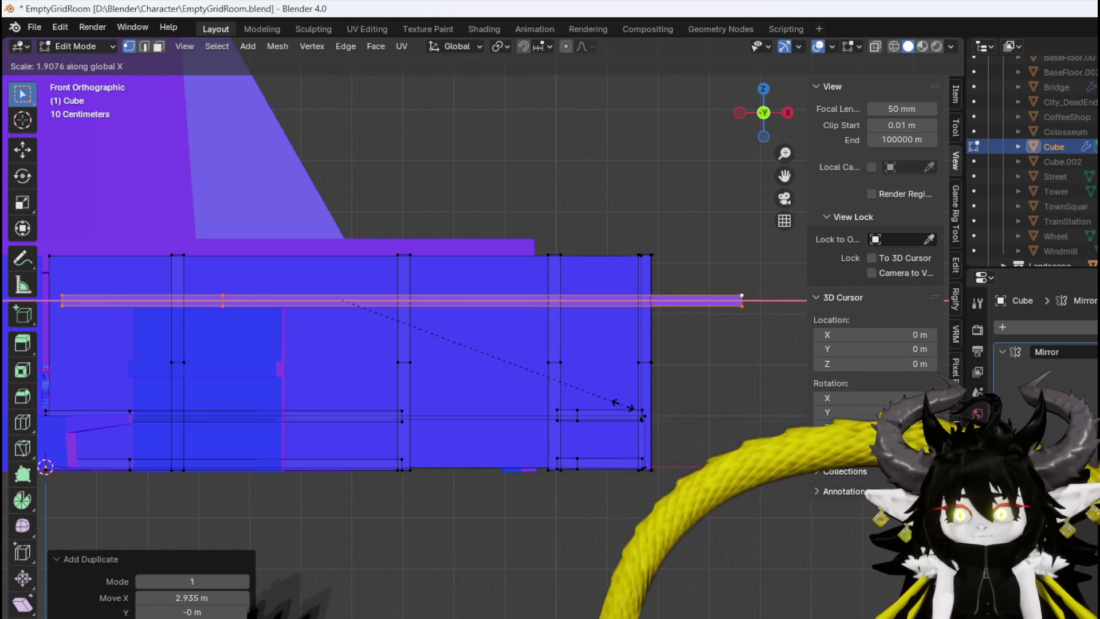
left_click(564, 395)
key("g")
left_click(459, 381)
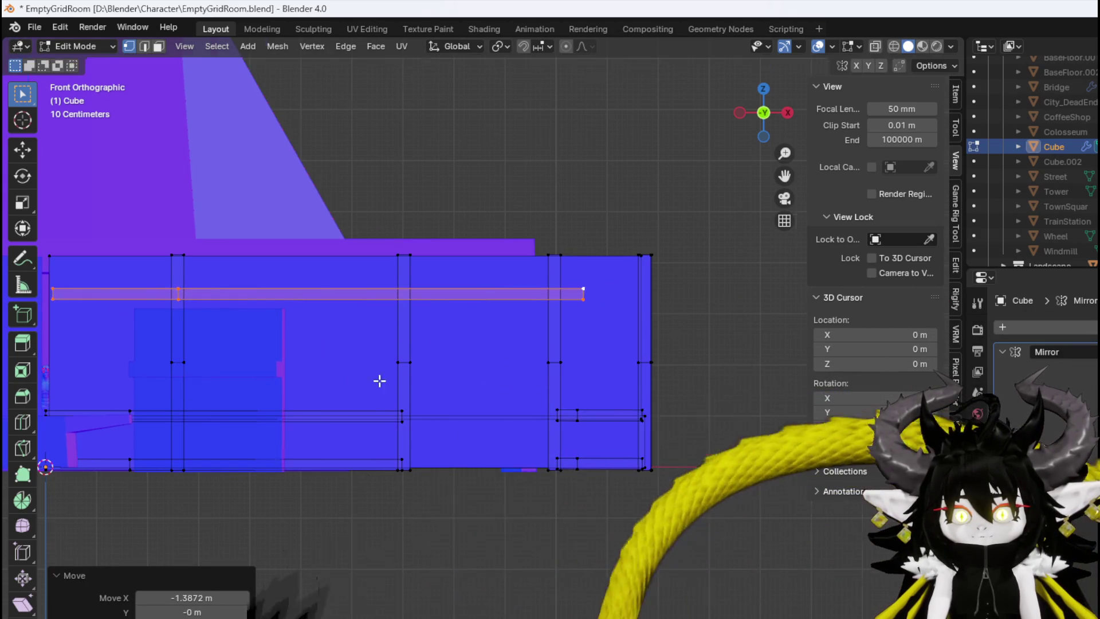
middle_click_drag(448, 381, 514, 388, "shift")
key("g")
left_click(462, 389)
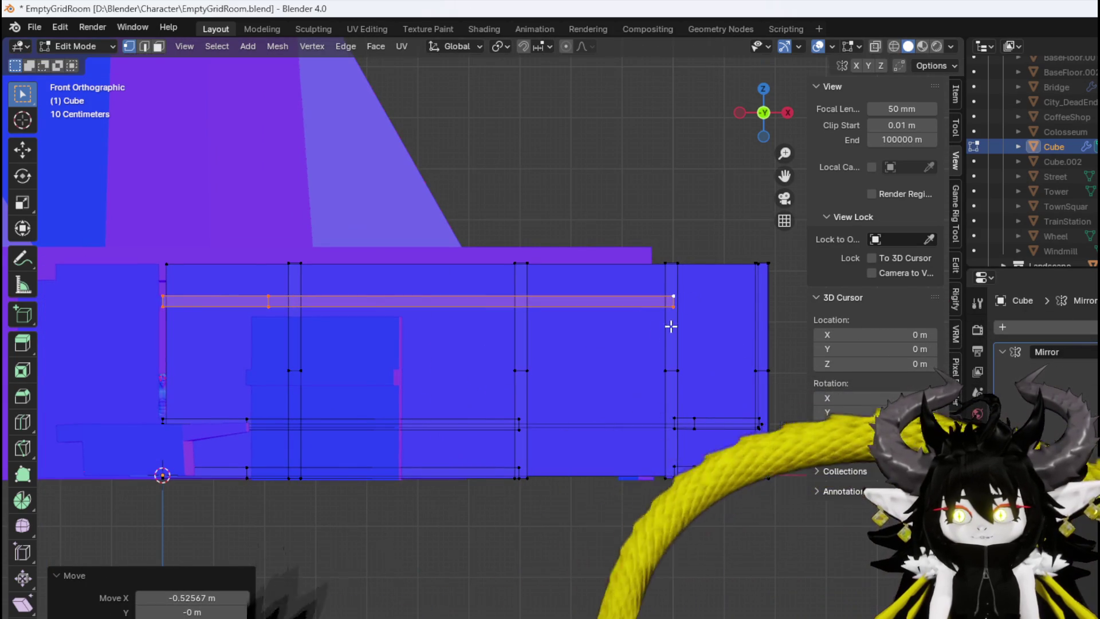
Extend the top beam's right-end vertices 1.72 m along X to the corner post
scroll(658, 303, "up", 2)
middle_click_drag(521, 311, 469, 339, "shift")
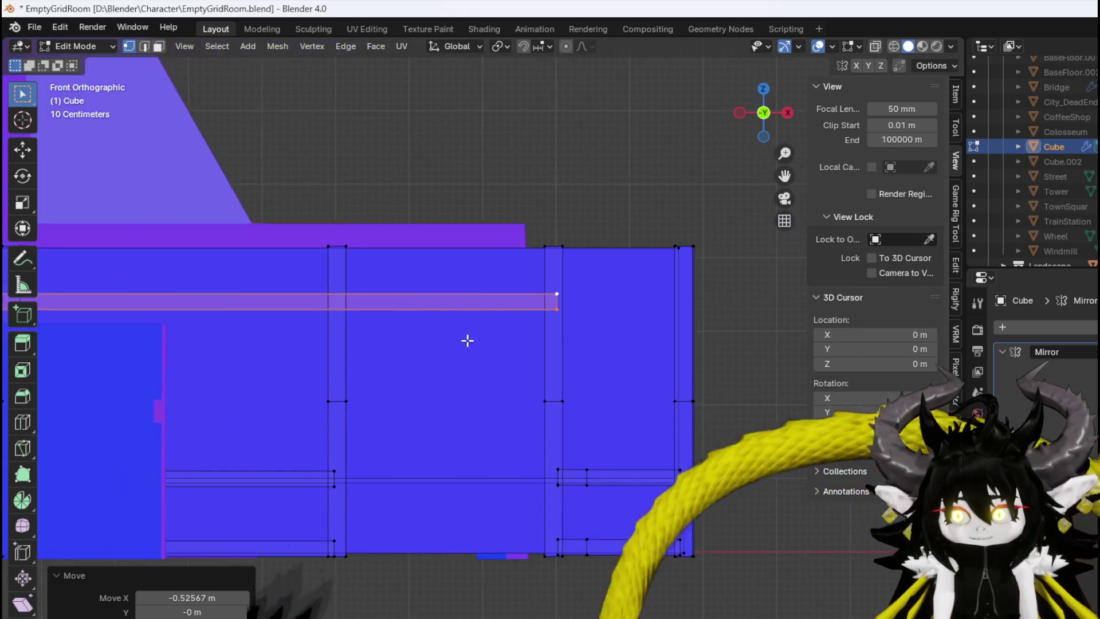
left_click_drag(545, 318, 561, 301)
key("g")
key("y")
key("x")
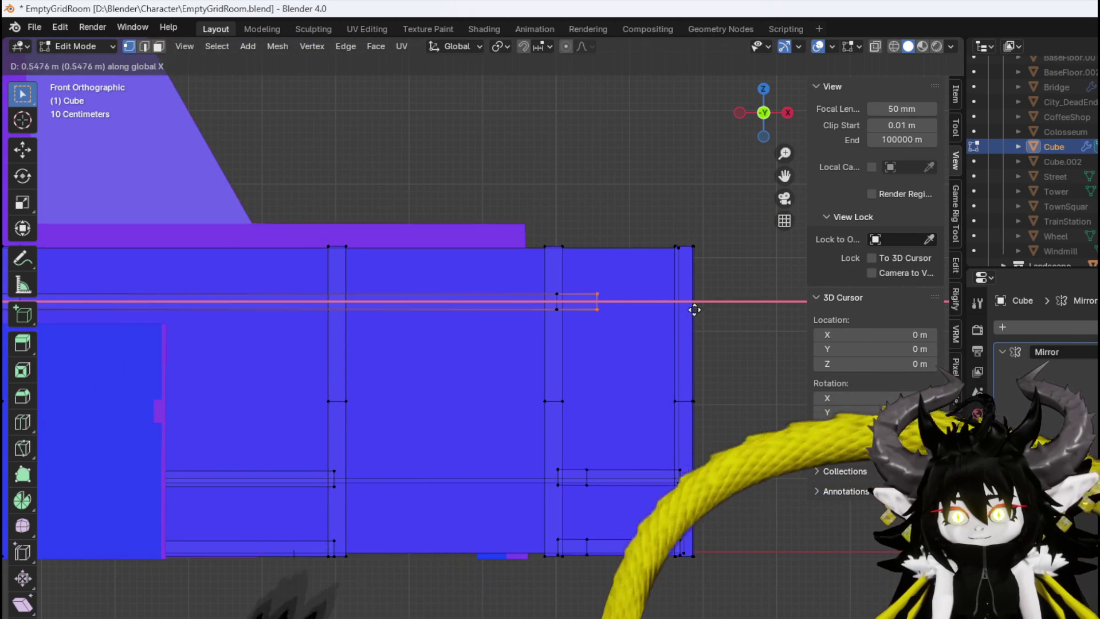
left_click(779, 305)
mouse_move(778, 304)
middle_mouse_down()
mouse_move(424, 309)
mouse_move(268, 371)
middle_mouse_up()
mouse_move(209, 324)
middle_mouse_down("shift")
mouse_move(400, 287)
mouse_move(417, 386)
middle_mouse_up("shift")
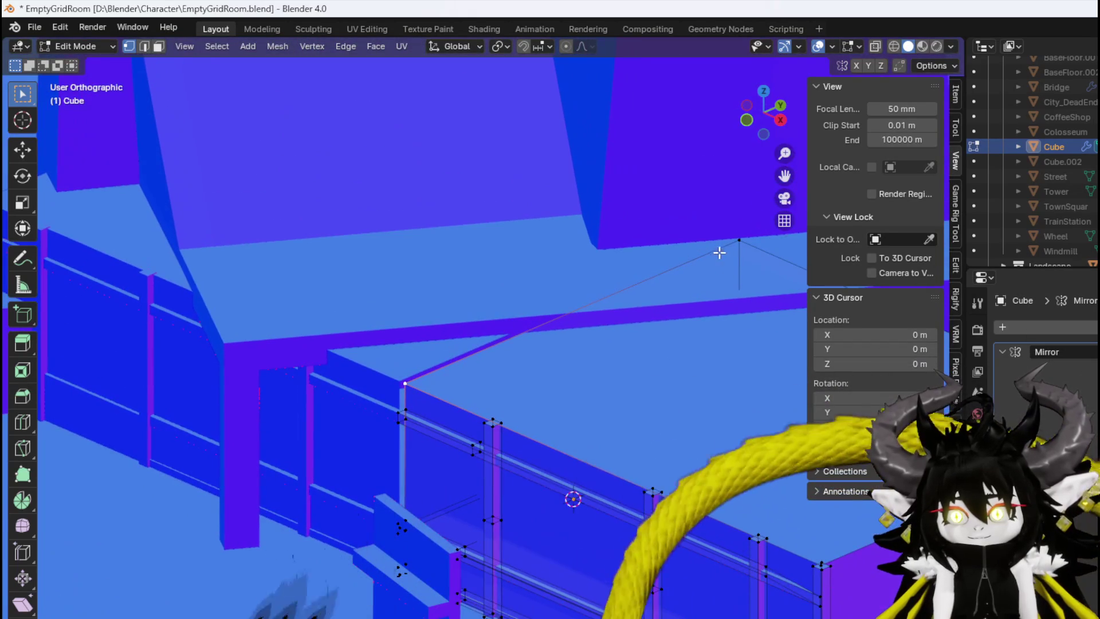
In Front view, move the selected beam end back -1.708 m along X
key("KP_1")
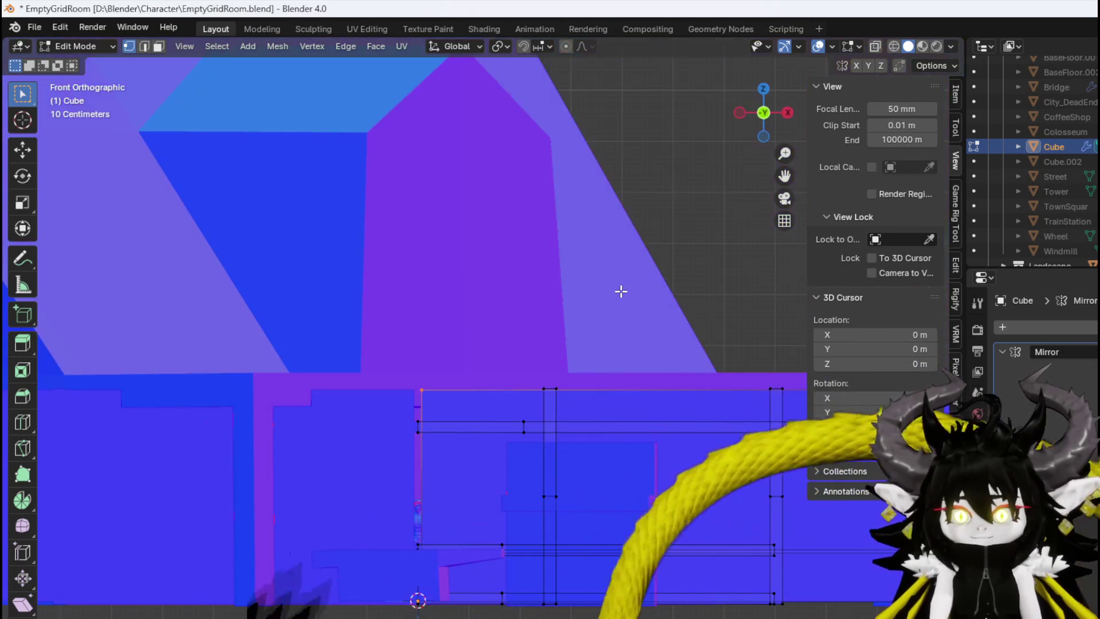
key("g")
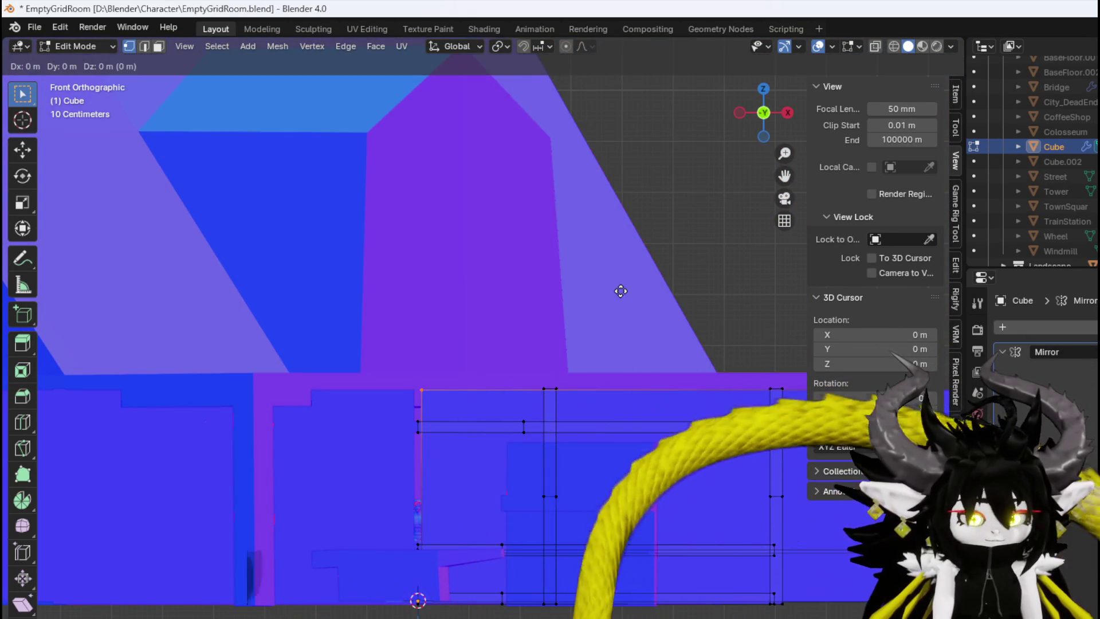
left_click(444, 454)
mouse_move(444, 479)
middle_mouse_down("shift")
mouse_move(462, 361)
mouse_move(456, 402)
mouse_move(401, 373)
mouse_move(393, 453)
mouse_move(396, 444)
middle_mouse_up("shift")
scroll(456, 402, "up", 3)
In edge mode, shift the selected edge -0.748 m along X toward the post
key("2")
mouse_move(363, 480)
middle_mouse_down()
mouse_move(420, 455)
mouse_move(386, 435)
mouse_move(356, 470)
middle_mouse_up()
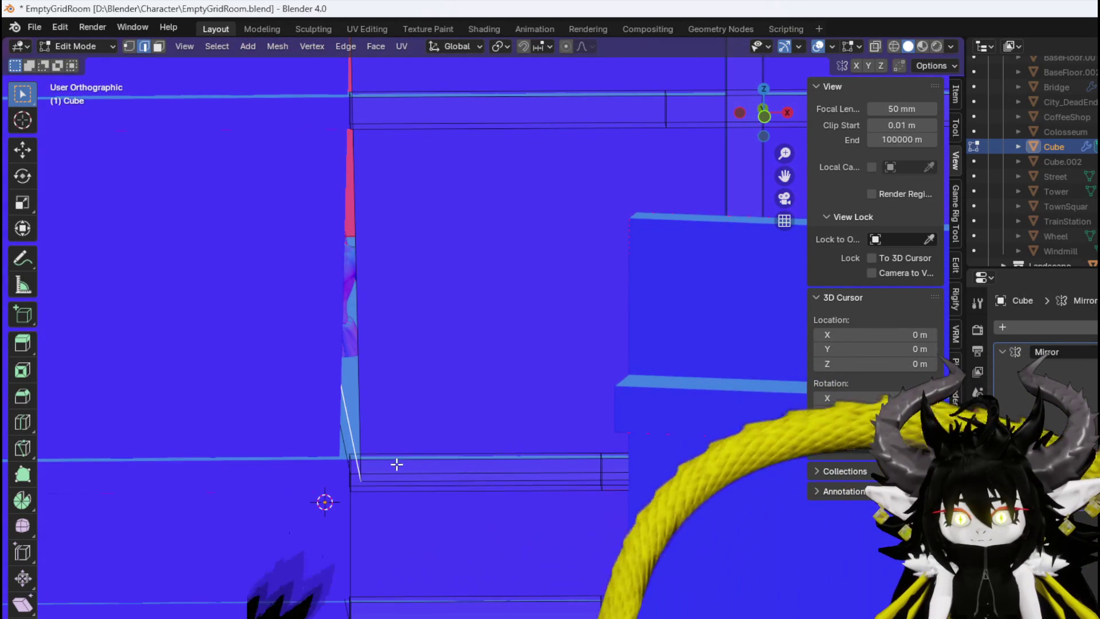
key("KP_1")
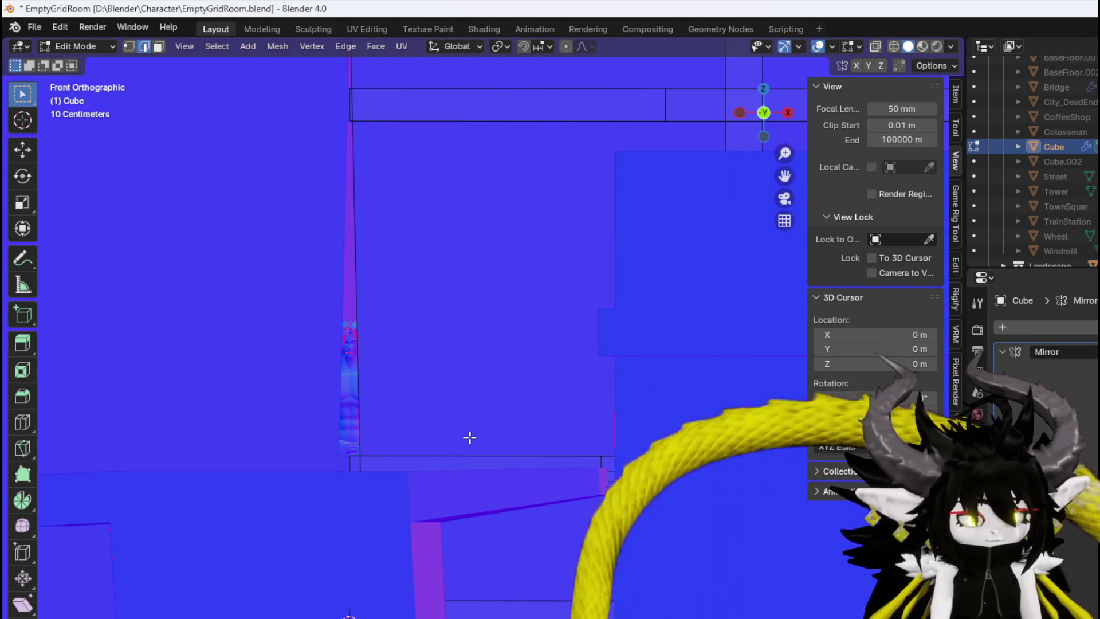
key("g")
left_click(356, 428)
mouse_move(356, 428)
middle_mouse_down()
mouse_move(371, 489)
mouse_move(439, 494)
mouse_move(483, 456)
mouse_move(369, 479)
mouse_move(361, 457)
mouse_move(389, 434)
mouse_move(368, 406)
mouse_move(346, 418)
mouse_move(444, 396)
mouse_move(218, 420)
mouse_move(549, 362)
middle_mouse_up()
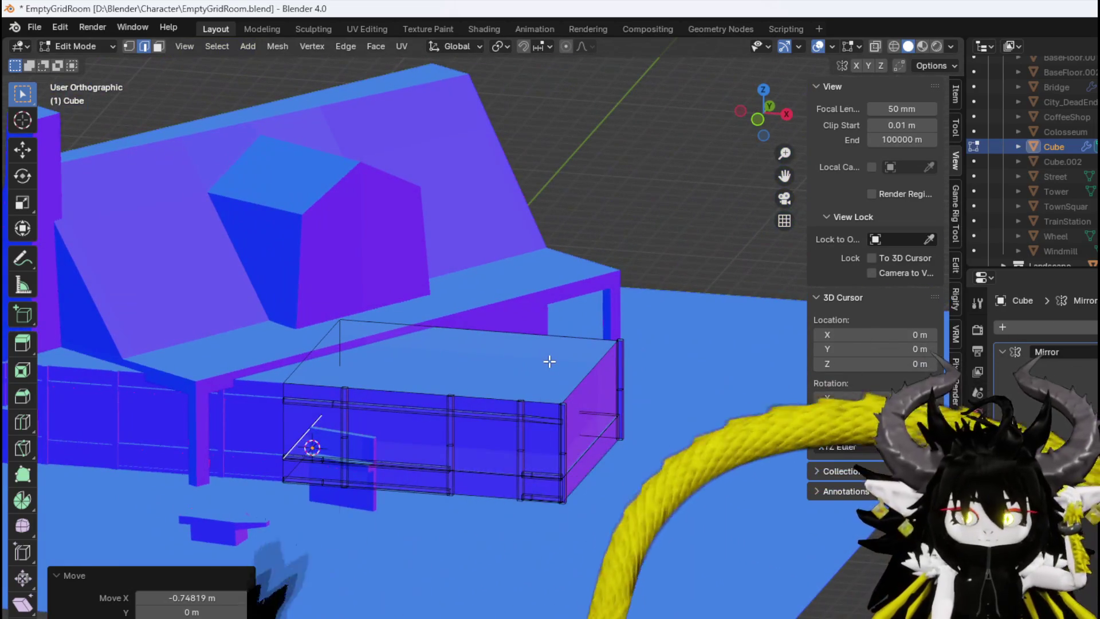
Select the whole long horizontal rail on the side wall and view it from the right
scroll(544, 362, "down", 3)
mouse_move(540, 363)
middle_mouse_down()
mouse_move(562, 335)
mouse_move(514, 401)
mouse_move(379, 263)
mouse_move(545, 311)
mouse_move(511, 405)
middle_mouse_up()
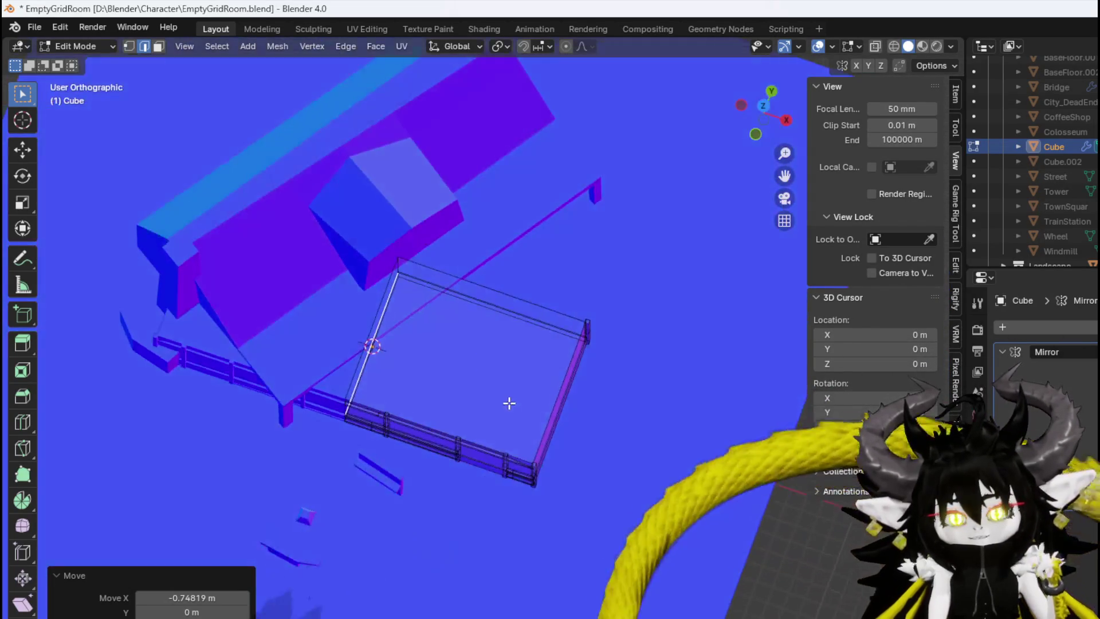
middle_click_drag(410, 331, 438, 226)
scroll(442, 235, "up", 3)
scroll(443, 290, "down", 3)
scroll(441, 291, "up", 3)
key("3")
left_click(392, 378)
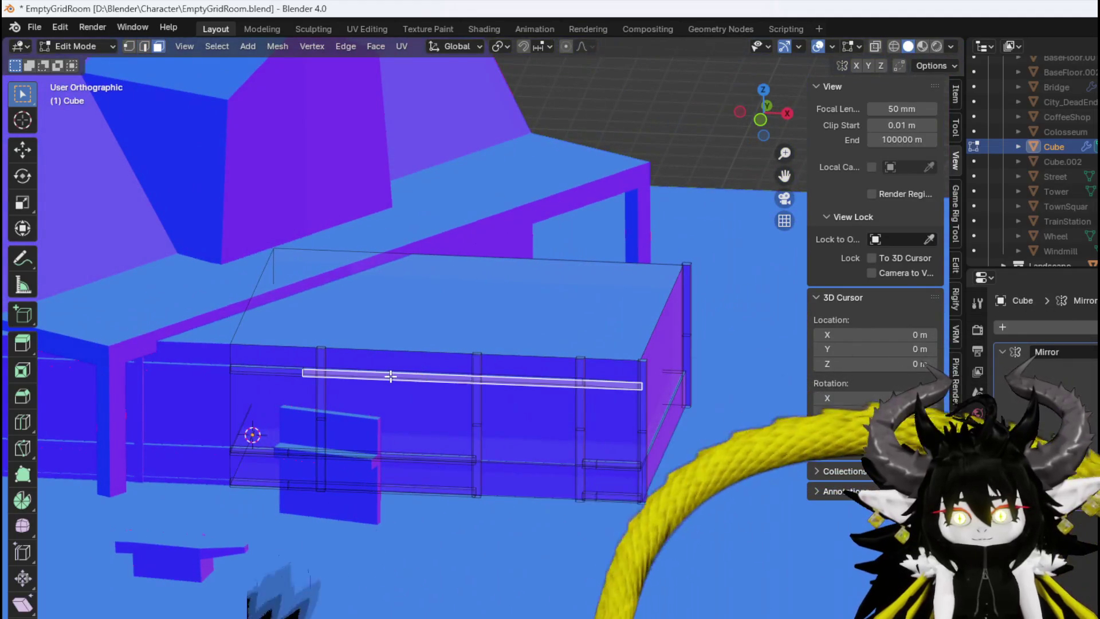
key("ctrl+l")
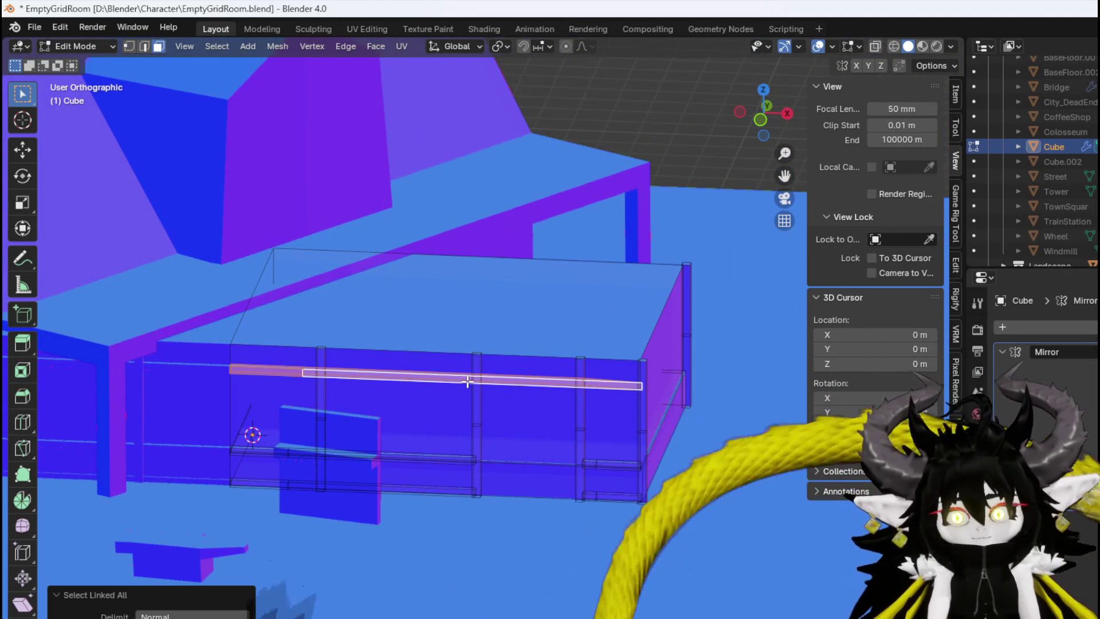
key("KP_3")
Duplicate the rail, keeping the copy in its original place
scroll(346, 327, "up", 5)
scroll(370, 369, "down", 2)
key("shift+d")
right_click(384, 329)
Scale the copied rail, then undo the resize
key("s")
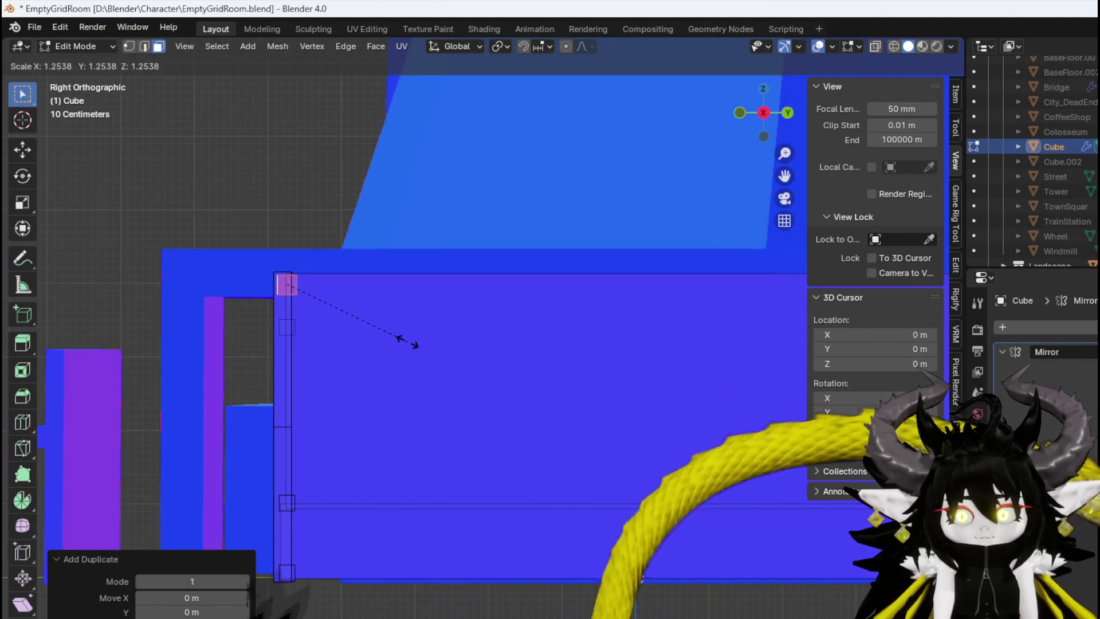
left_click(407, 344)
mouse_move(363, 330)
middle_mouse_down()
mouse_move(319, 343)
mouse_move(307, 319)
mouse_move(417, 342)
middle_mouse_up()
key("ctrl+z")
Slide both end edges of the copied rail along X (about 1.718 m) to the wall corners
mouse_move(243, 336)
middle_mouse_down()
mouse_move(225, 306)
mouse_move(176, 326)
mouse_move(211, 396)
mouse_move(163, 400)
mouse_move(75, 372)
mouse_move(268, 395)
mouse_move(364, 352)
mouse_move(224, 394)
middle_mouse_up()
key("2")
key("g")
key("x")
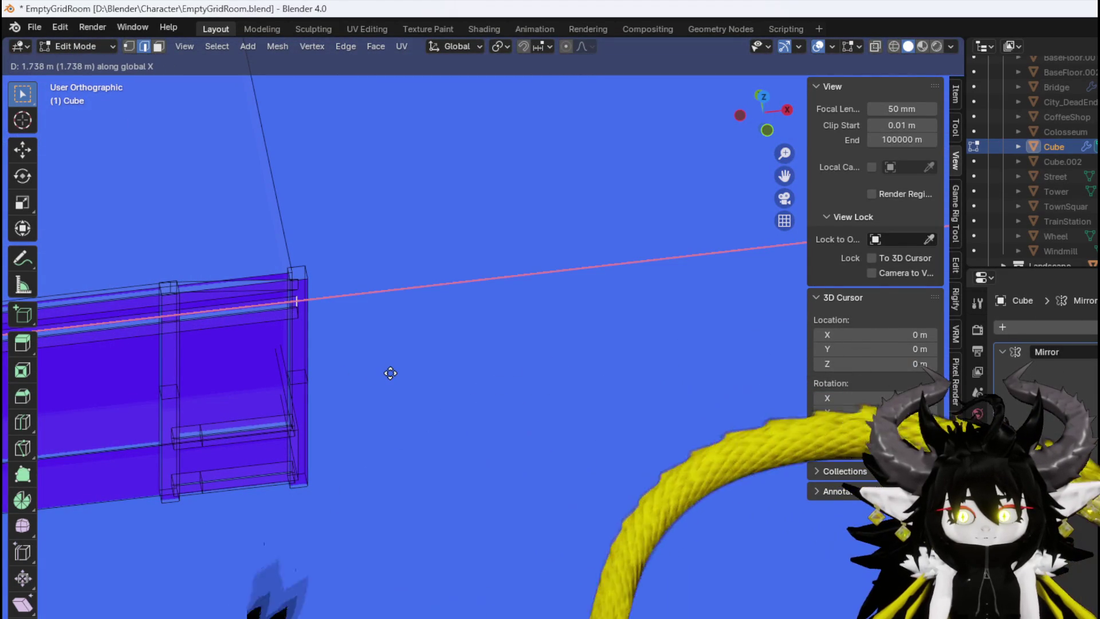
left_click(388, 374)
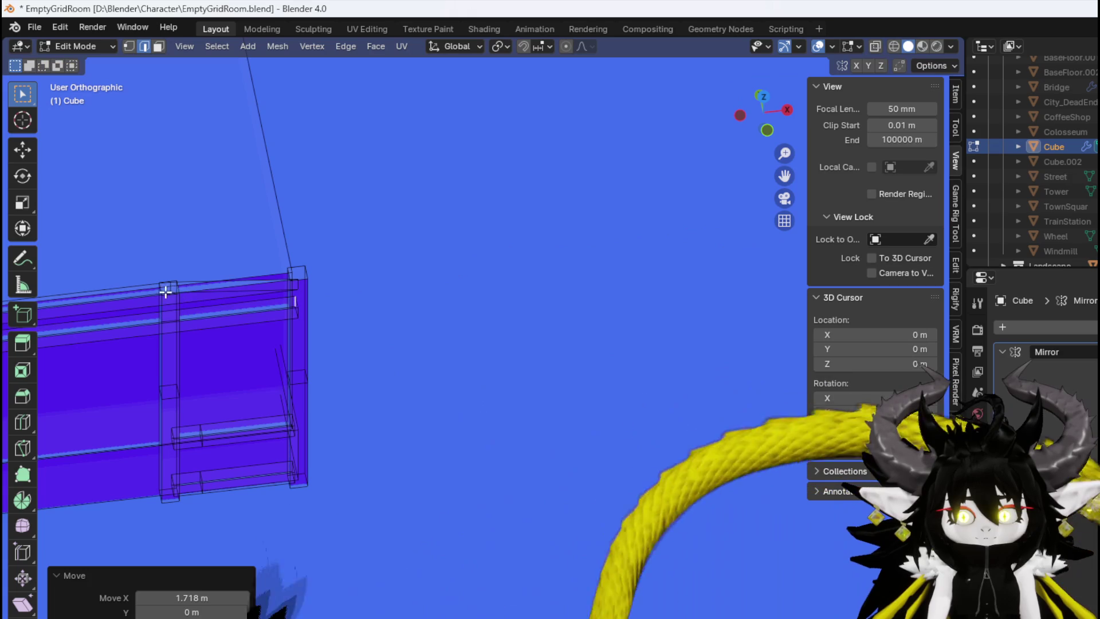
left_click(207, 309)
left_click(170, 289)
key("g")
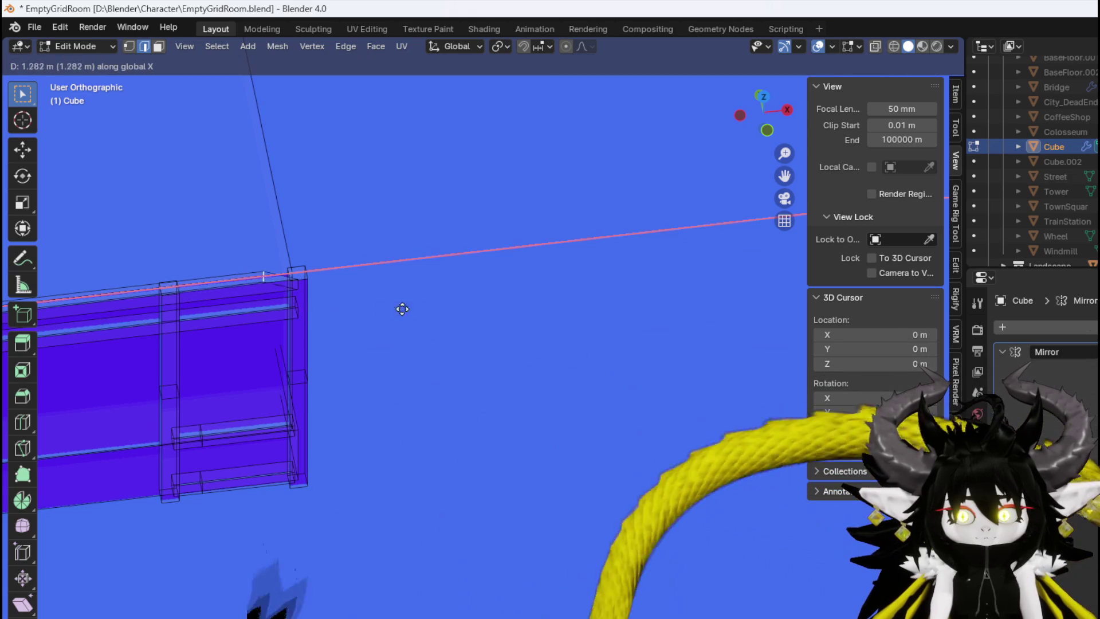
left_click(430, 312)
Select the whole extended rail piece in face mode and view it from the right
key("3")
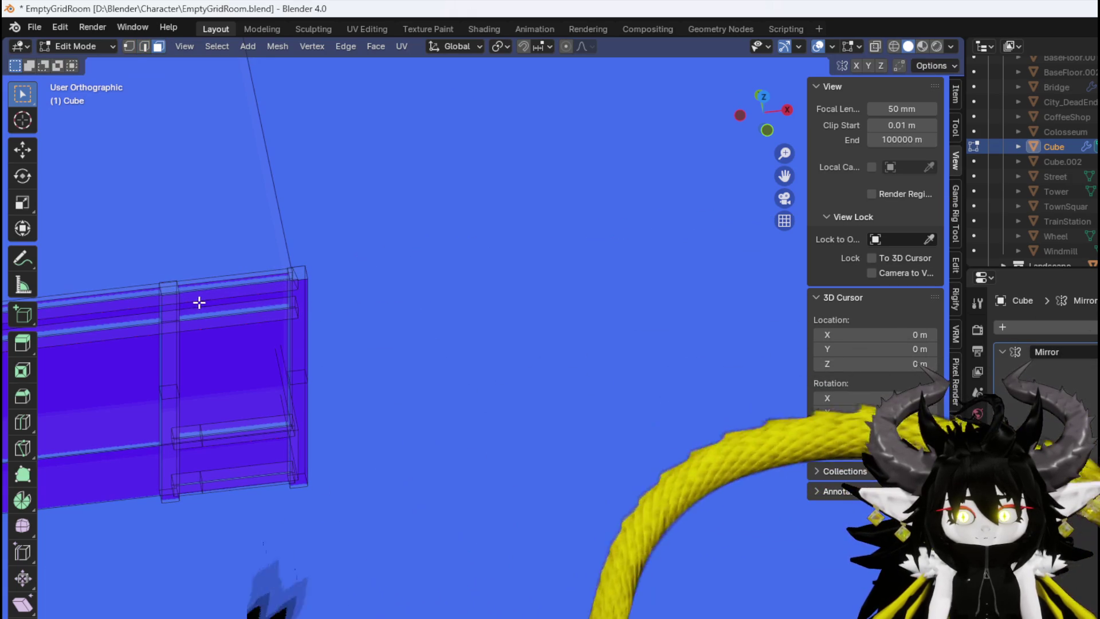
middle_click_drag(214, 290, 129, 253)
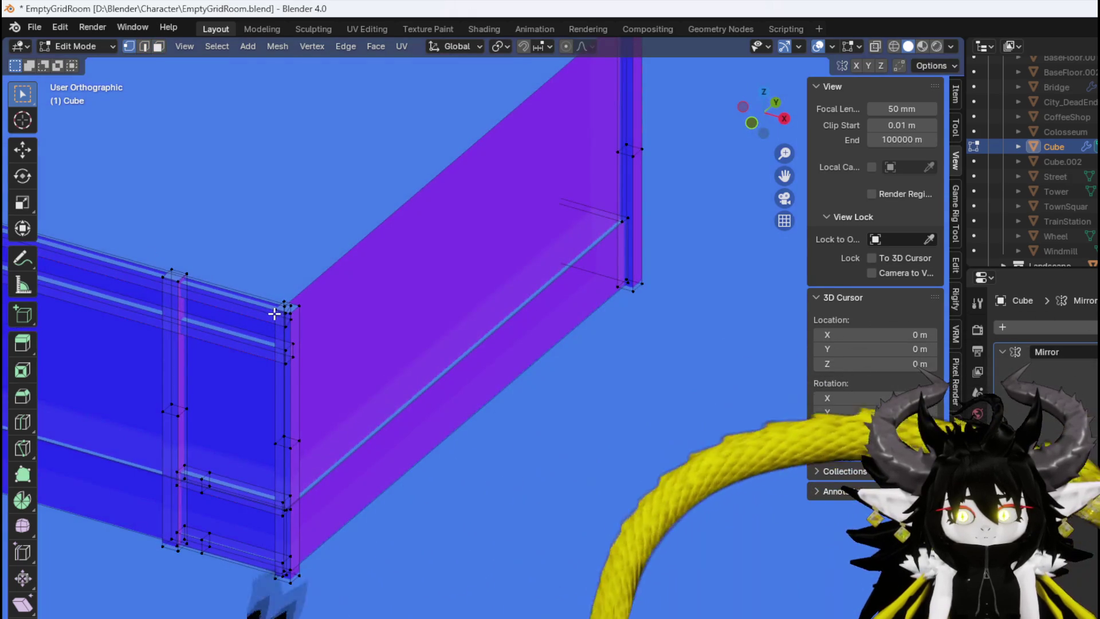
scroll(268, 325, "up", 3)
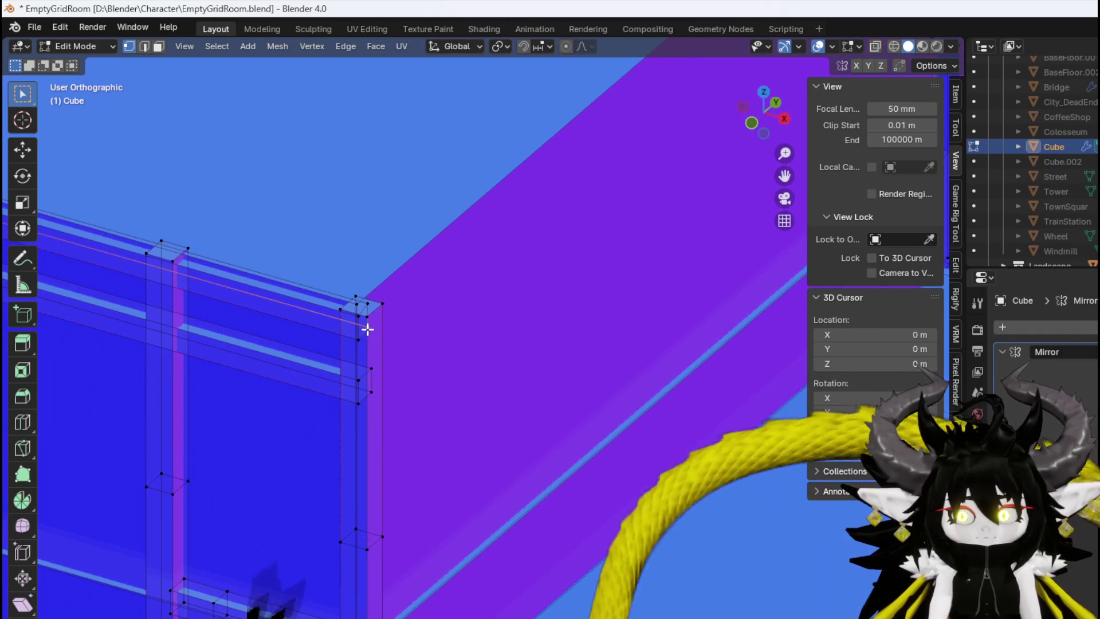
key("ctrl+l")
mouse_move(407, 336)
middle_mouse_down()
mouse_move(233, 287)
mouse_move(240, 276)
middle_mouse_up()
key("KP_3")
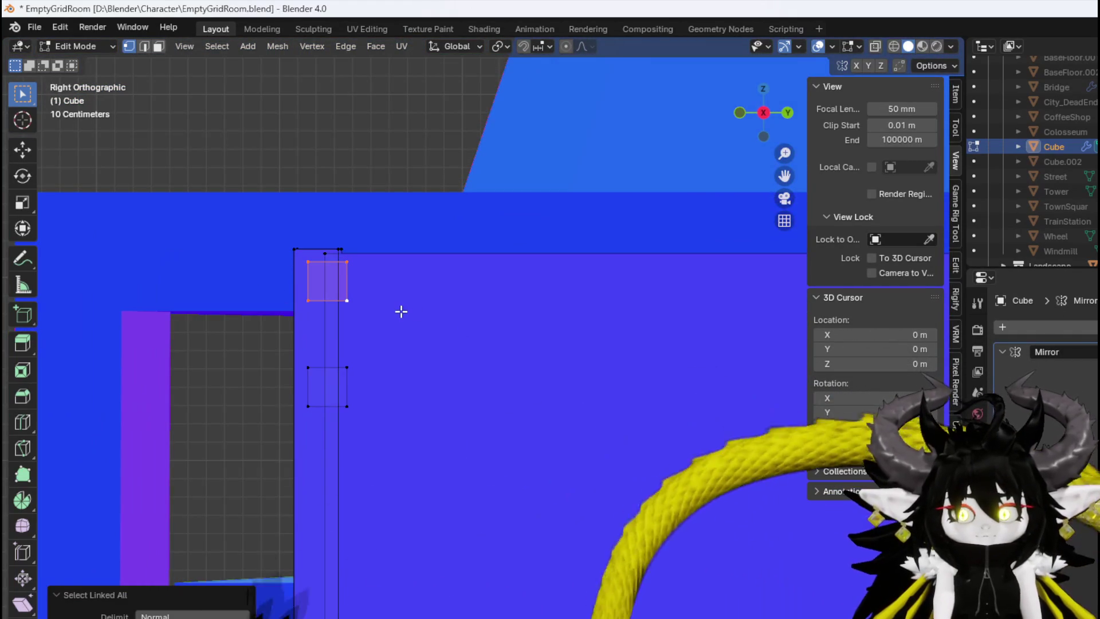
Enlarge the rail copy about 1.75 times into a thick beam seated on the corner post
key("g")
left_click(334, 305)
key("s")
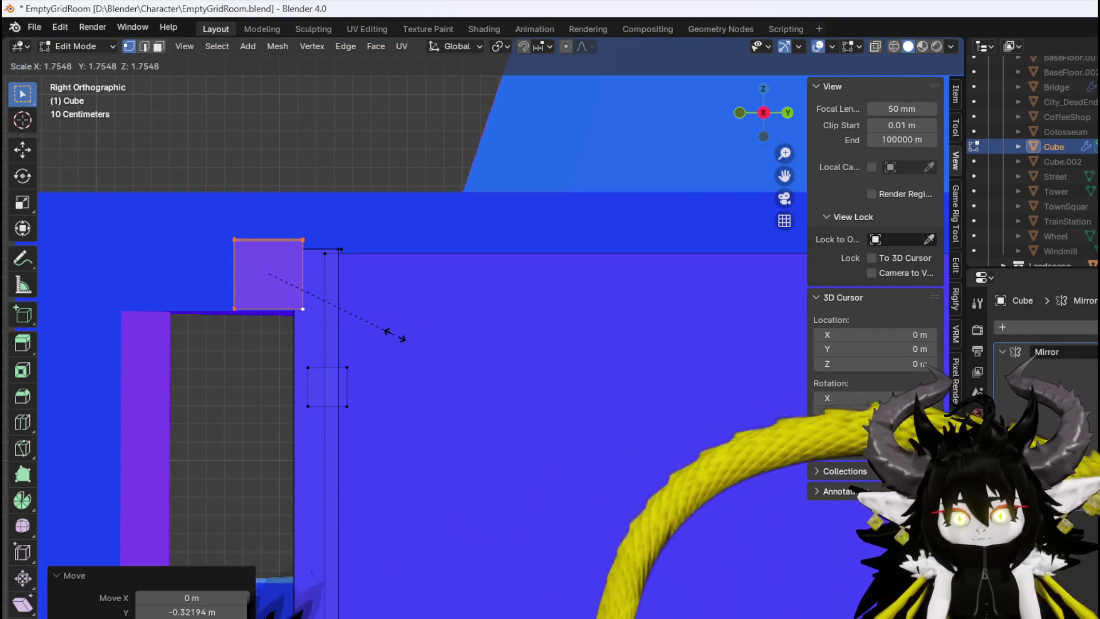
left_click(405, 336)
key("g")
left_click(454, 333)
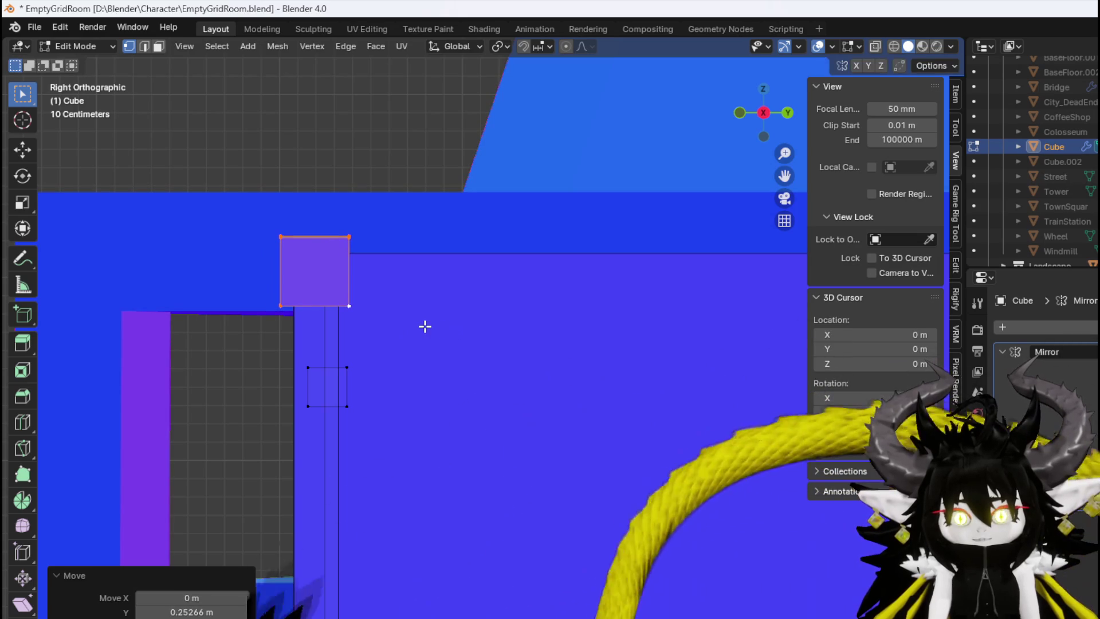
key("g")
left_click(417, 325)
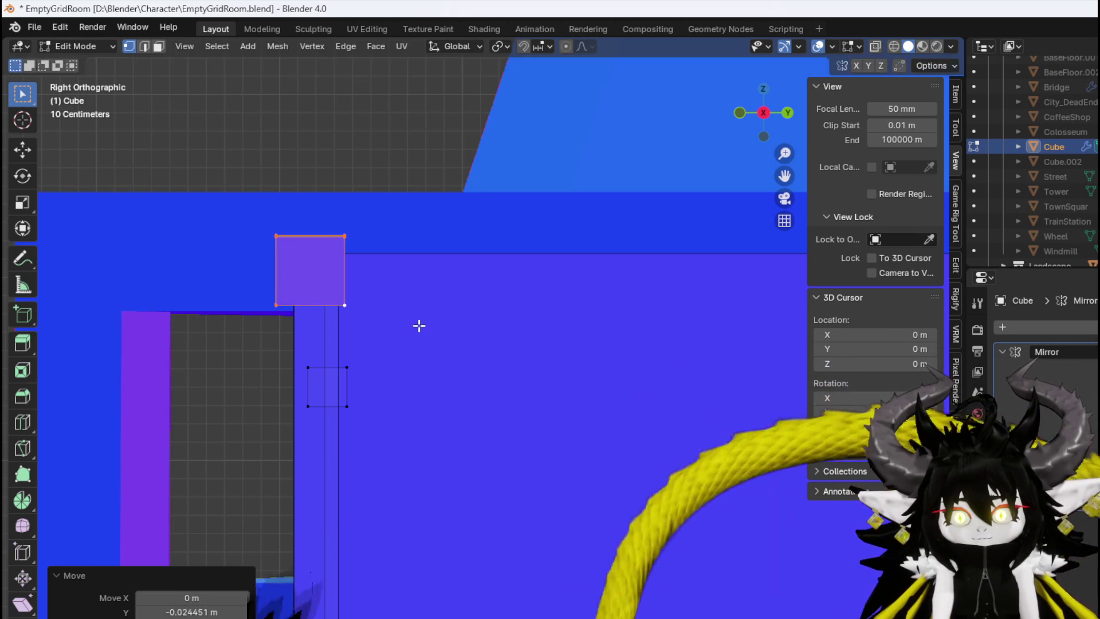
Duplicate the beam, shrink the copy to about 0.59 and set it just beneath as a thinner rail
key("shift+d")
left_click(440, 362)
key("s")
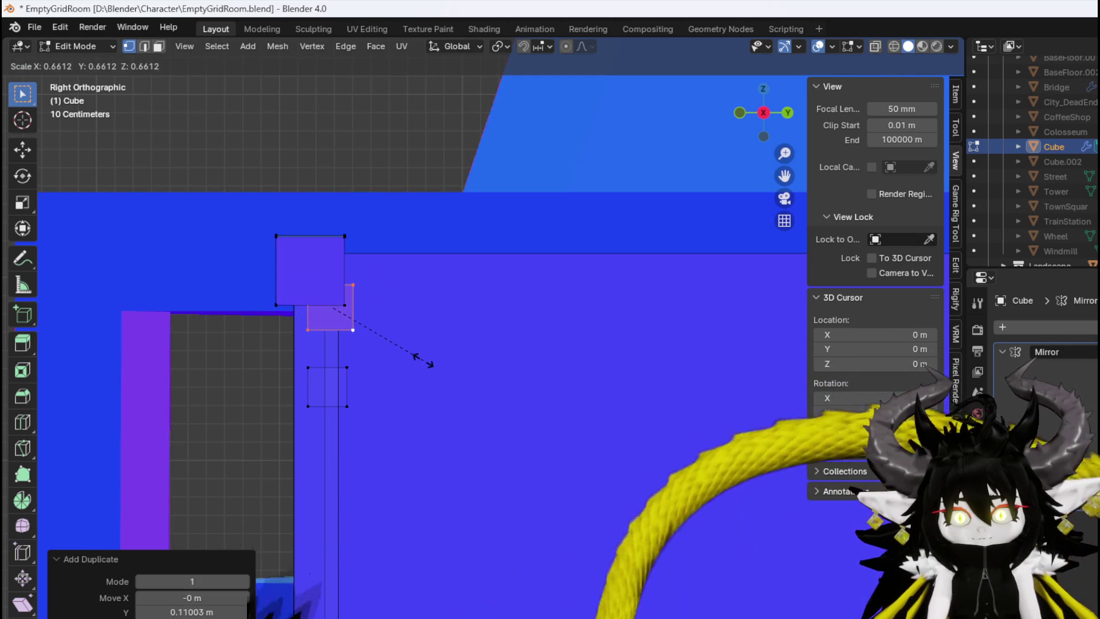
left_click(411, 359)
key("g")
left_click(401, 355)
mouse_move(402, 355)
middle_mouse_down()
mouse_move(388, 338)
mouse_move(498, 348)
middle_mouse_up()
scroll(498, 347, "down", 3)
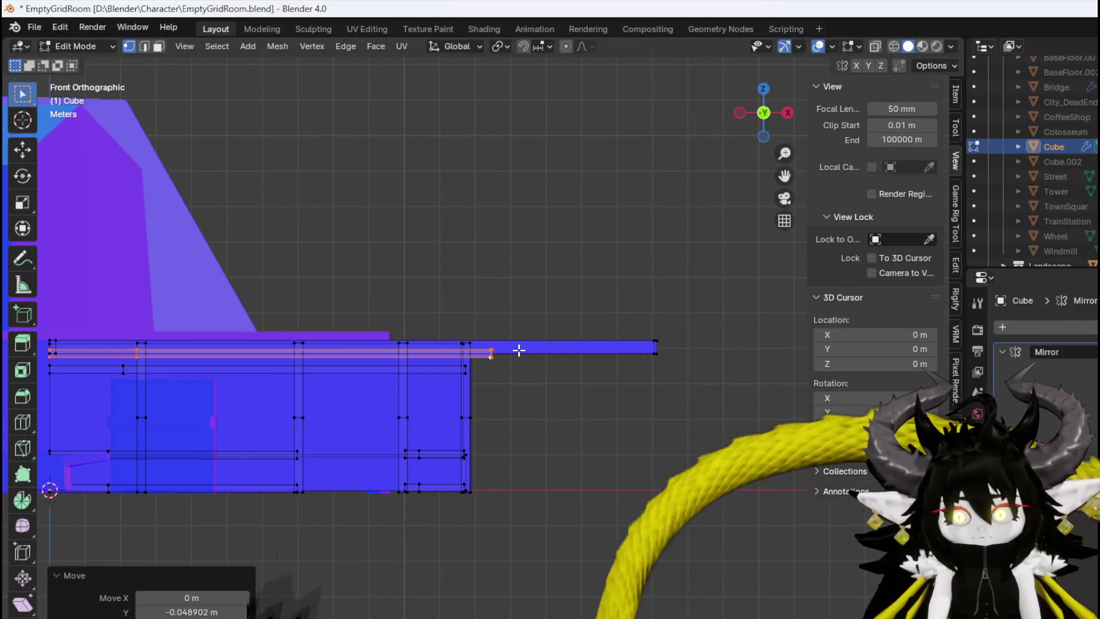
Pull the beams' right-end vertices back along X so they end at the box corner
scroll(516, 350, "up", 6)
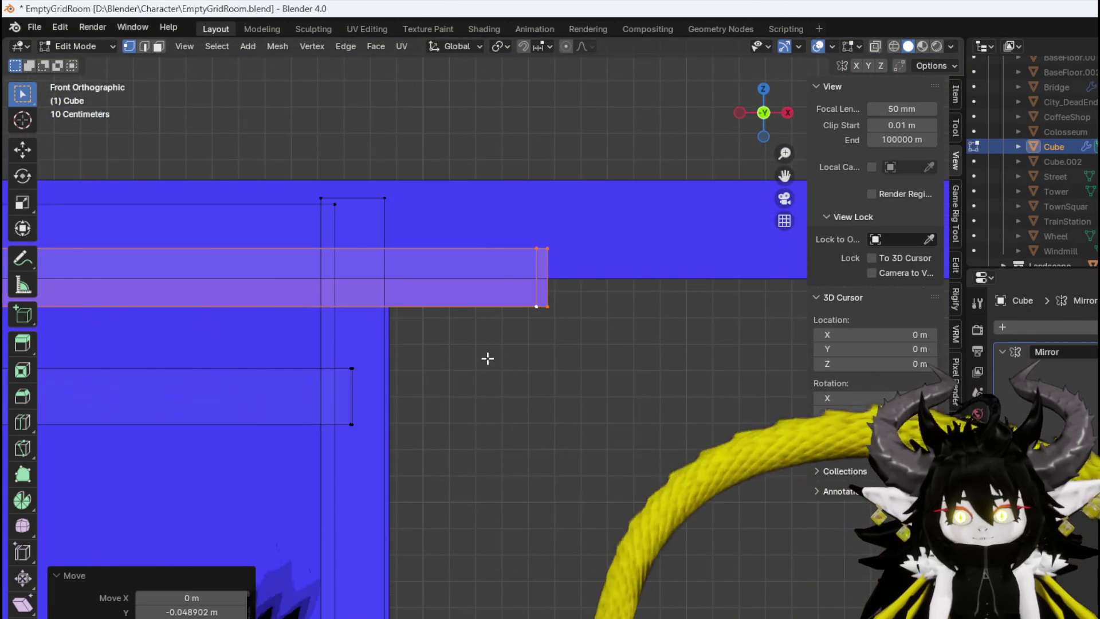
scroll(496, 359, "up", 3)
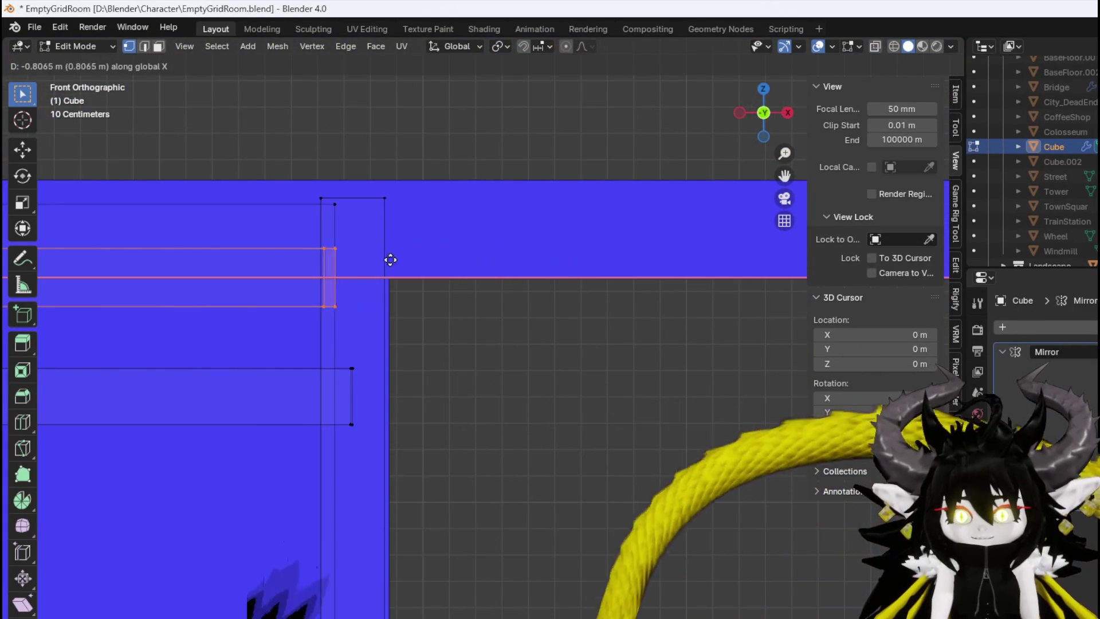
left_click(417, 261)
scroll(533, 292, "down", 3)
left_click_drag(535, 381, 732, 226)
key("g")
key("x")
left_click(144, 214)
middle_click_drag(144, 213, 534, 209, "shift")
key("g")
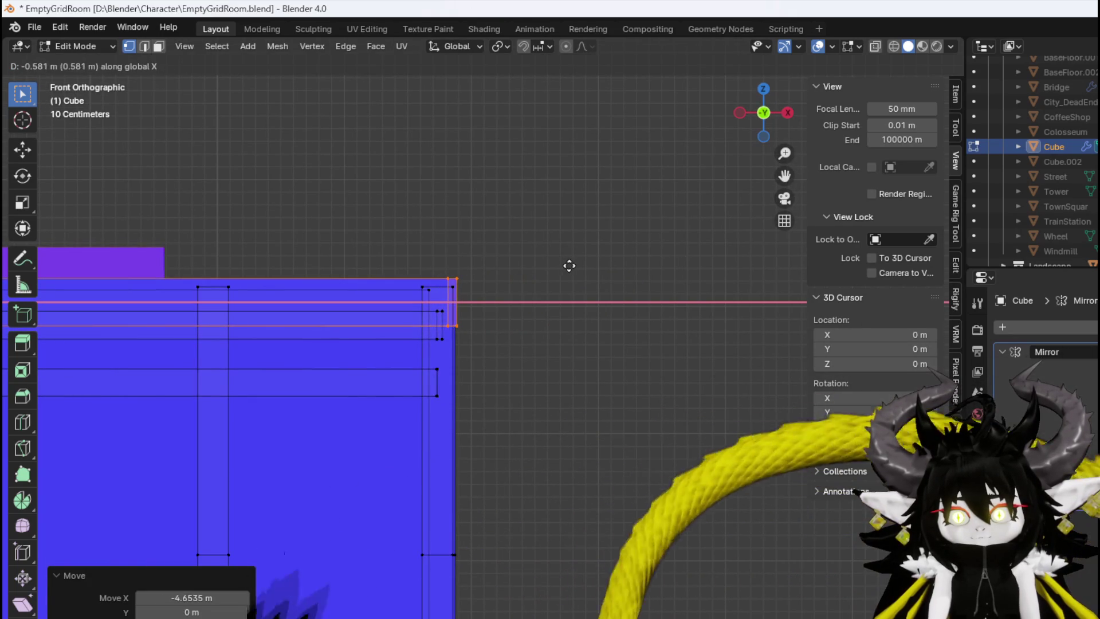
left_click(574, 265)
mouse_move(574, 265)
middle_mouse_down()
mouse_move(518, 270)
mouse_move(425, 378)
mouse_move(561, 346)
middle_mouse_up()
Rotate the selected beam ends 11.4° as seen from the top view
key("KP_7")
key("r")
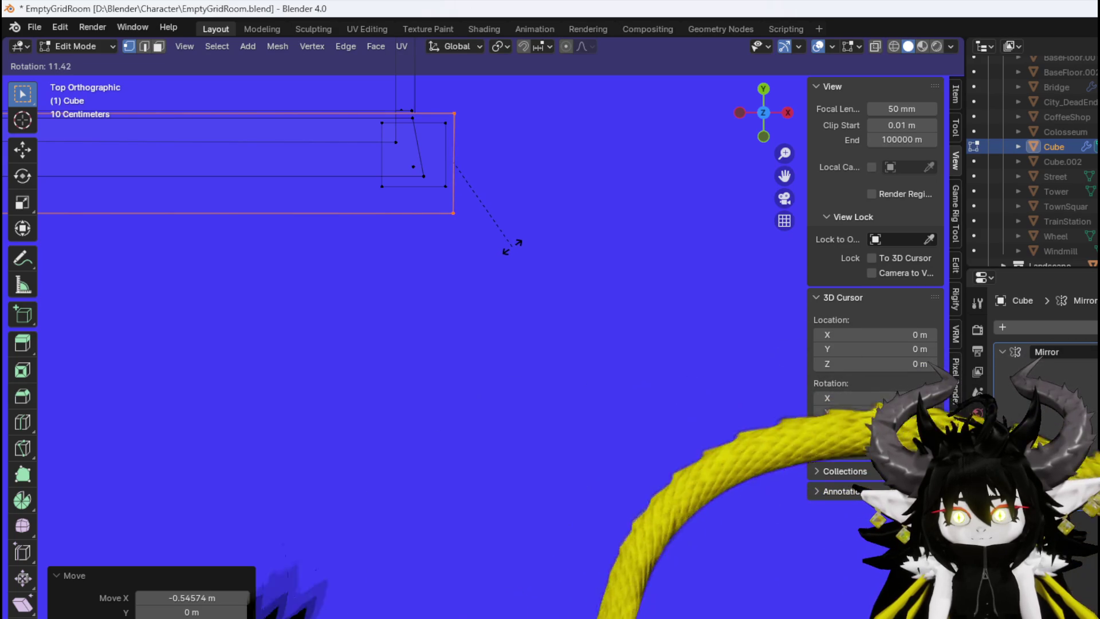
left_click(508, 245)
mouse_move(467, 252)
middle_mouse_down()
mouse_move(474, 147)
mouse_move(460, 180)
mouse_move(393, 253)
mouse_move(376, 181)
mouse_move(253, 184)
mouse_move(378, 176)
mouse_move(447, 284)
mouse_move(516, 336)
mouse_move(573, 330)
middle_mouse_up()
key("3")
left_click(588, 334, "alt")
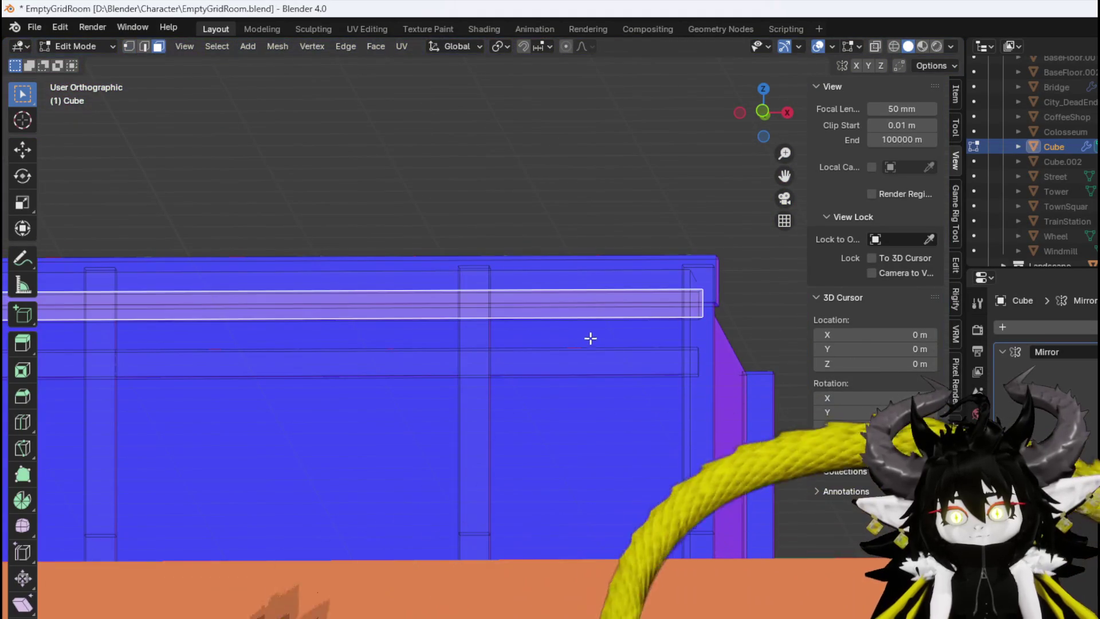
Select both side-wall rails and lower them about 0.12 m along Z
key("ctrl+l")
left_click(592, 360, "alt+shift")
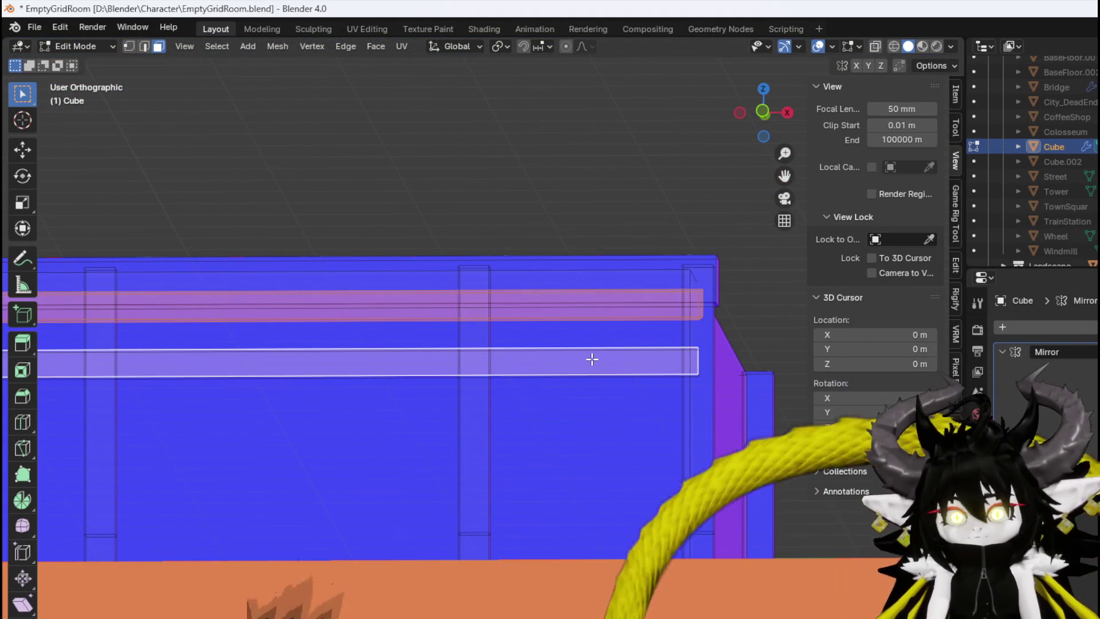
key("ctrl+l")
mouse_move(590, 359)
middle_mouse_down()
mouse_move(533, 376)
mouse_move(486, 358)
middle_mouse_up()
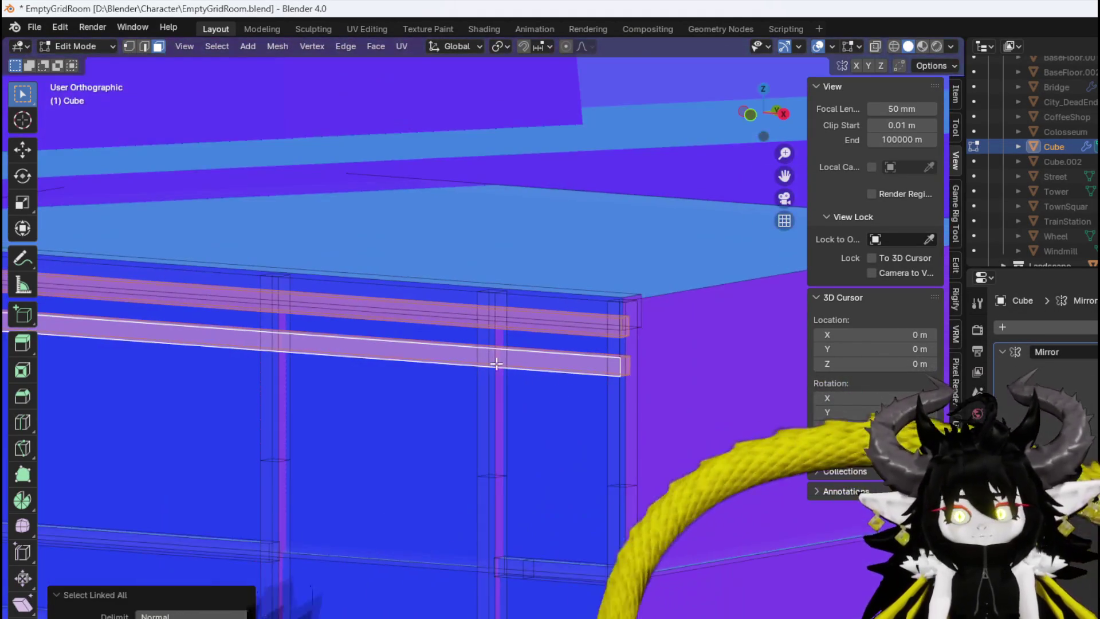
key("g")
key("z")
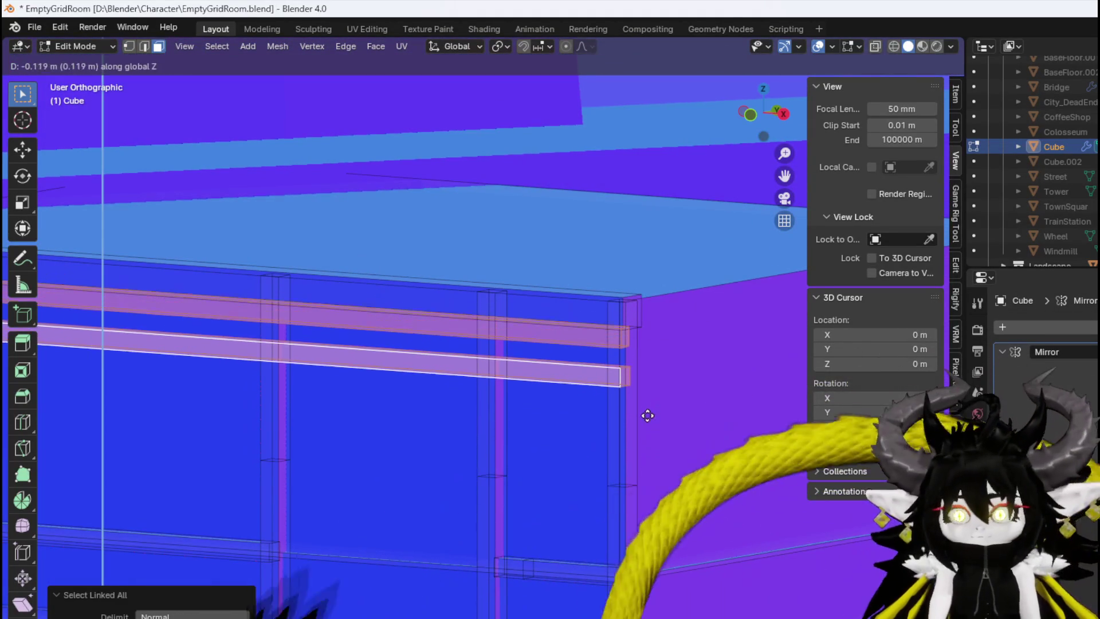
left_click(647, 422)
mouse_move(648, 423)
middle_mouse_down()
mouse_move(466, 373)
mouse_move(412, 381)
mouse_move(626, 371)
mouse_move(445, 381)
mouse_move(499, 373)
mouse_move(480, 395)
mouse_move(388, 406)
mouse_move(432, 386)
middle_mouse_up()
scroll(449, 385, "down", 5)
scroll(581, 373, "up", 3)
scroll(388, 407, "down", 4)
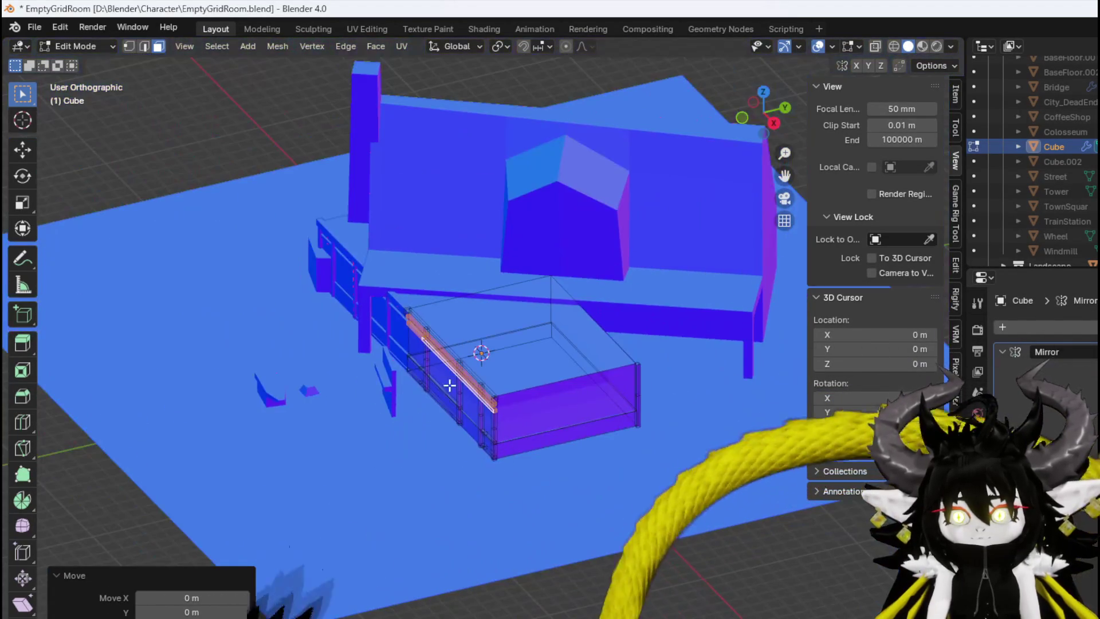
Select the box's top face and view it close up in Right Ortho
left_click(511, 355)
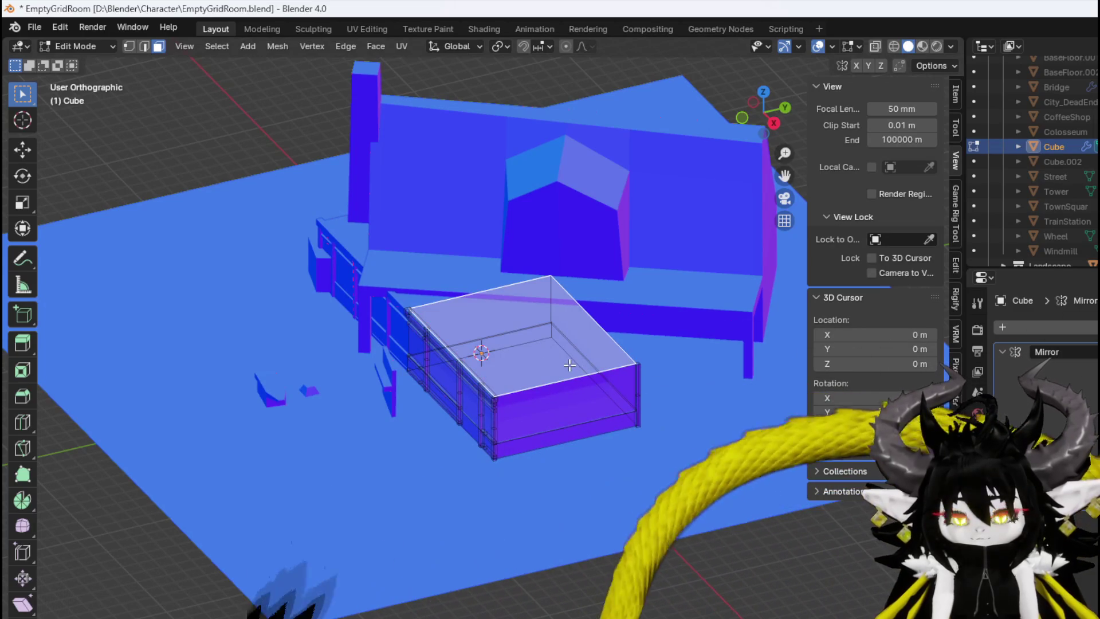
key("KP_3")
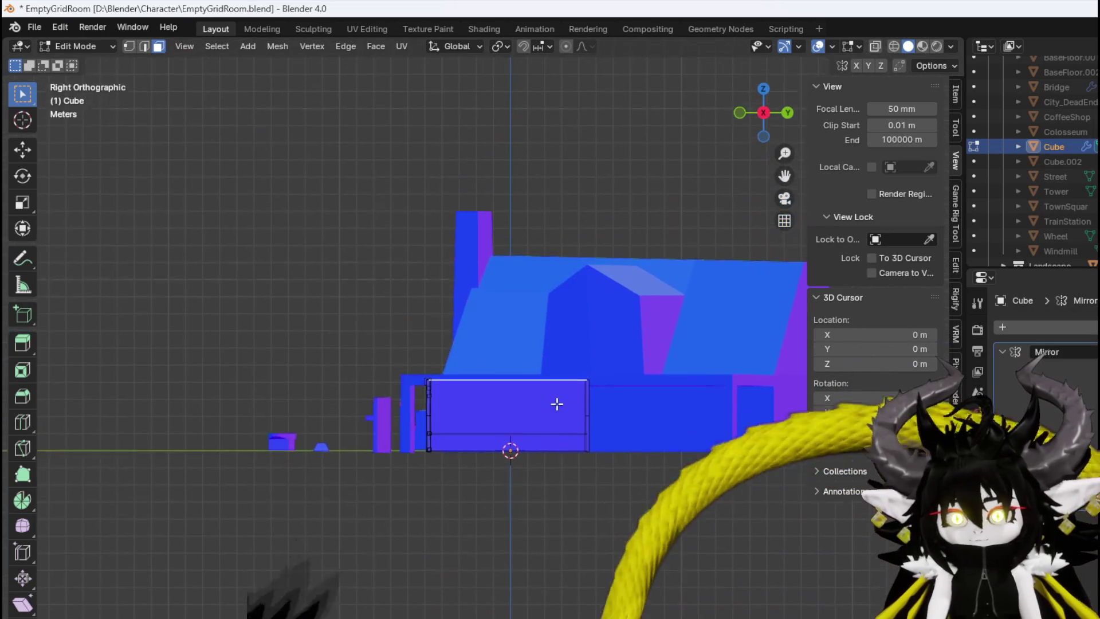
scroll(557, 413, "up", 4)
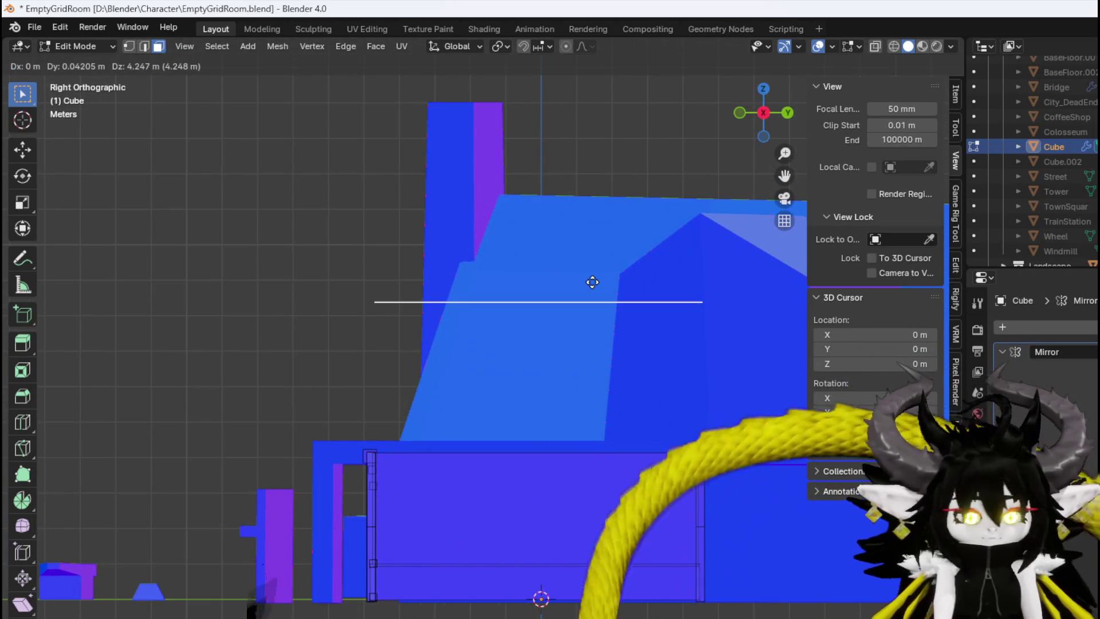